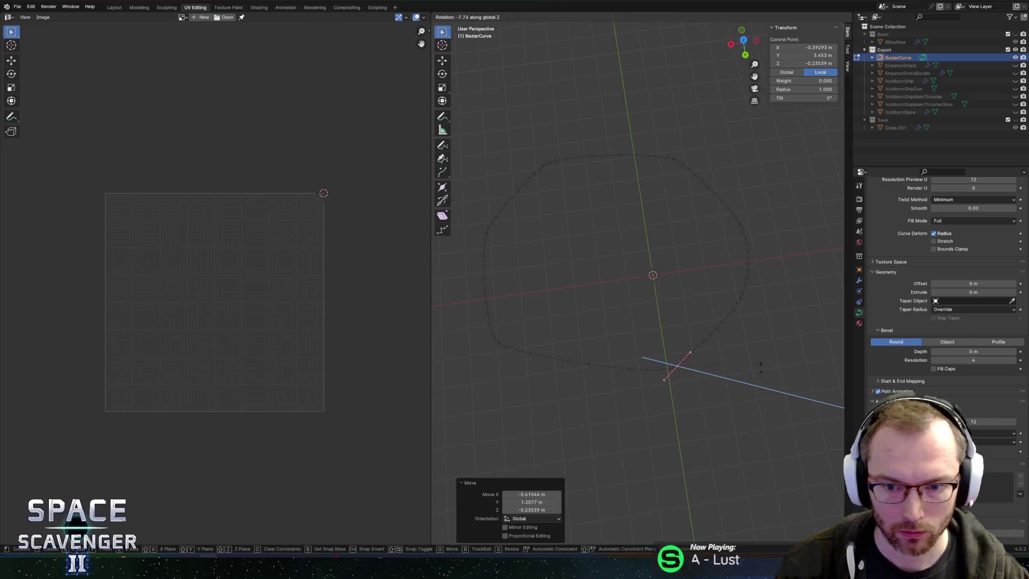
# Move the right-side control points outward to round the curve's right side
pyautogui.click(776, 403)
pyautogui.moveTo(711, 219); pyautogui.dragTo(751, 270)
pyautogui.press('g')
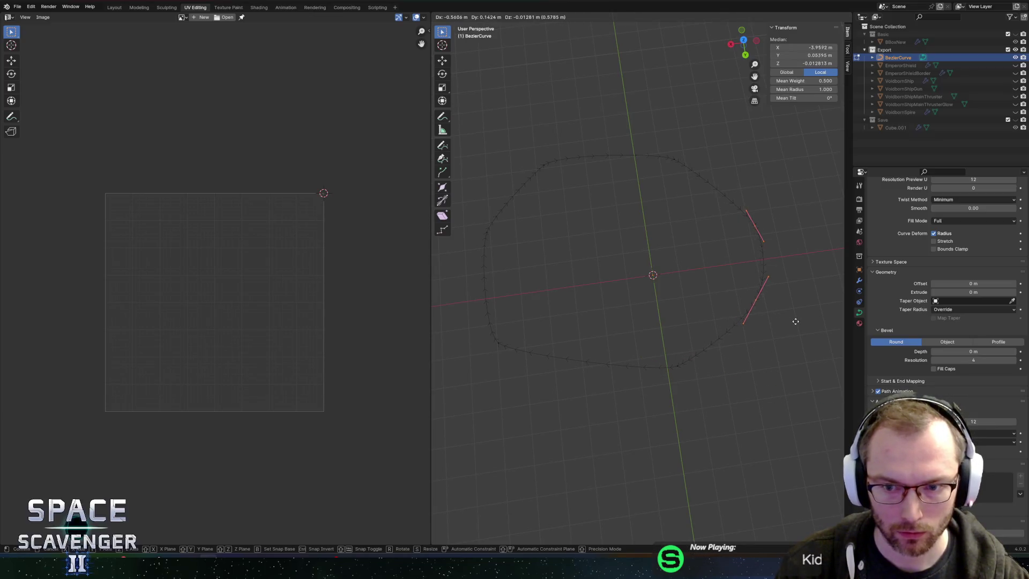
pyautogui.click(789, 275)
pyautogui.click(775, 225)
pyautogui.press('g')
pyautogui.click(775, 202)
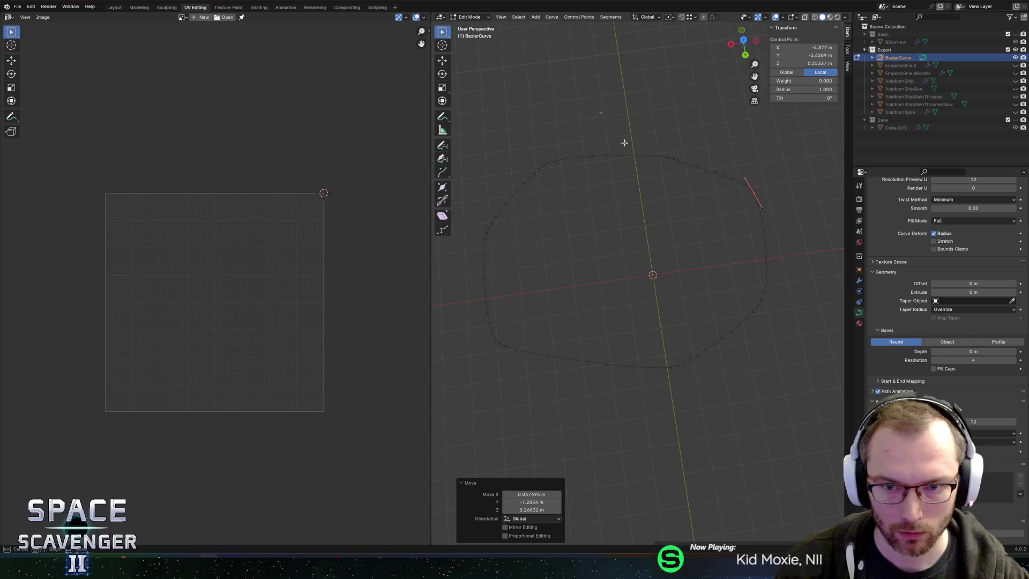
pyautogui.click(599, 161)
# Reshape the top-left corner and lengthen an upper-right handle, undoing an accidental point deletion
pyautogui.click(554, 156)
pyautogui.press('g')
pyautogui.click(595, 130)
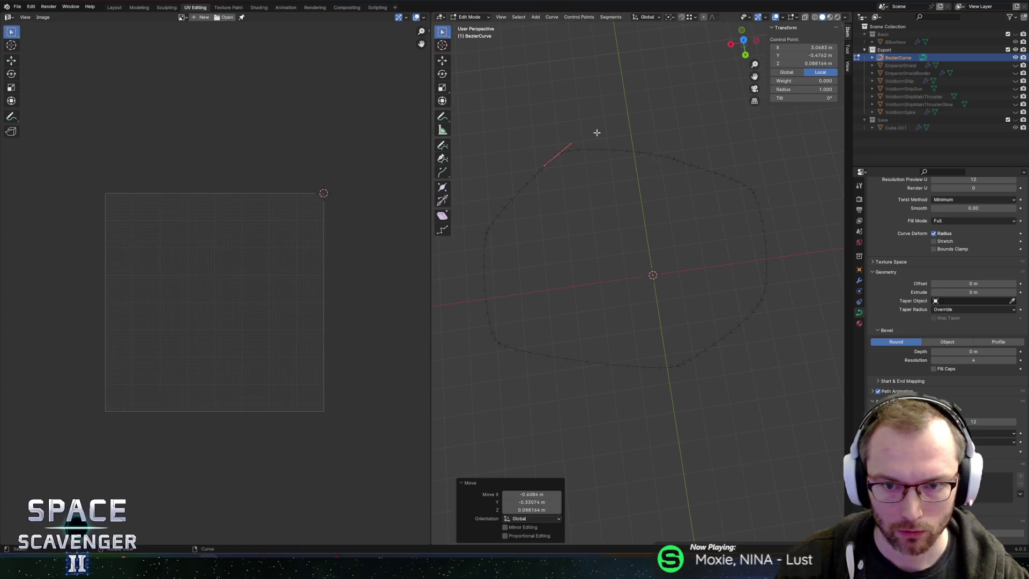
pyautogui.click(691, 166)
pyautogui.press('s')
pyautogui.click(705, 165)
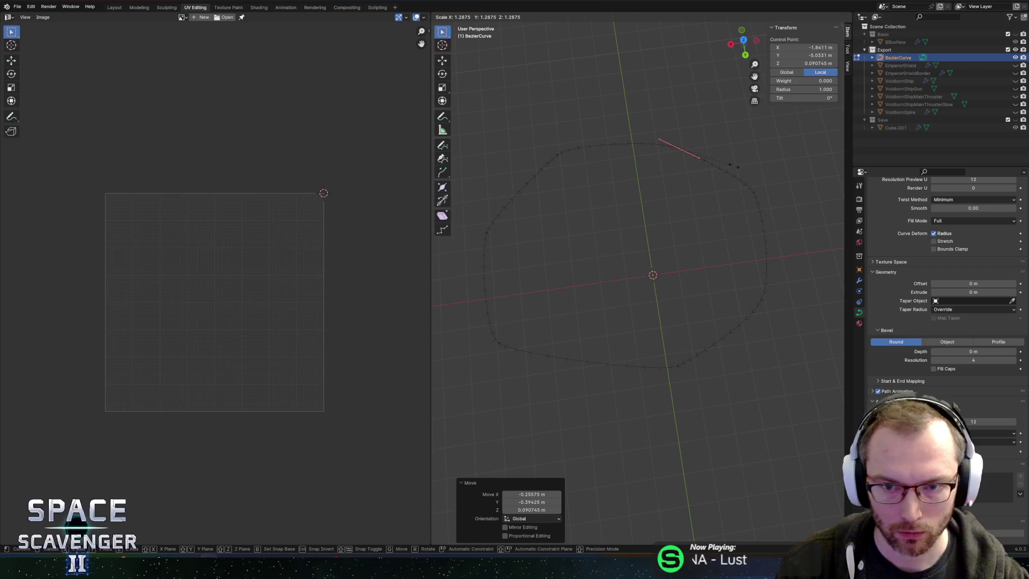
pyautogui.click(752, 168)
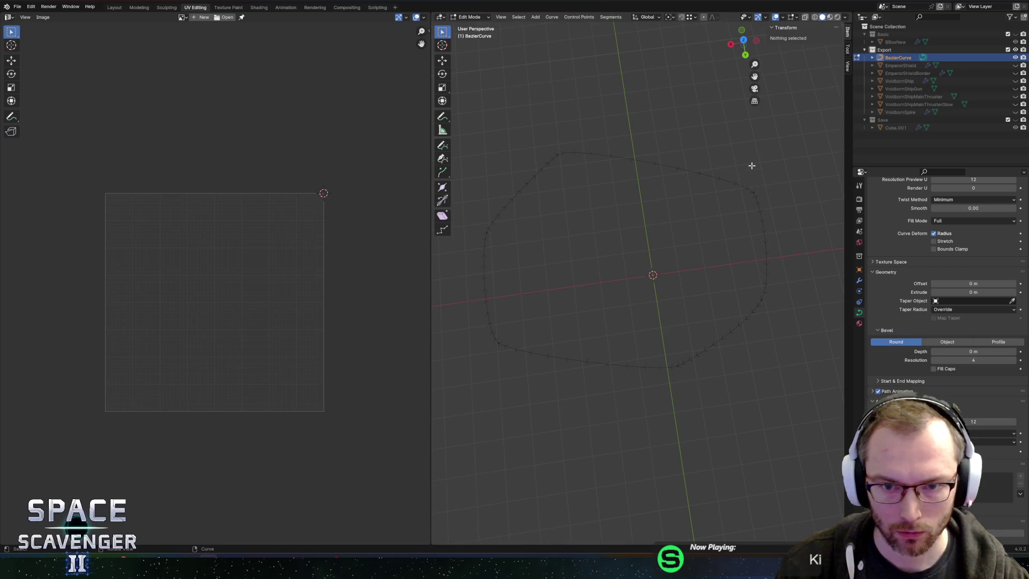
pyautogui.hotkey('ctrl', 'z')
pyautogui.click(750, 166)
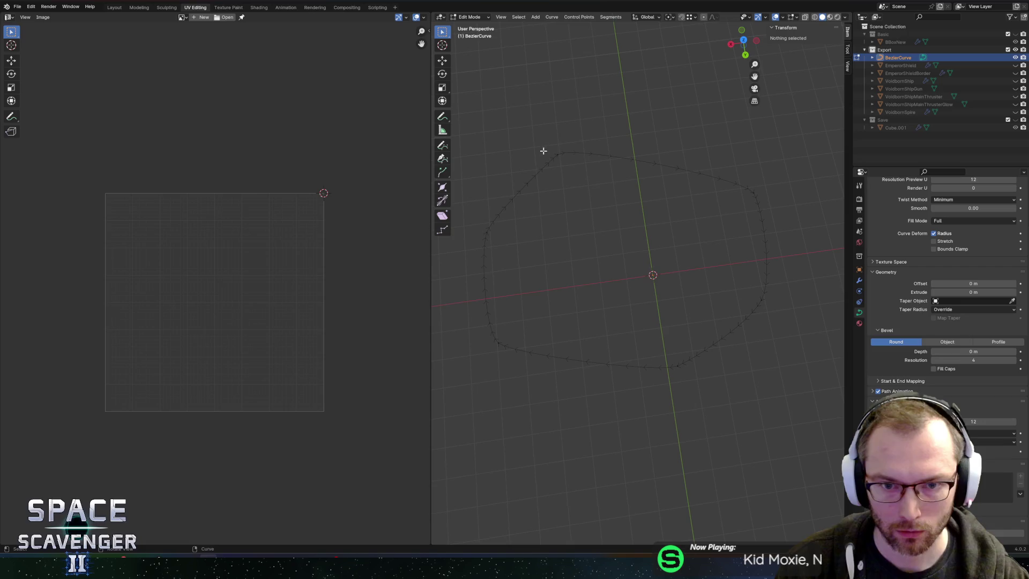
# Move a top-edge control point's handle to smooth the top edge
pyautogui.click(544, 155)
pyautogui.click(577, 139)
pyautogui.press('g')
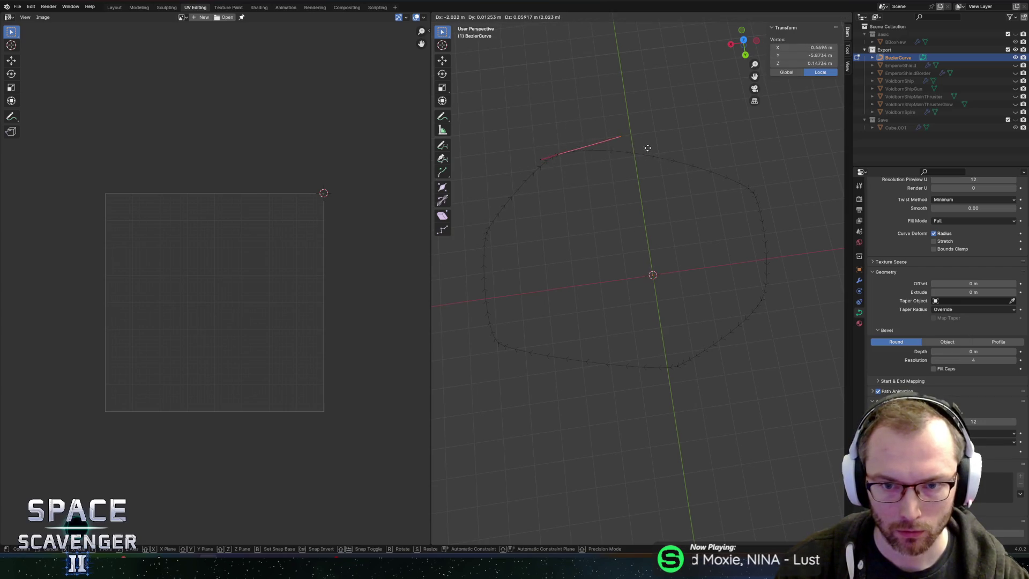
pyautogui.click(673, 149)
# Scale up the handles of the right-side control points
pyautogui.click(755, 194)
pyautogui.press('s')
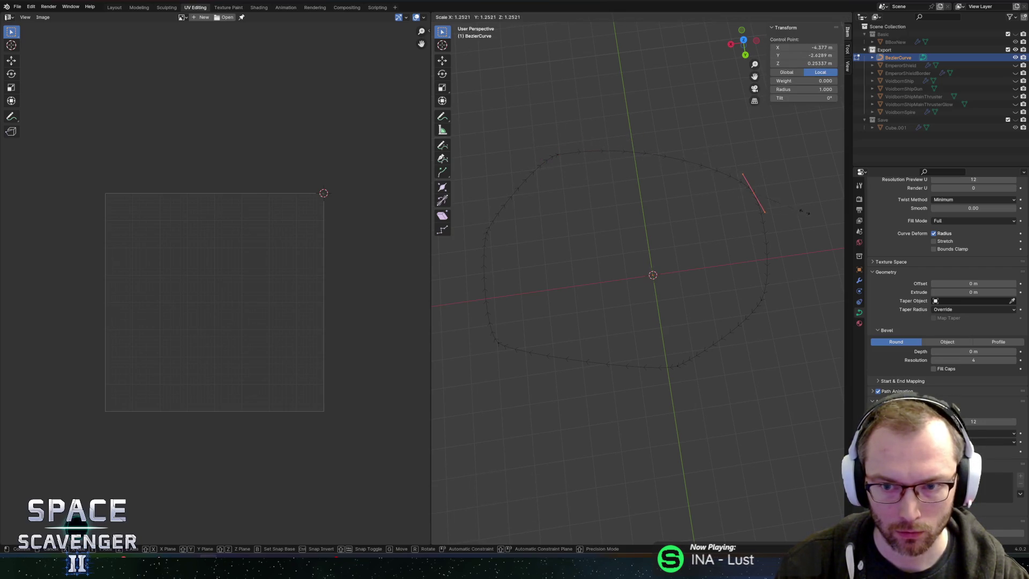
pyautogui.click(705, 319)
pyautogui.click(769, 317)
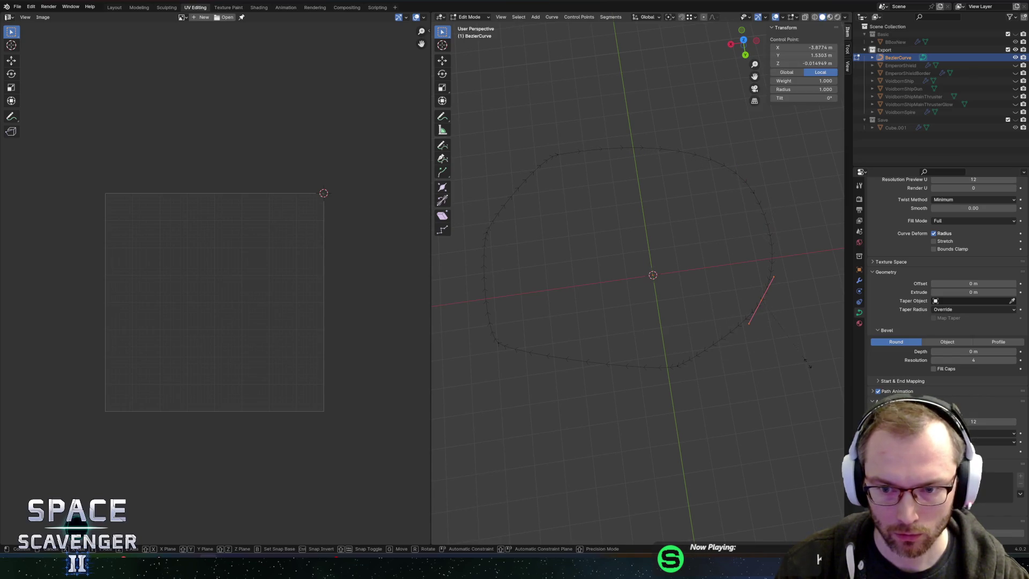
pyautogui.press('s')
pyautogui.click(839, 363)
# Lengthen and reposition the bottom and lower-left control point handles, then leave Edit Mode
pyautogui.moveTo(658, 343); pyautogui.dragTo(699, 405)
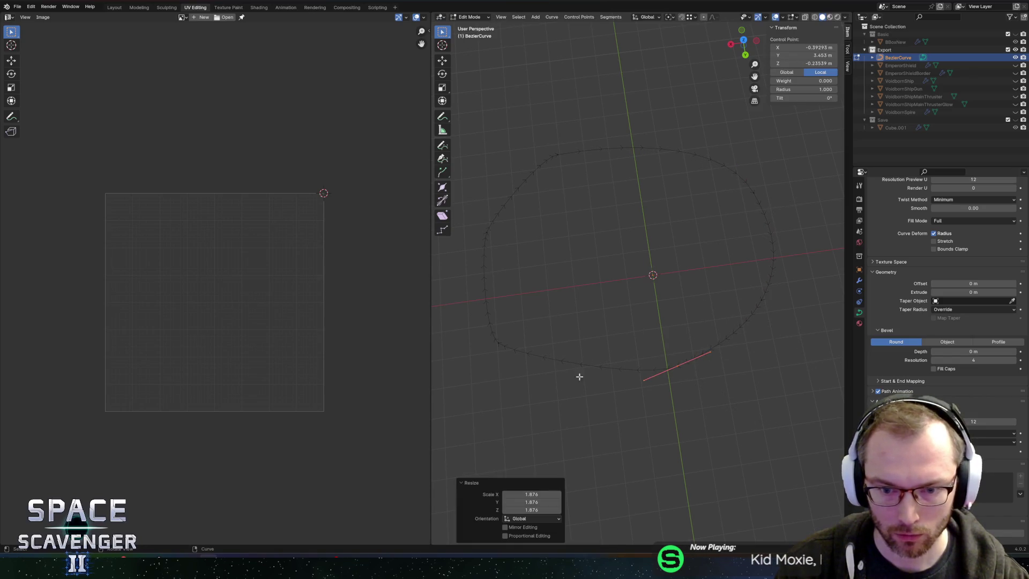
pyautogui.moveTo(485, 330); pyautogui.dragTo(534, 369)
pyautogui.press('s')
pyautogui.click(623, 385)
pyautogui.press('g')
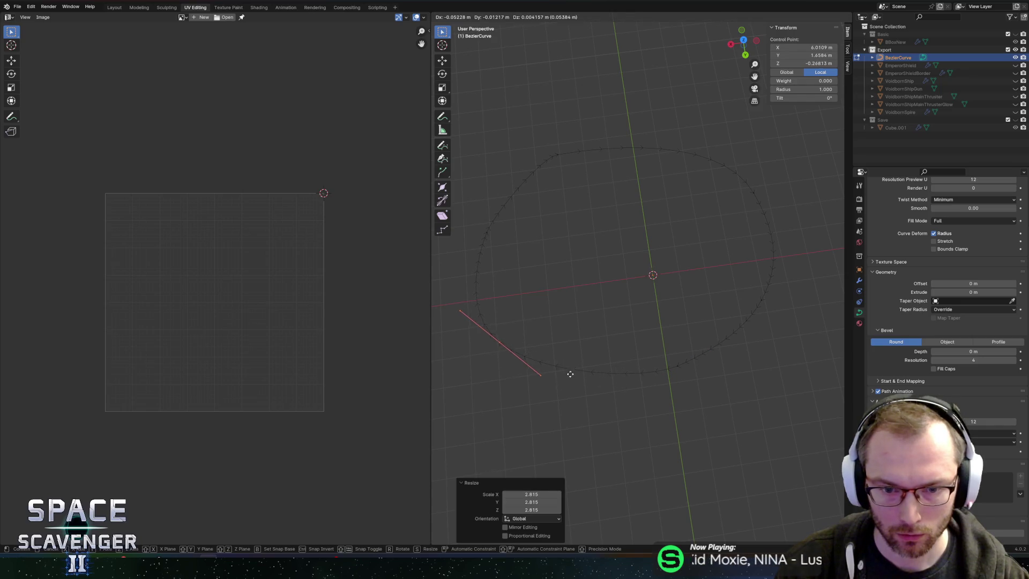
pyautogui.click(579, 386)
pyautogui.press('Tab')
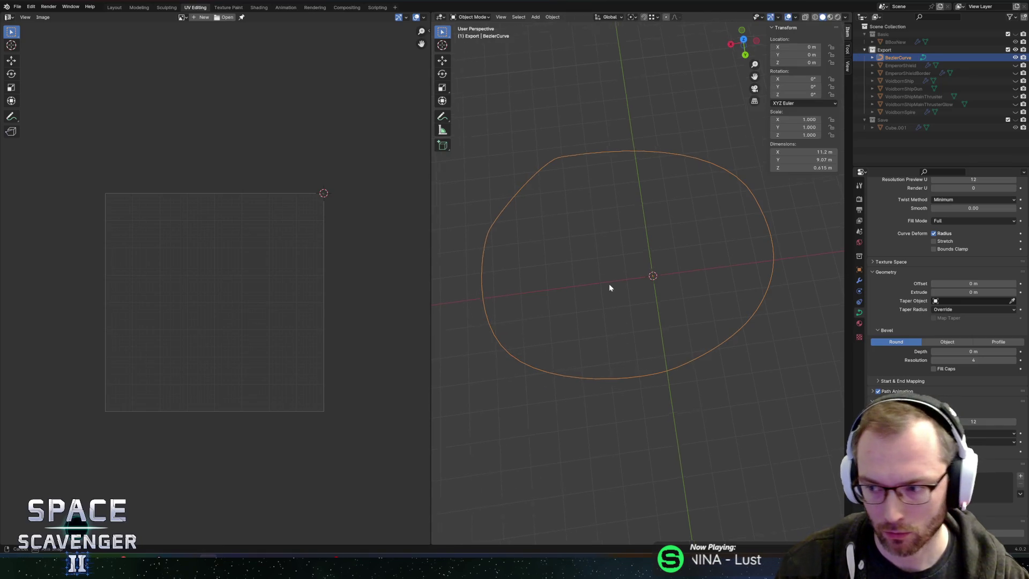
# Scale all the curve's points to 0 along Z so the loop lies flat
pyautogui.moveTo(554, 336)
pyautogui.mouseDown()
pyautogui.moveTo(560, 273)
pyautogui.moveTo(574, 286)
pyautogui.moveTo(561, 277)
pyautogui.mouseUp()
pyautogui.press('Tab')
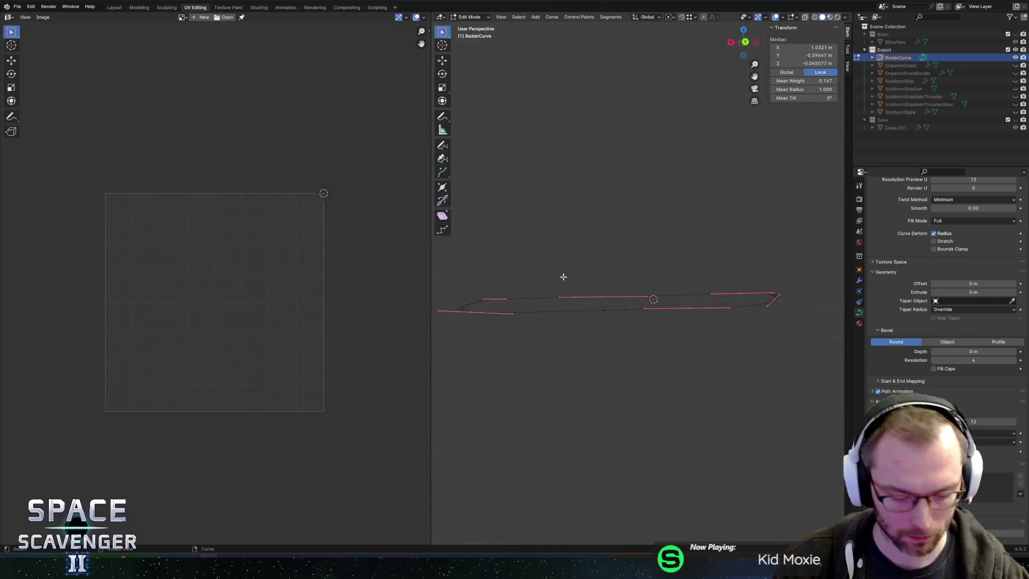
pyautogui.press('s')
pyautogui.press('z')
pyautogui.press('0')
pyautogui.press('Return')
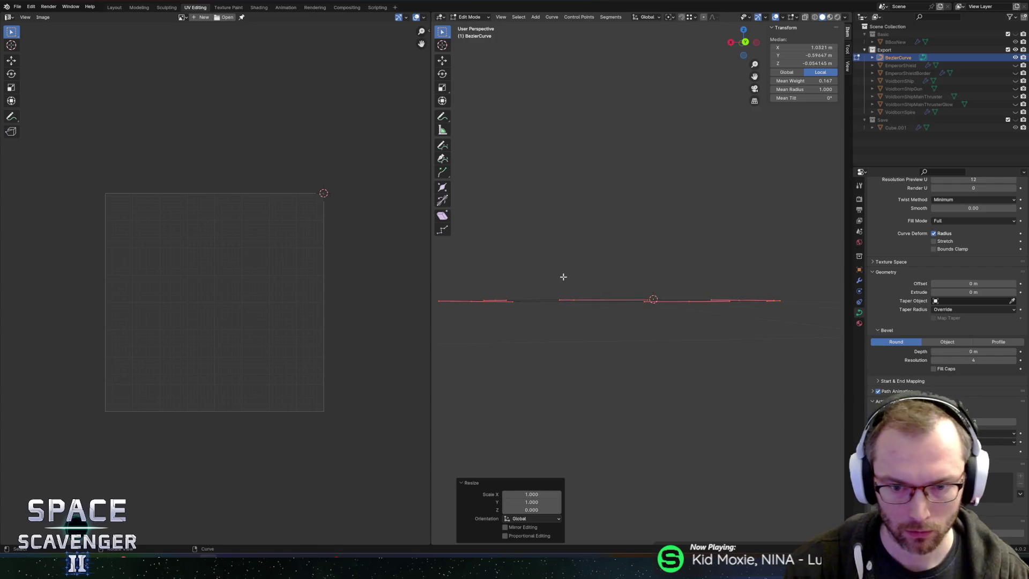
# Check the flattened loop from above, cancelling a stray move and undoing an accidental duplicate
pyautogui.moveTo(576, 209); pyautogui.dragTo(674, 184)
pyautogui.press('z')
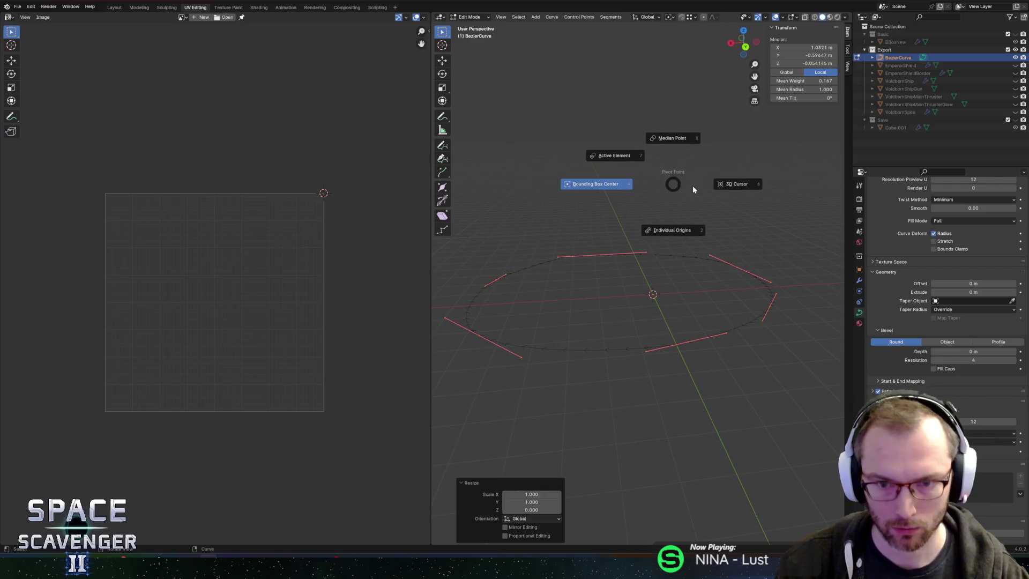
pyautogui.press('g')
pyautogui.press('z')
pyautogui.press('Escape')
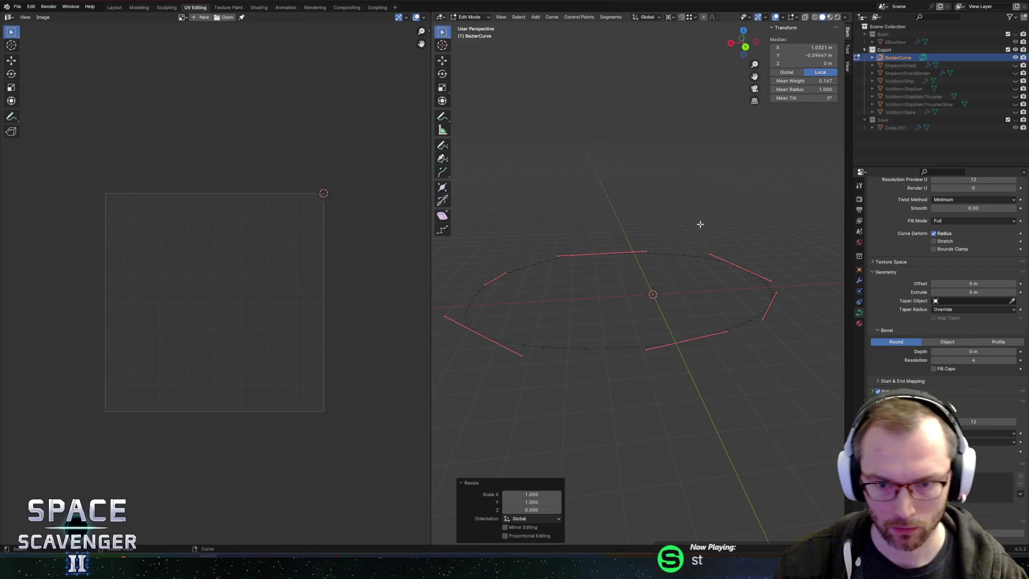
pyautogui.moveTo(691, 225); pyautogui.dragTo(650, 212)
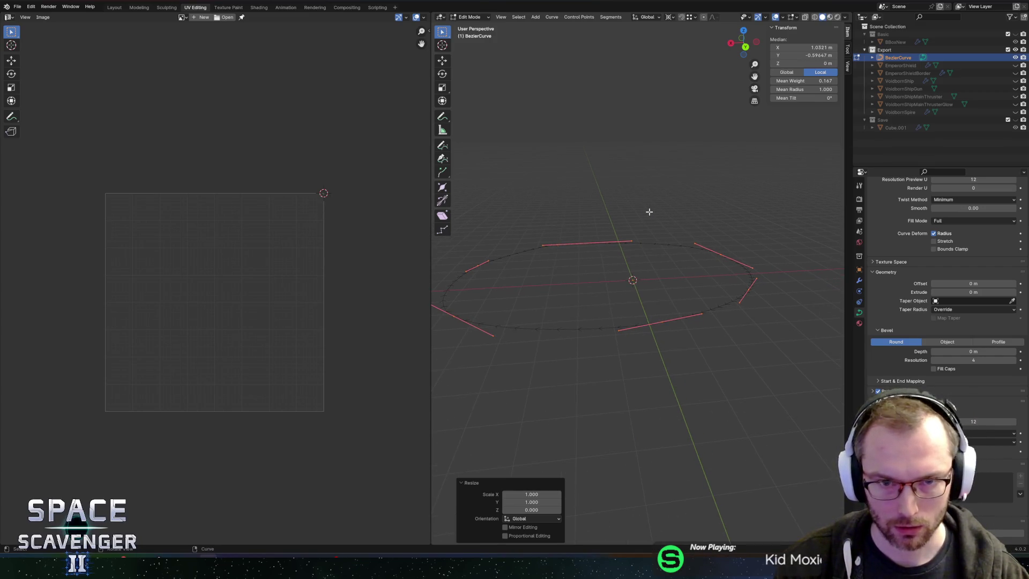
pyautogui.hotkey('shift', 'd')
pyautogui.press('Escape')
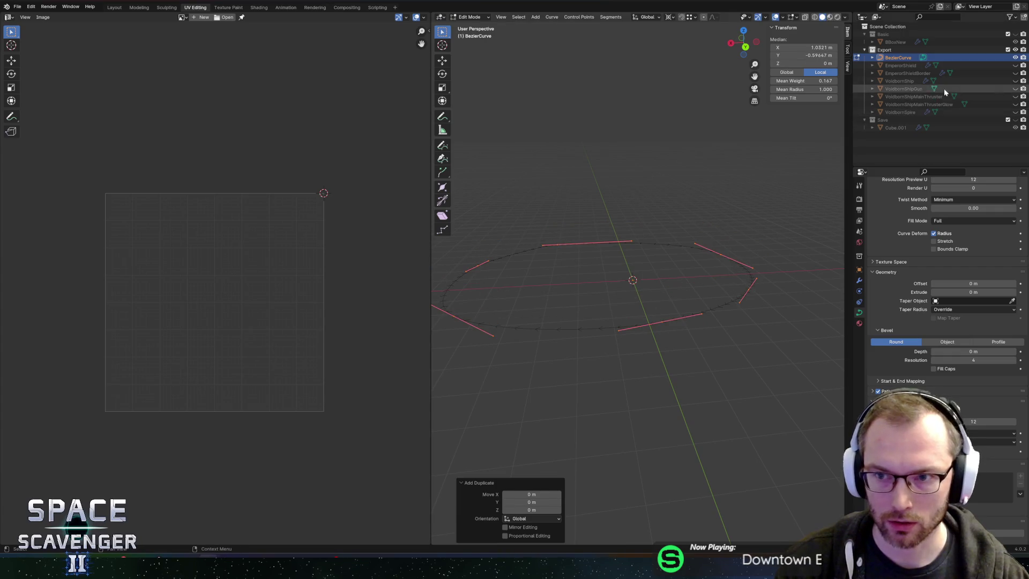
pyautogui.hotkey('ctrl', 'z')
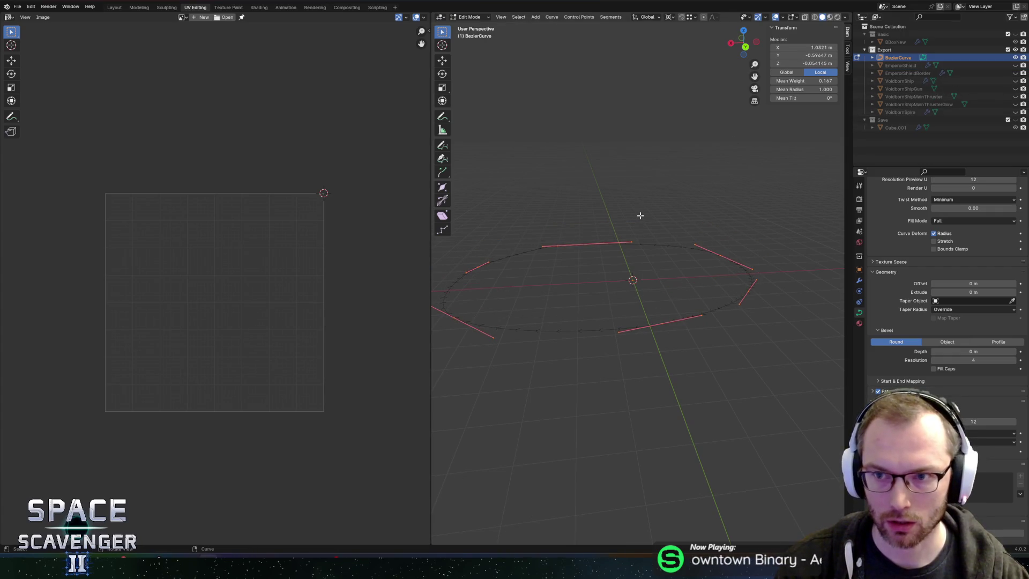
# Duplicate the curve in place as BezierCurve.001 and move the original into Save
pyautogui.press('Tab')
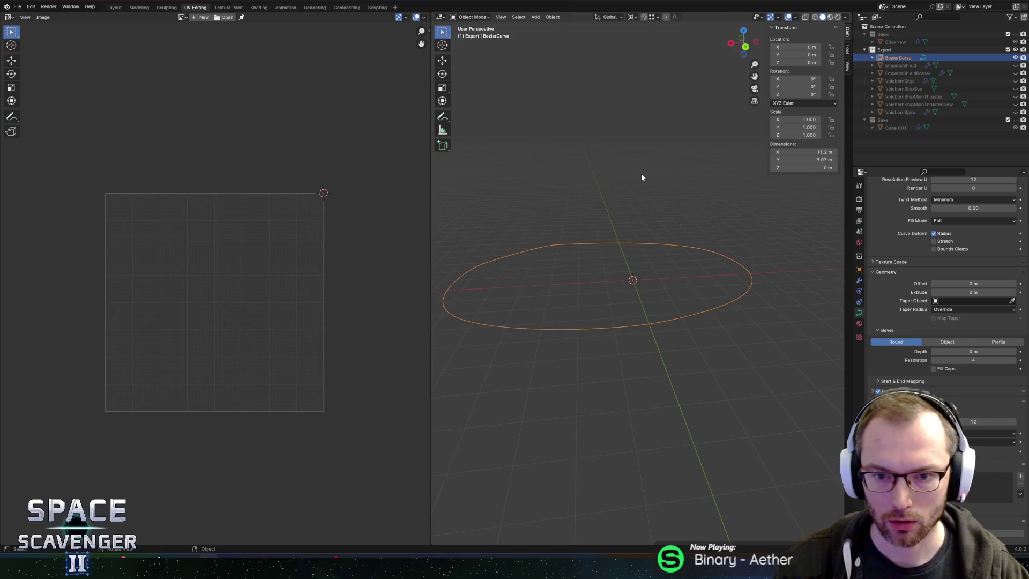
pyautogui.hotkey('shift', 'd')
pyautogui.press('Escape')
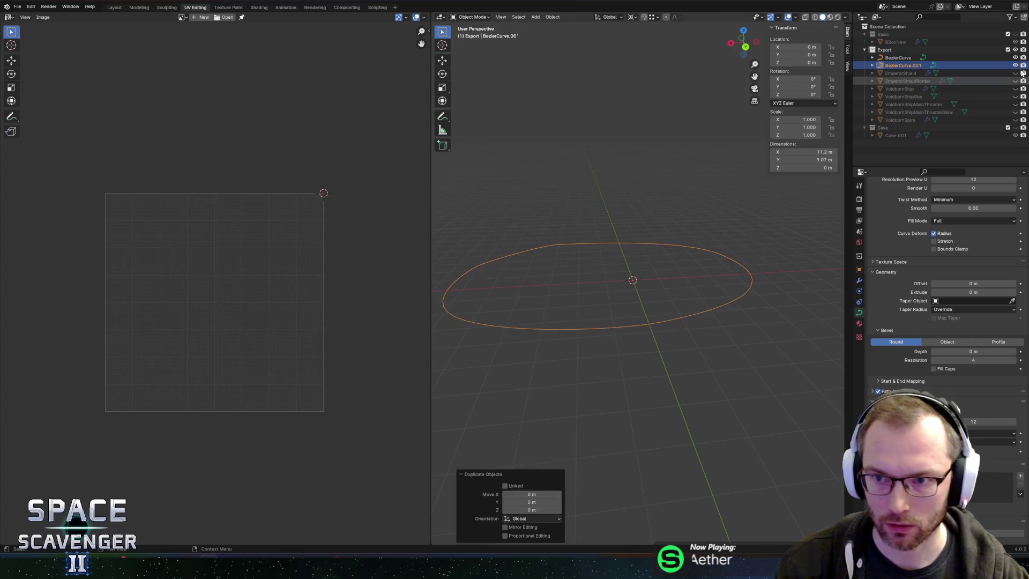
pyautogui.moveTo(917, 64)
pyautogui.mouseDown()
pyautogui.moveTo(920, 85)
pyautogui.moveTo(889, 69)
pyautogui.moveTo(899, 60)
pyautogui.moveTo(897, 124)
pyautogui.mouseUp()
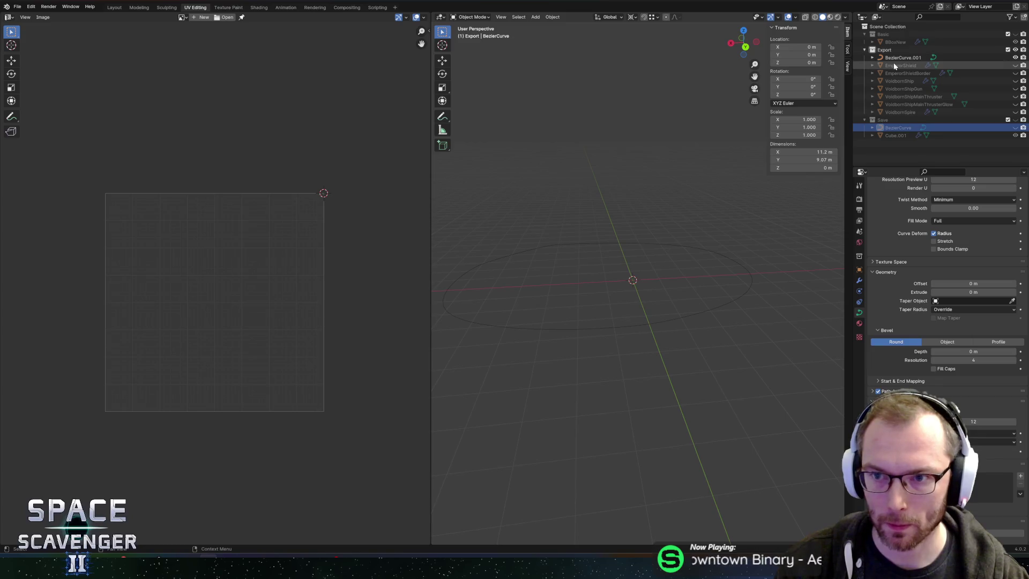
# Move the ship objects EmperorShield through VoidbornSpire into the Save collection
pyautogui.click(894, 66)
pyautogui.keyDown('shift'); pyautogui.click(906, 111); pyautogui.keyUp('shift')
pyautogui.moveTo(906, 111); pyautogui.dragTo(907, 120)
pyautogui.click(903, 57)
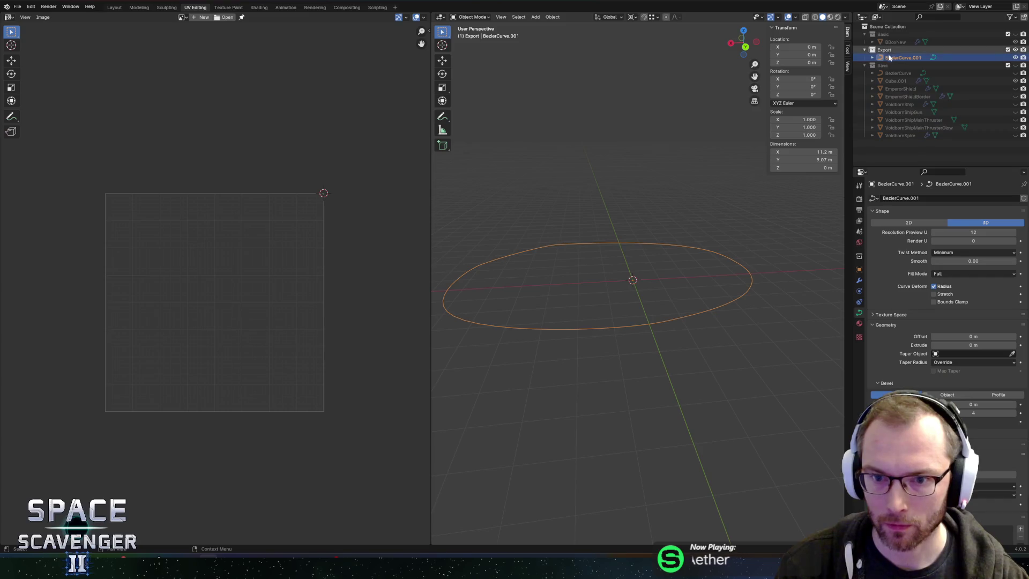
# Inspect VoidbornSpire, hide Cube.001, and place VoidbornSpire in the Save collection
pyautogui.click(913, 136)
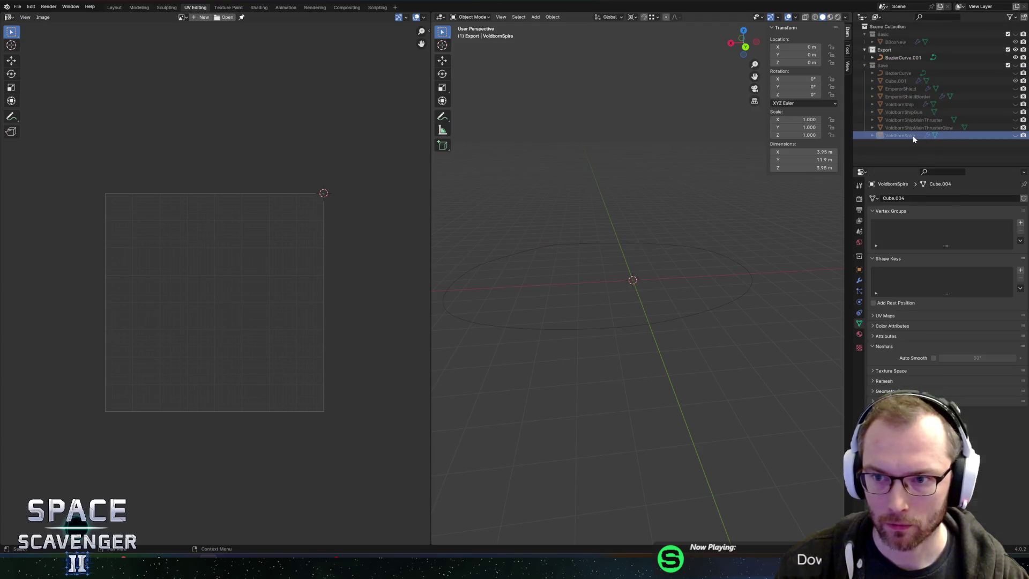
pyautogui.click(1016, 136)
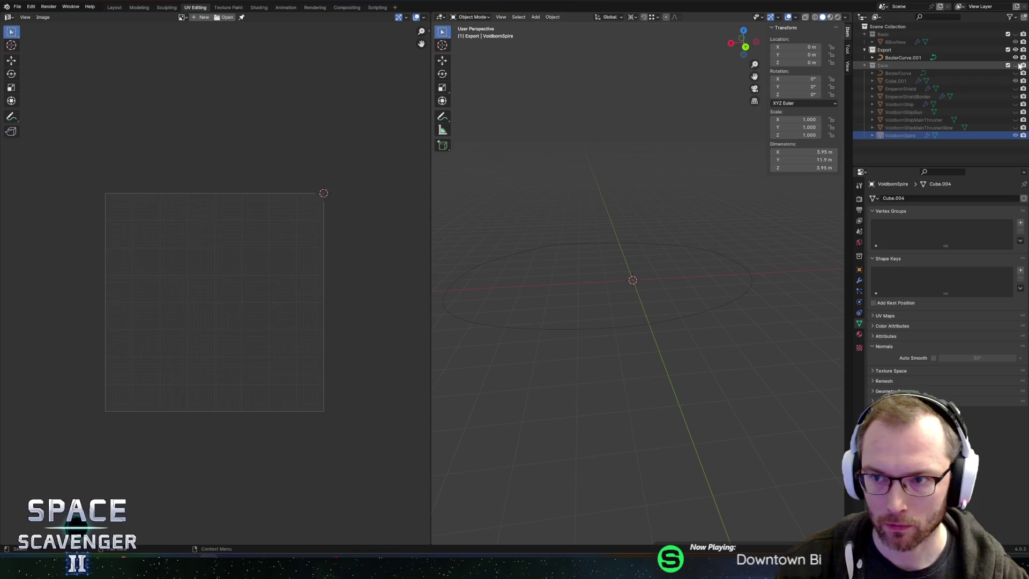
pyautogui.click(1015, 136)
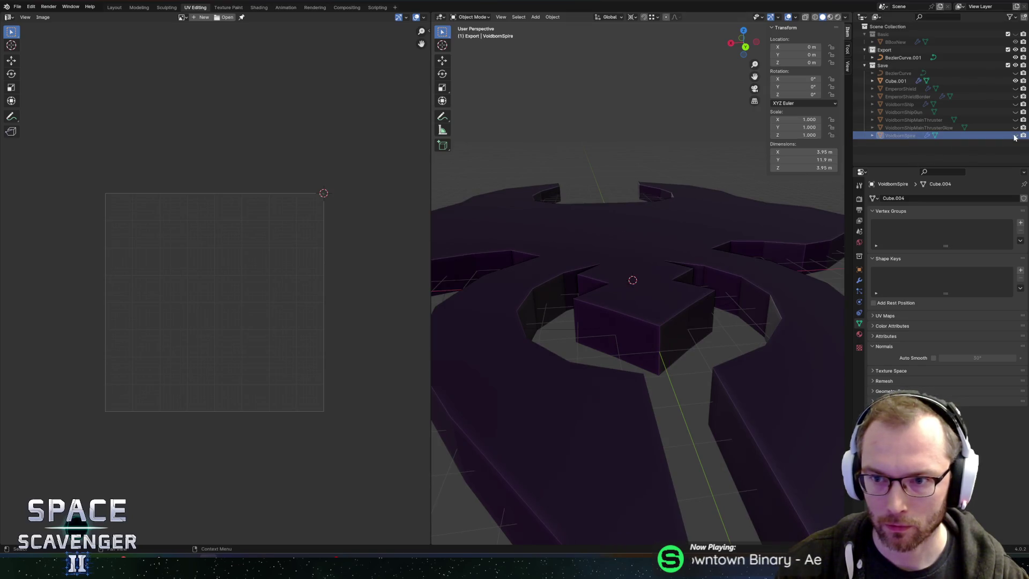
pyautogui.click(1016, 128)
pyautogui.click(1016, 129)
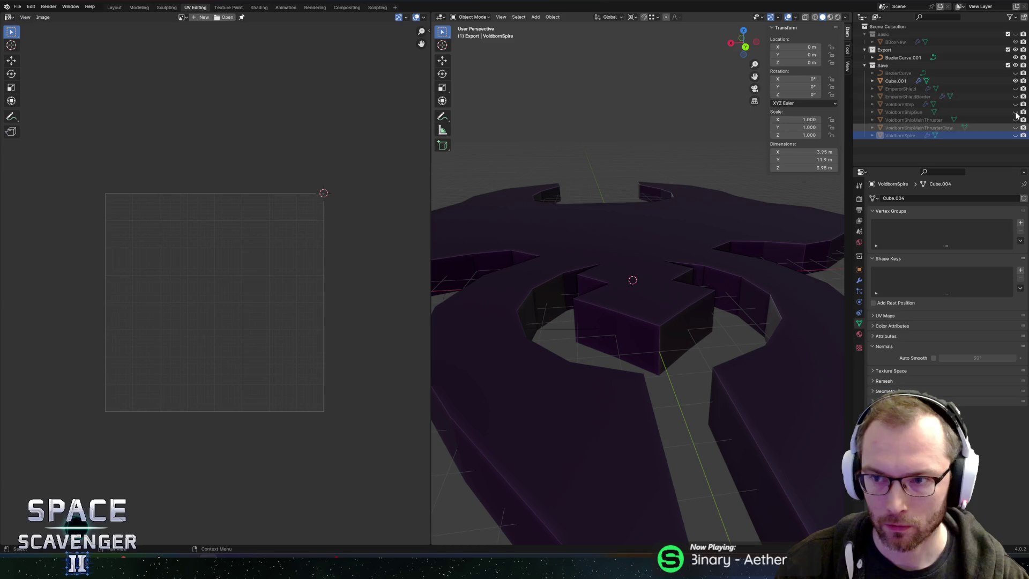
pyautogui.click(1015, 80)
pyautogui.click(1014, 135)
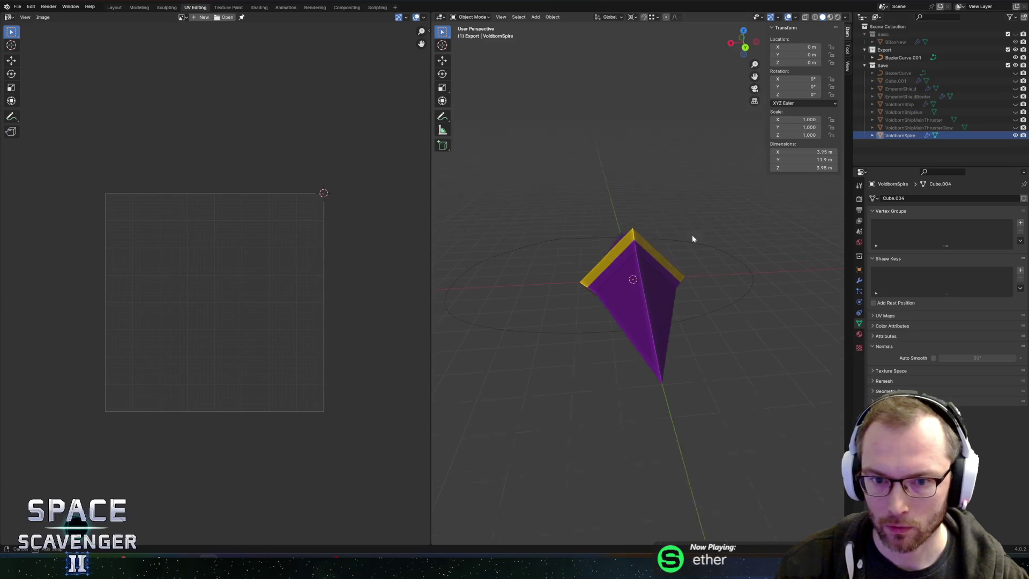
pyautogui.moveTo(693, 238)
pyautogui.mouseDown()
pyautogui.moveTo(563, 258)
pyautogui.moveTo(691, 236)
pyautogui.moveTo(703, 247)
pyautogui.moveTo(620, 246)
pyautogui.moveTo(658, 225)
pyautogui.moveTo(659, 244)
pyautogui.moveTo(696, 246)
pyautogui.mouseUp()
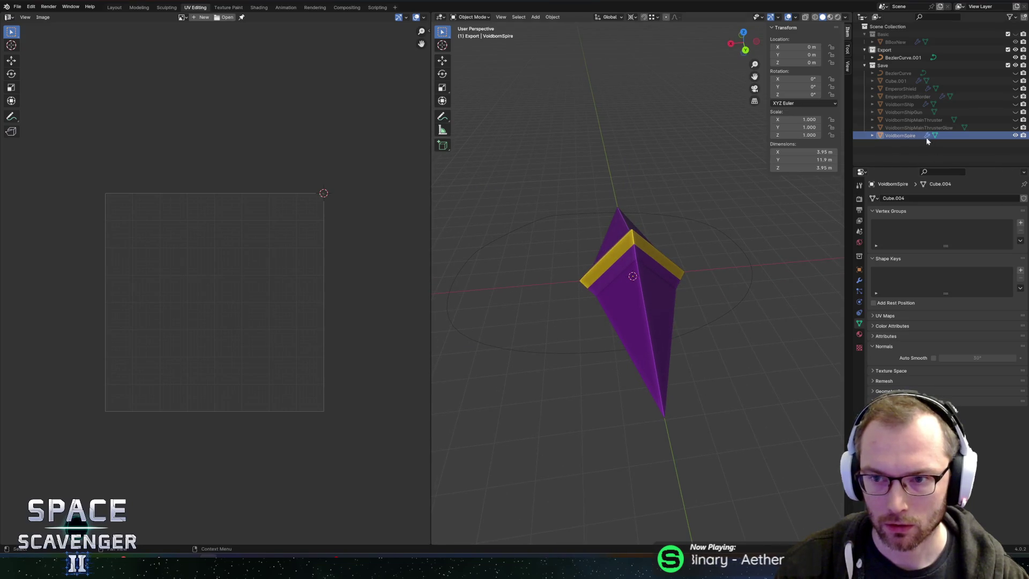
pyautogui.moveTo(906, 136)
pyautogui.mouseDown()
pyautogui.moveTo(911, 96)
pyautogui.moveTo(889, 50)
pyautogui.mouseUp()
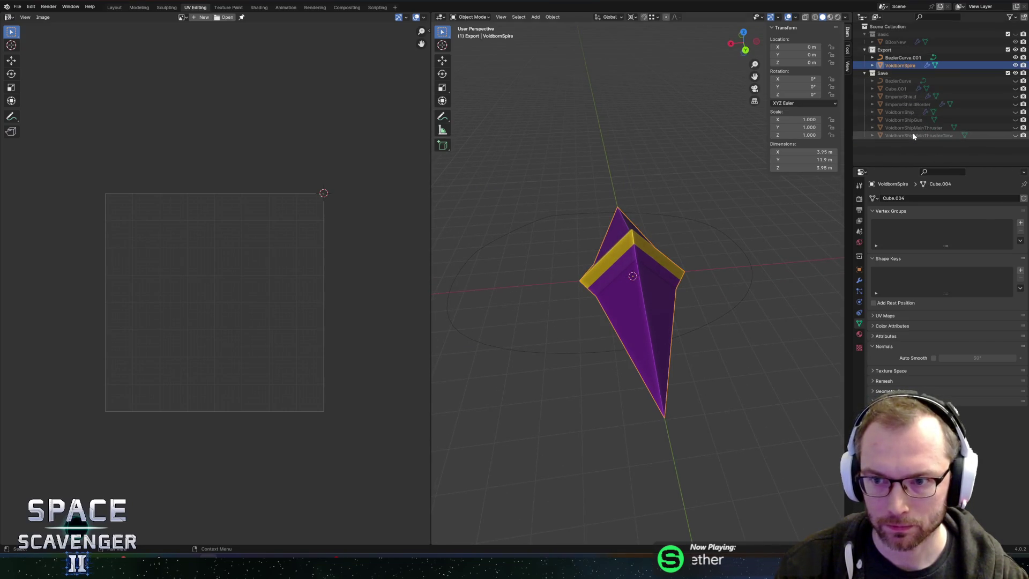
pyautogui.click(1015, 65)
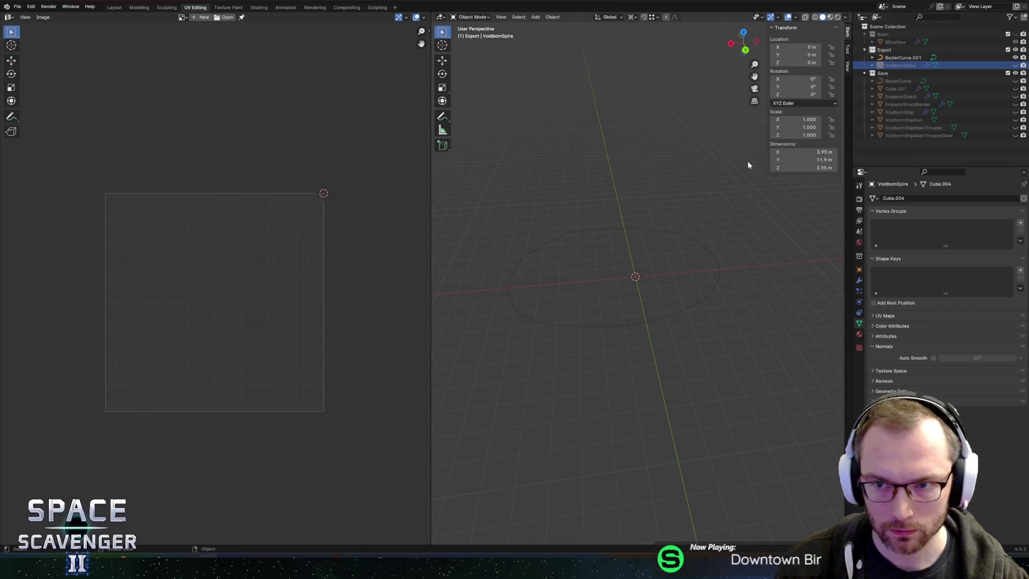
pyautogui.moveTo(900, 65); pyautogui.dragTo(901, 136)
# Convert the oval BezierCurve.001 into a mesh via Object > Convert > Mesh
pyautogui.click(902, 57)
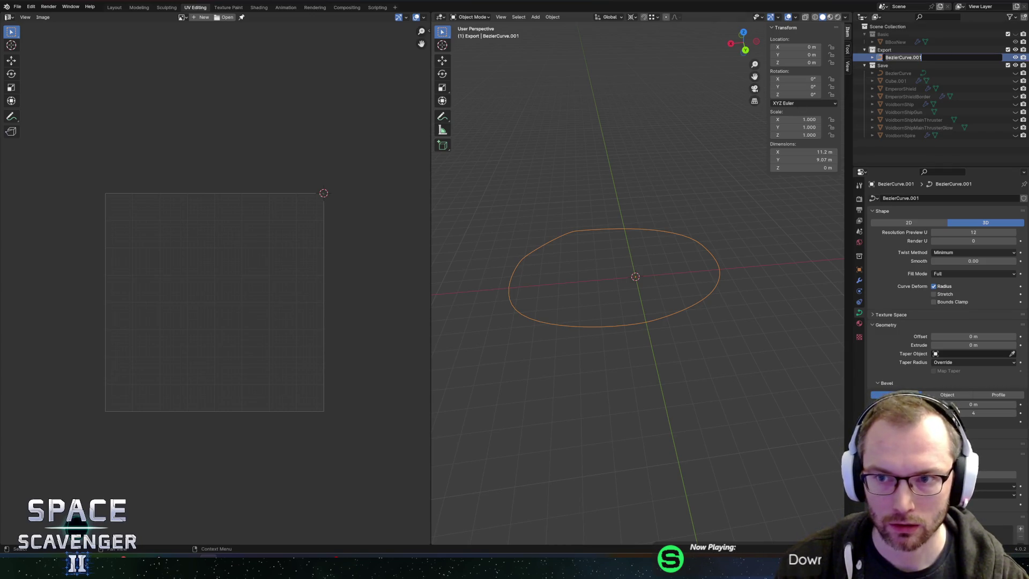
pyautogui.press('Return')
pyautogui.click(552, 17)
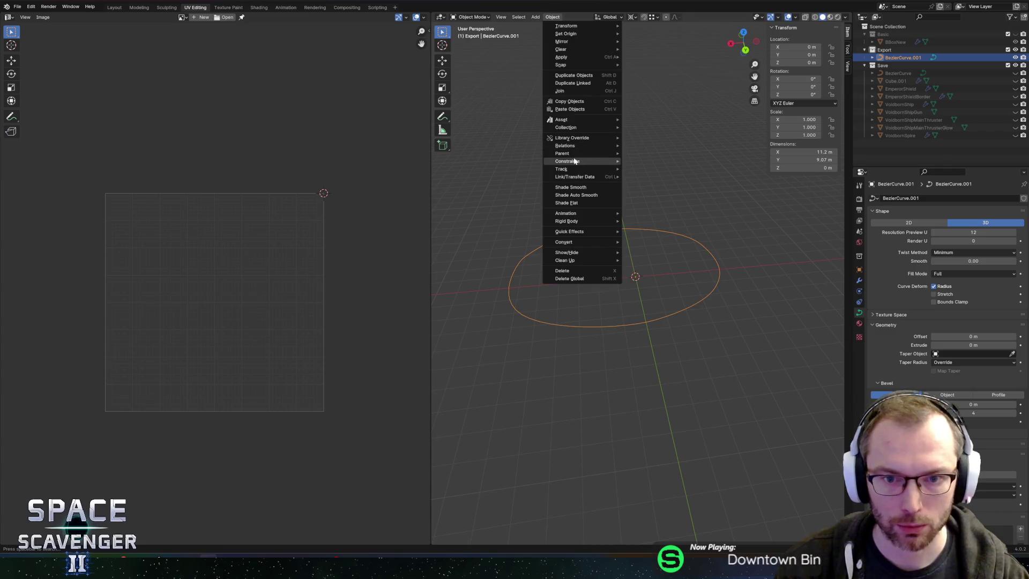
pyautogui.moveTo(587, 242)
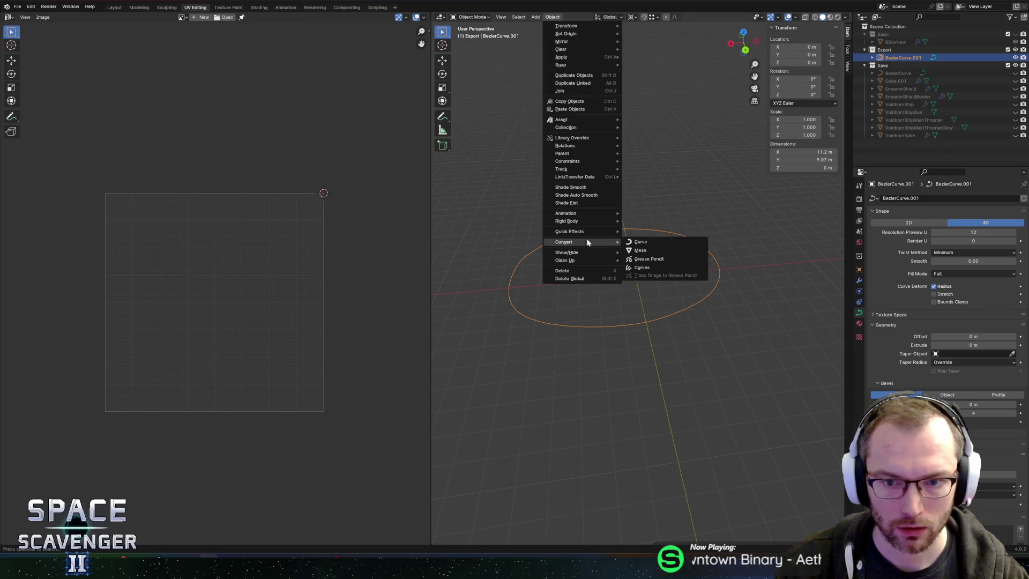
pyautogui.click(643, 251)
# Extrude the oval outline 5 m upward along Z
pyautogui.press('Tab')
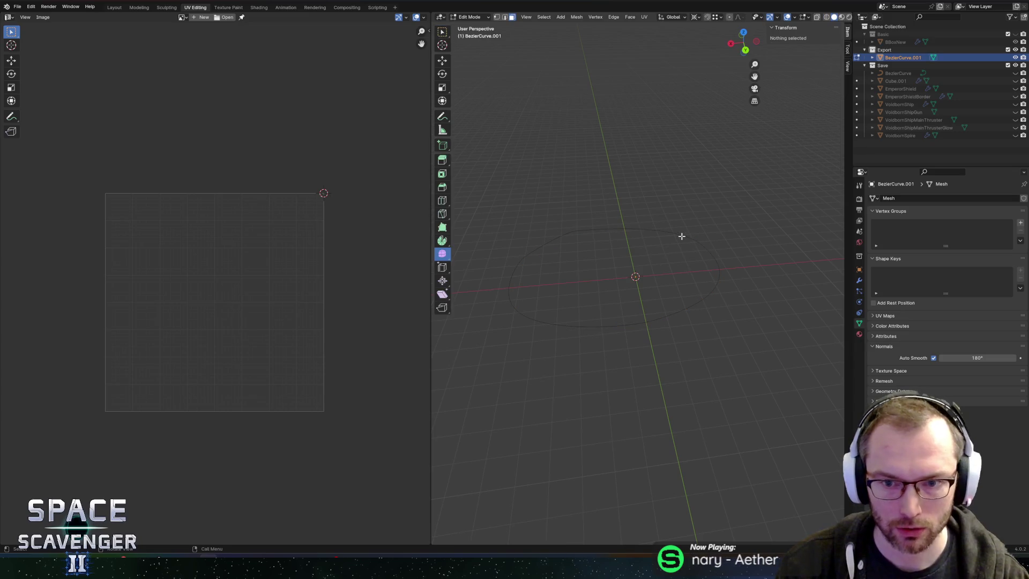
pyautogui.scroll(3, 680, 195)
pyautogui.press('Tab')
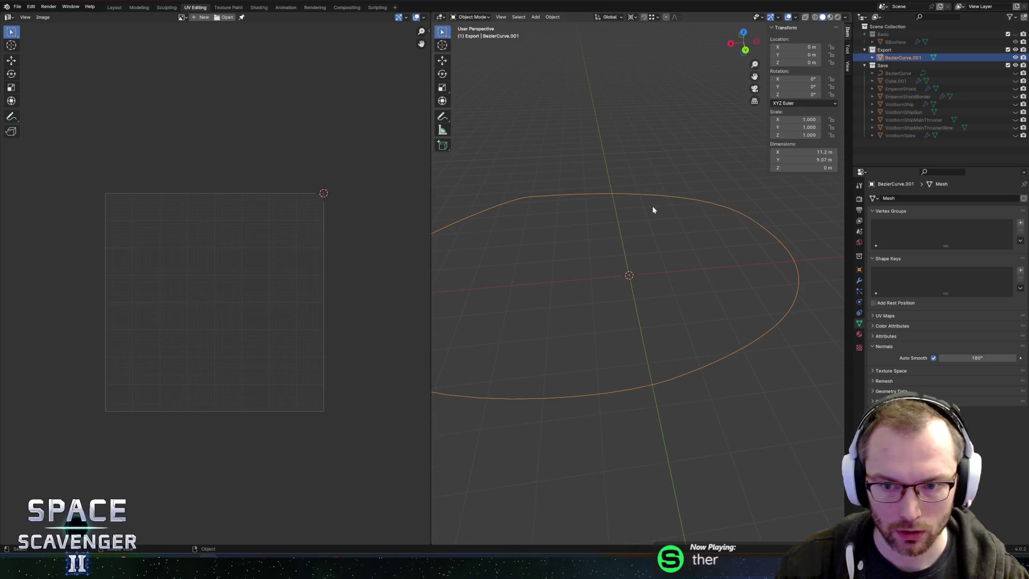
pyautogui.press('Tab')
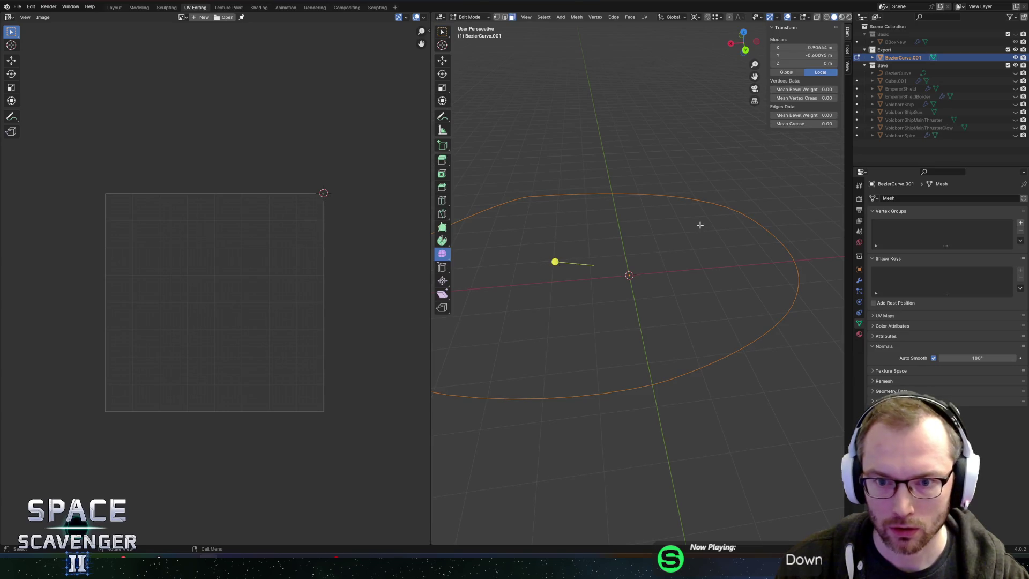
pyautogui.press('g')
pyautogui.press('z')
pyautogui.rightClick(694, 182)
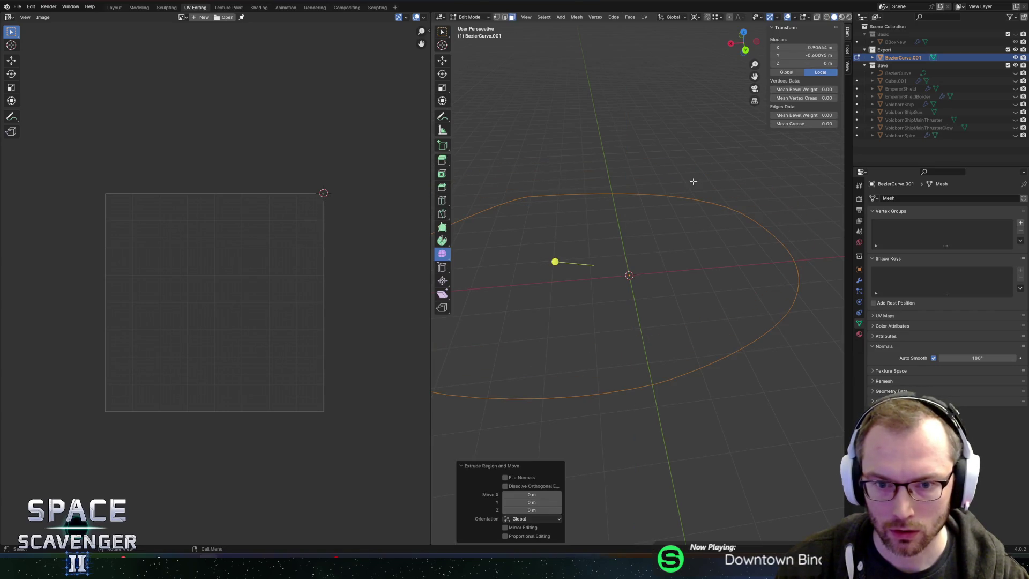
pyautogui.press('1')
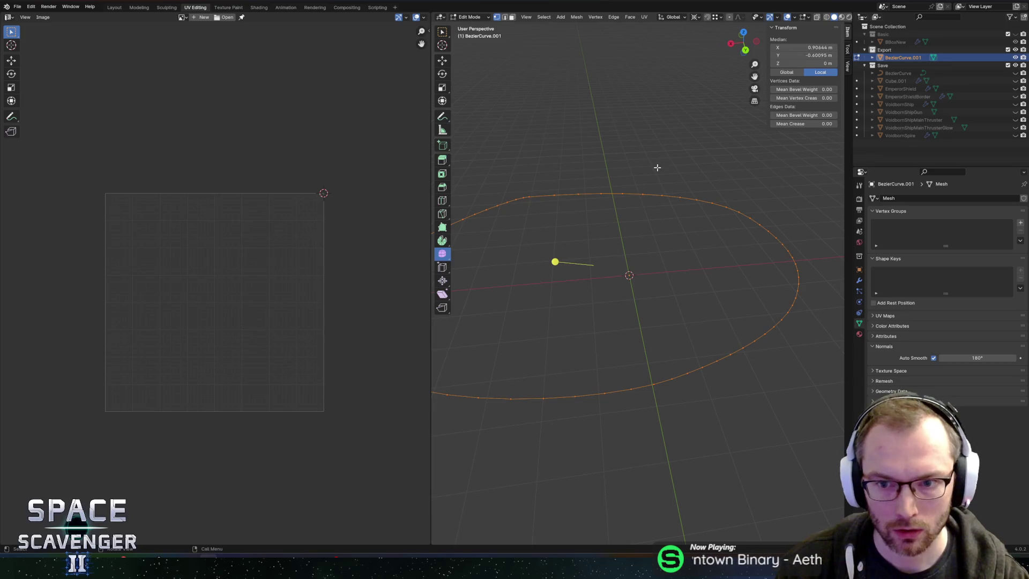
pyautogui.press('e')
pyautogui.press('z')
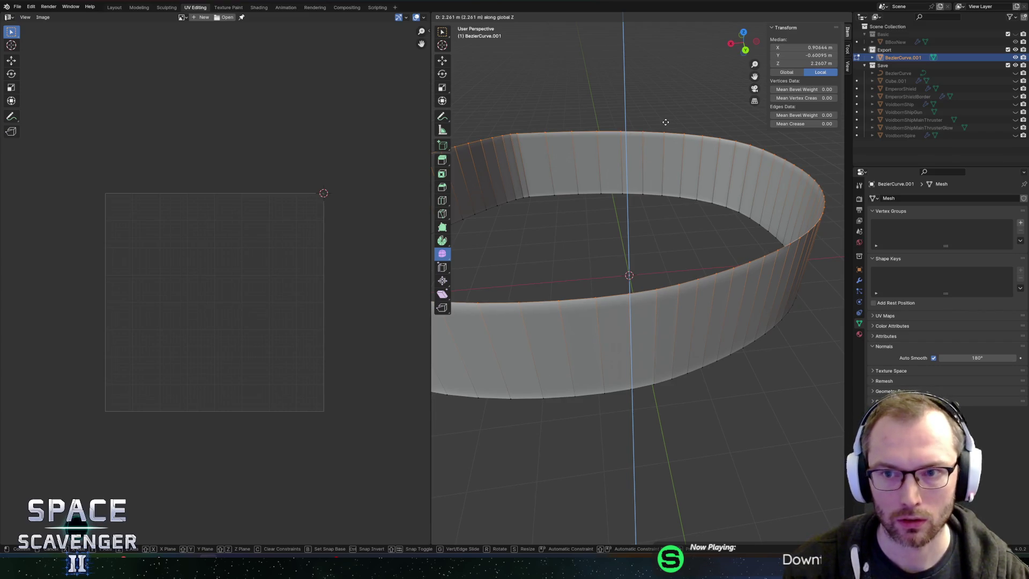
pyautogui.write('4')
pyautogui.press('BackSpace')
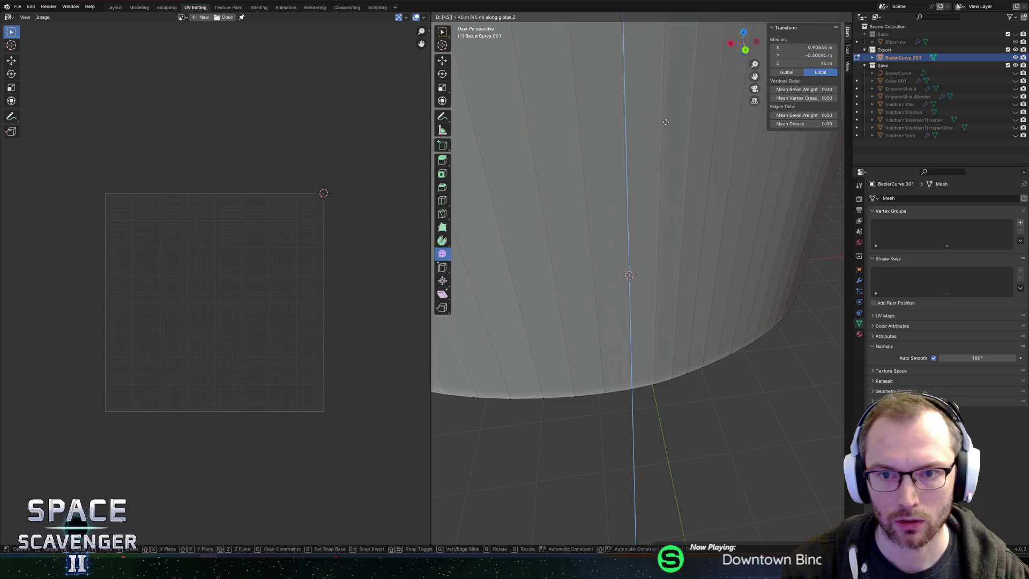
pyautogui.write('5')
pyautogui.press('Return')
# Move the wall's bottom ring down to Z -5 using see-through selection
pyautogui.scroll(-6, 618, 140)
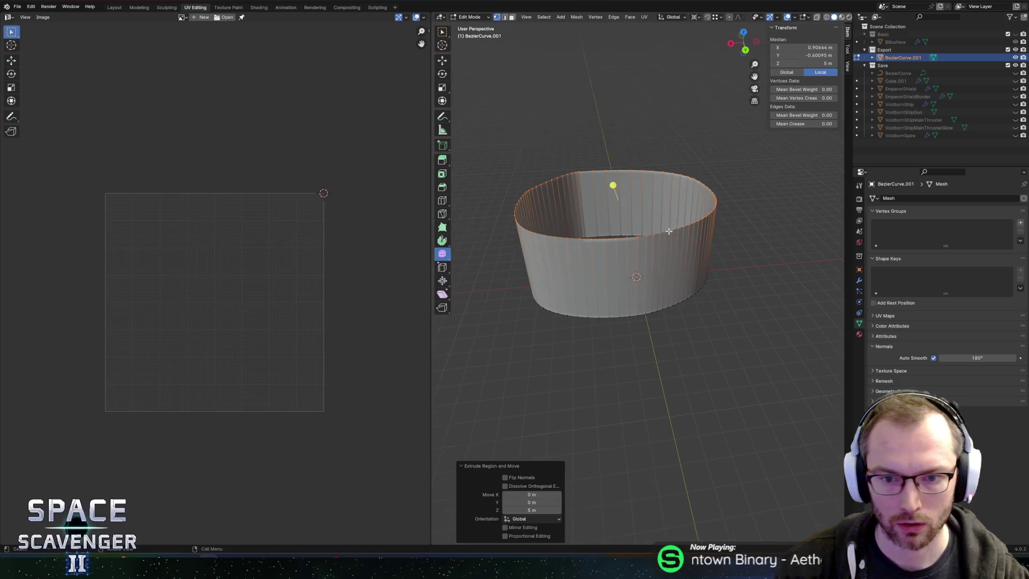
pyautogui.hotkey('alt', 'z')
pyautogui.moveTo(509, 247); pyautogui.dragTo(783, 360)
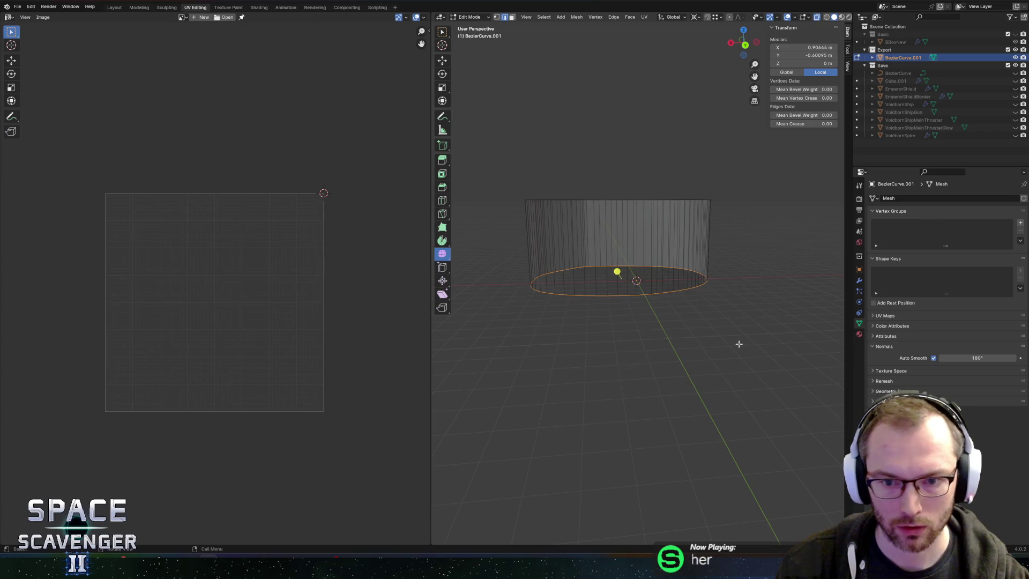
pyautogui.write('gz-5')
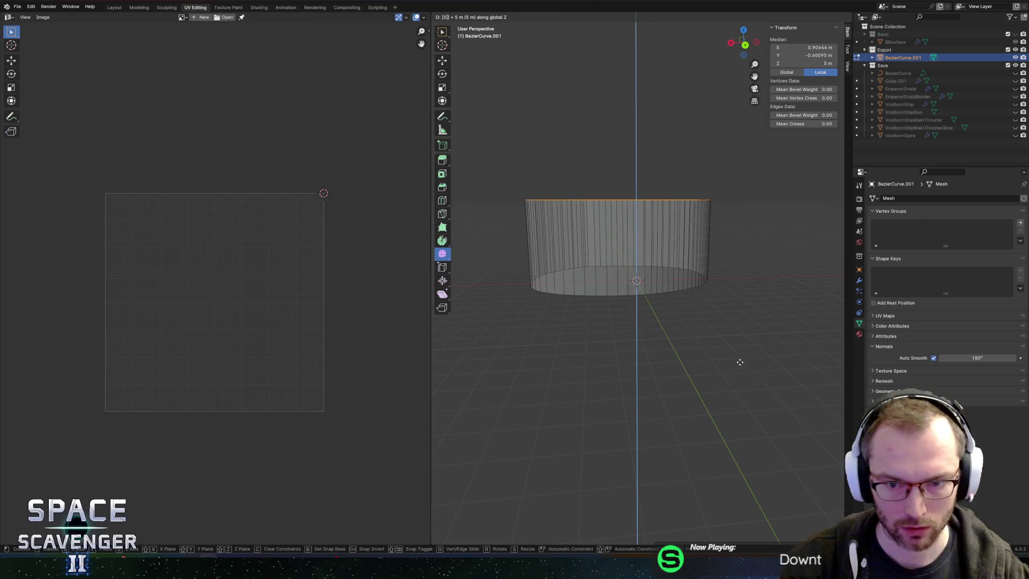
pyautogui.press('Return')
pyautogui.hotkey('alt', 'z')
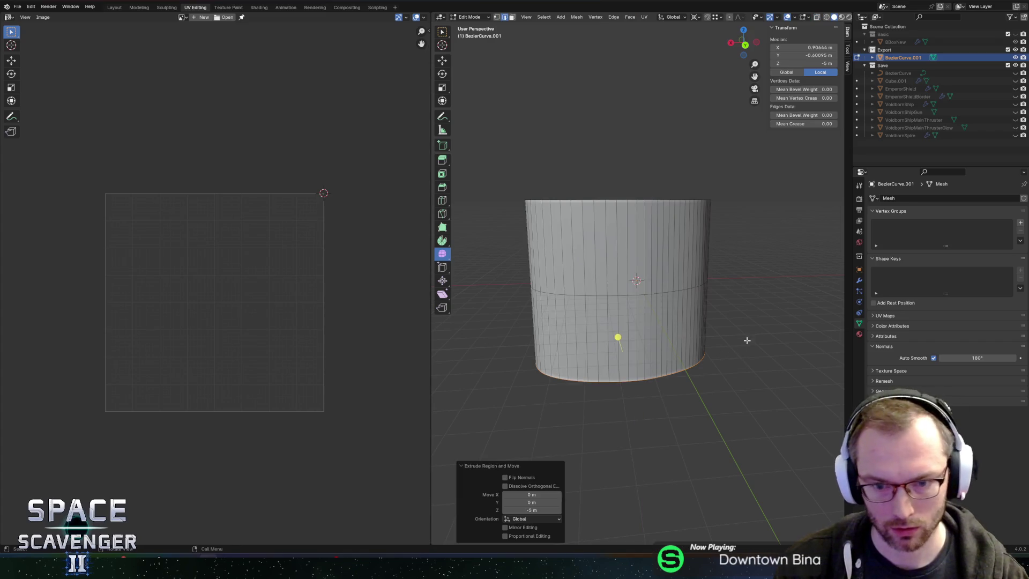
# Extrude the top edge loop with horizontal-only scaling, then return to Object Mode
pyautogui.moveTo(744, 340); pyautogui.dragTo(705, 317)
pyautogui.moveTo(786, 287); pyautogui.dragTo(772, 287)
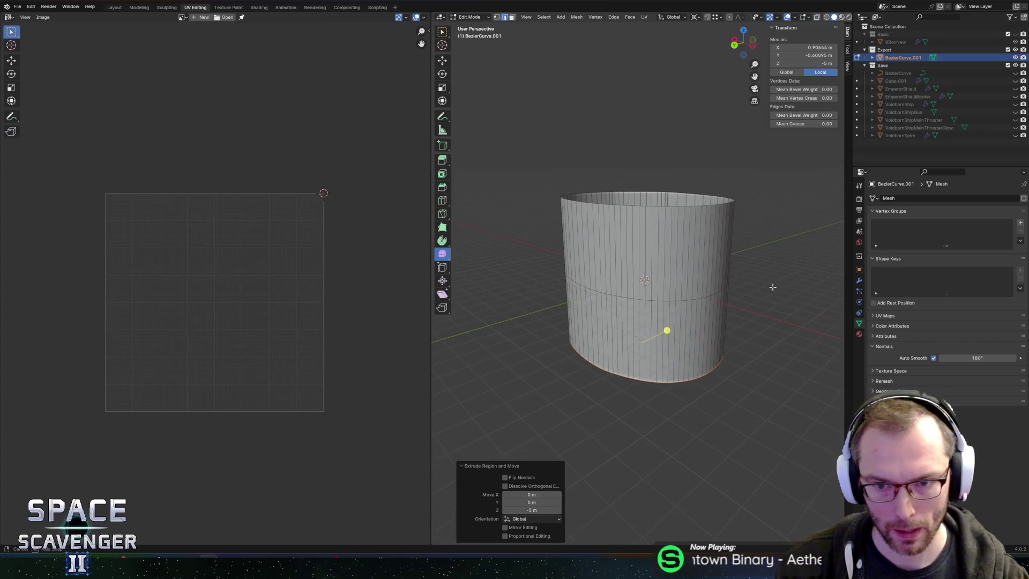
pyautogui.keyDown('alt'); pyautogui.click(688, 207); pyautogui.keyUp('alt')
pyautogui.press('e')
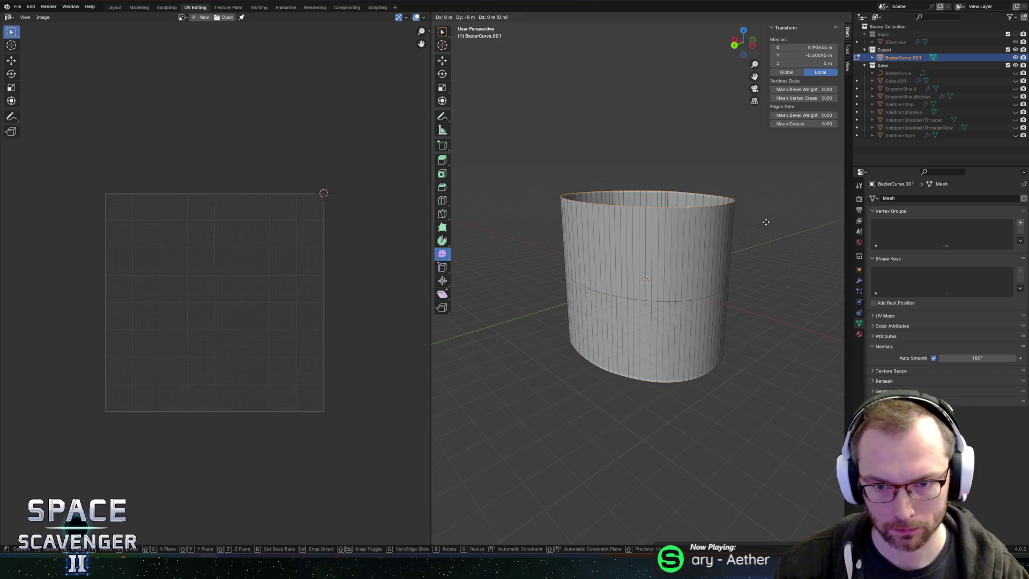
pyautogui.hotkey('shift', 'z')
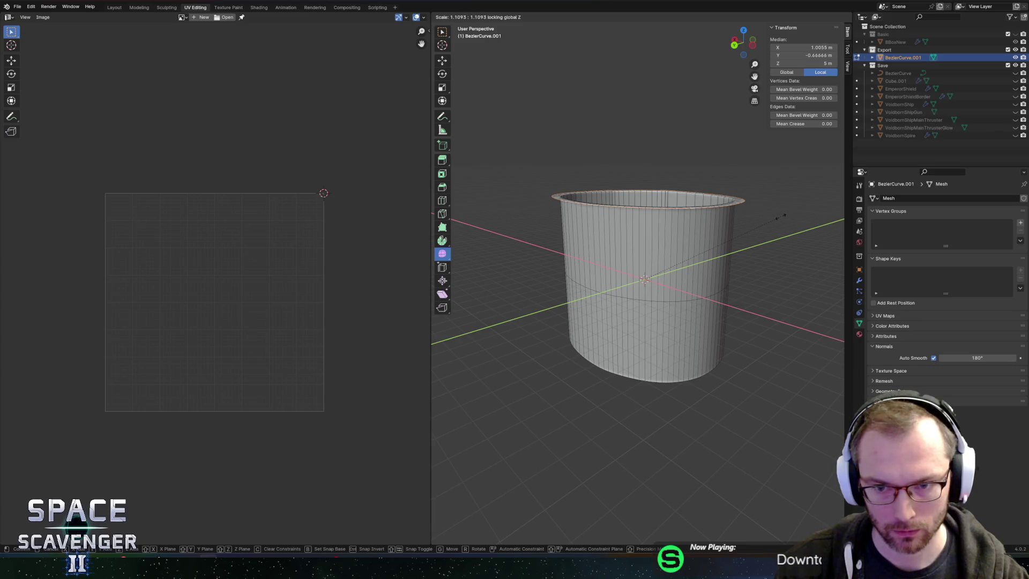
pyautogui.click(777, 216)
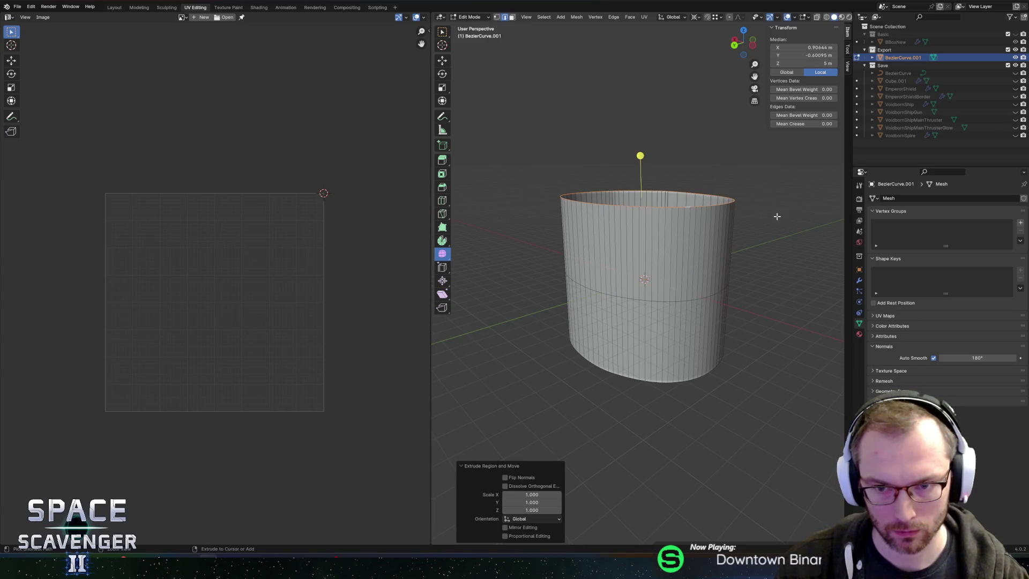
pyautogui.press('Tab')
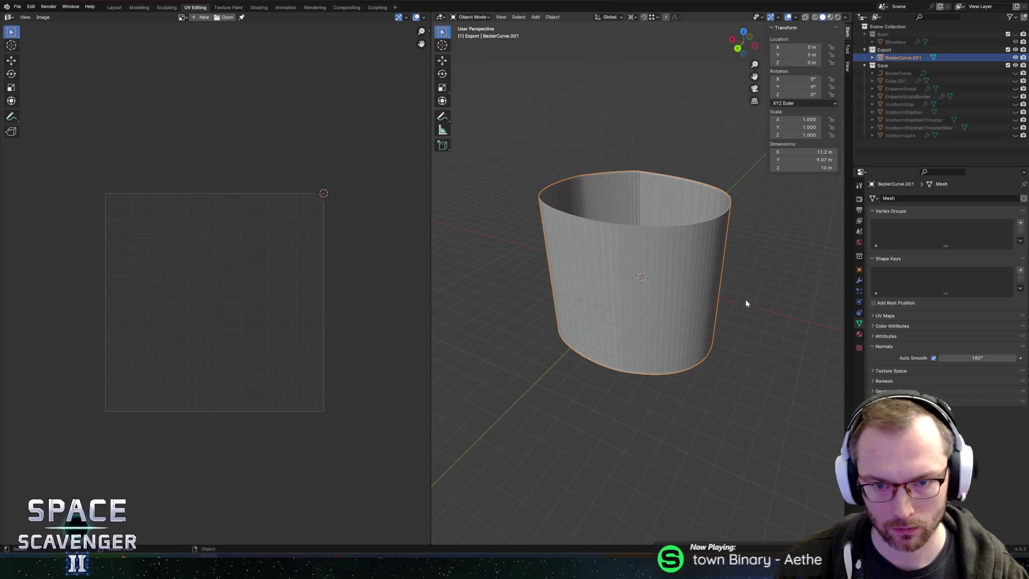
# Give the wall Shade Auto Smooth and slide one vertical edge sideways
pyautogui.rightClick(673, 271)
pyautogui.click(662, 277)
pyautogui.press('Tab')
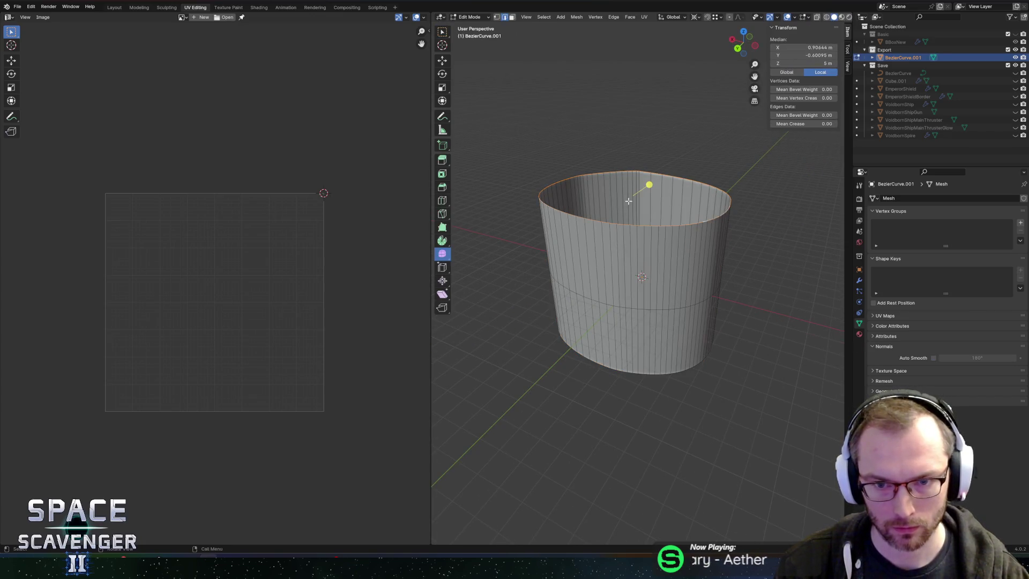
pyautogui.moveTo(815, 203); pyautogui.dragTo(679, 287)
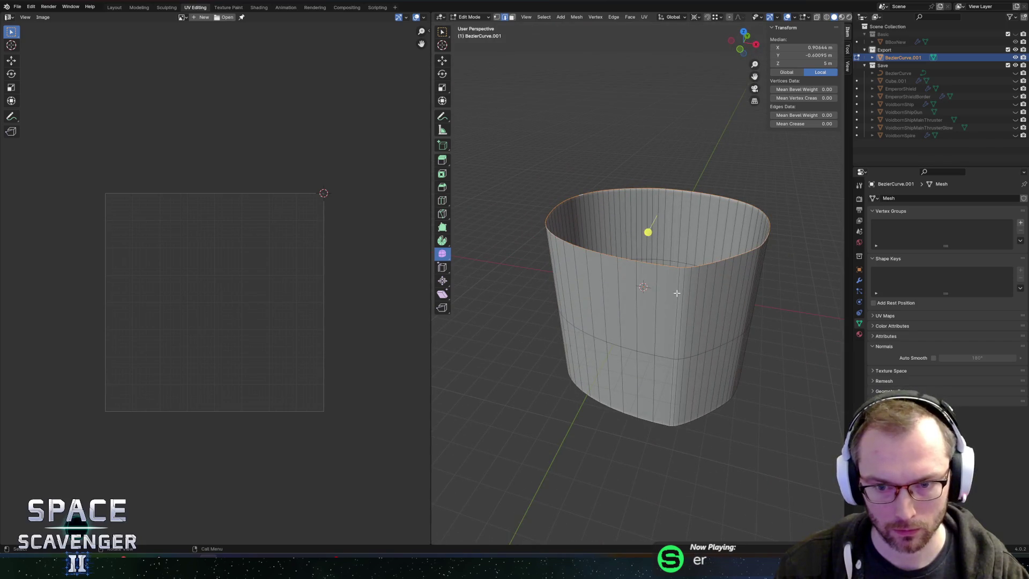
pyautogui.click(677, 294)
pyautogui.press('g')
pyautogui.press('g')
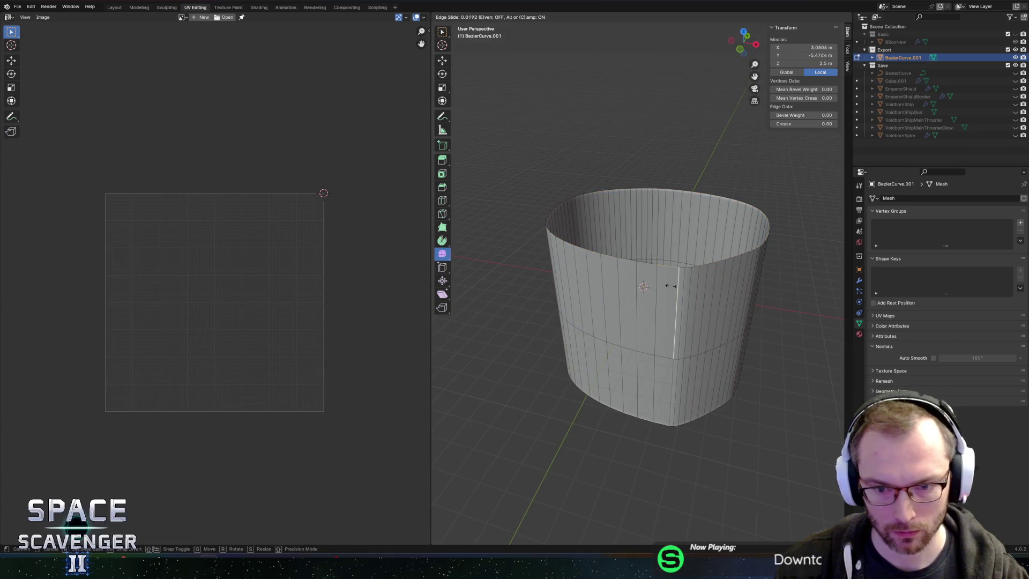
pyautogui.click(672, 360)
# Slide the lower and upper segments of the vertical edge sideways
pyautogui.click(670, 366)
pyautogui.press('g')
pyautogui.press('g')
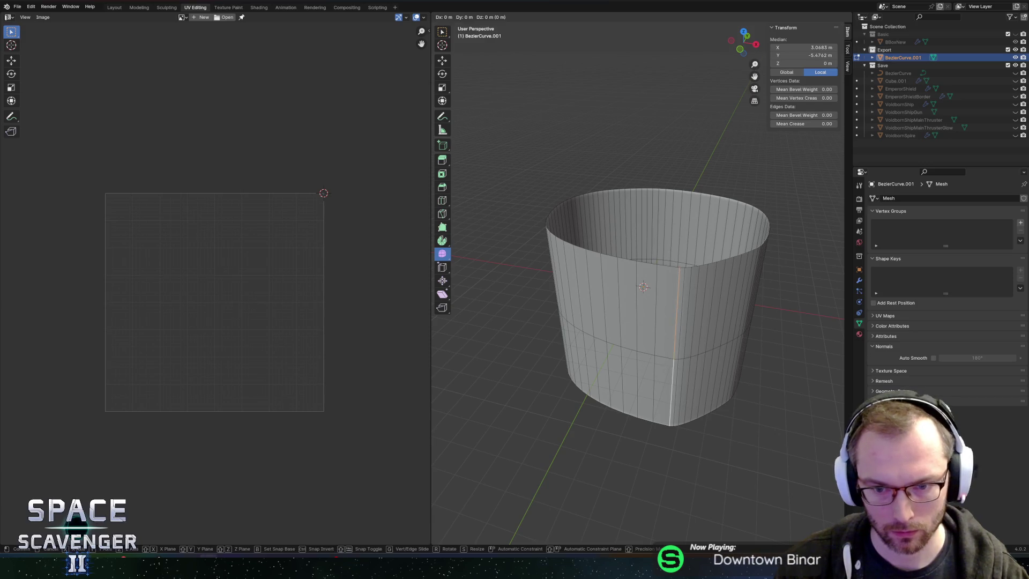
pyautogui.click(664, 364)
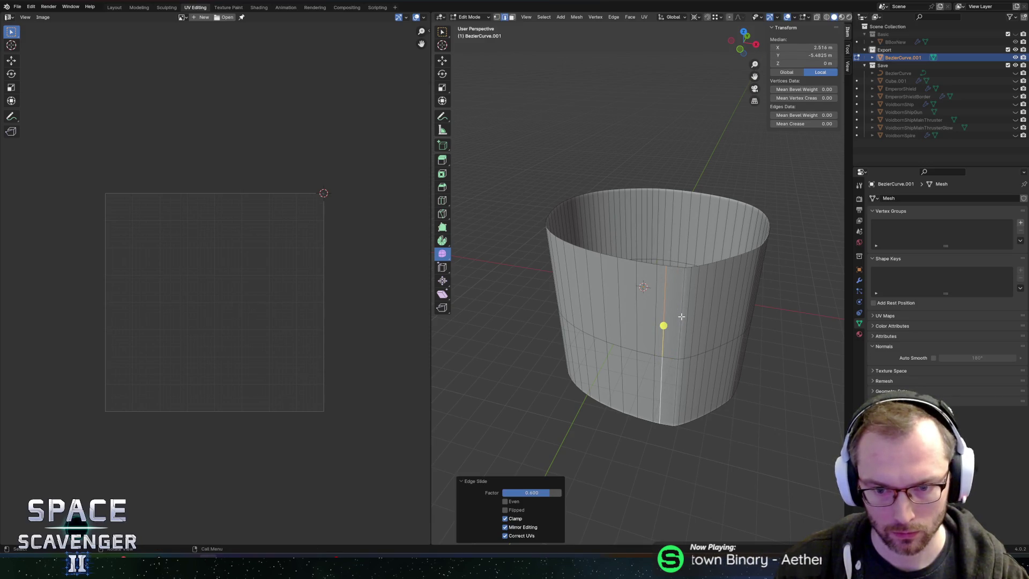
pyautogui.click(680, 320)
pyautogui.press('g')
pyautogui.press('g')
pyautogui.click(676, 317)
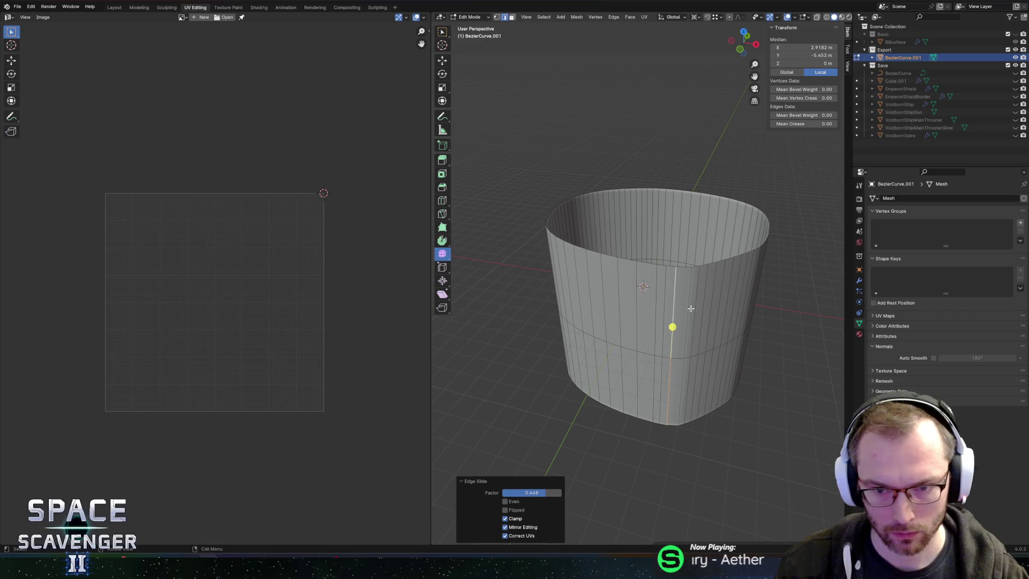
pyautogui.click(689, 309)
pyautogui.press('g')
pyautogui.press('g')
pyautogui.click(689, 309)
pyautogui.press('Tab')
# Scale the whole wall horizontally into a broad ring about 41.7 × 33.7 m
pyautogui.moveTo(689, 308)
pyautogui.mouseDown()
pyautogui.moveTo(714, 299)
pyautogui.moveTo(663, 319)
pyautogui.moveTo(605, 301)
pyautogui.moveTo(528, 249)
pyautogui.moveTo(617, 288)
pyautogui.mouseUp()
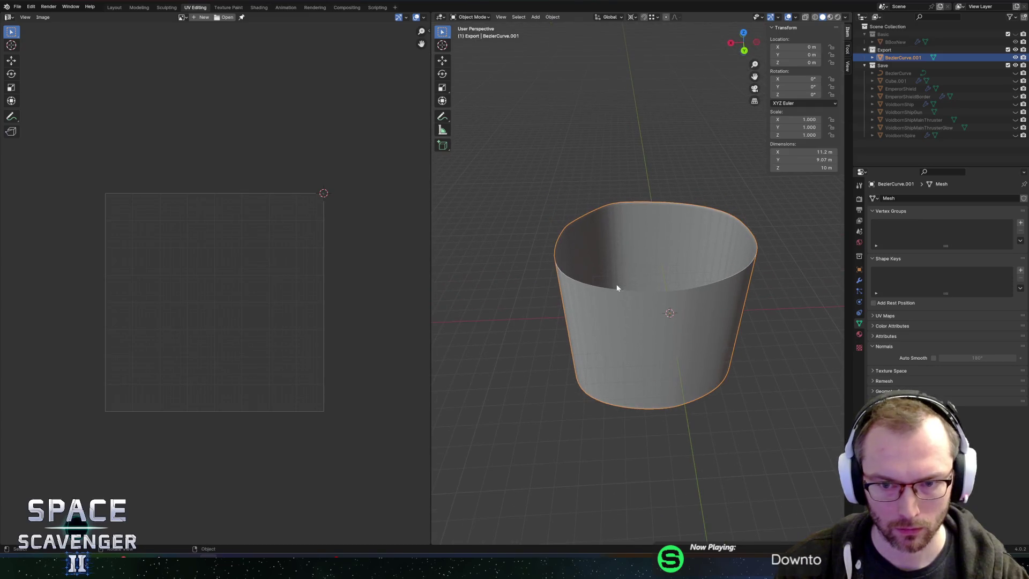
pyautogui.press('Tab')
pyautogui.scroll(-6, 764, 295)
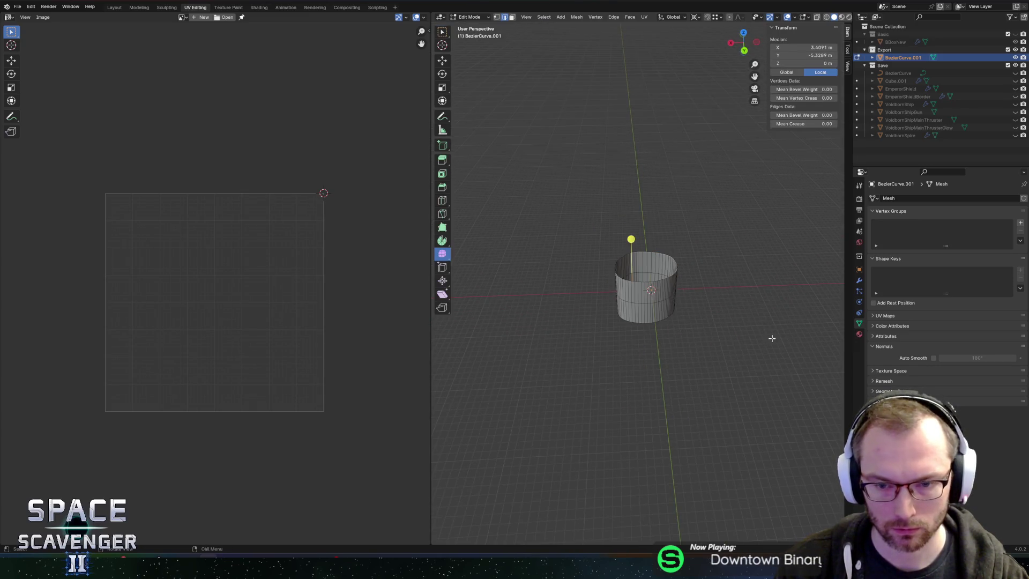
pyautogui.press('a')
pyautogui.press('s')
pyautogui.hotkey('shift', 'z')
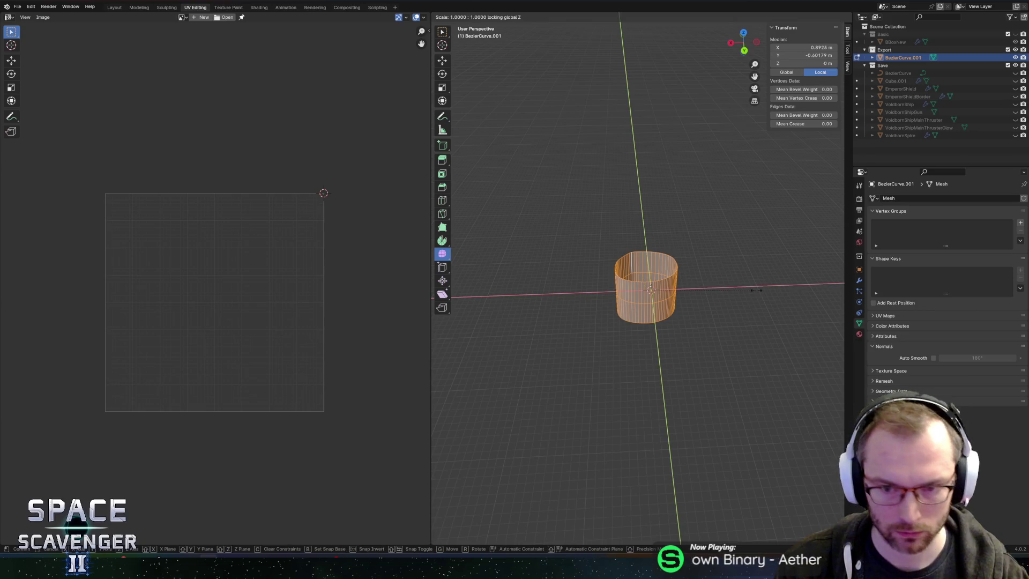
pyautogui.click(588, 281)
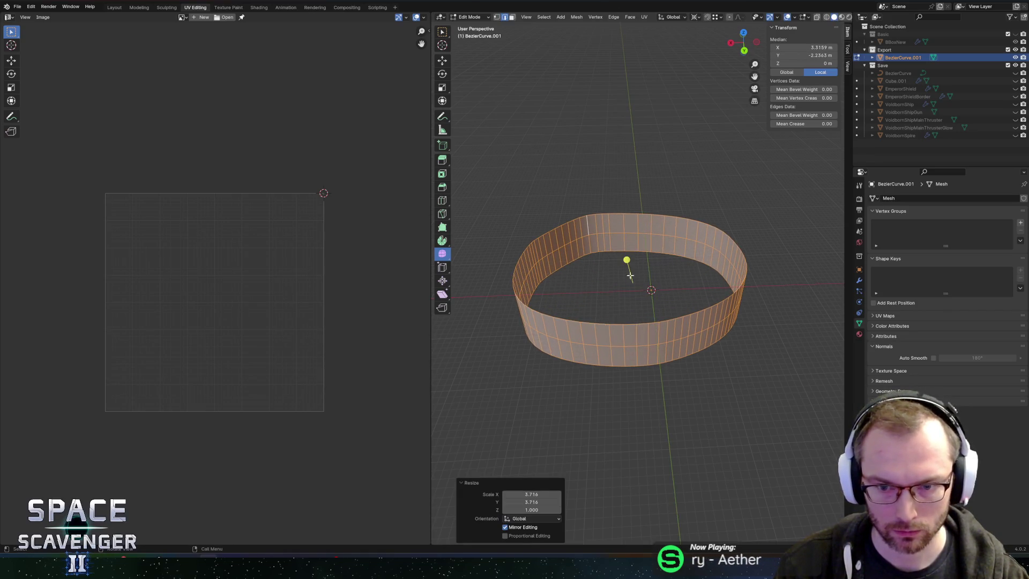
pyautogui.press('Tab')
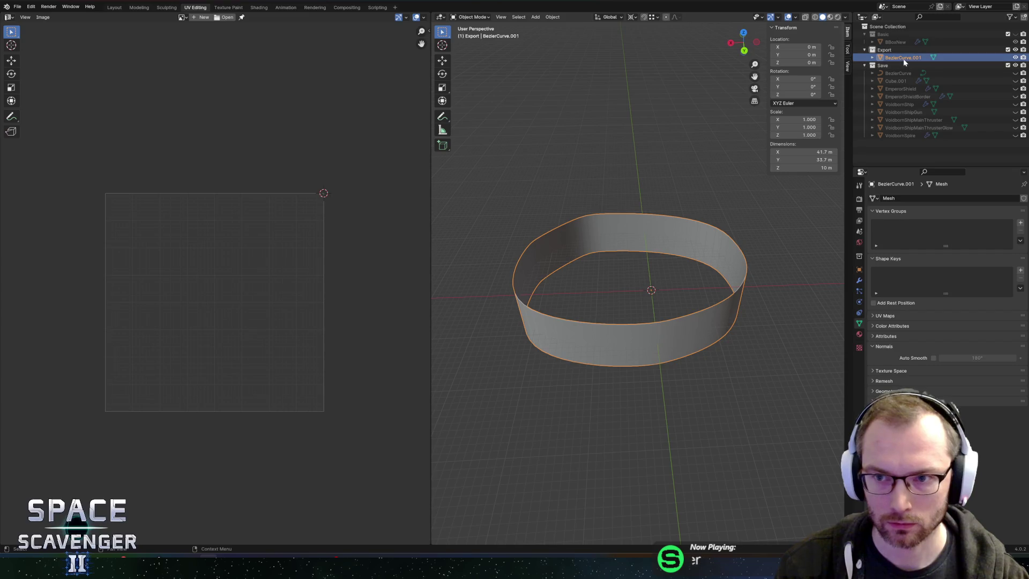
# Rename BezierCurve.001 to IntroVoidbornBarrier
pyautogui.doubleClick(903, 58)
pyautogui.write('Intro')
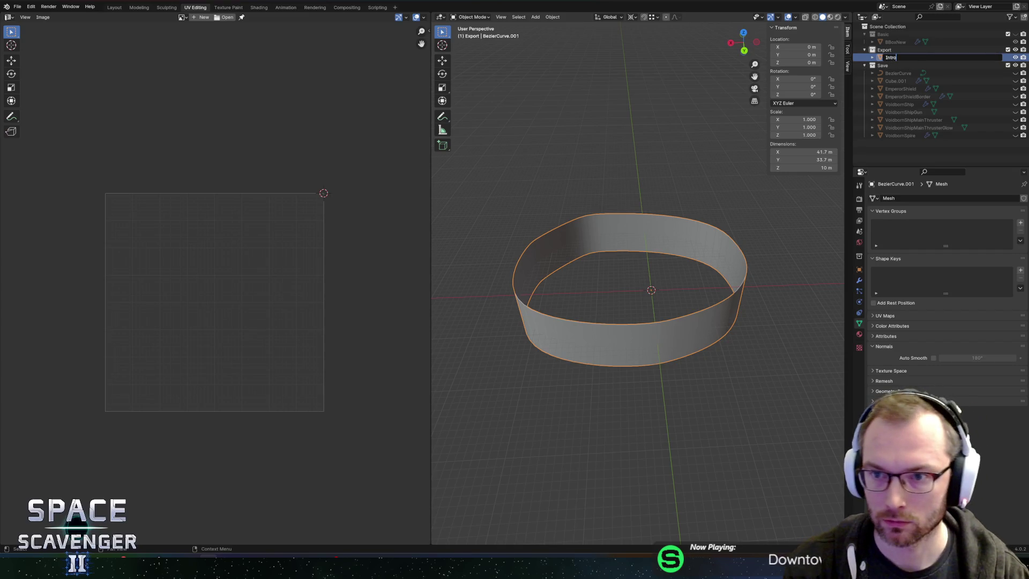
pyautogui.write('Voidborn')
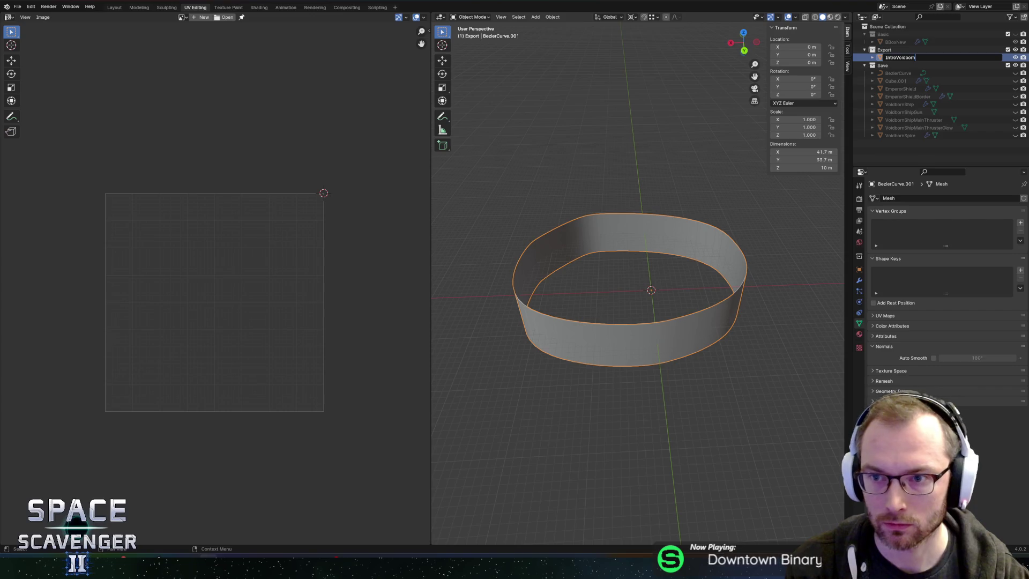
pyautogui.write('Barrier')
pyautogui.press('Return')
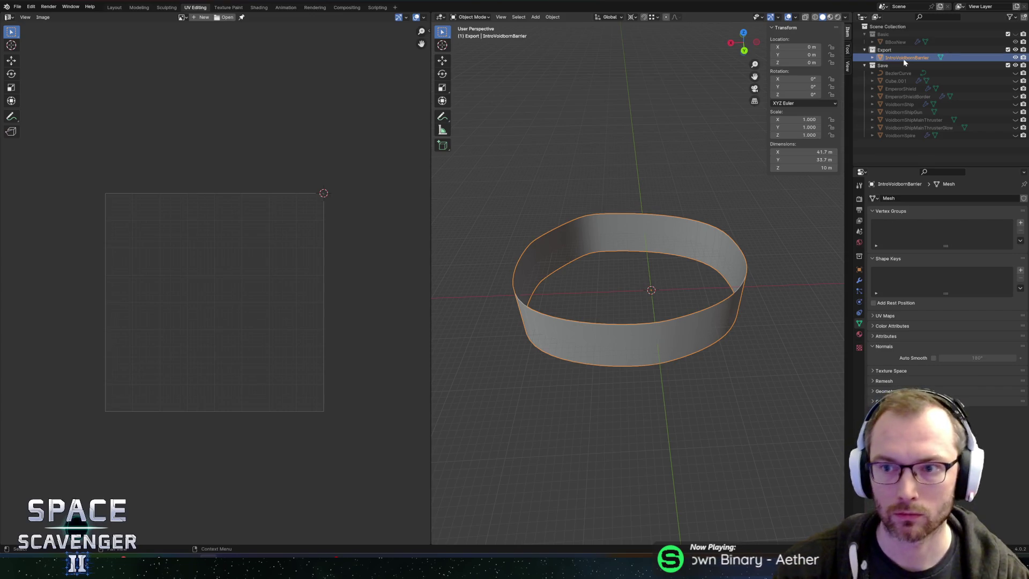
# Save Intro.blend and begin an FBX export of the Export collection to Intro.fbx
pyautogui.hotkey('ctrl', 's')
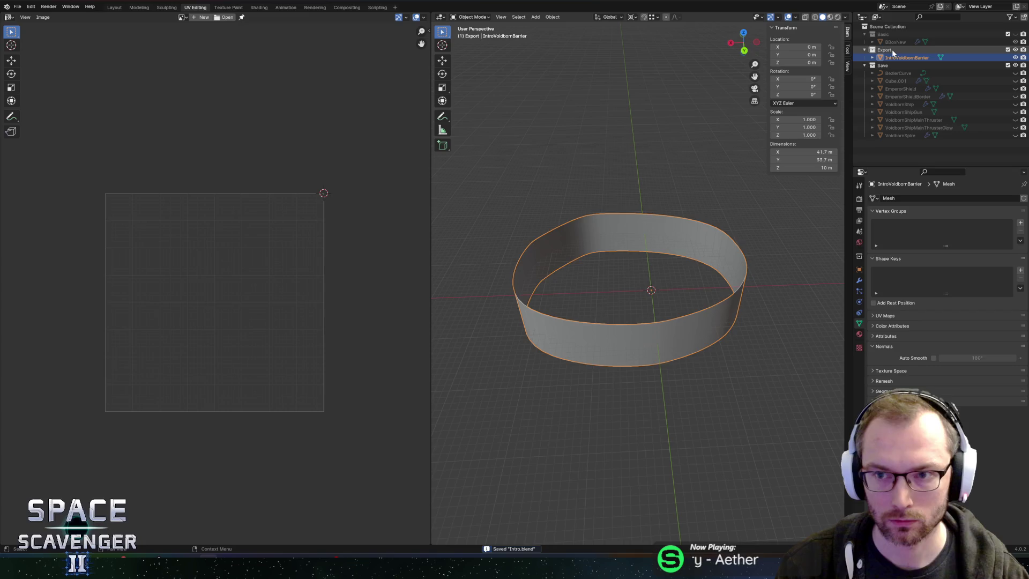
pyautogui.click(885, 49)
pyautogui.hotkey('ctrl', 'shift', 'e')
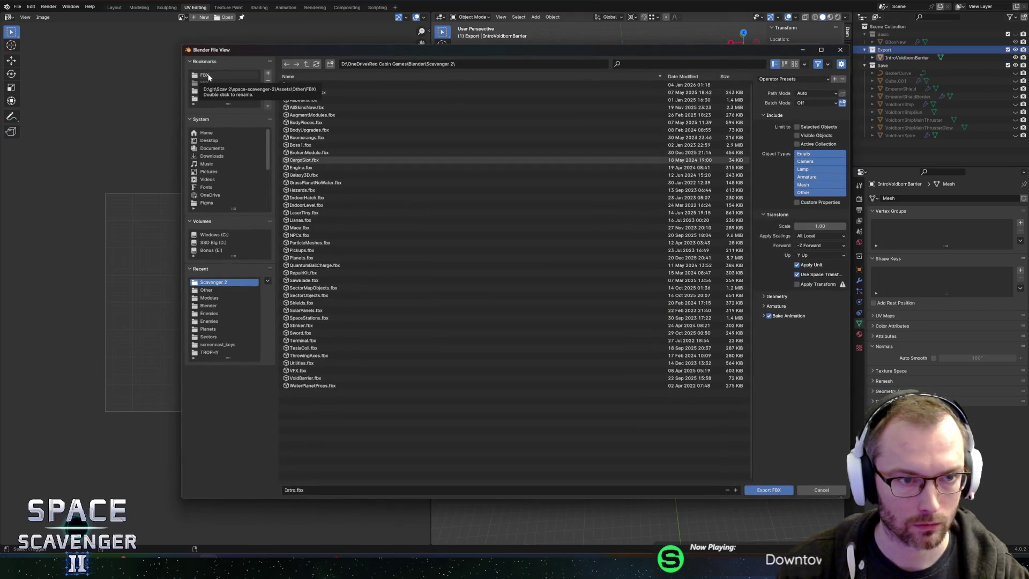
# Cancel the pending export and save the project as Cutscene.blend
pyautogui.press('Escape')
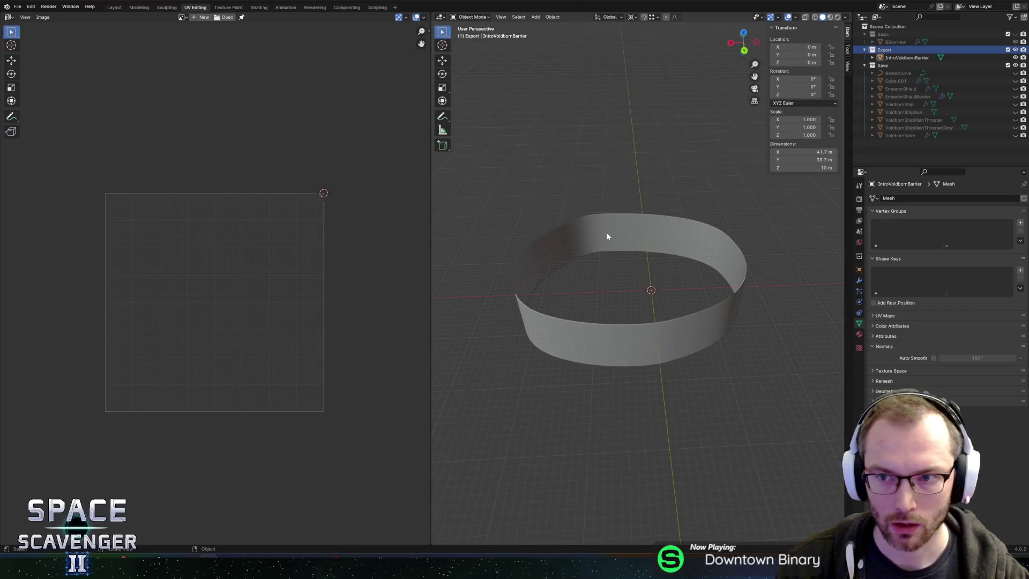
pyautogui.hotkey('ctrl', 'shift', 's')
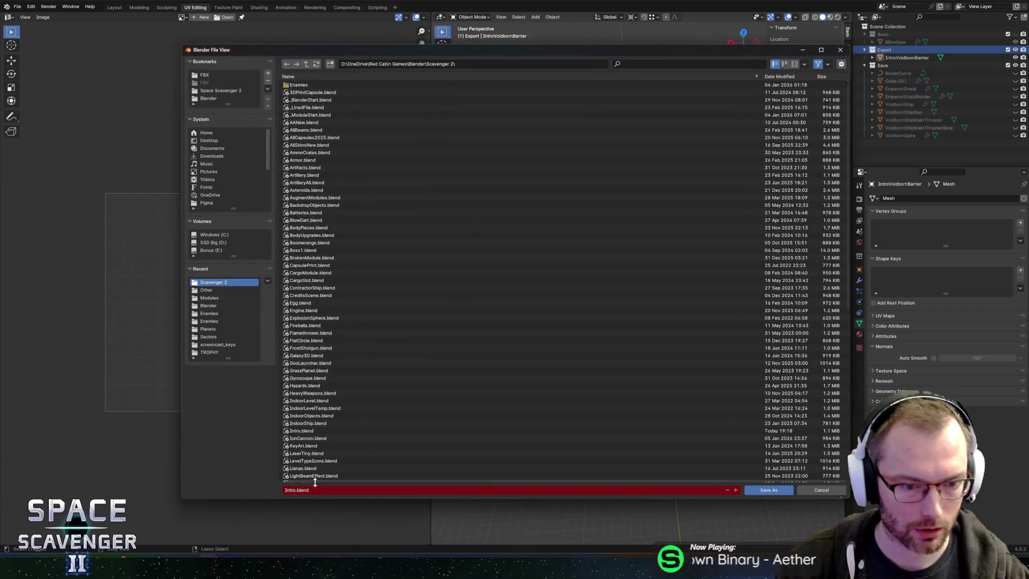
pyautogui.write('Cutscen')
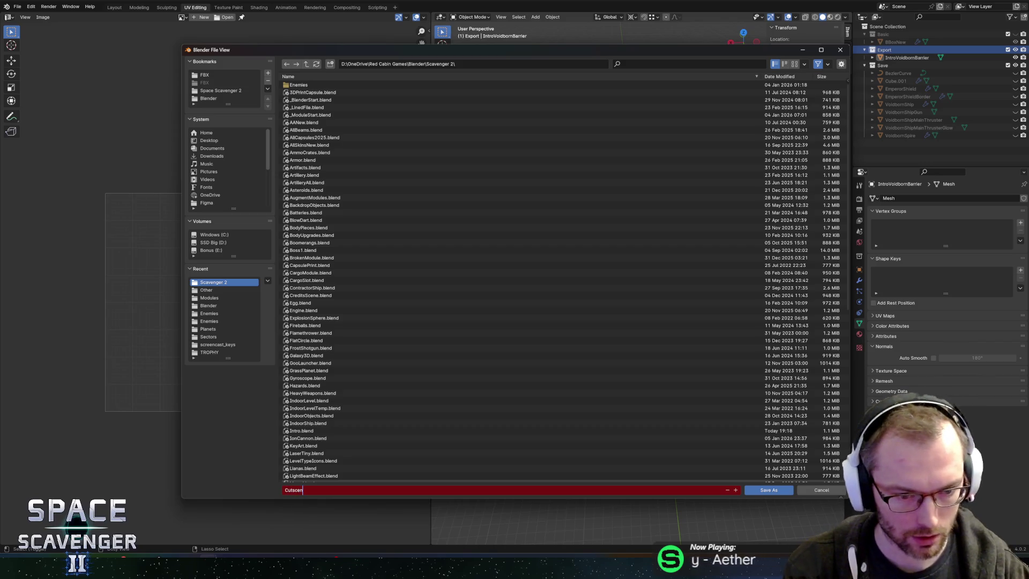
pyautogui.write('e')
pyautogui.press('Return')
pyautogui.click(769, 490)
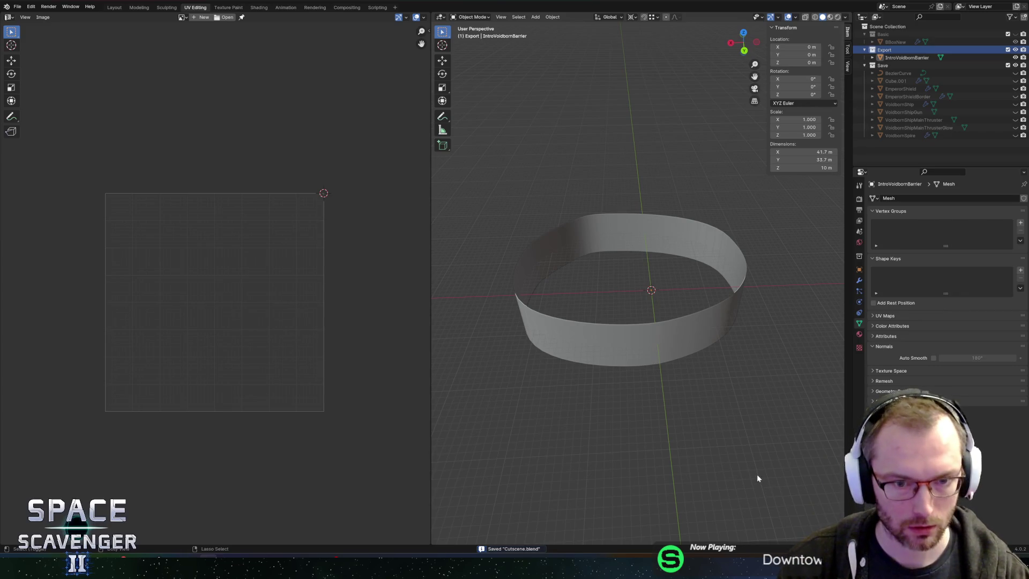
# Set up an FBX export into the bookmarked FBX Other folder using the active-collection preset
pyautogui.hotkey('ctrl', 'shift', 'e')
pyautogui.click(201, 77)
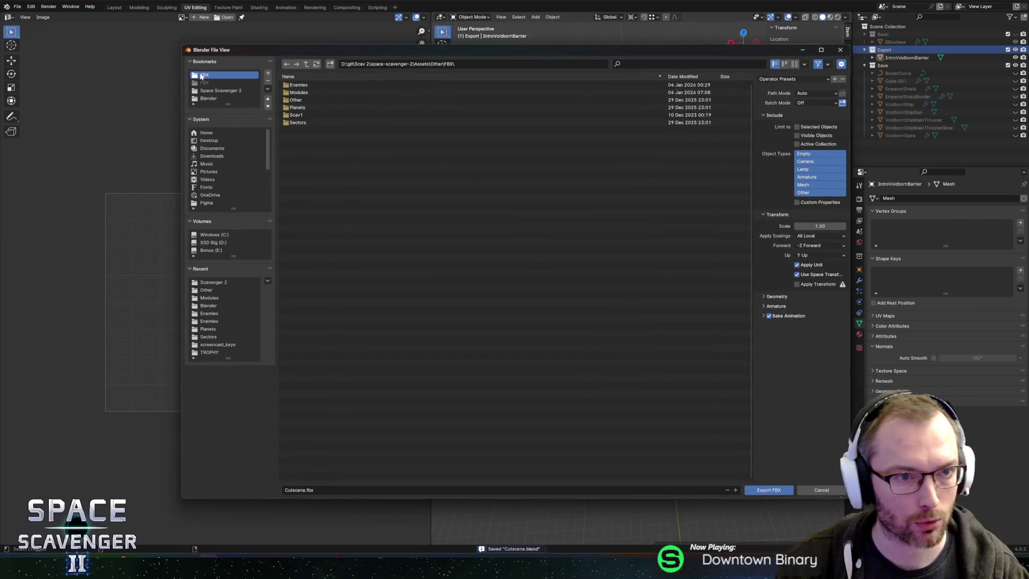
pyautogui.doubleClick(302, 100)
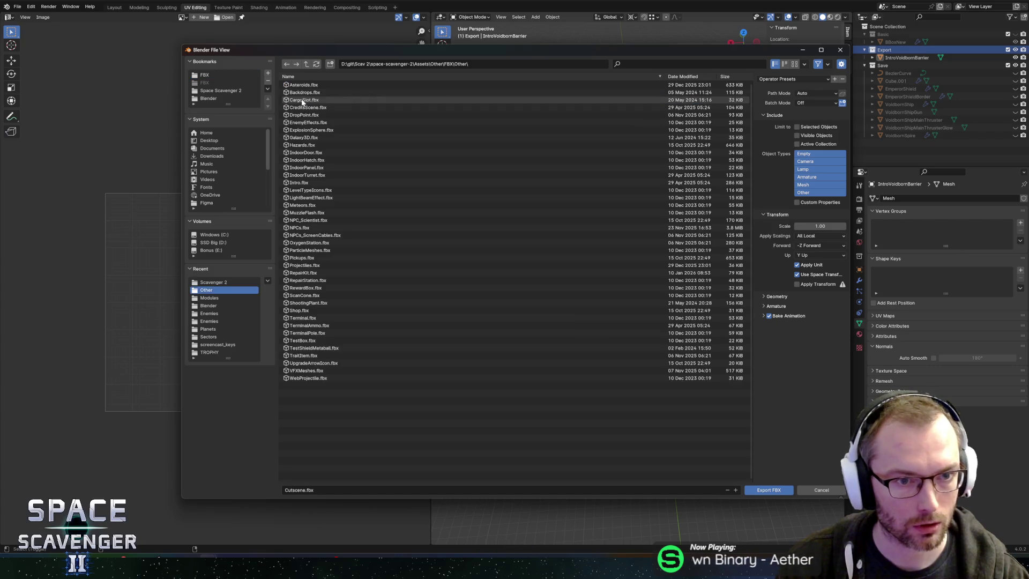
pyautogui.click(778, 81)
pyautogui.click(778, 99)
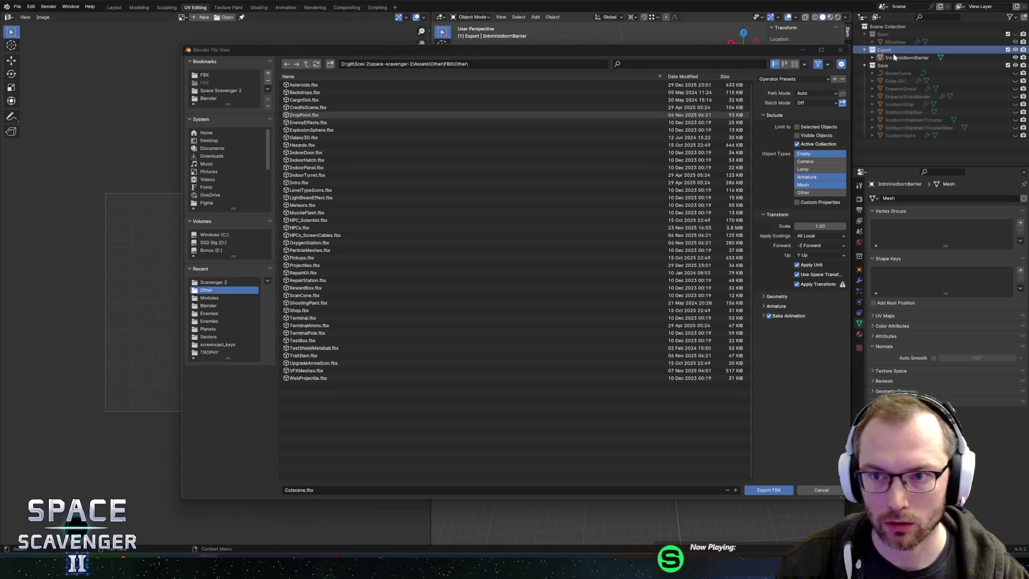
# Export Cutscene.fbx, then in Unity stop Play mode and open the Onboarding prefab
pyautogui.click(770, 489)
pyautogui.hotkey('alt', 'Tab')
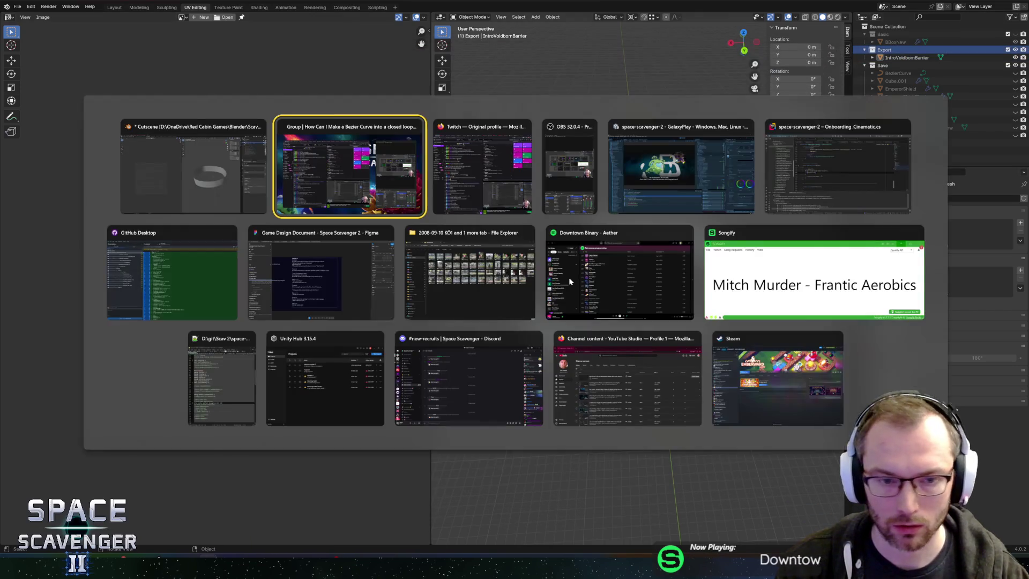
pyautogui.hotkey('alt', 'Tab')
pyautogui.hotkey('alt', 'Tab')
pyautogui.hotkey('alt', 'Tab')
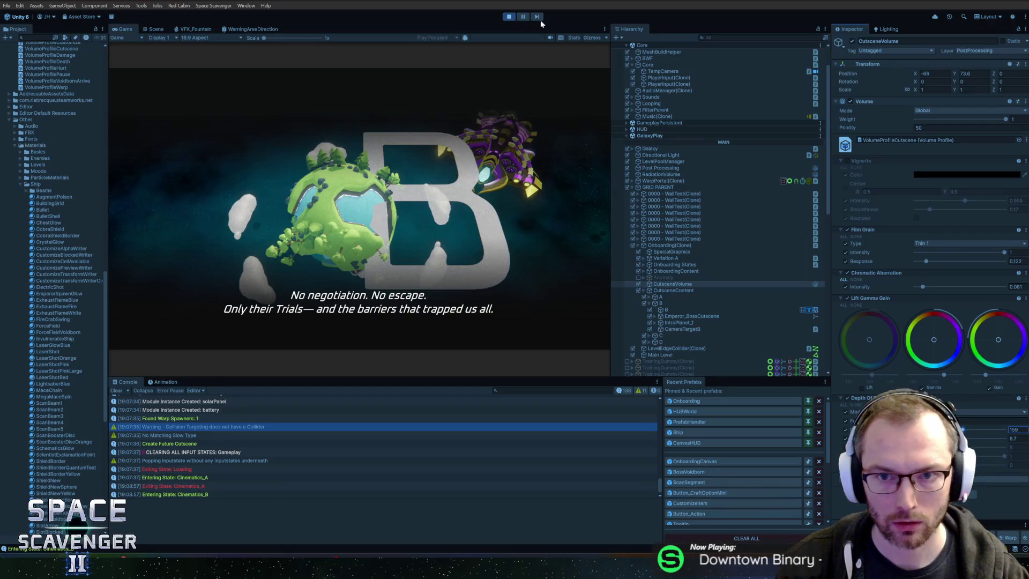
pyautogui.click(509, 17)
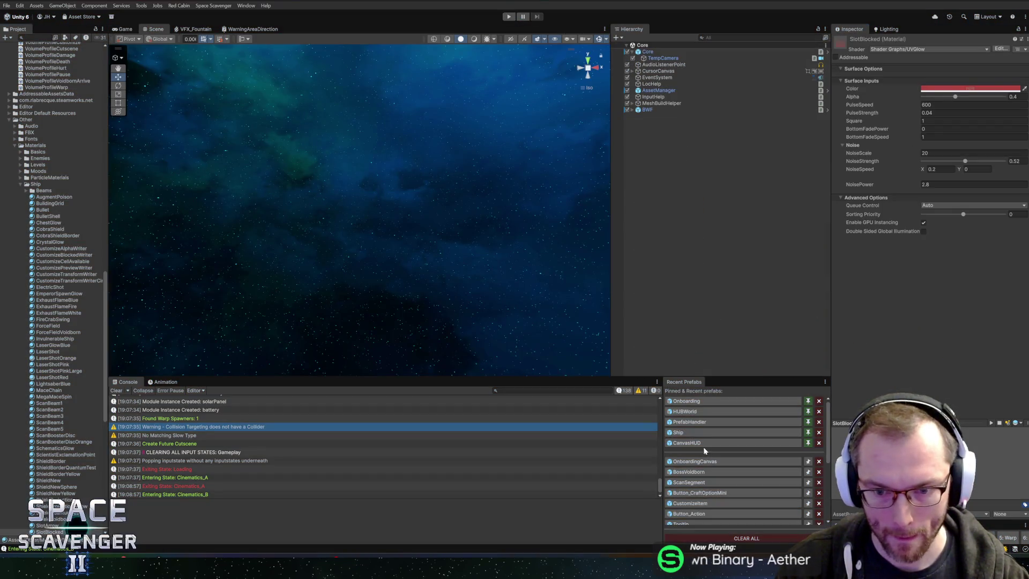
pyautogui.click(695, 402)
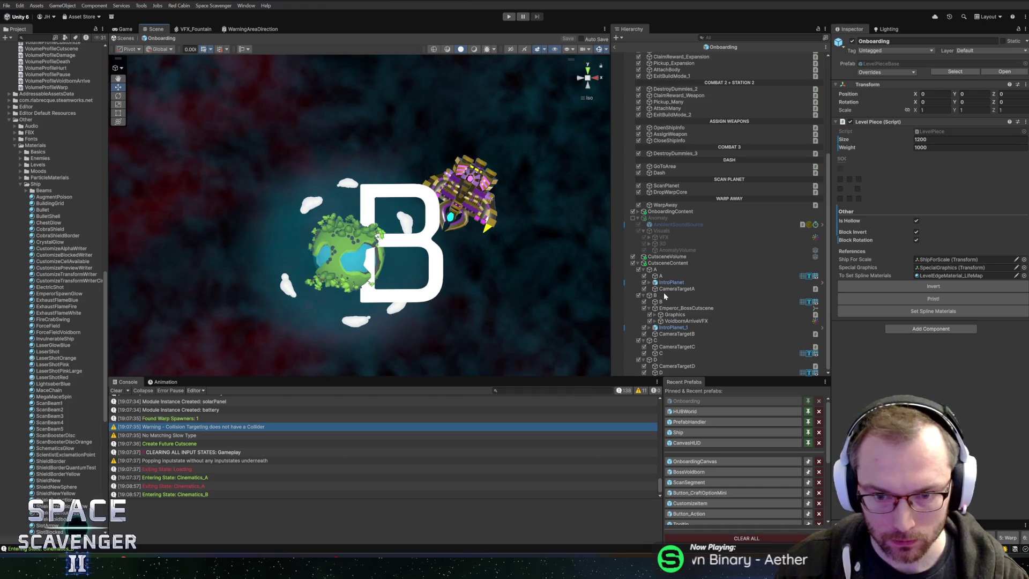
# Create an empty child object named Barrier under B
pyautogui.rightClick(664, 294)
pyautogui.click(698, 339)
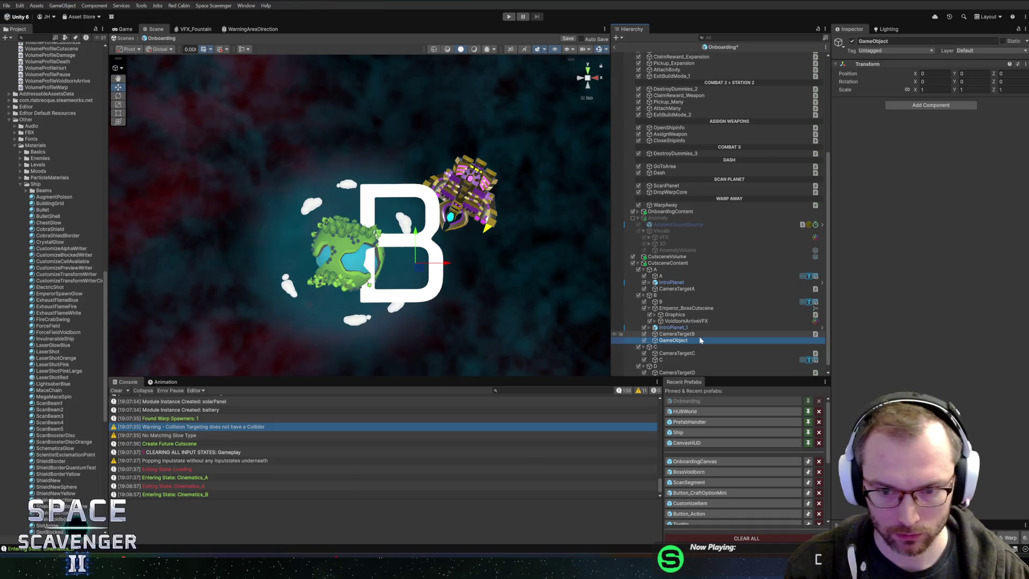
pyautogui.write('Barrier')
pyautogui.press('Return')
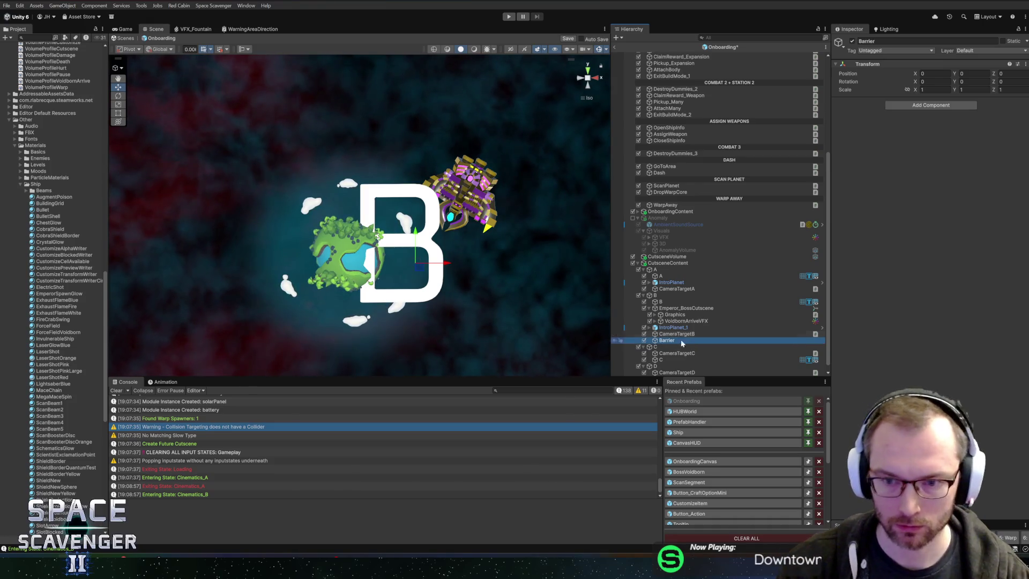
# Add Mesh Filter and Mesh Renderer components to Barrier, then search meshes for 'arrier'
pyautogui.click(944, 110)
pyautogui.click(945, 106)
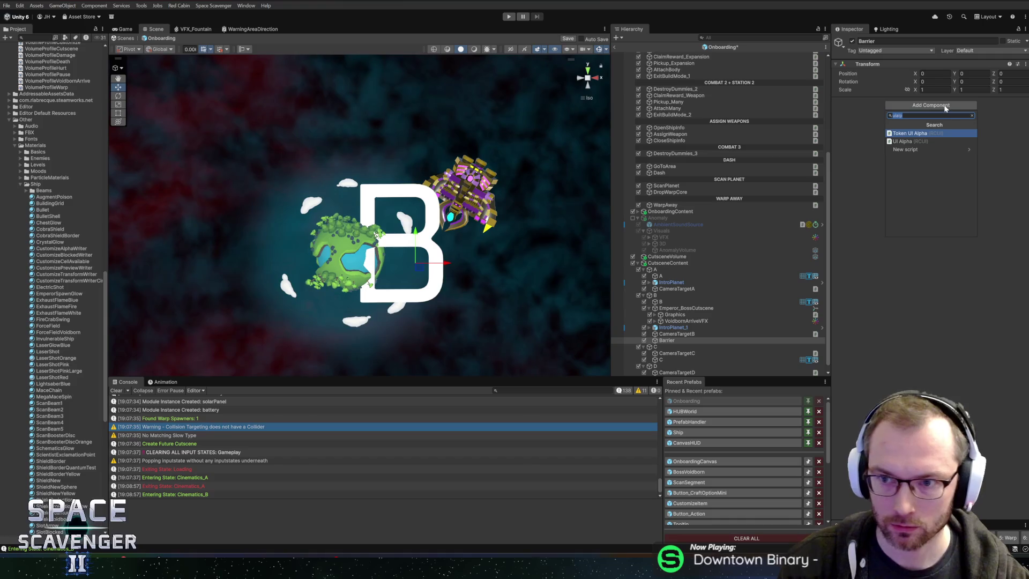
pyautogui.write('mesh')
pyautogui.press('Down')
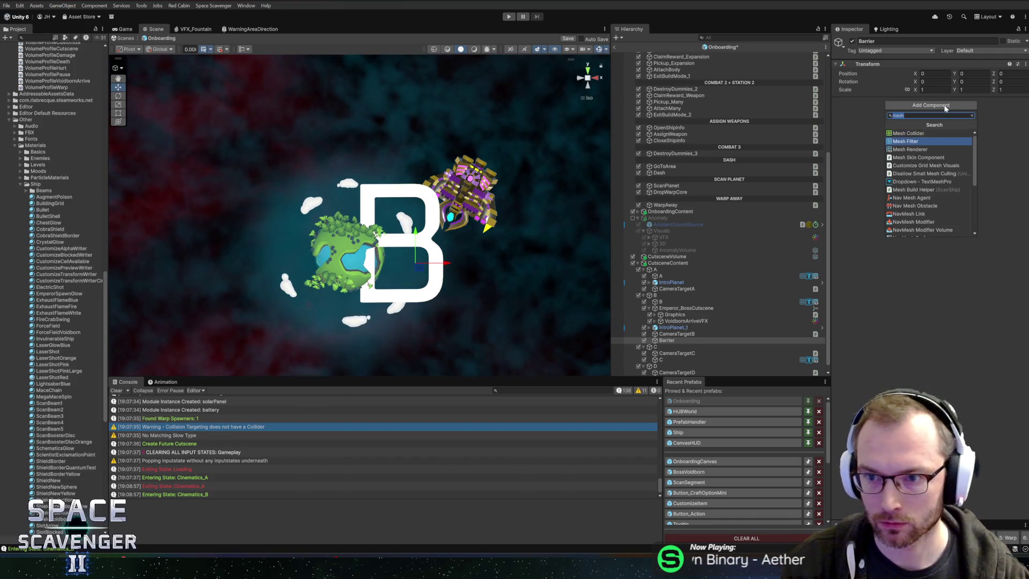
pyautogui.press('Return')
pyautogui.click(944, 126)
pyautogui.write('meshre')
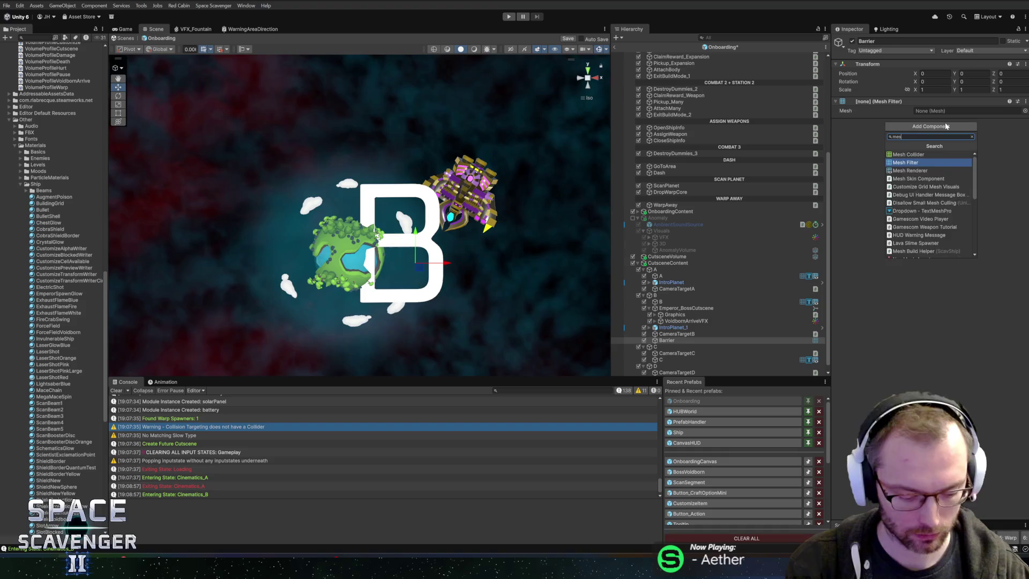
pyautogui.press('Up')
pyautogui.press('Return')
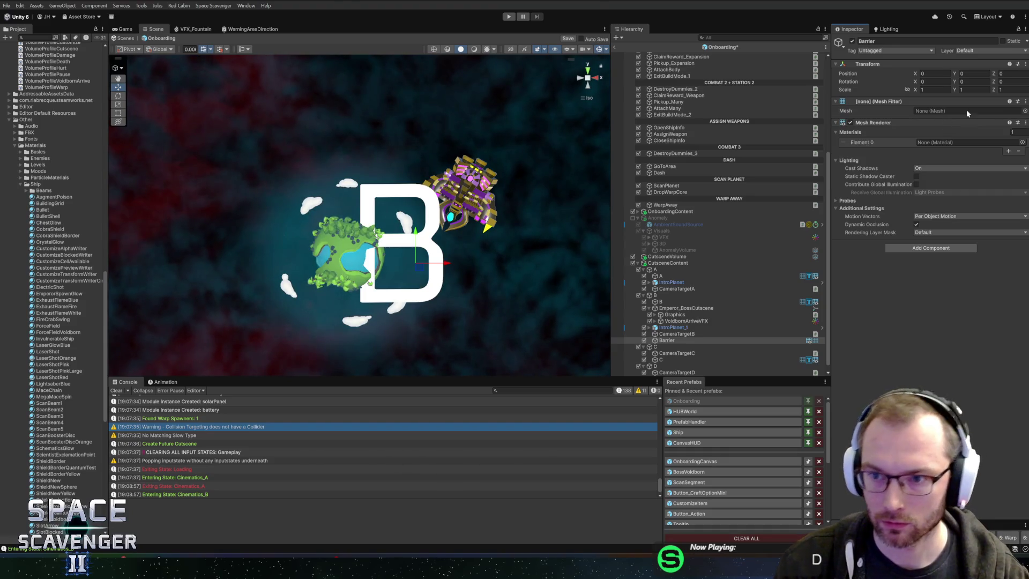
pyautogui.click(1025, 111)
pyautogui.write('a')
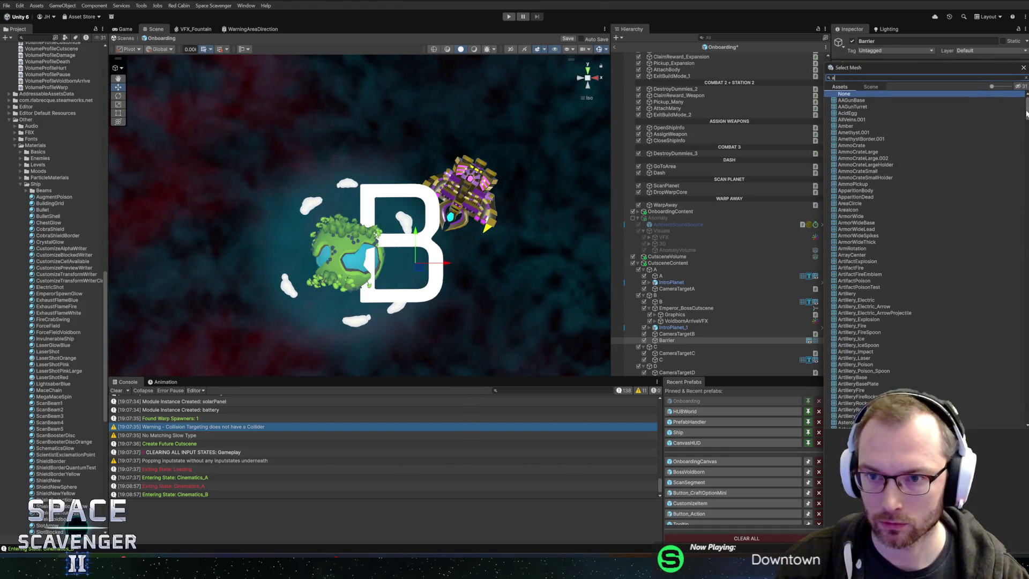
pyautogui.write('rrier')
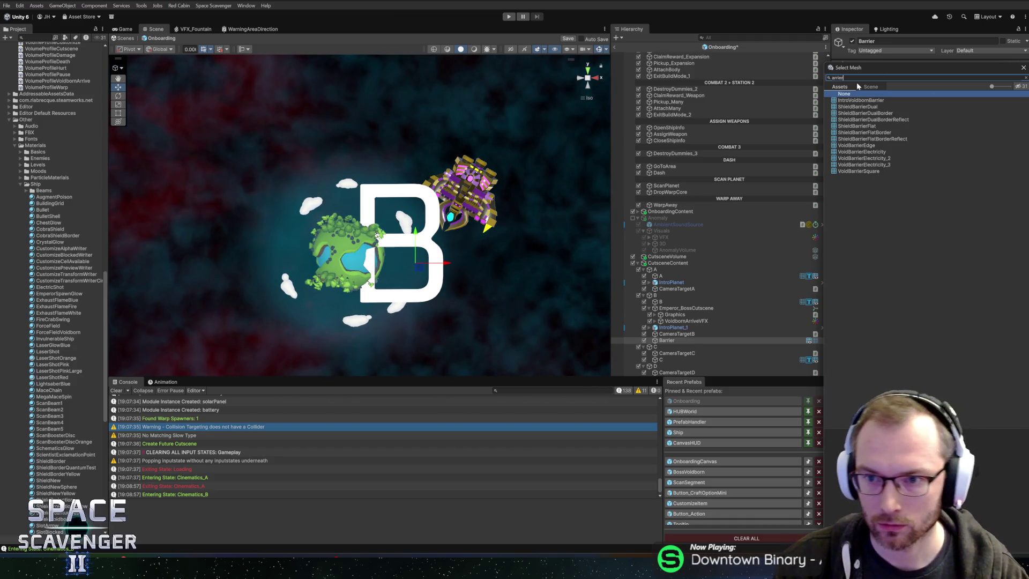
# Assign the IntroVoidbornBarrier mesh, rotate it -90 on X and scale it to about 3.63
pyautogui.click(854, 100)
pyautogui.doubleClick(854, 101)
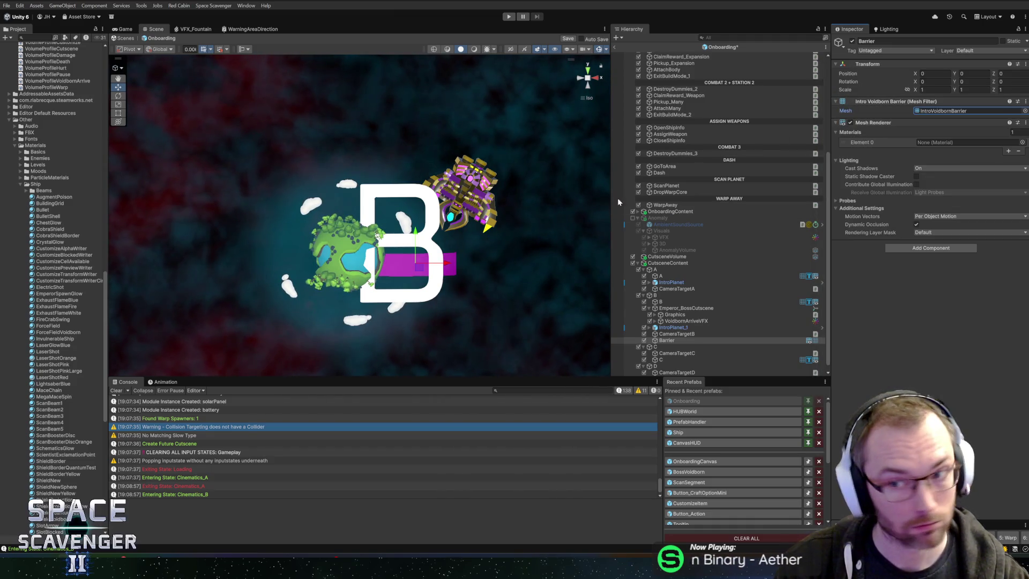
pyautogui.press('e')
pyautogui.moveTo(414, 279); pyautogui.dragTo(416, 347)
pyautogui.press('r')
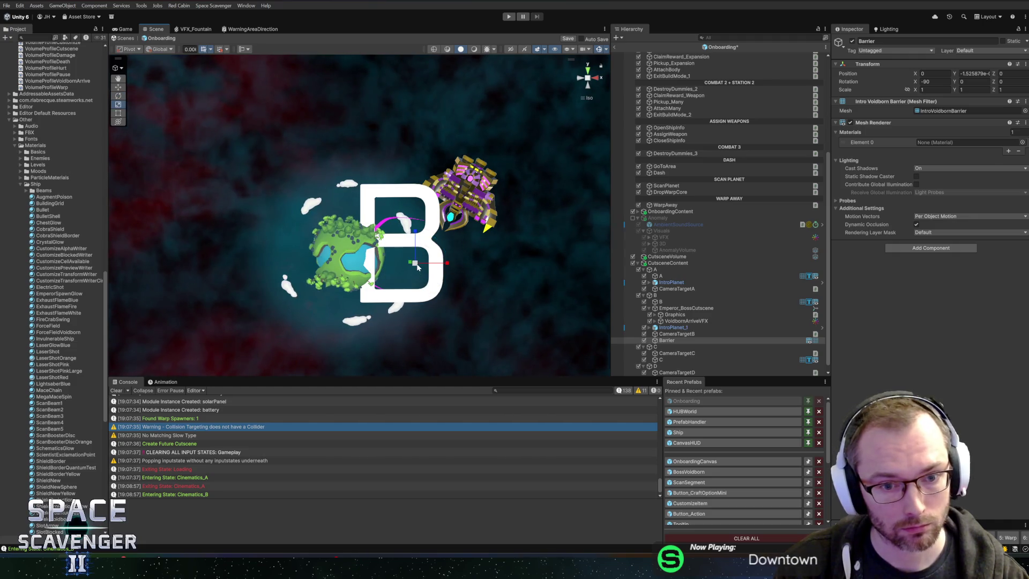
pyautogui.moveTo(416, 262)
pyautogui.mouseDown()
pyautogui.moveTo(554, 281)
pyautogui.moveTo(602, 195)
pyautogui.moveTo(536, 225)
pyautogui.moveTo(689, 199)
pyautogui.mouseUp()
# Preview the LevelWall3D material variants and apply LevelWall3D_Life to the barrier
pyautogui.click(1022, 143)
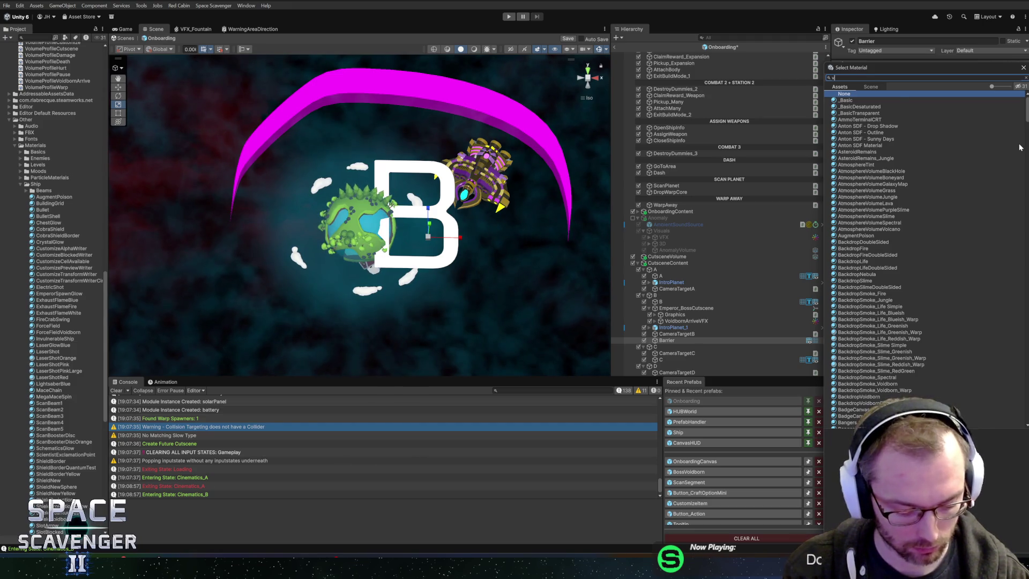
pyautogui.write('a')
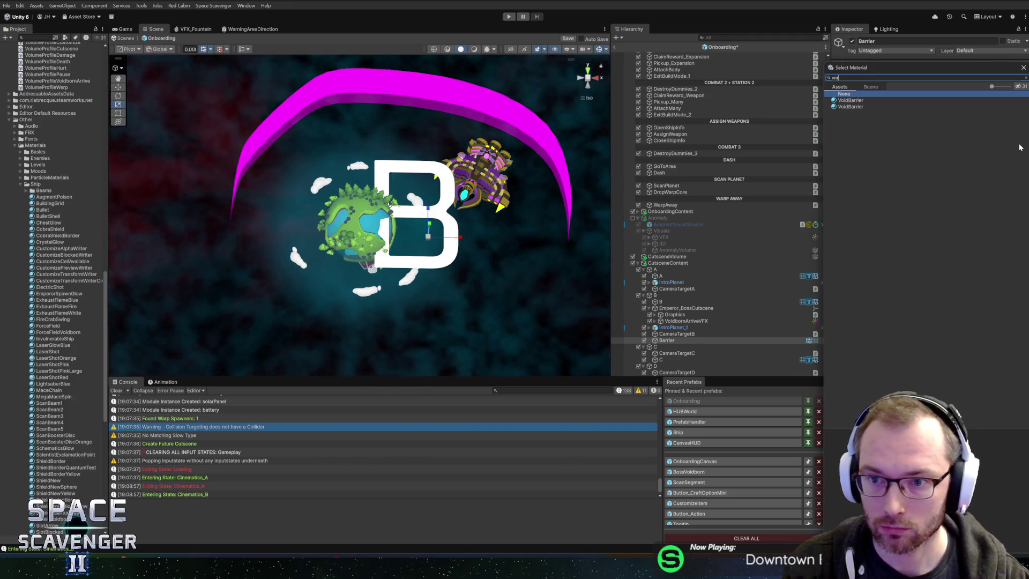
pyautogui.write('ll')
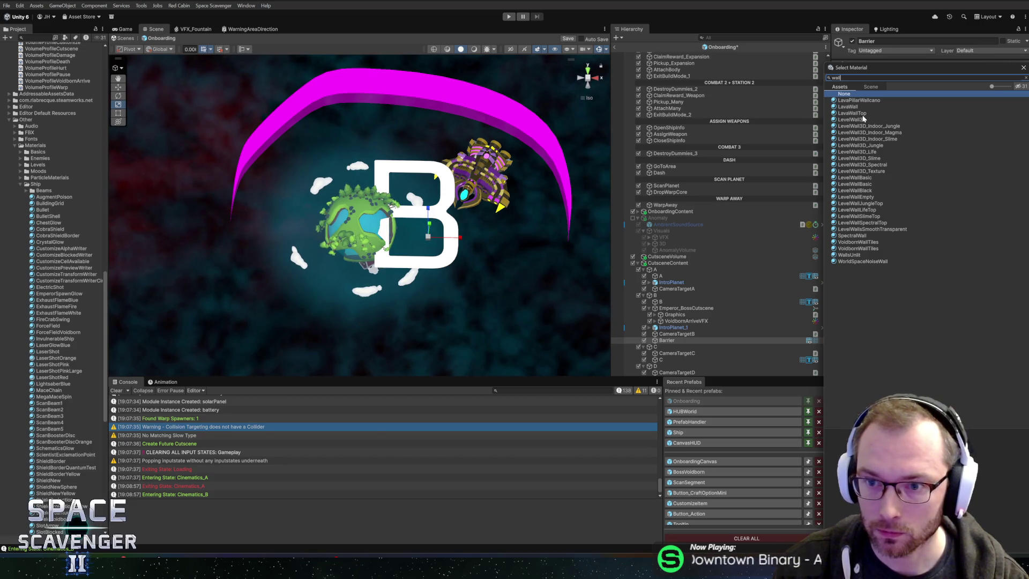
pyautogui.click(857, 120)
pyautogui.click(864, 127)
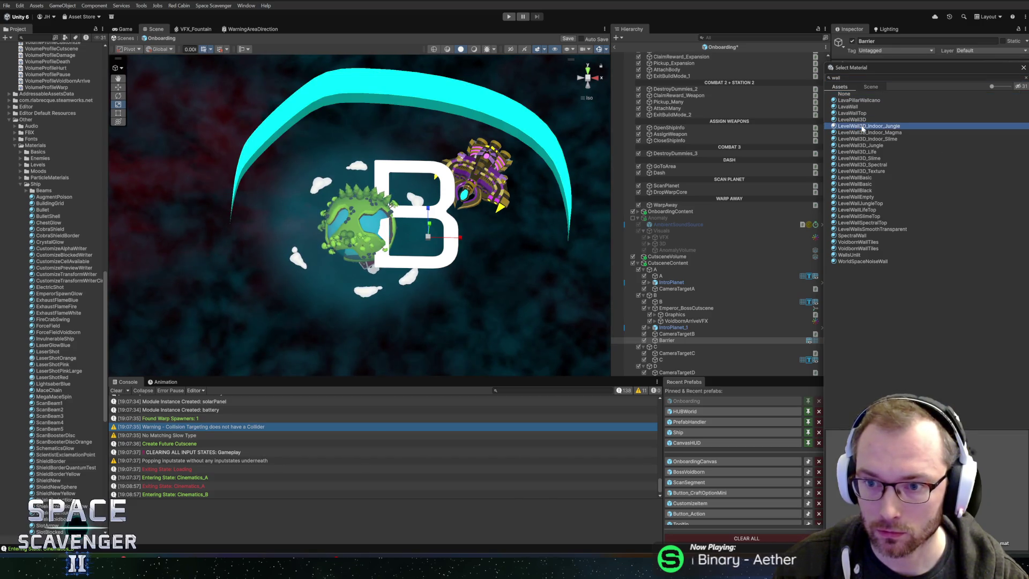
pyautogui.click(862, 159)
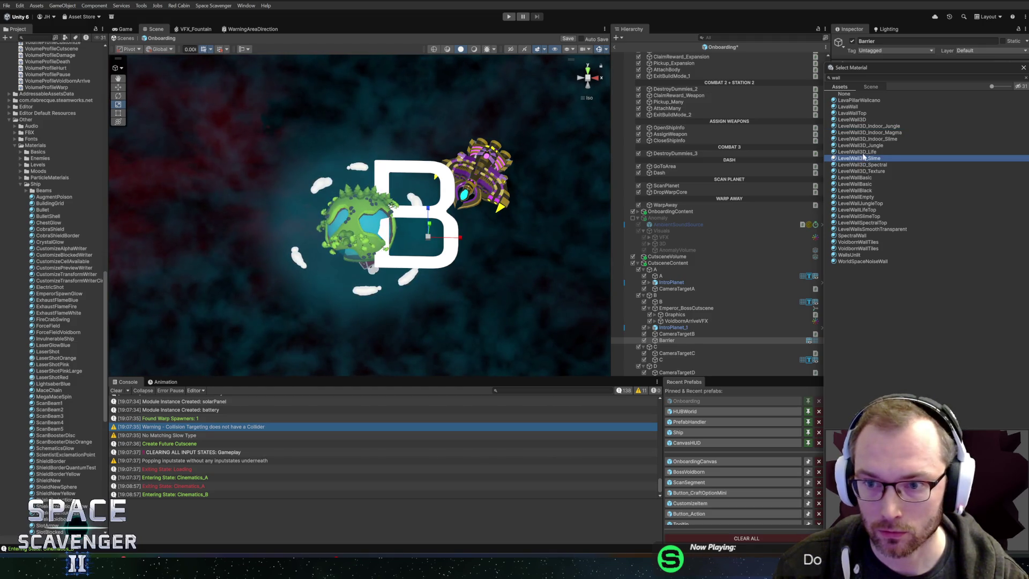
pyautogui.click(865, 153)
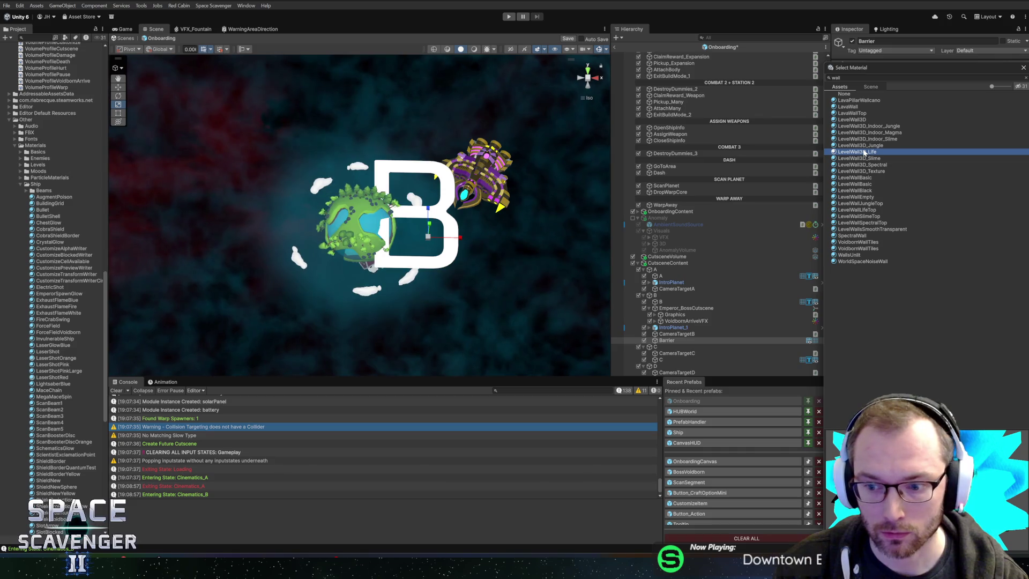
pyautogui.doubleClick(864, 152)
# Orbit and reset the Scene view, then switch back to Blender
pyautogui.moveTo(509, 139); pyautogui.dragTo(547, 109)
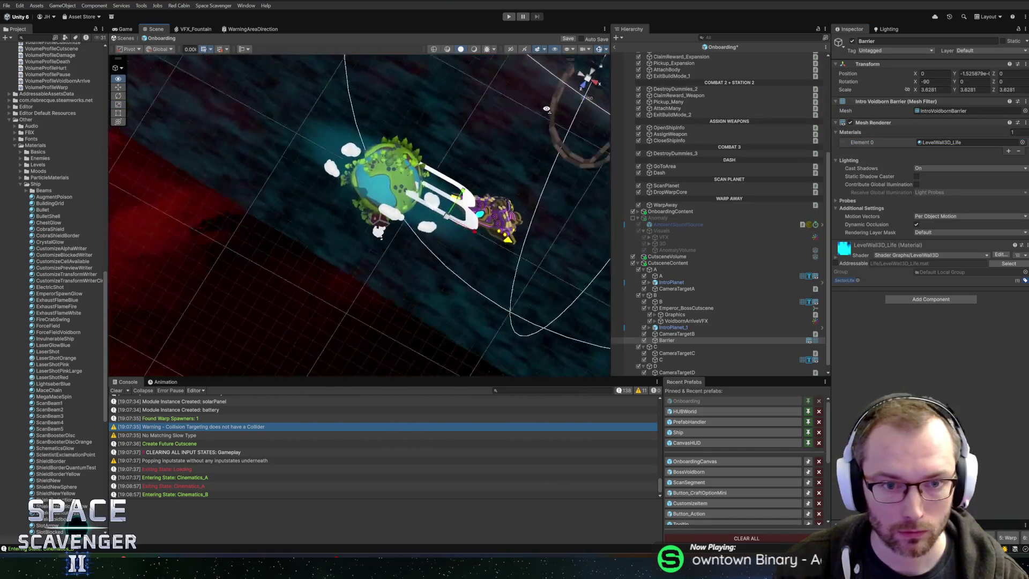
pyautogui.click(588, 72)
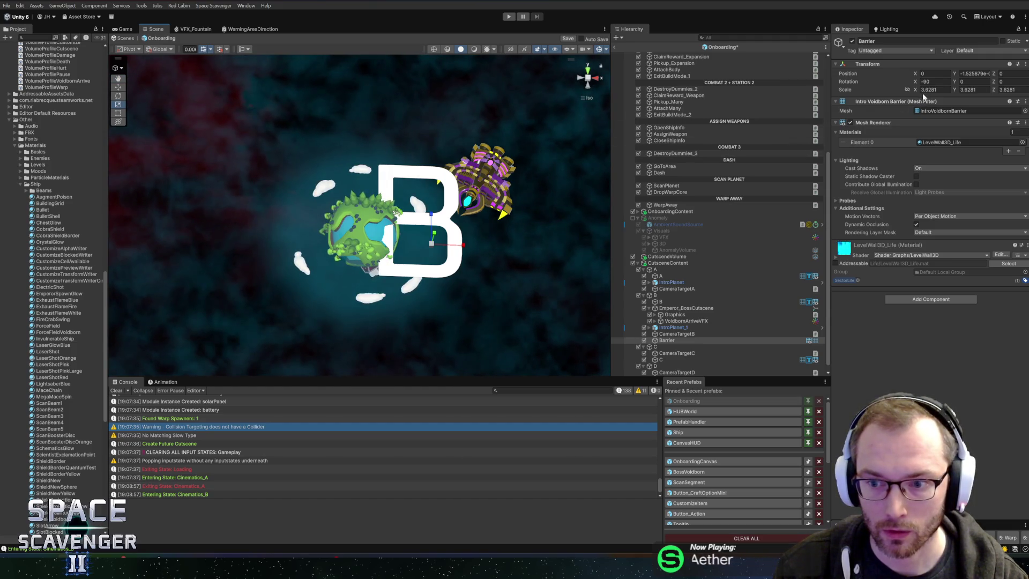
pyautogui.hotkey('alt', 'Tab')
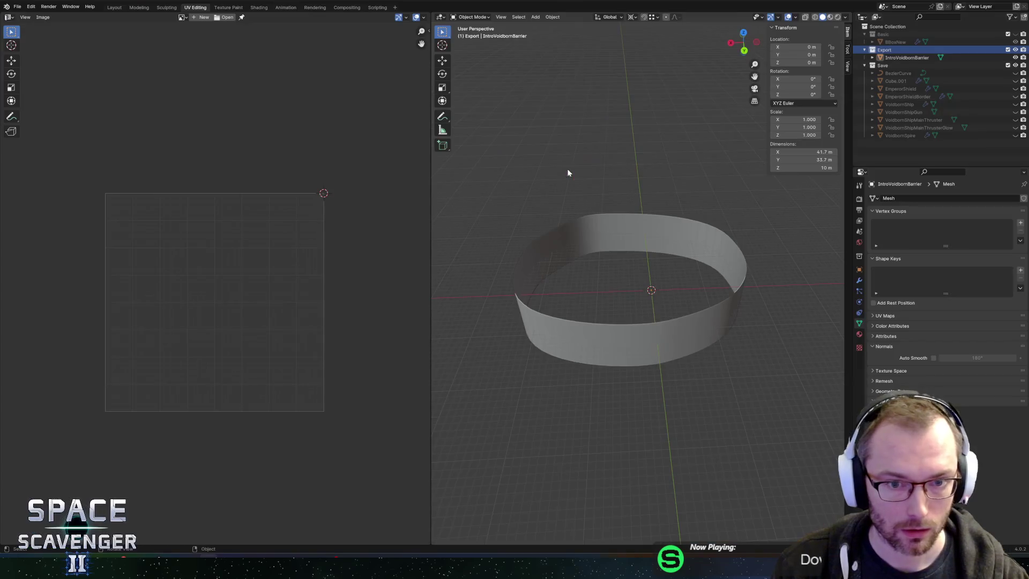
# Enter Edit Mode on the ring in face select mode and select all its faces
pyautogui.press('Tab')
pyautogui.moveTo(681, 212); pyautogui.dragTo(680, 222)
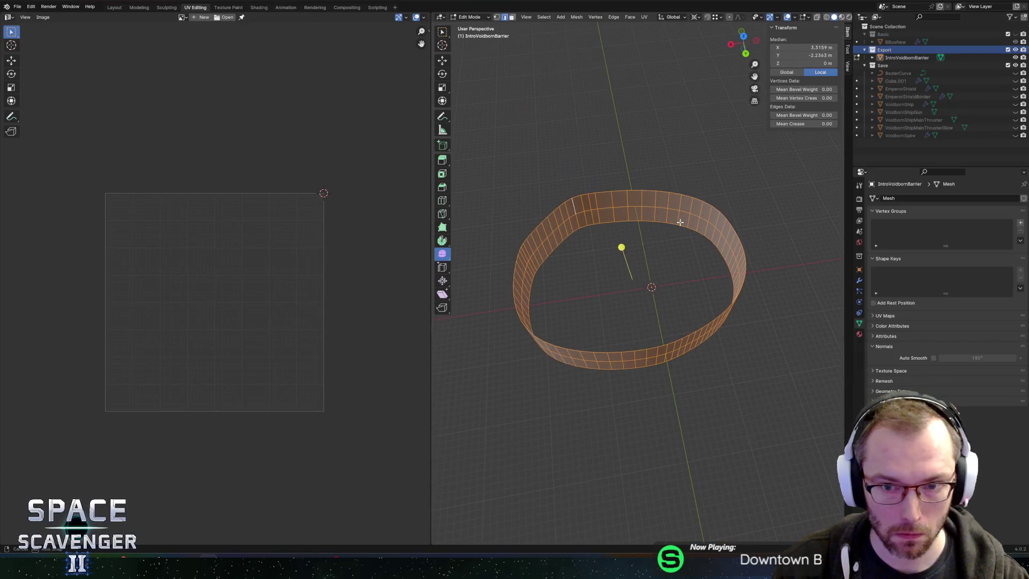
pyautogui.press('3')
pyautogui.click(622, 213)
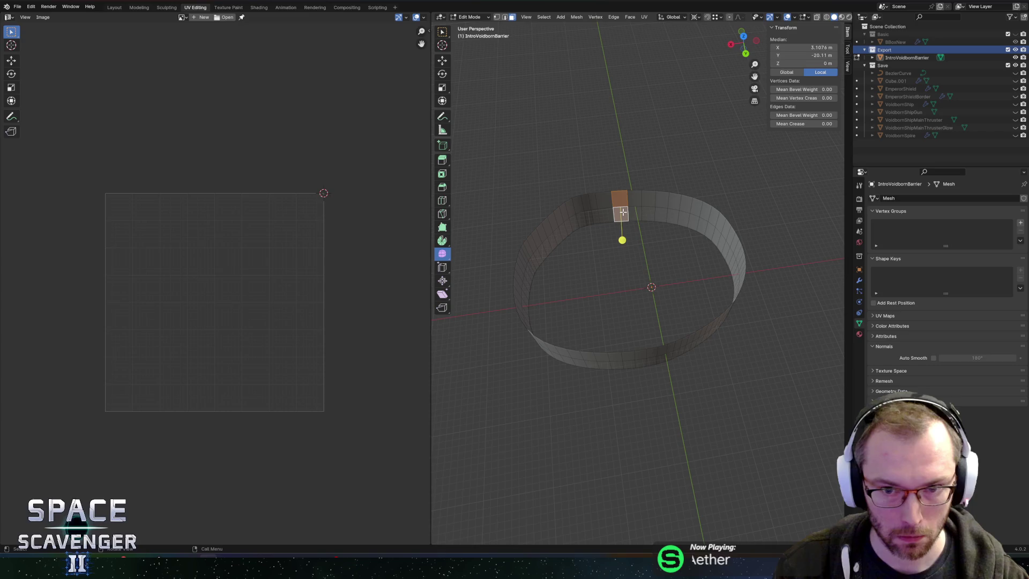
pyautogui.press('u')
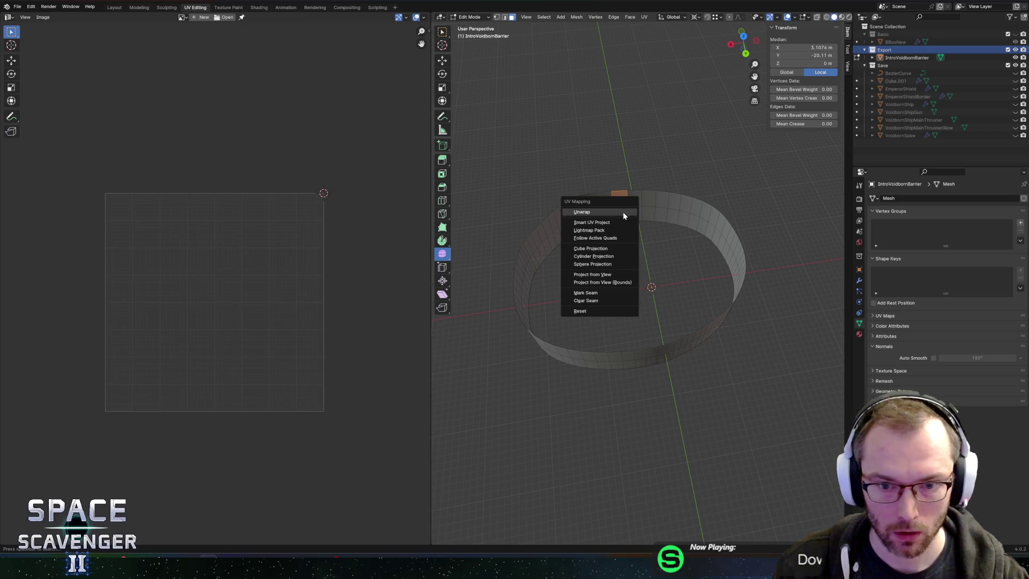
pyautogui.press('Escape')
pyautogui.press('a')
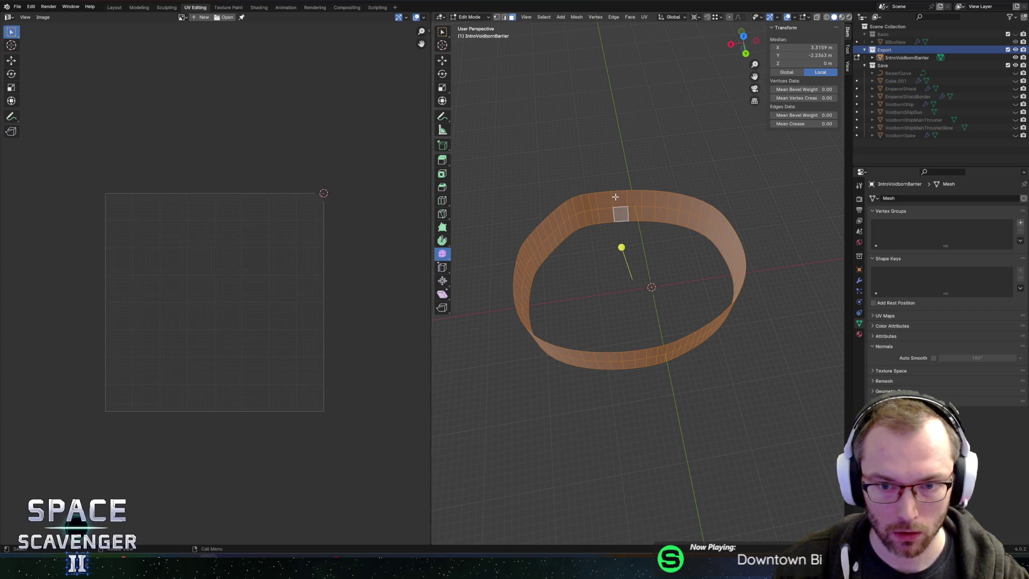
pyautogui.click(616, 196)
pyautogui.hotkey('ctrl', 'l')
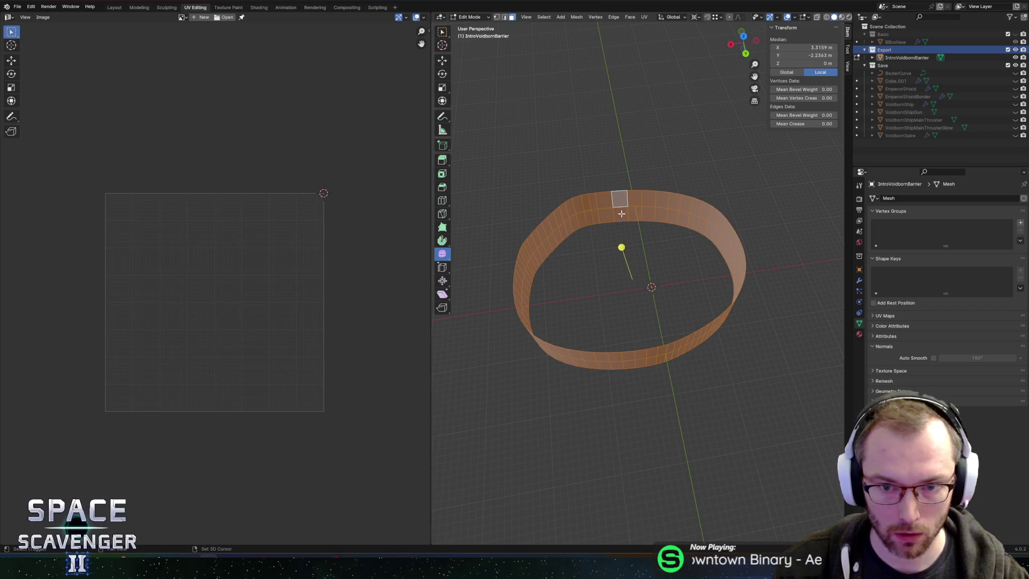
pyautogui.press('m')
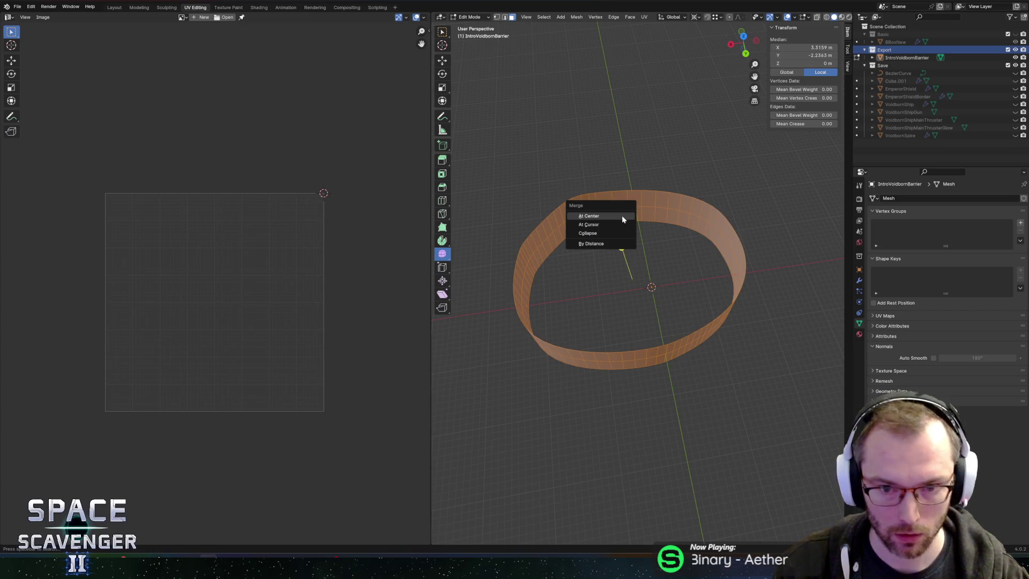
pyautogui.hotkey('ctrl', 'z')
# Try a Follow Active Quads unwrap of the ring, which fails, and reselect its faces
pyautogui.press('u')
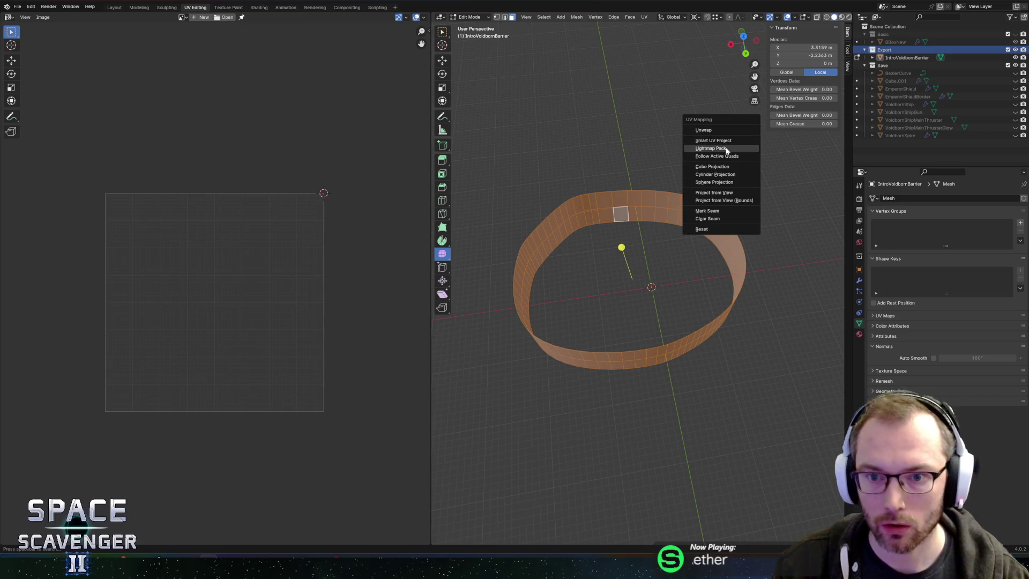
pyautogui.click(726, 156)
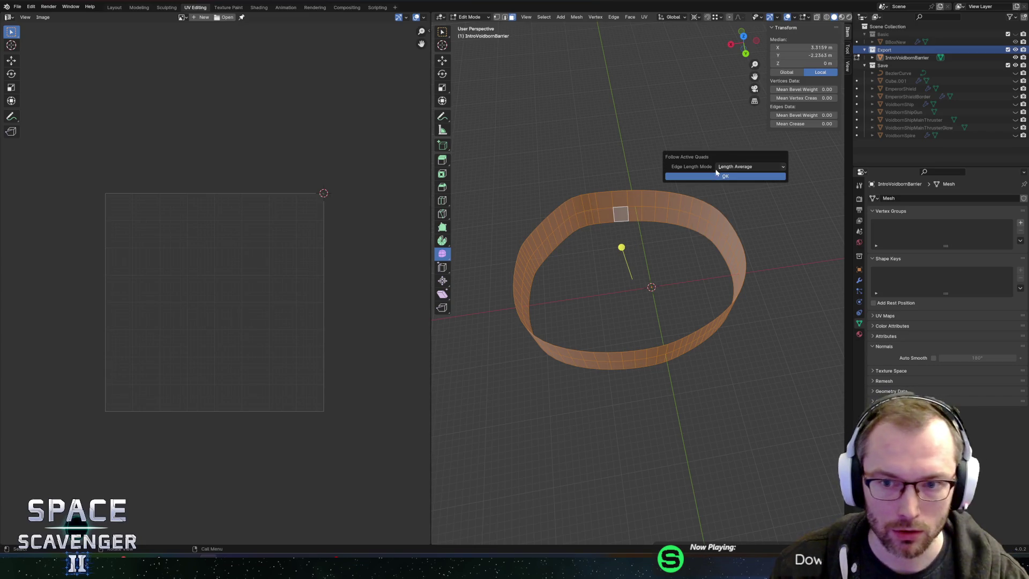
pyautogui.click(721, 176)
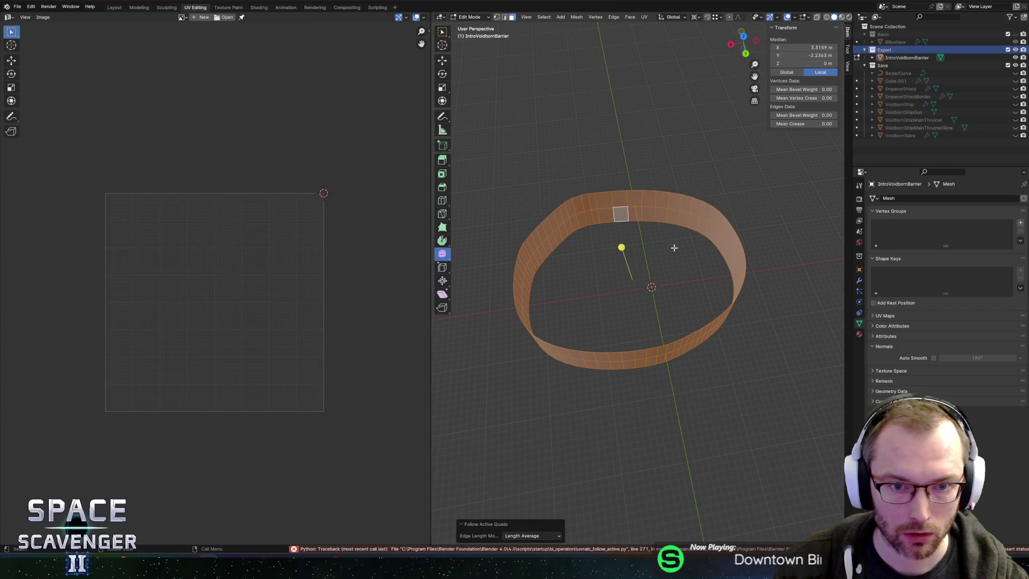
pyautogui.moveTo(744, 43); pyautogui.dragTo(785, 36)
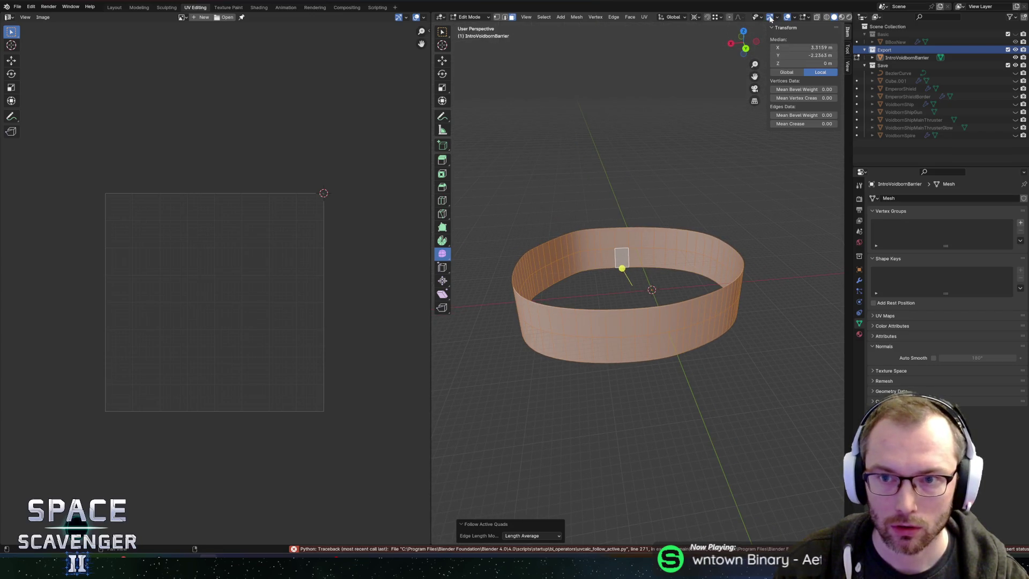
pyautogui.moveTo(656, 209); pyautogui.dragTo(654, 226)
pyautogui.scroll(2, 659, 239)
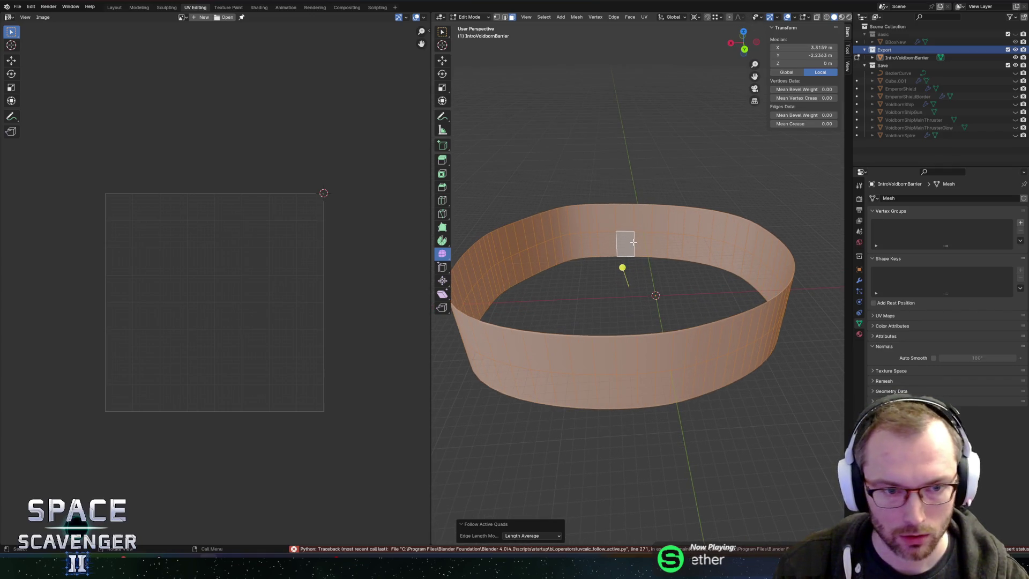
pyautogui.click(633, 242)
pyautogui.press('a')
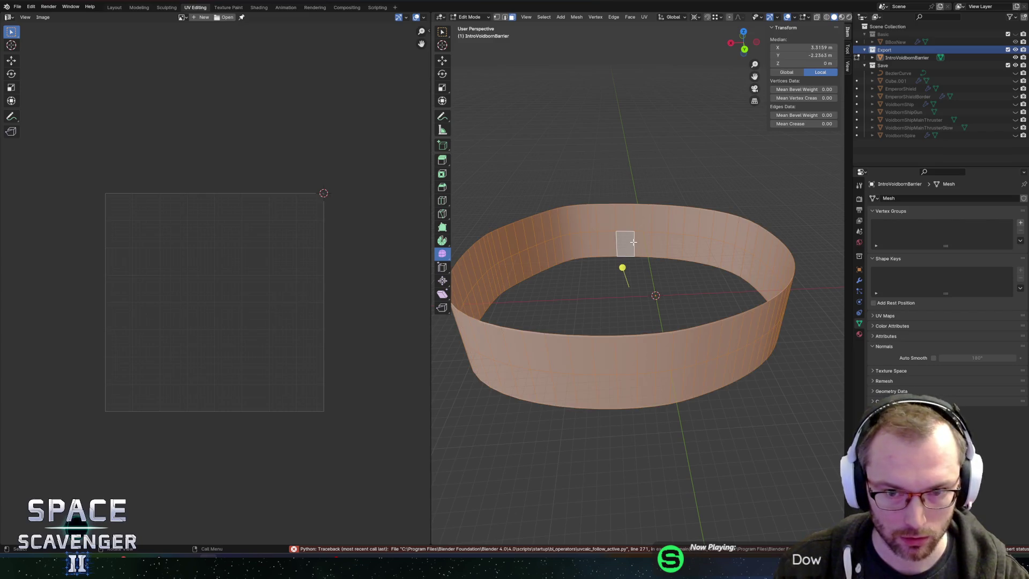
pyautogui.hotkey('ctrl', 'z')
# Unwrap the ring's UVs and expand the UV Maps list in Mesh properties
pyautogui.press('u')
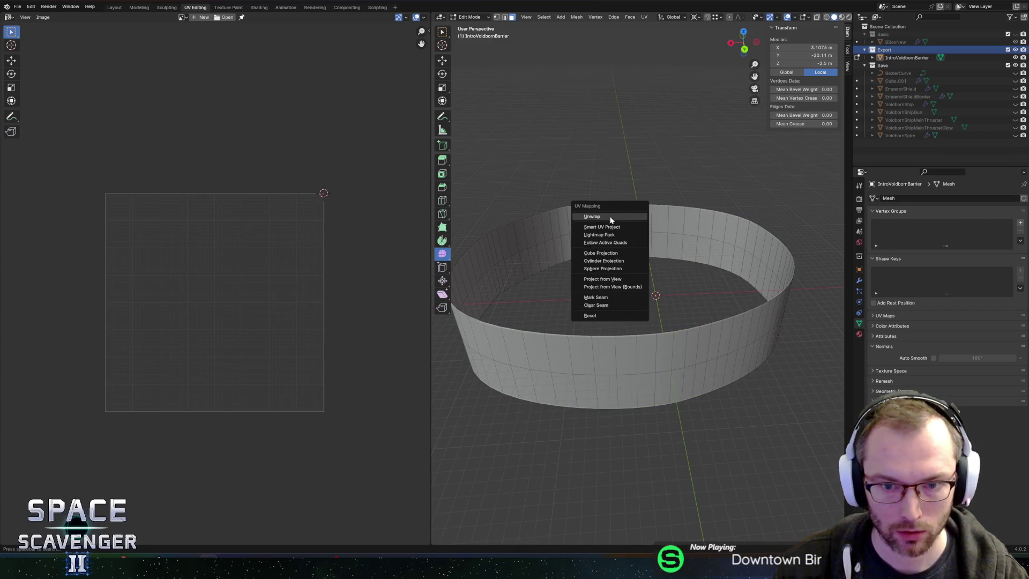
pyautogui.click(594, 216)
pyautogui.press('a')
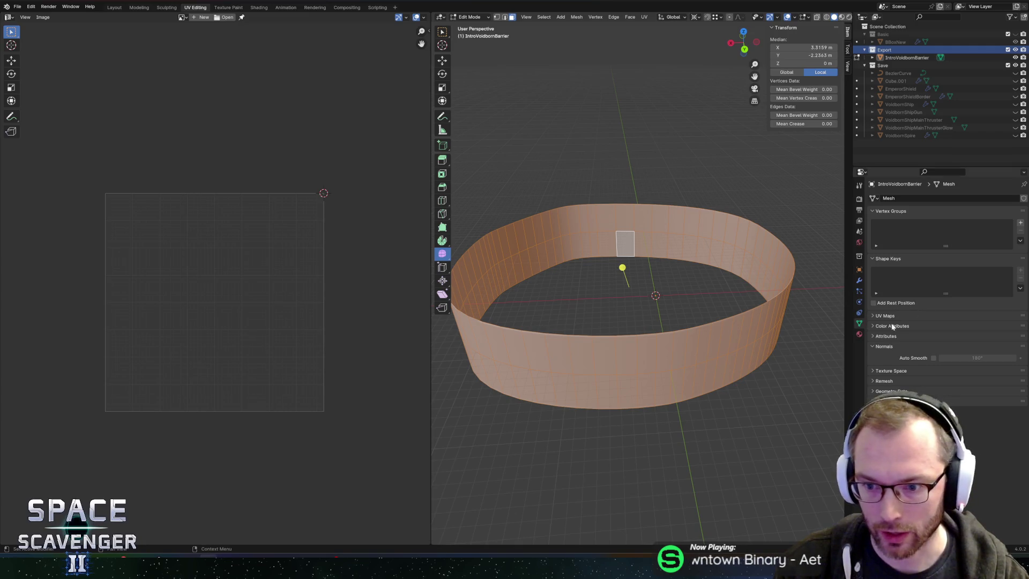
pyautogui.click(885, 317)
# Add a new UV map and unwrap the ring with Follow Active Quads
pyautogui.click(1021, 328)
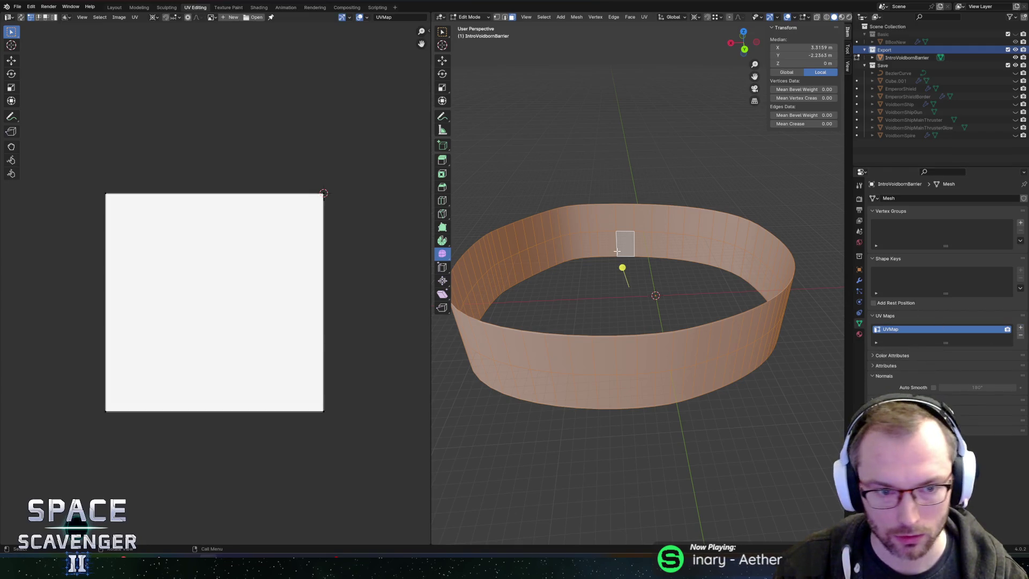
pyautogui.press('u')
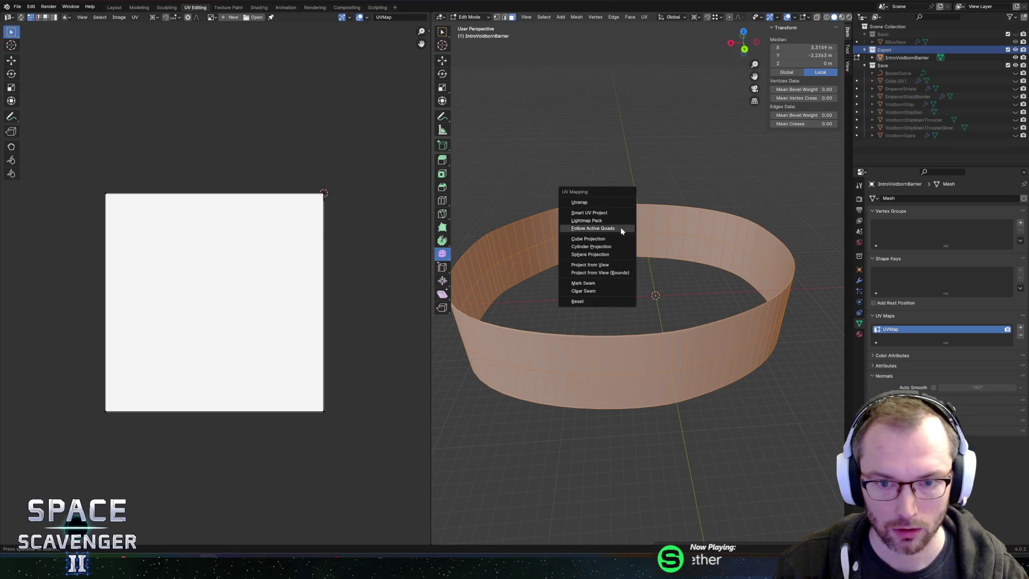
pyautogui.click(622, 231)
pyautogui.click(643, 253)
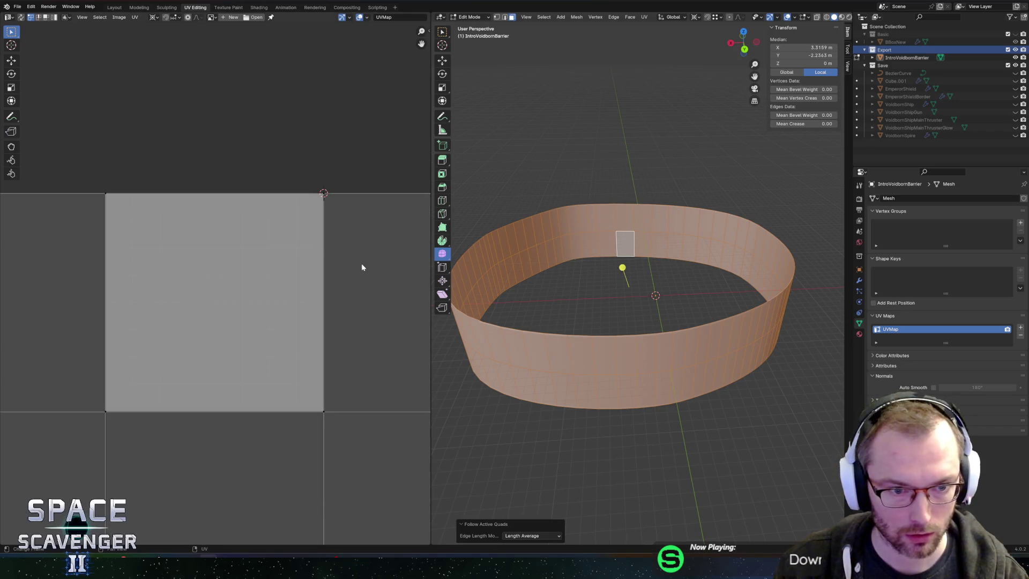
pyautogui.scroll(-15, 359, 267)
pyautogui.scroll(8, 313, 253)
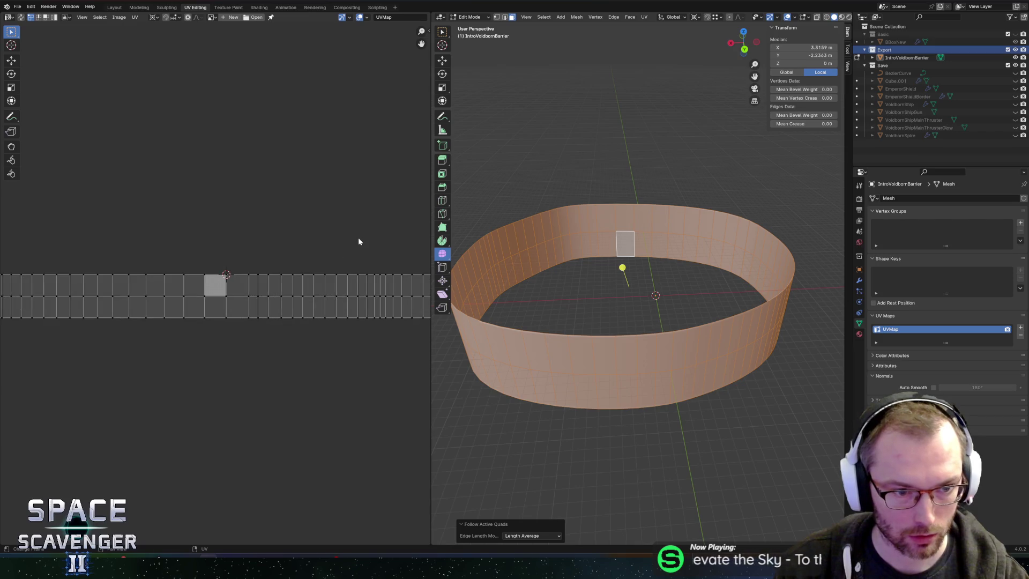
# Collapse the UV strip to a point with scale 0 and move it inside the tile
pyautogui.press('a')
pyautogui.press('s')
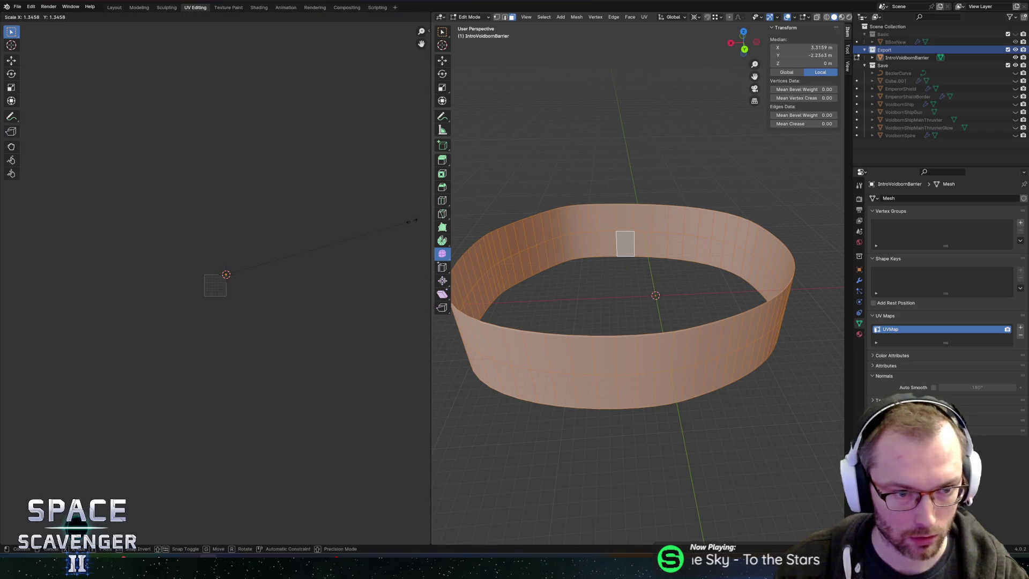
pyautogui.click(310, 257)
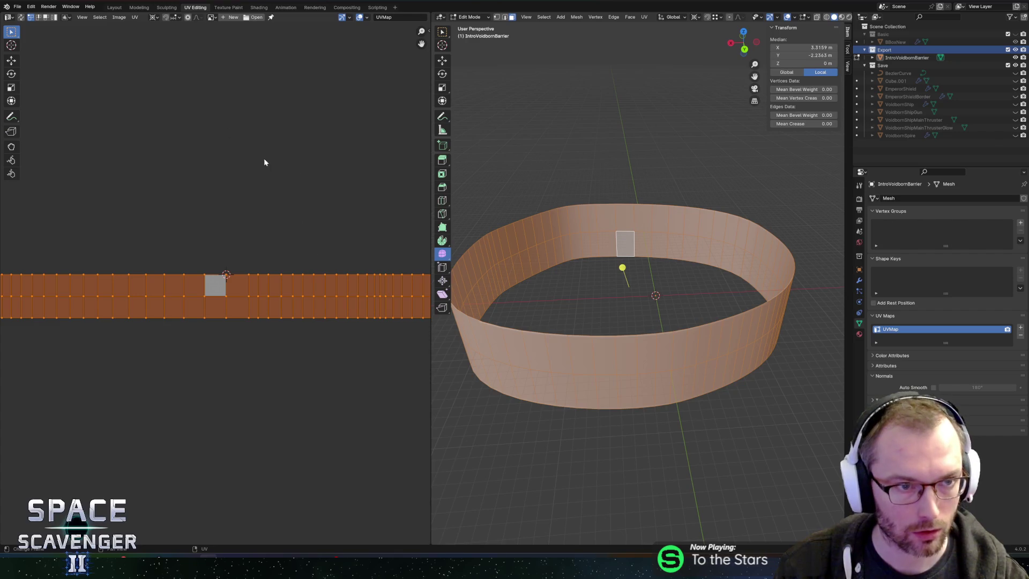
pyautogui.write('s0')
pyautogui.press('Return')
pyautogui.scroll(7, 259, 258)
pyautogui.press('g')
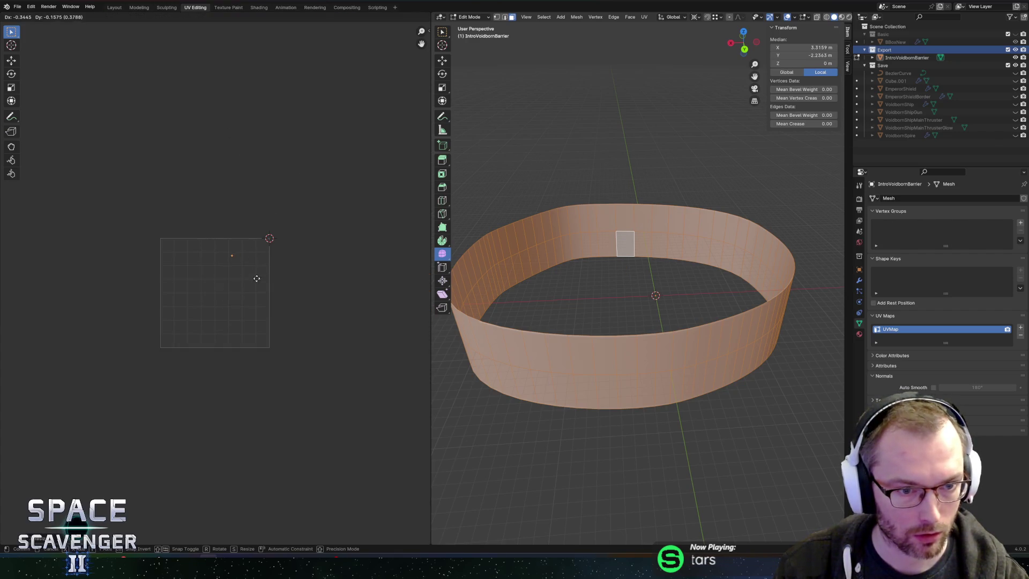
pyautogui.click(242, 321)
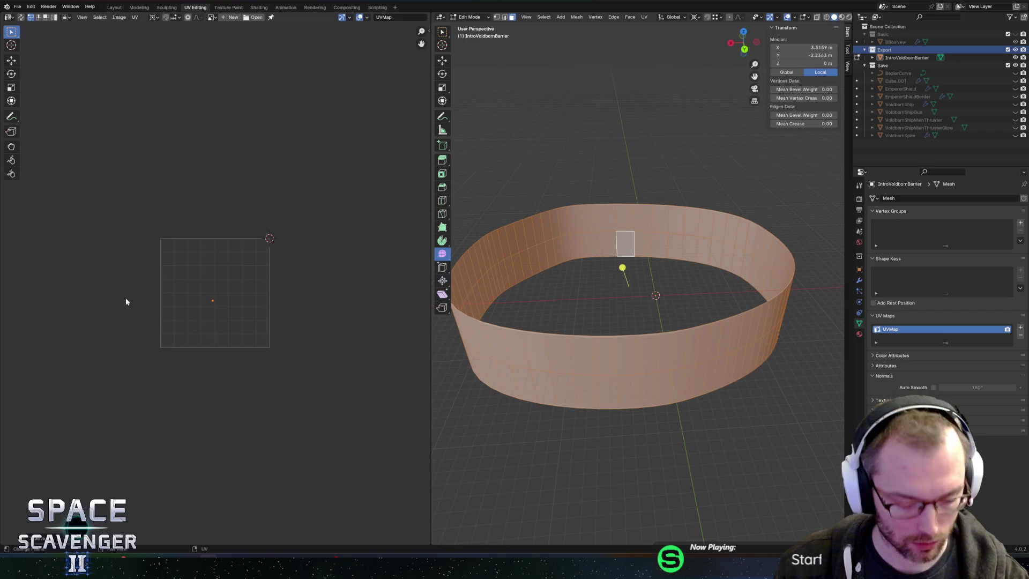
# Change the scaling pivot, enlarge the UV strip across the tile, and move it higher
pyautogui.press('.')
pyautogui.click(201, 301)
pyautogui.press('s')
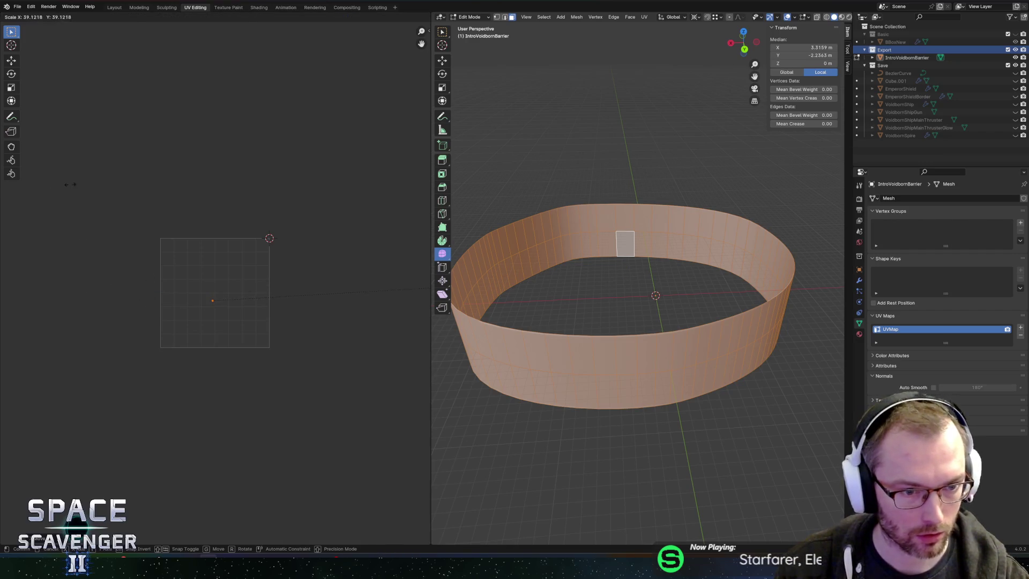
pyautogui.click(70, 185)
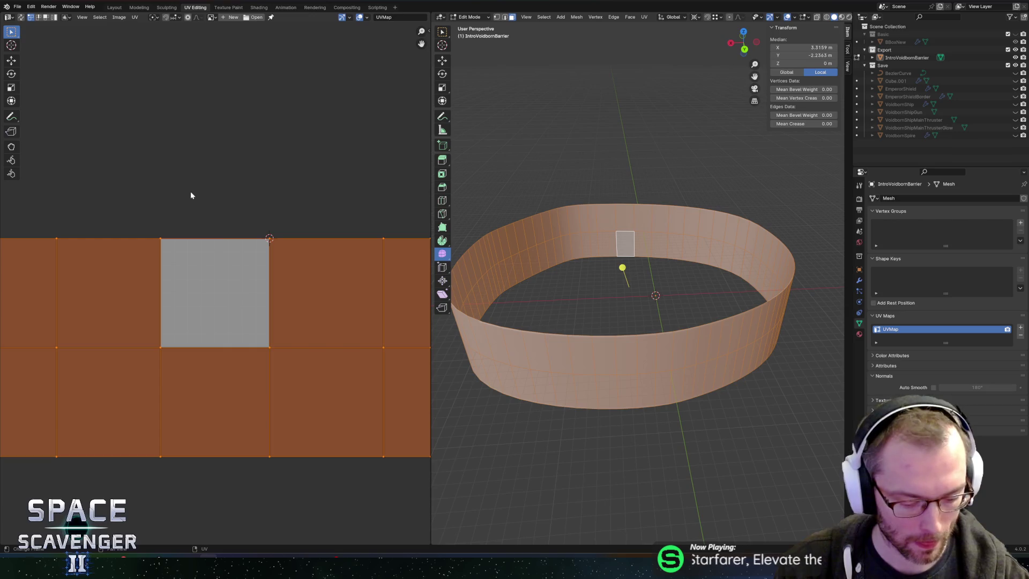
pyautogui.press('.')
pyautogui.click(171, 204)
pyautogui.press('s')
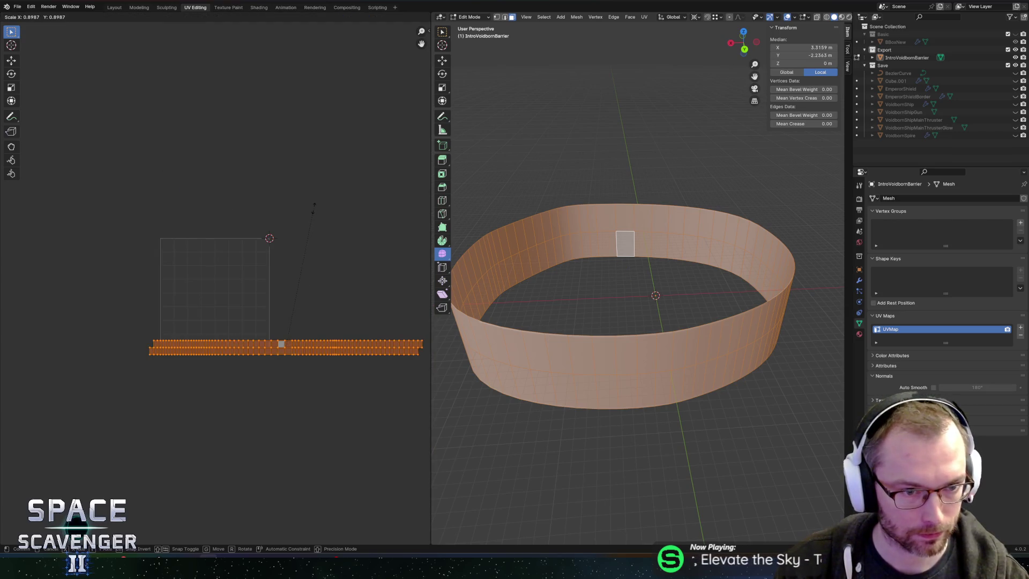
pyautogui.press('Escape')
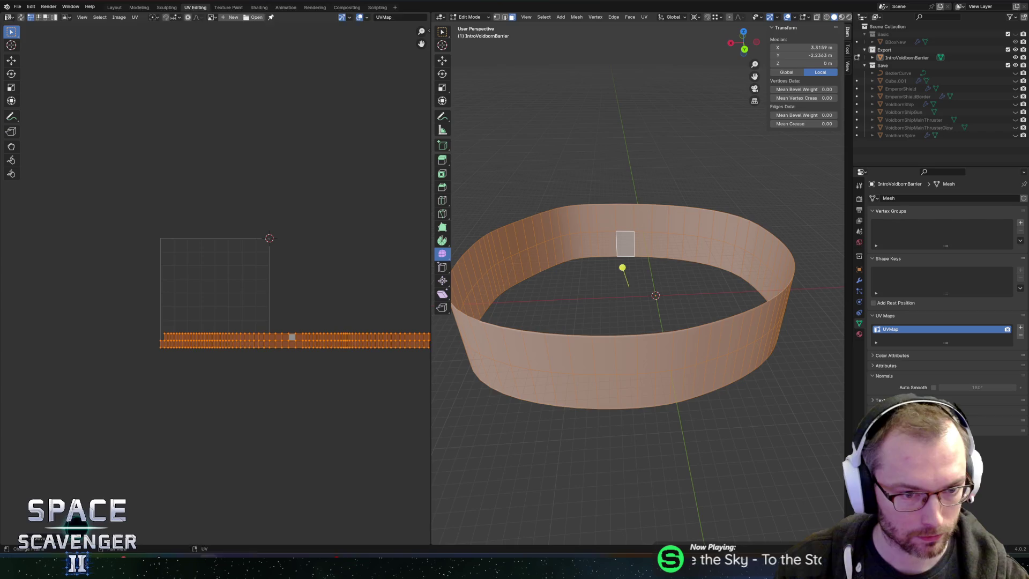
pyautogui.press('g')
pyautogui.click(309, 266)
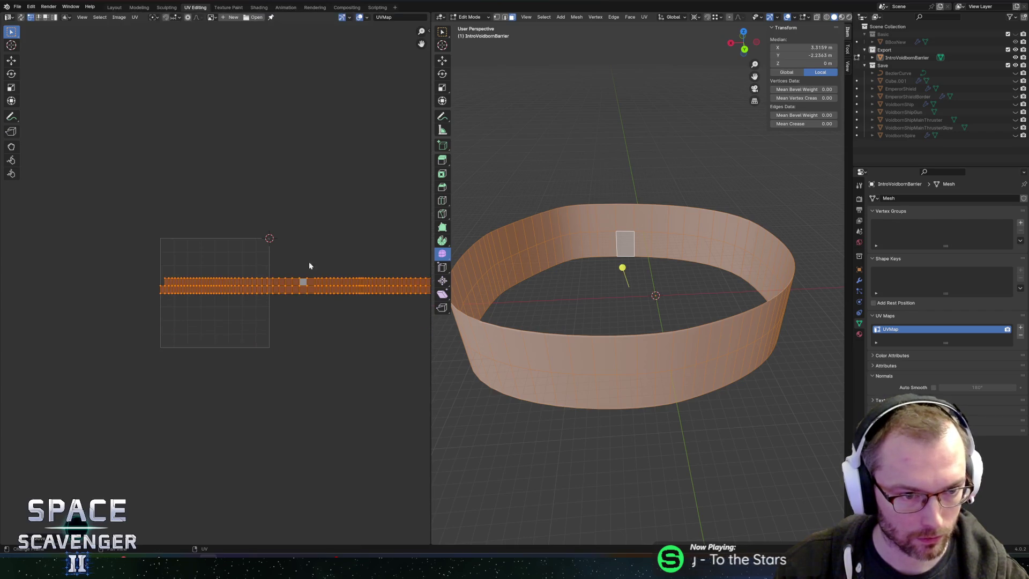
pyautogui.click(134, 17)
# Shrink and reposition the strip, then stretch it along Y and X to fill the square
pyautogui.press('s')
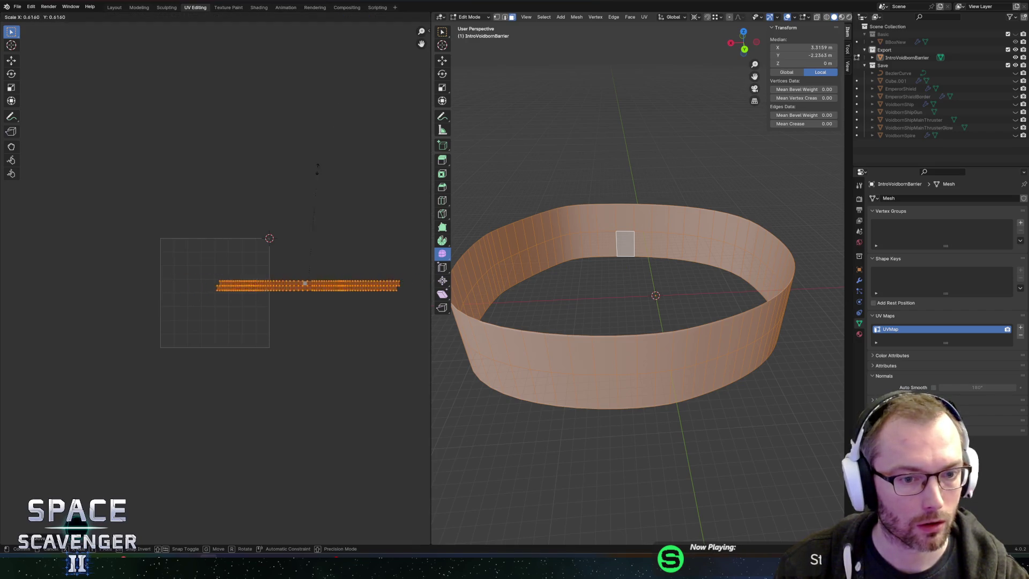
pyautogui.click(320, 246)
pyautogui.press('g')
pyautogui.click(229, 247)
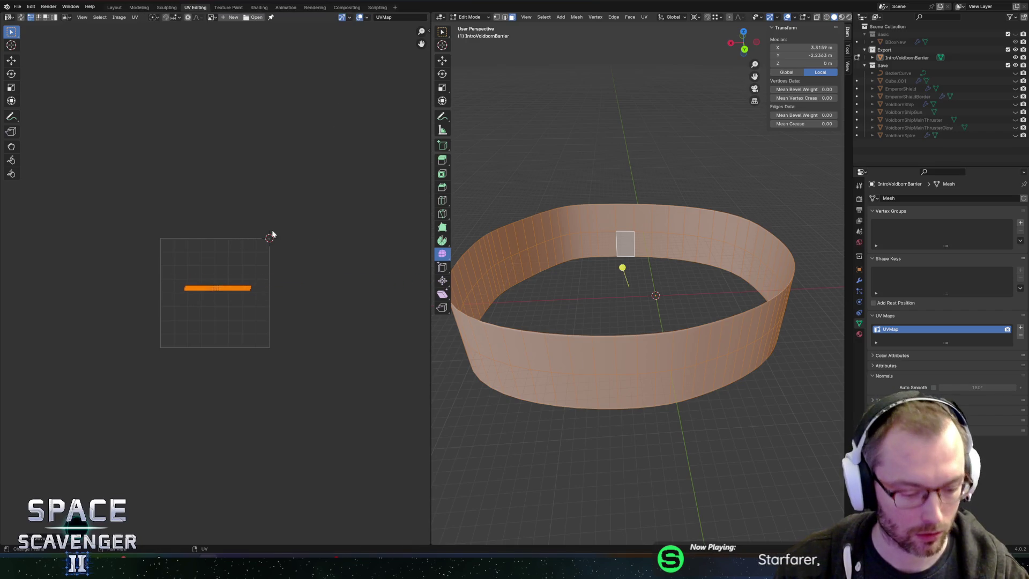
pyautogui.press('s')
pyautogui.press('y')
pyautogui.click(326, 82)
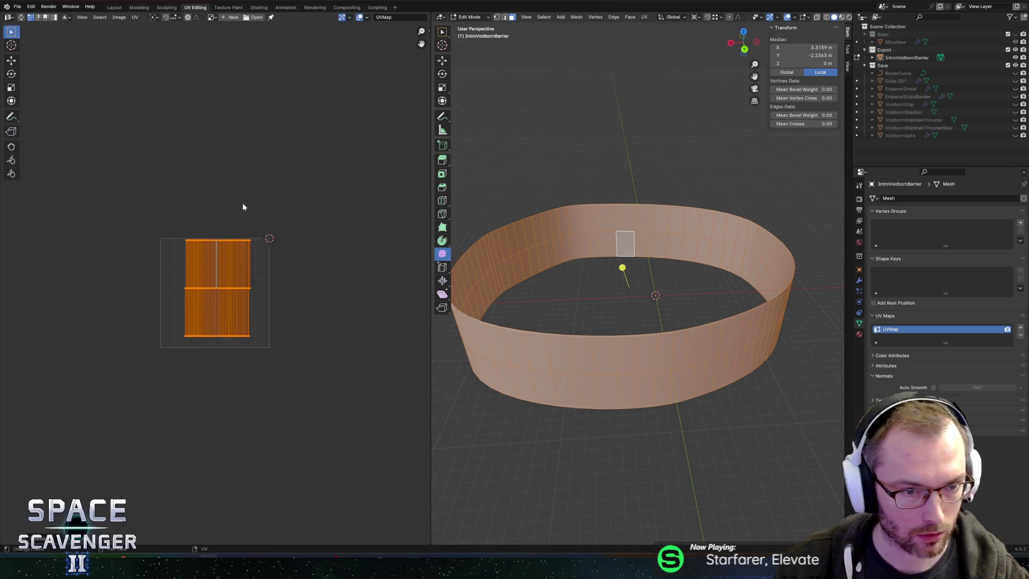
pyautogui.scroll(5, 243, 205)
pyautogui.press('g')
pyautogui.click(289, 252)
pyautogui.press('s')
pyautogui.press('x')
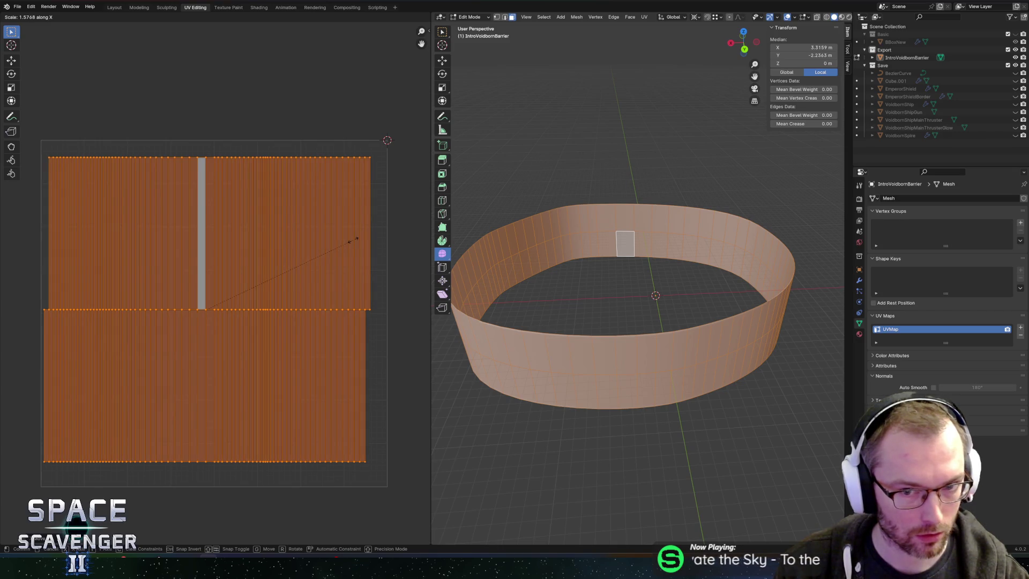
pyautogui.click(353, 240)
# Inspect individual wall faces and their UV strips, then select every face of the ring
pyautogui.keyDown('shift'); pyautogui.click(628, 219); pyautogui.keyUp('shift')
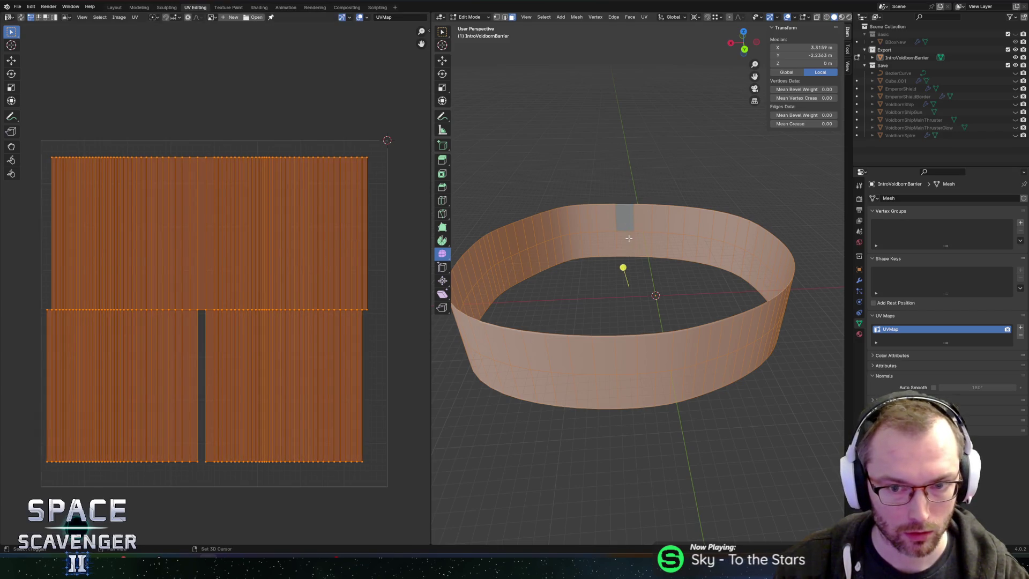
pyautogui.keyDown('shift'); pyautogui.click(630, 242); pyautogui.keyUp('shift')
pyautogui.click(635, 245)
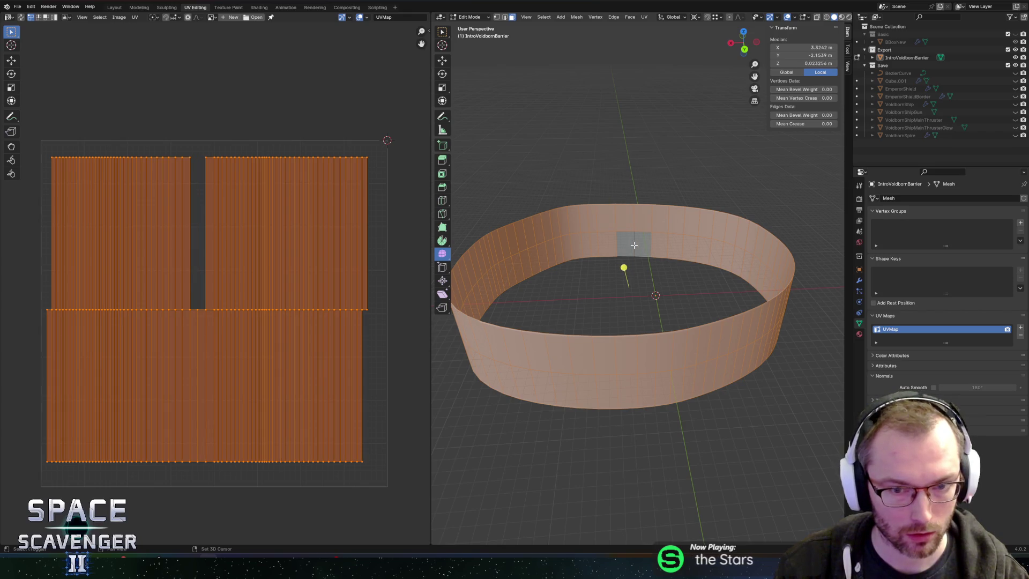
pyautogui.keyDown('shift'); pyautogui.click(634, 245); pyautogui.keyUp('shift')
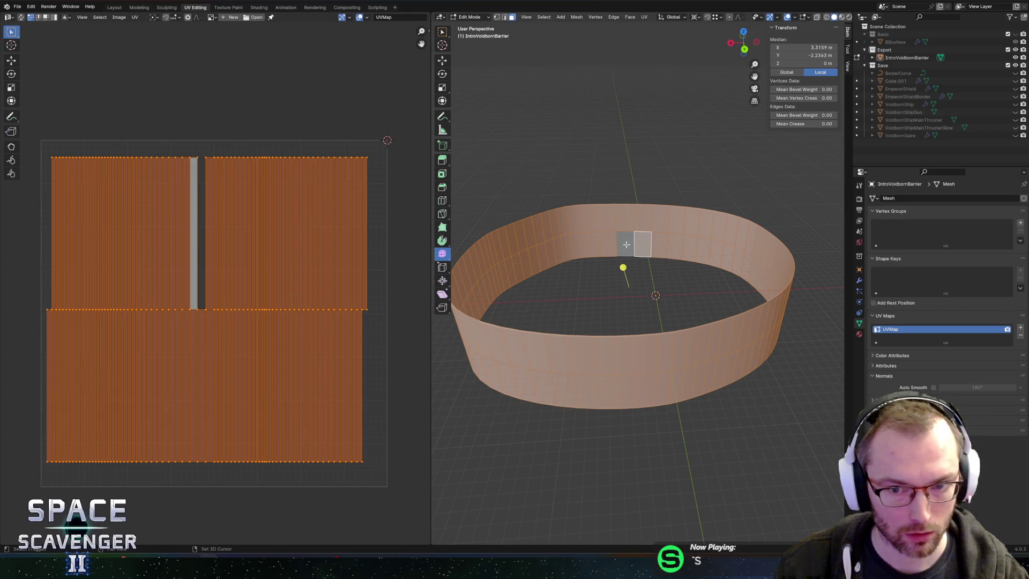
pyautogui.click(626, 244)
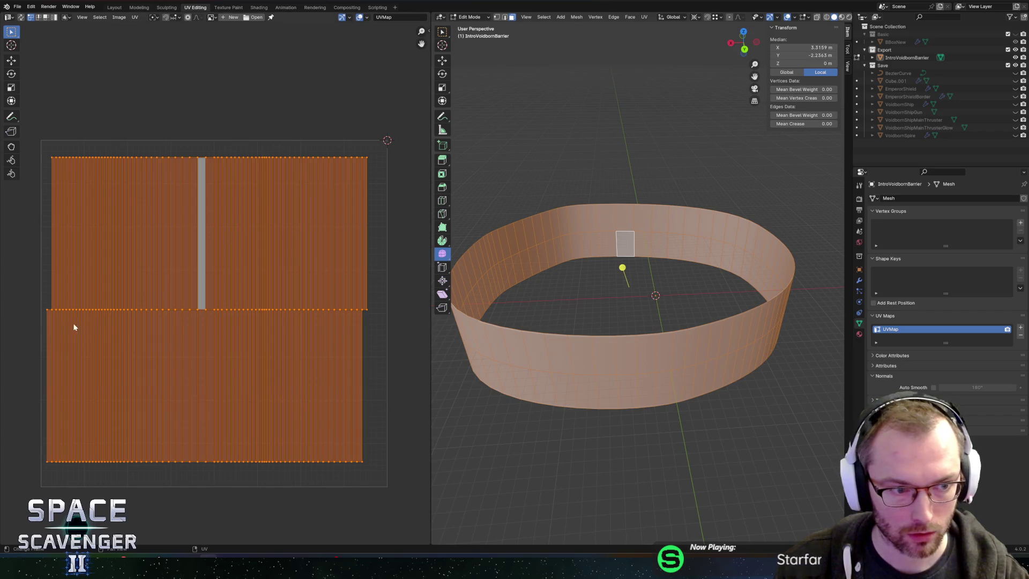
pyautogui.click(47, 384)
pyautogui.press('g')
pyautogui.press('x')
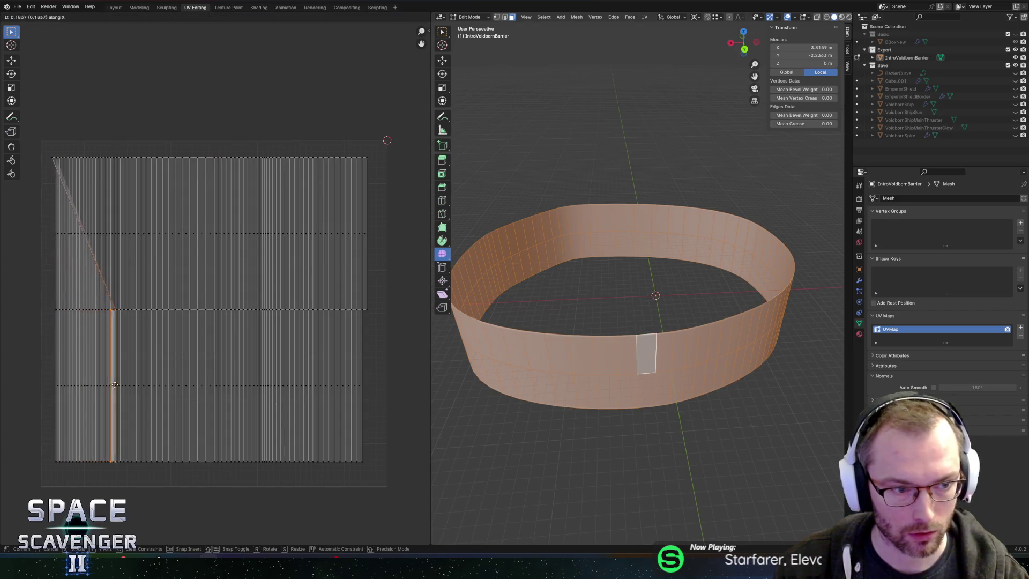
pyautogui.press('Escape')
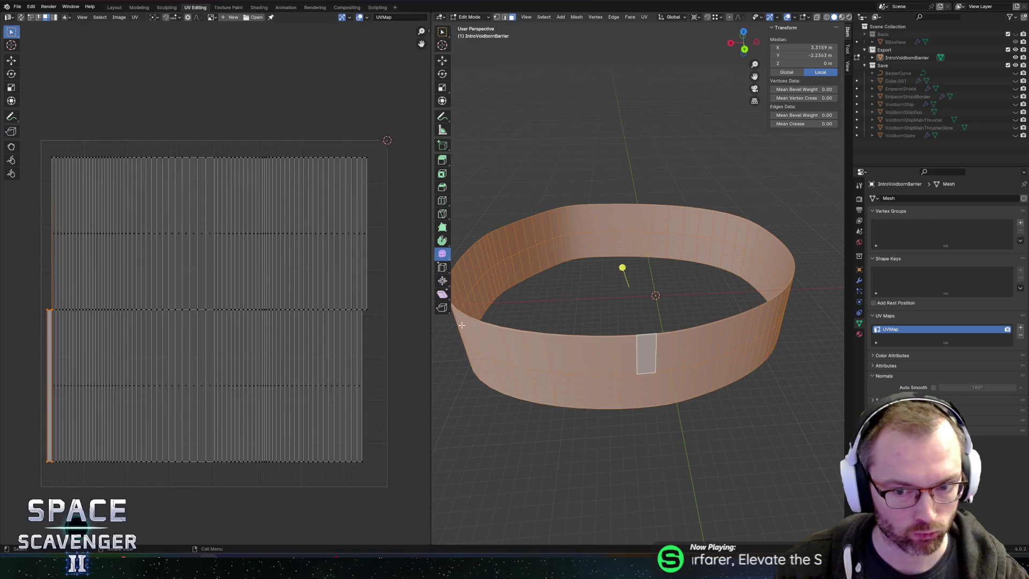
pyautogui.keyDown('shift'); pyautogui.click(364, 236); pyautogui.keyUp('shift')
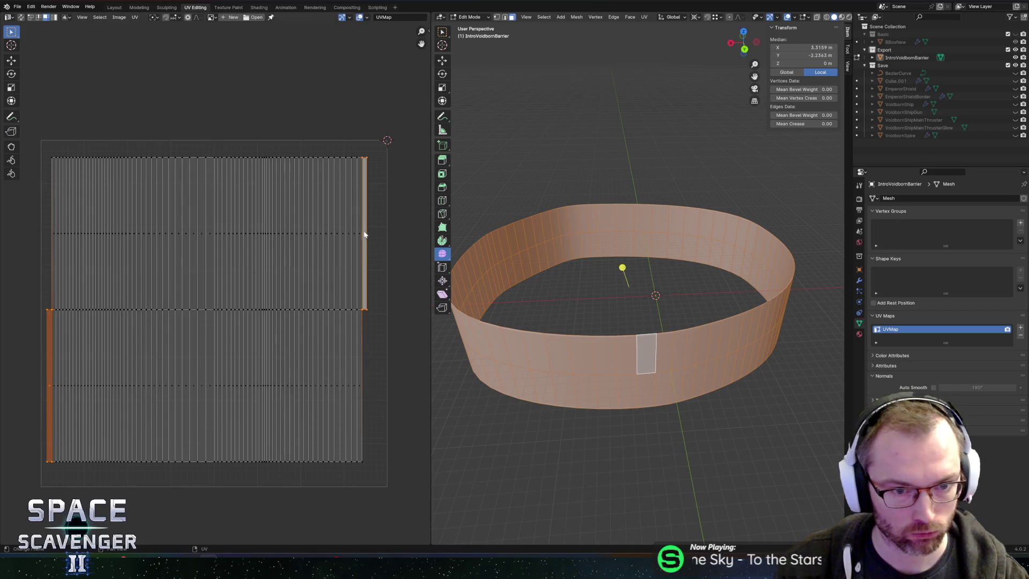
pyautogui.click(364, 234)
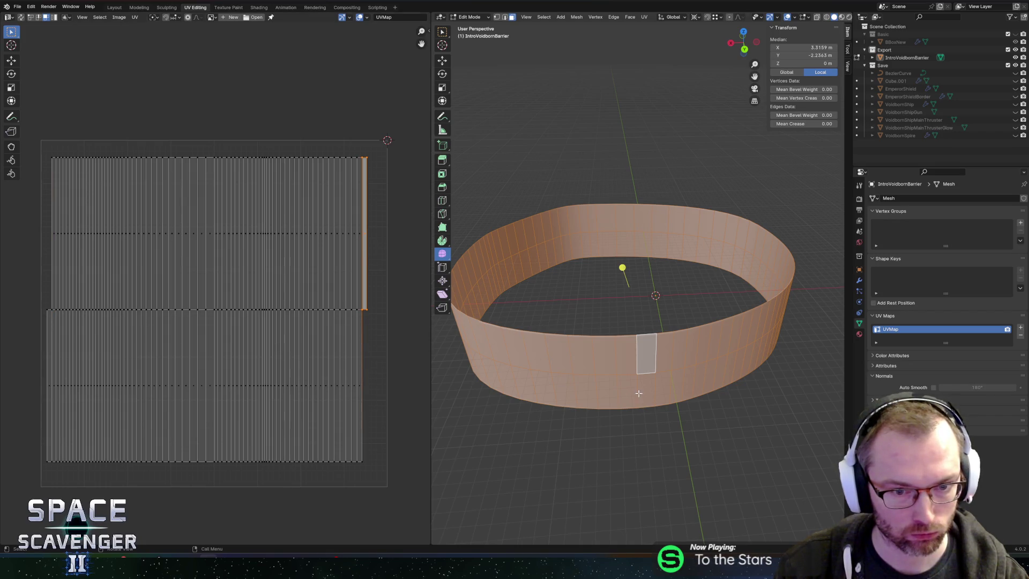
pyautogui.click(639, 394)
pyautogui.press('a')
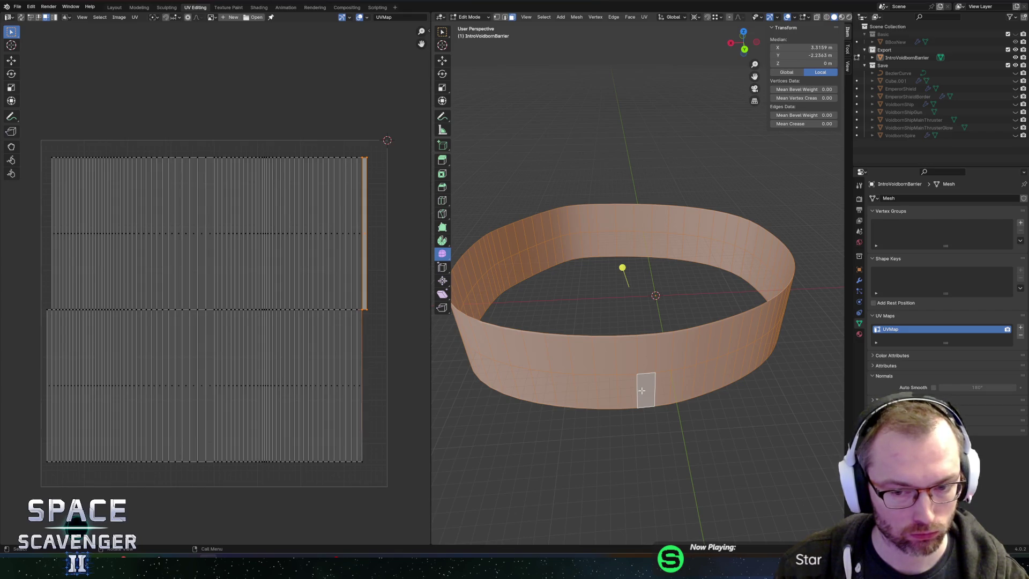
# Dissolve the edge loop around the ring's middle
pyautogui.press('2')
pyautogui.keyDown('alt'); pyautogui.click(642, 378); pyautogui.keyUp('alt')
pyautogui.press('x')
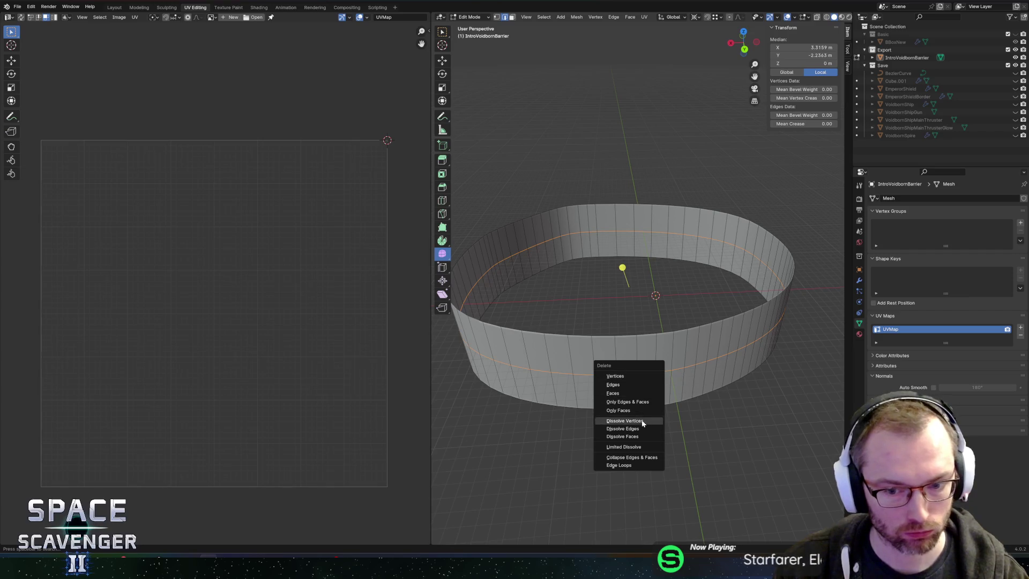
pyautogui.click(642, 429)
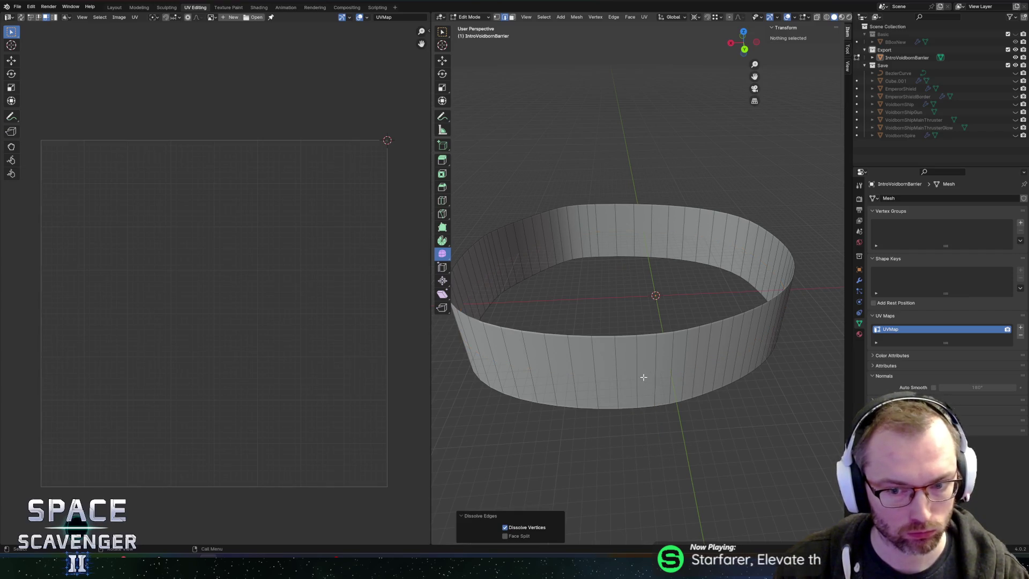
# Re-unwrap all faces with Follow Active Quads and pack the UVs to fit the square
pyautogui.press('a')
pyautogui.press('3')
pyautogui.keyDown('shift'); pyautogui.click(624, 240); pyautogui.keyUp('shift')
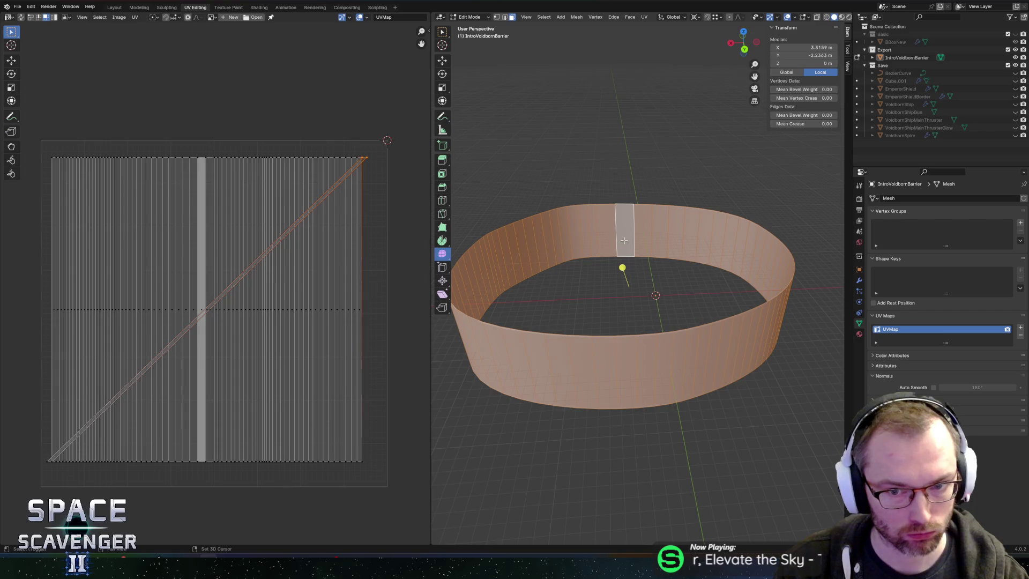
pyautogui.press('u')
pyautogui.click(624, 242)
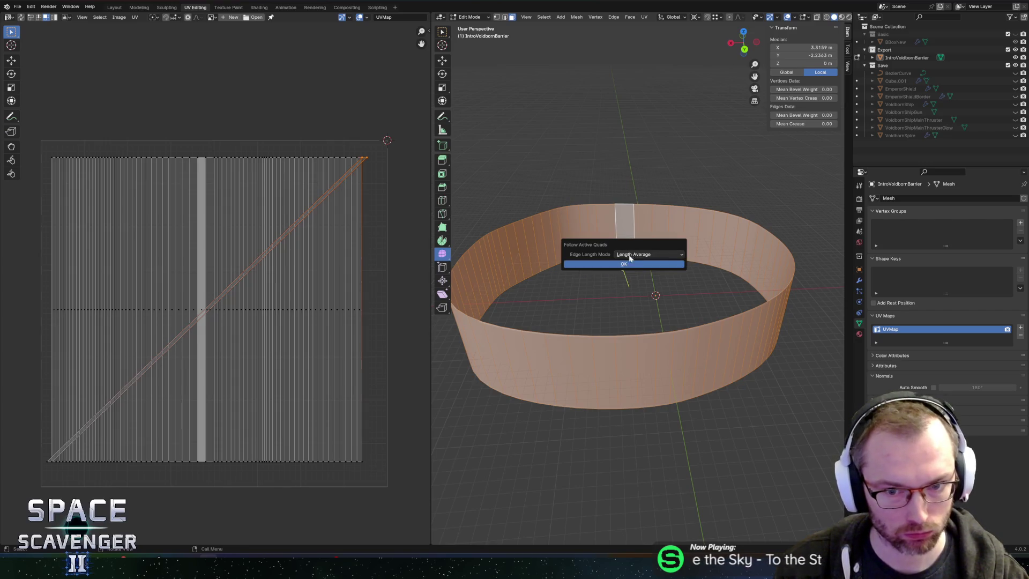
pyautogui.click(630, 262)
pyautogui.press('a')
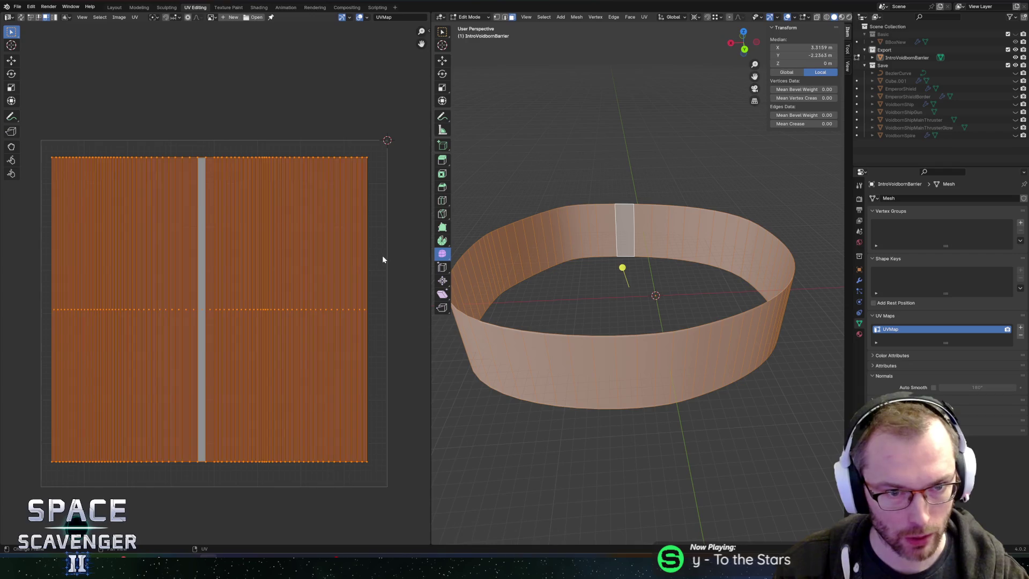
pyautogui.hotkey('ctrl', 'p')
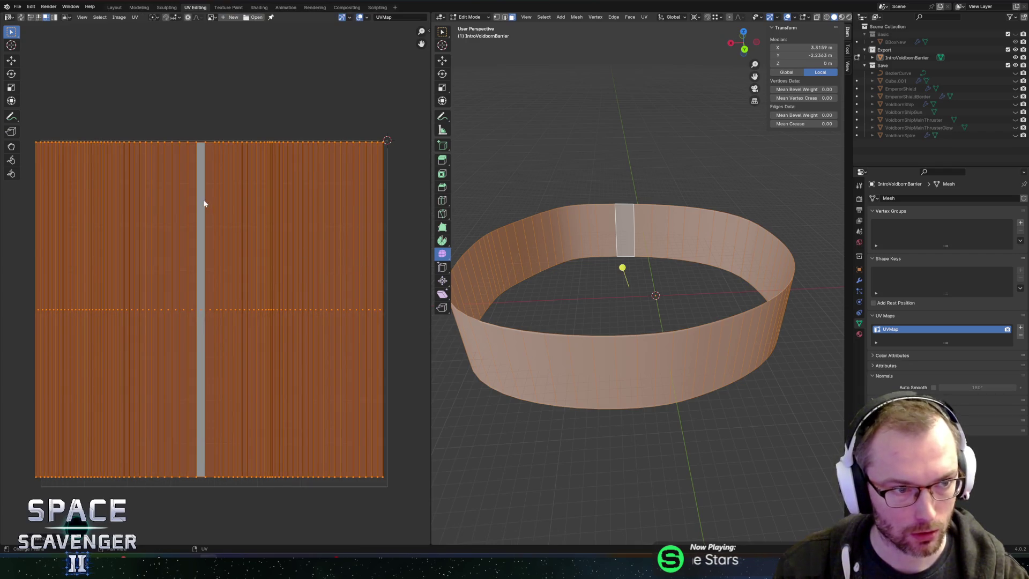
pyautogui.hotkey('ctrl', 'p')
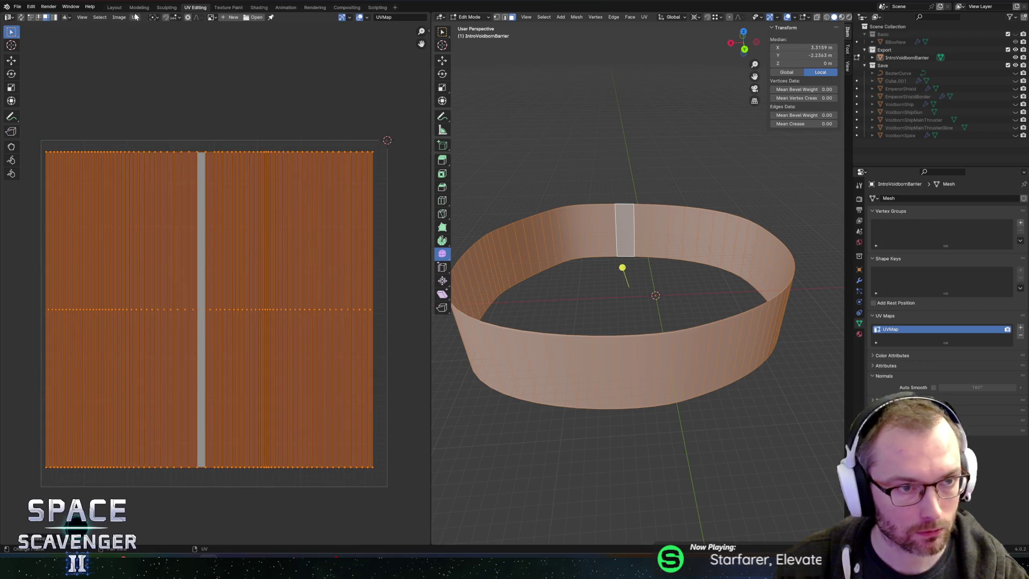
# Shift the ring's UV island horizontally to the right
pyautogui.click(137, 17)
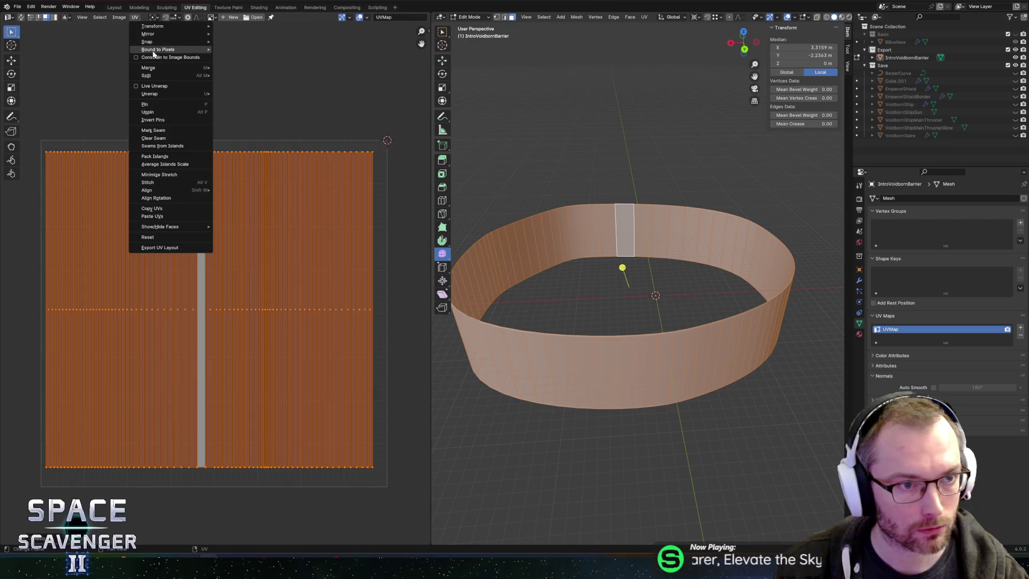
pyautogui.press('Escape')
pyautogui.press('g')
pyautogui.press('x')
pyautogui.click(215, 123)
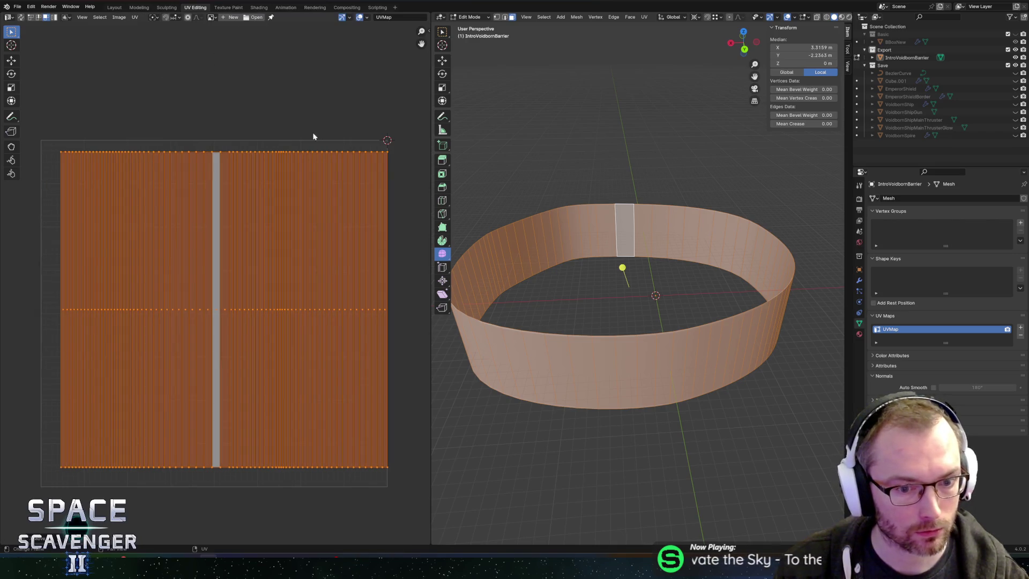
# Stretch the UV island vertically and horizontally until it fills the UV square
pyautogui.press('s')
pyautogui.press('y')
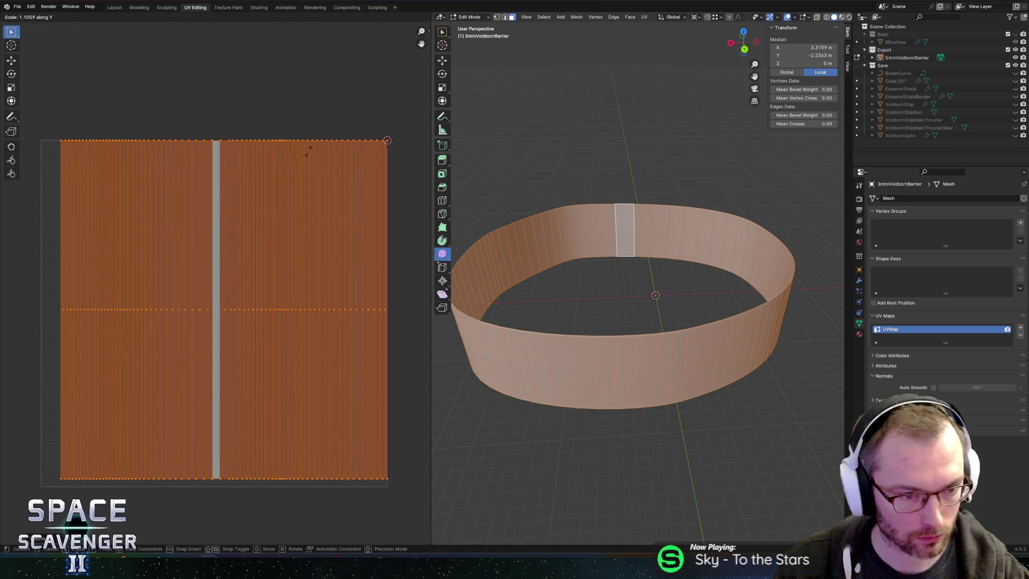
pyautogui.click(392, 142)
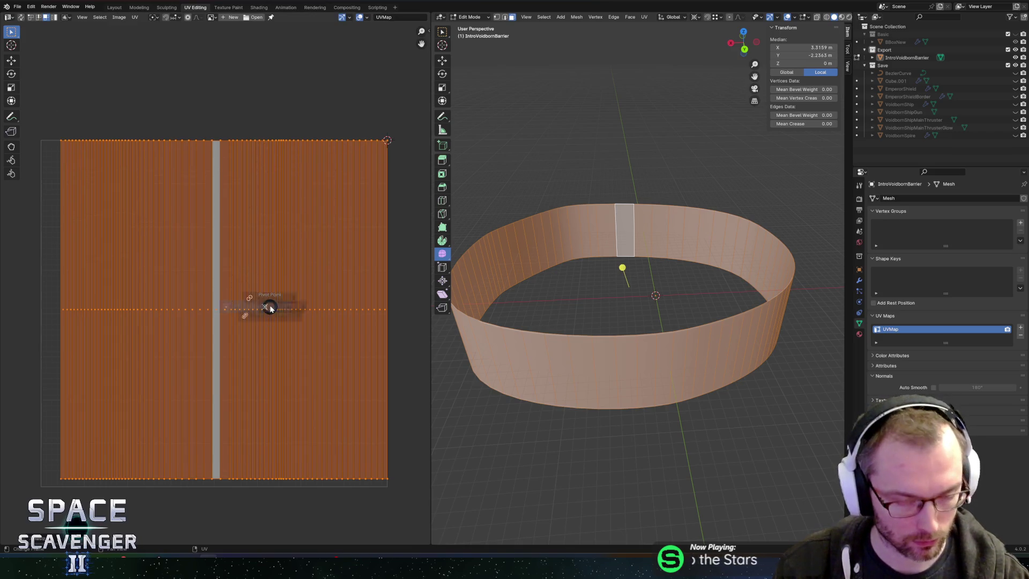
pyautogui.press('s')
pyautogui.press('y')
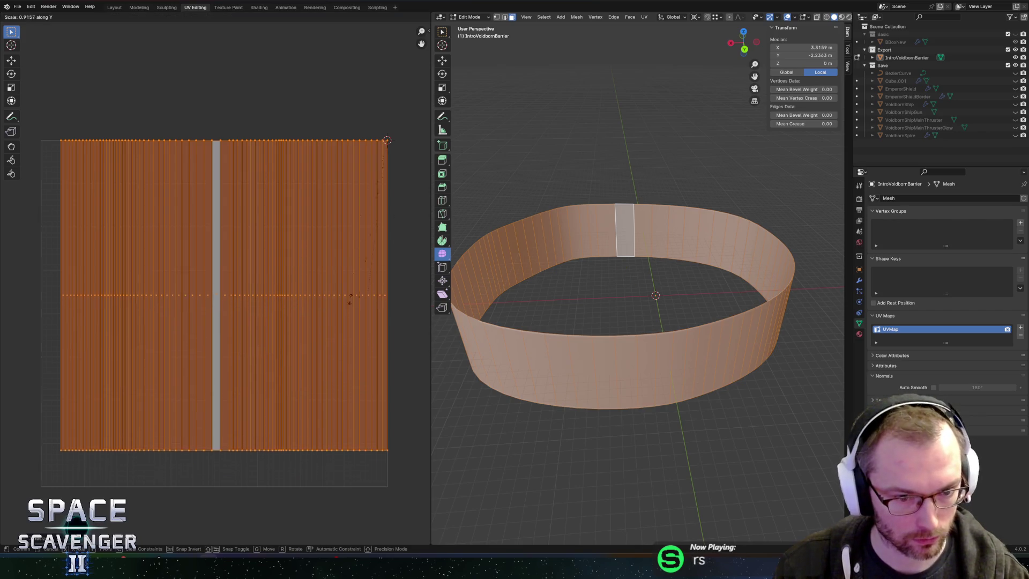
pyautogui.click(238, 334)
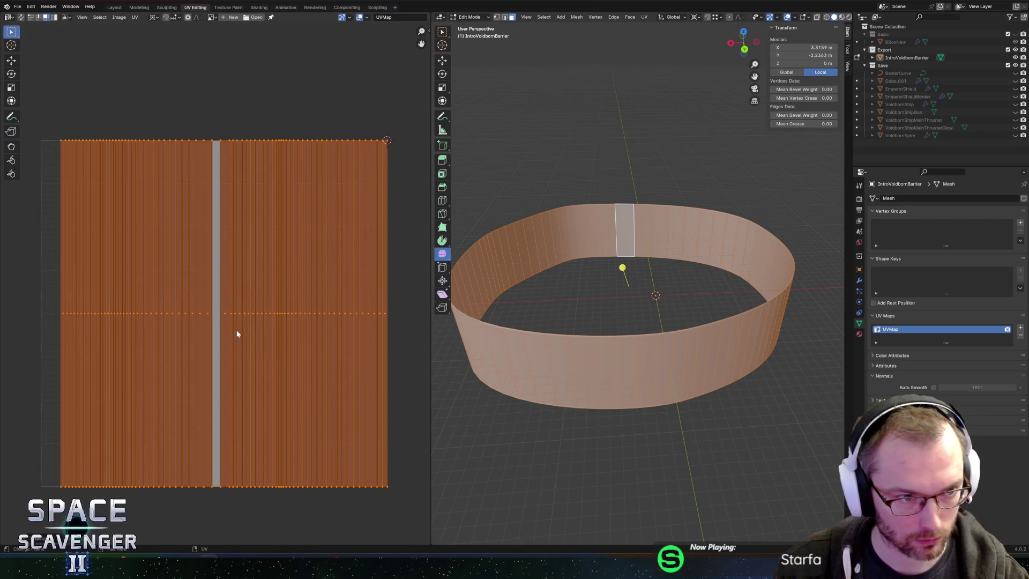
pyautogui.press('s')
pyautogui.press('x')
pyautogui.click(188, 331)
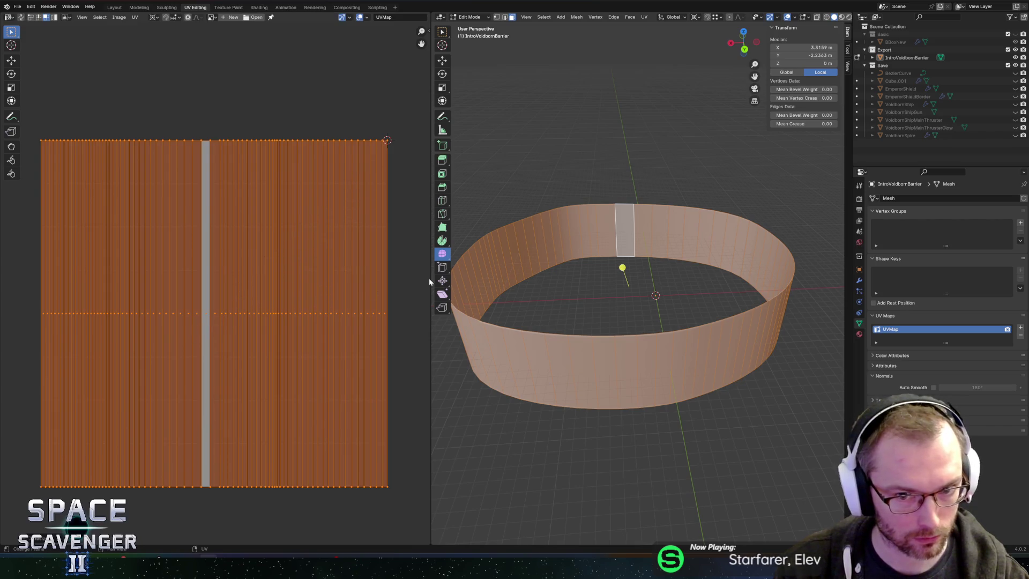
# Return to Object Mode, export the barrier mesh, and view it in Unity's scene
pyautogui.press('Tab')
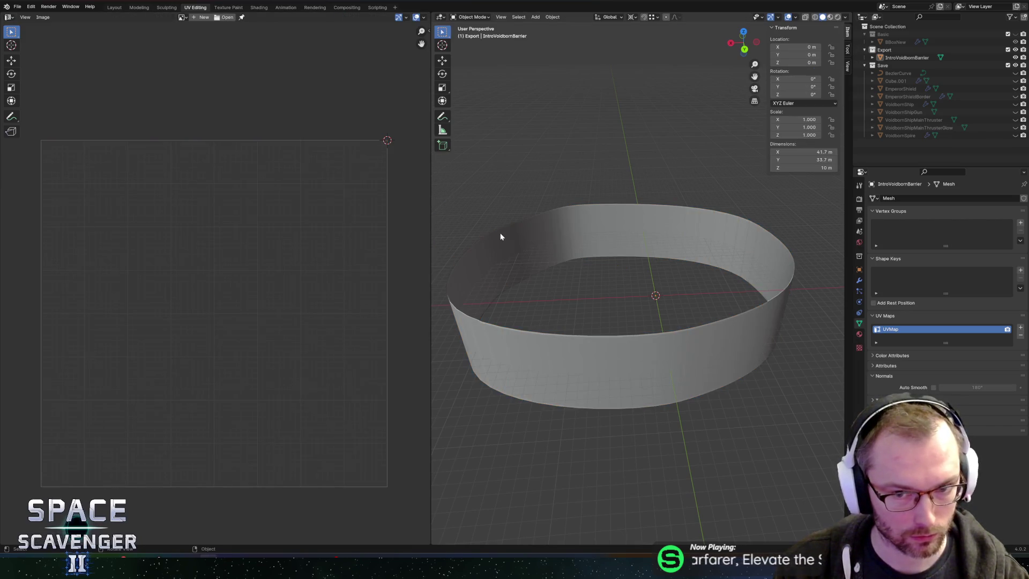
pyautogui.hotkey('shift', 'r')
pyautogui.click(751, 490)
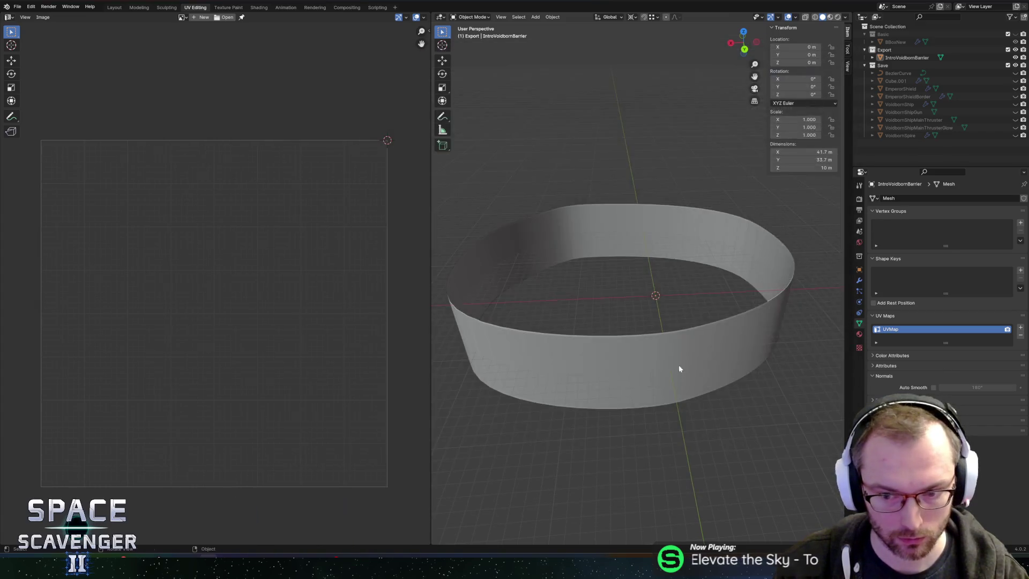
pyautogui.hotkey('alt', 'Tab')
pyautogui.moveTo(523, 285)
pyautogui.mouseDown()
pyautogui.moveTo(390, 185)
pyautogui.moveTo(466, 289)
pyautogui.mouseUp()
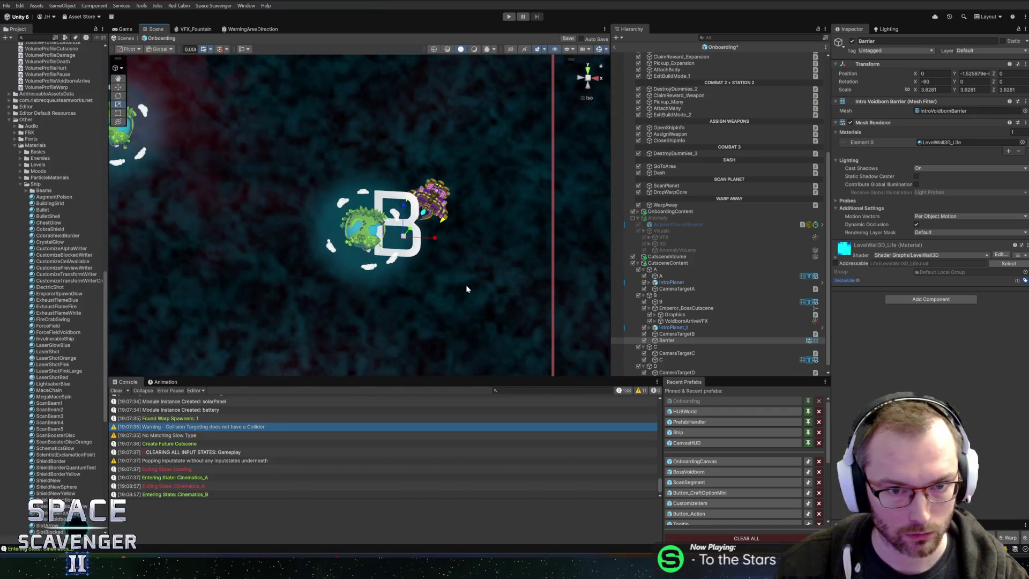
# Try setting the Barrier's X rotation to 0, then undo it back to -90
pyautogui.scroll(-6, 466, 289)
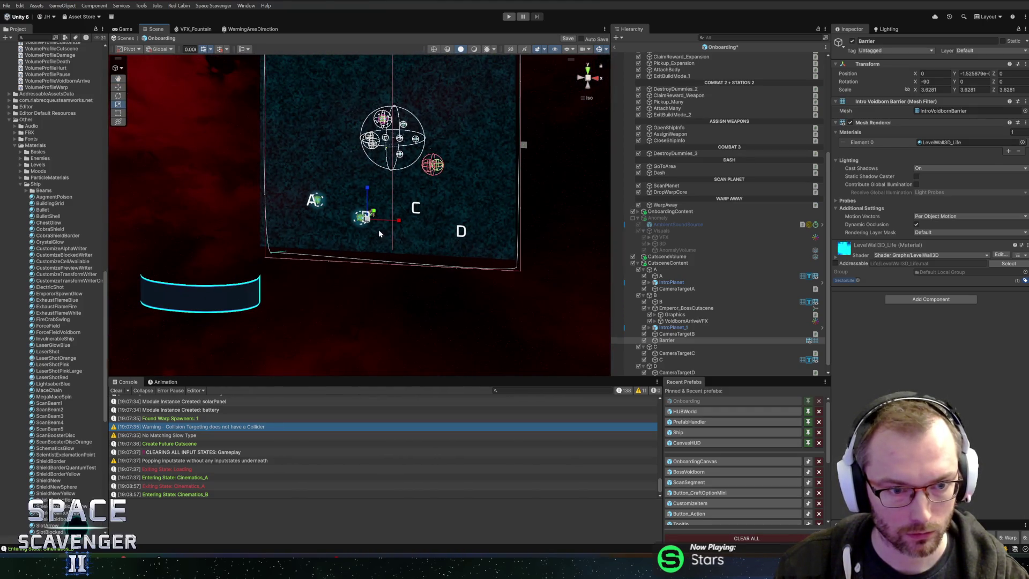
pyautogui.scroll(2, 379, 233)
pyautogui.click(936, 82)
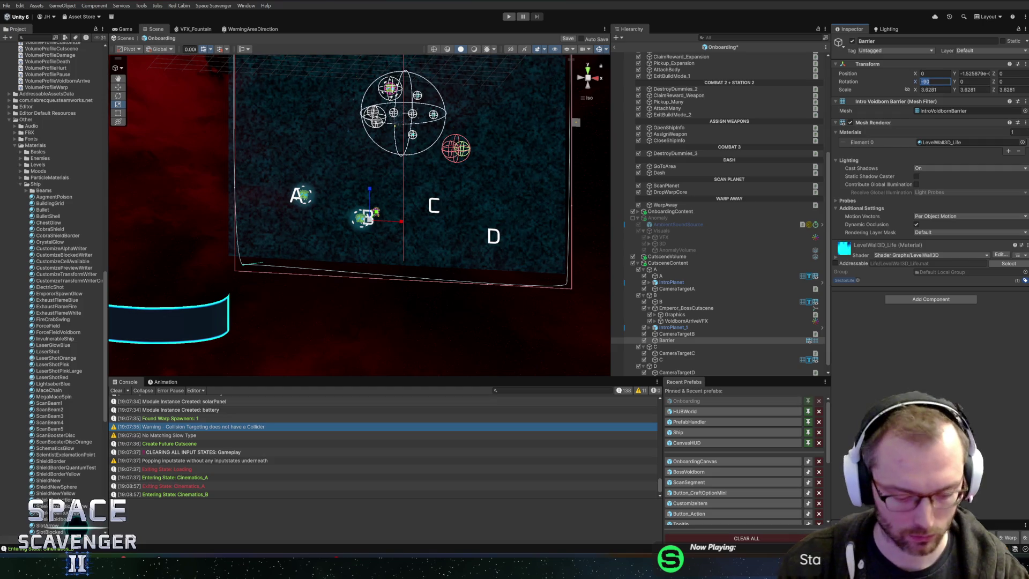
pyautogui.write('0')
pyautogui.scroll(3, 439, 199)
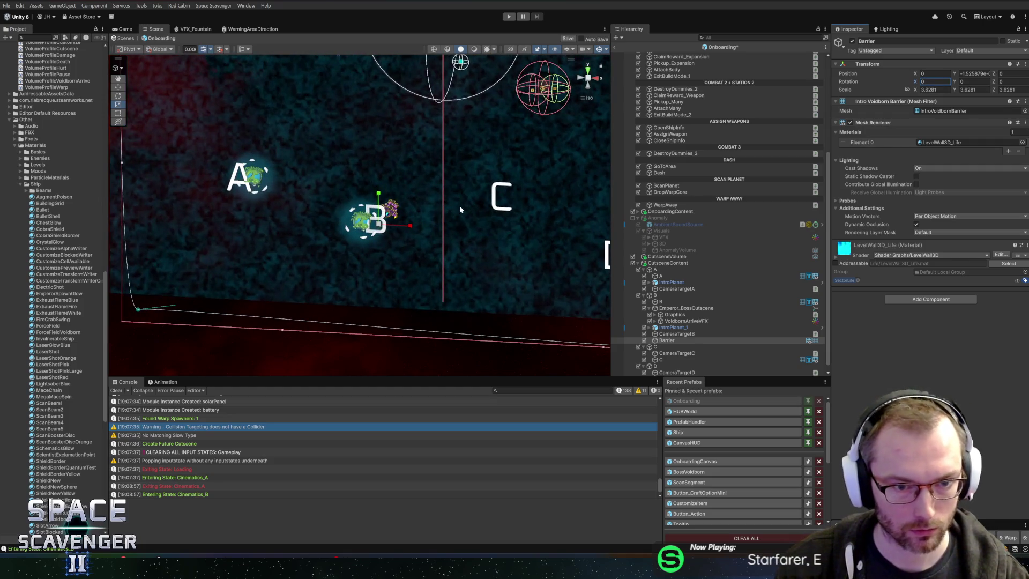
pyautogui.hotkey('ctrl', 'z')
# Shrink the Barrier's scale from 3.6281 to 2.067219
pyautogui.scroll(-3, 407, 214)
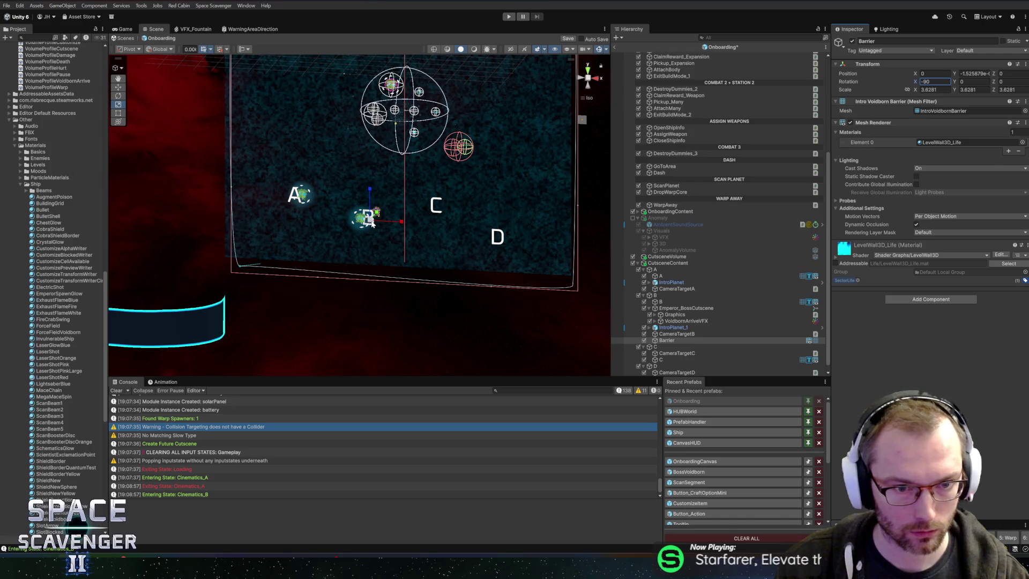
pyautogui.moveTo(371, 224)
pyautogui.mouseDown()
pyautogui.moveTo(352, 224)
pyautogui.moveTo(359, 230)
pyautogui.mouseUp()
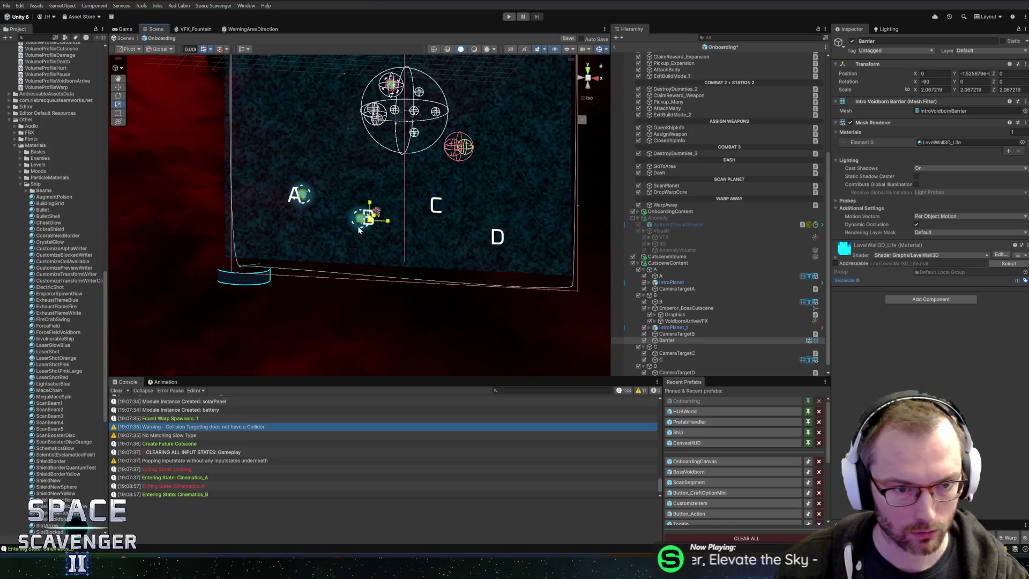
pyautogui.hotkey('alt', 'Tab')
# Nudge the ring mesh slightly in Edit Mode from the top view
pyautogui.press('Tab')
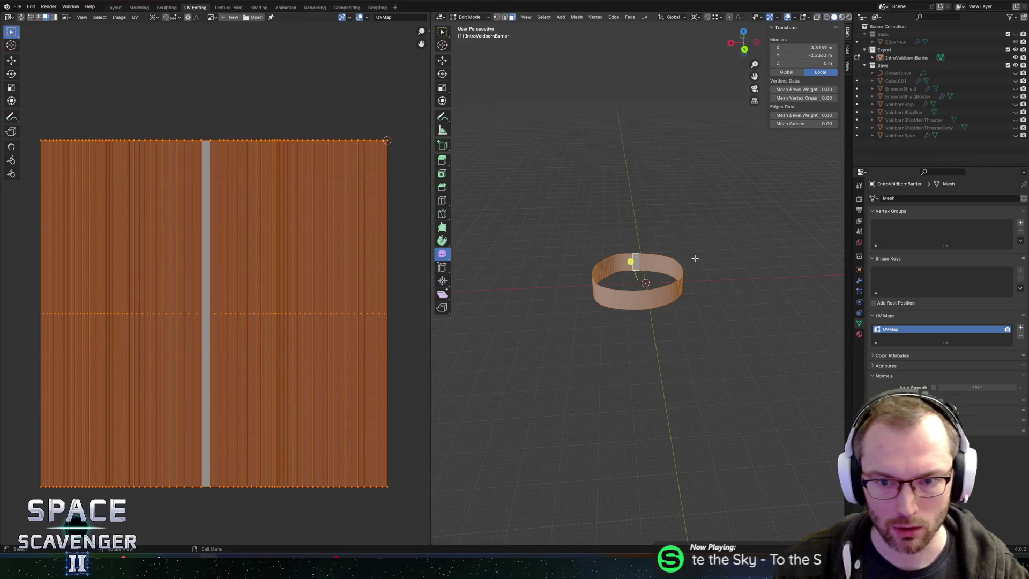
pyautogui.scroll(3, 670, 317)
pyautogui.press('Tab')
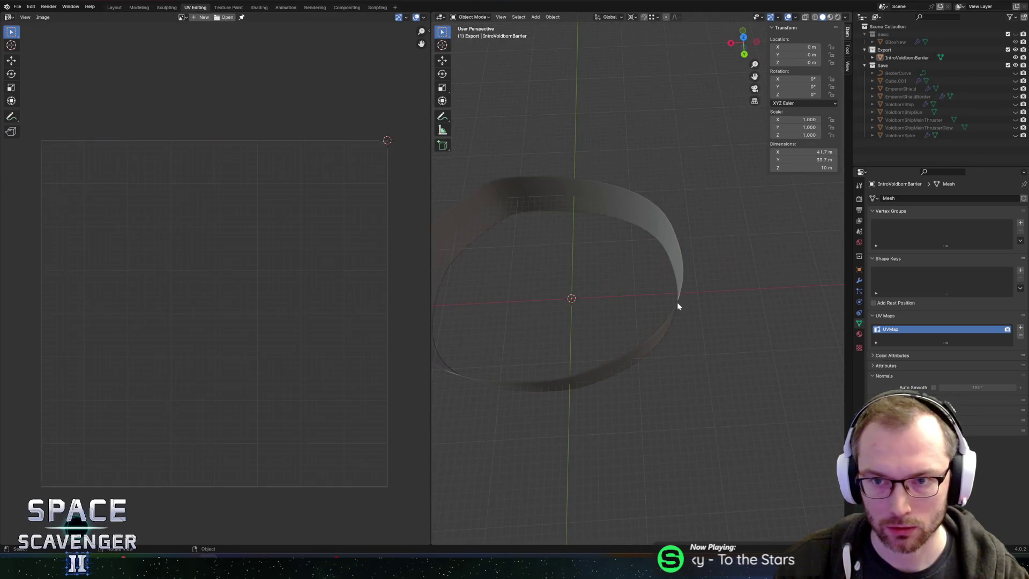
pyautogui.moveTo(653, 297)
pyautogui.mouseDown()
pyautogui.moveTo(696, 266)
pyautogui.moveTo(705, 197)
pyautogui.mouseUp()
pyautogui.press('Tab')
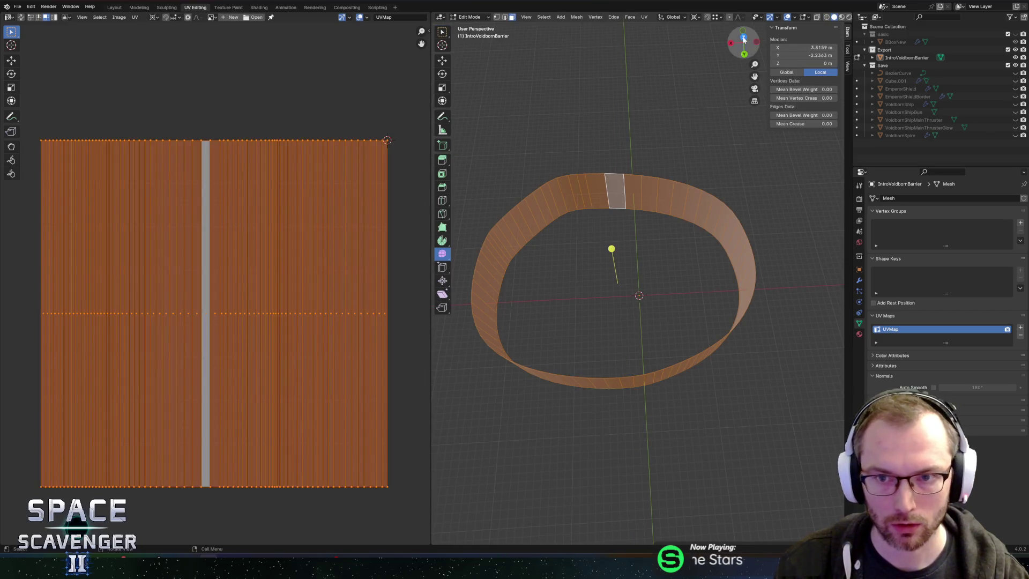
pyautogui.click(744, 37)
pyautogui.press('g')
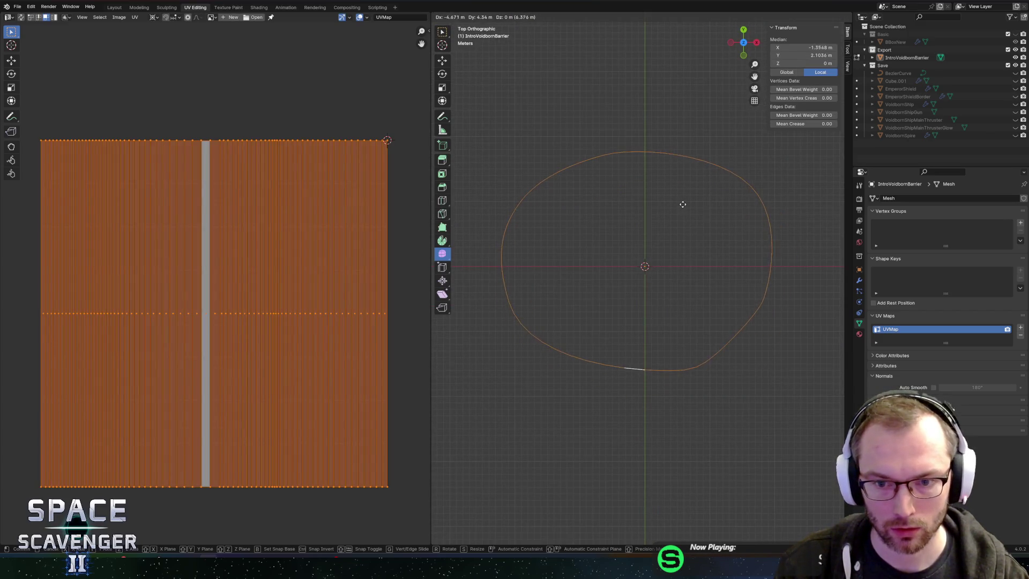
pyautogui.click(687, 204)
# Re-export the barrier ring as FBX
pyautogui.hotkey('ctrl', 'shift', 'e')
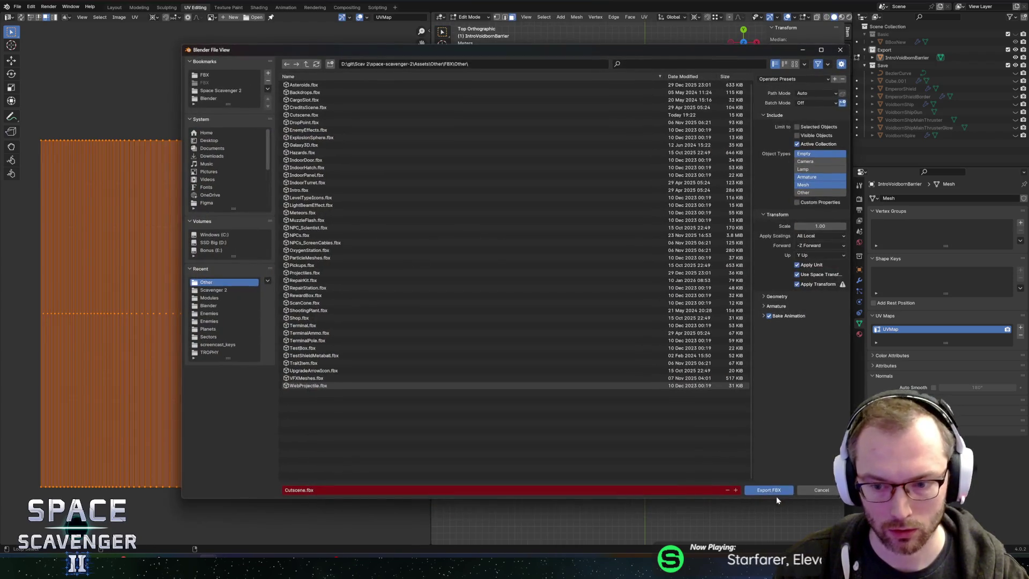
pyautogui.click(767, 483)
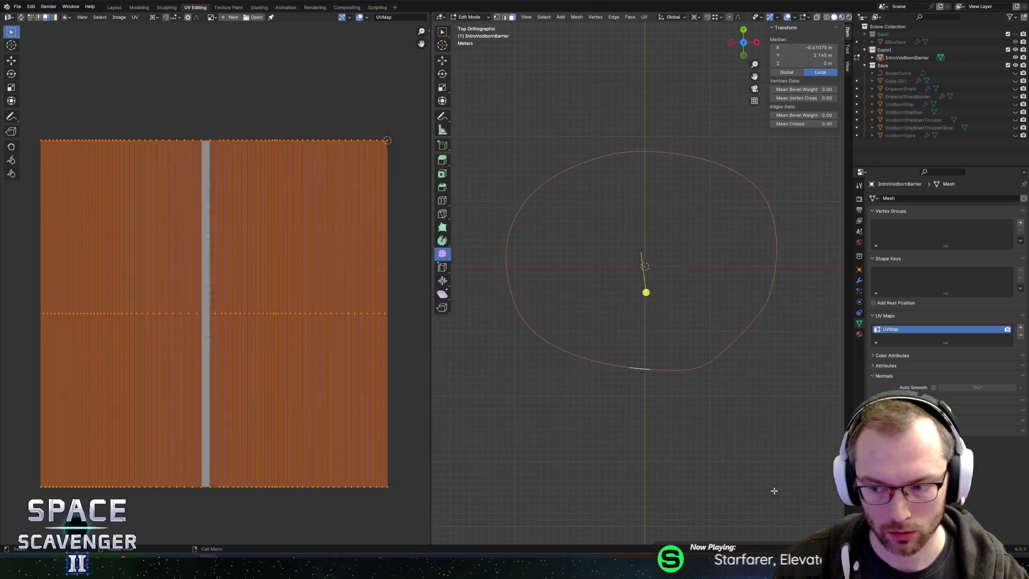
pyautogui.hotkey('alt', 'Tab')
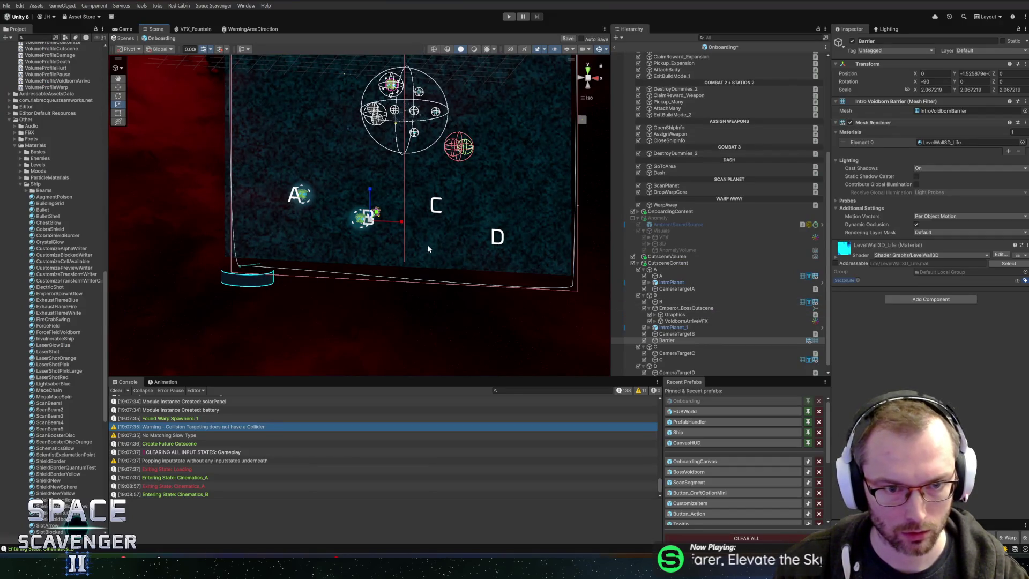
# Select and frame the Barrier, then begin setting its Y position to 0
pyautogui.click(699, 342)
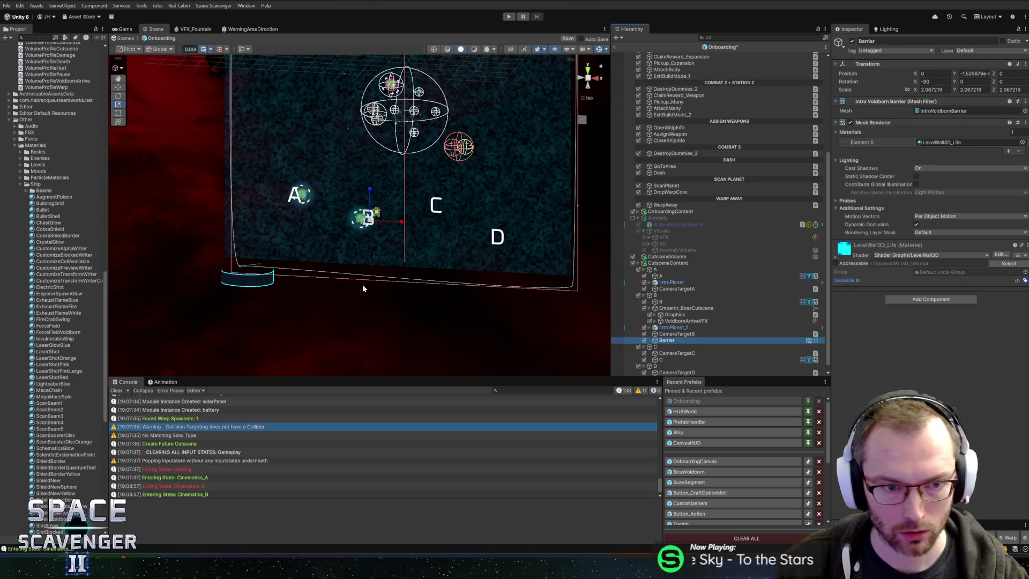
pyautogui.moveTo(363, 284)
pyautogui.mouseDown()
pyautogui.moveTo(280, 273)
pyautogui.moveTo(379, 292)
pyautogui.moveTo(350, 243)
pyautogui.moveTo(533, 230)
pyautogui.moveTo(410, 230)
pyautogui.moveTo(424, 234)
pyautogui.moveTo(391, 246)
pyautogui.moveTo(299, 171)
pyautogui.moveTo(340, 195)
pyautogui.mouseUp()
pyautogui.press('f')
pyautogui.write('0')
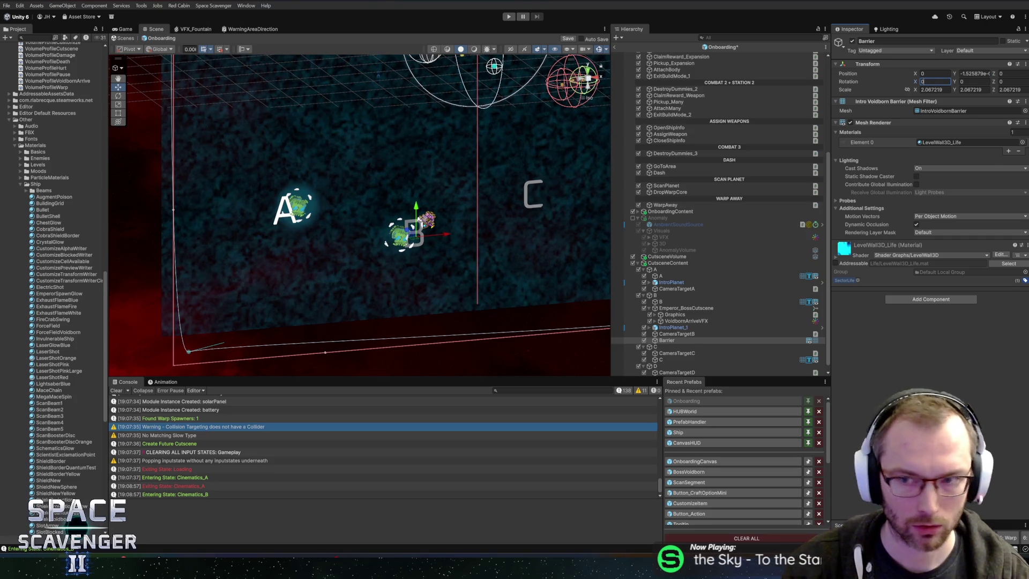
pyautogui.click(975, 74)
# Zero the Barrier's Y position, then re-export the ring from Blender's Edit Mode as FBX
pyautogui.write('0')
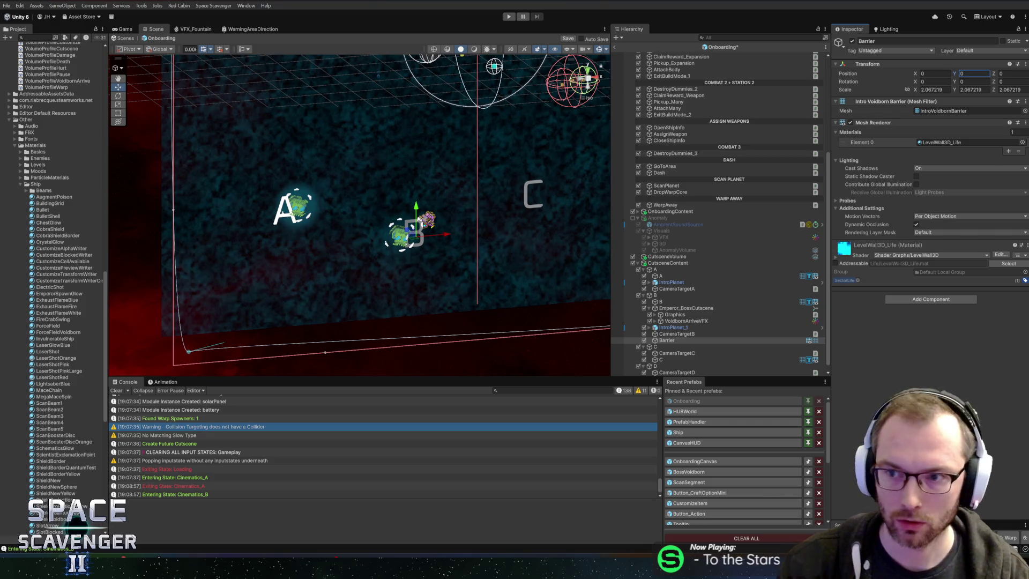
pyautogui.hotkey('alt', 'Tab')
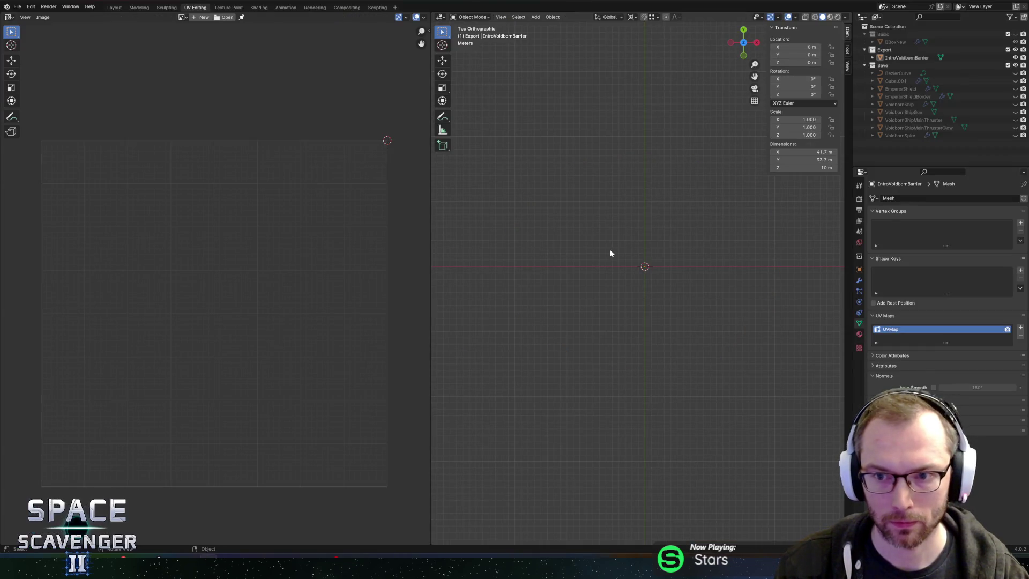
pyautogui.hotkey('ctrl', 'a')
pyautogui.click(603, 273)
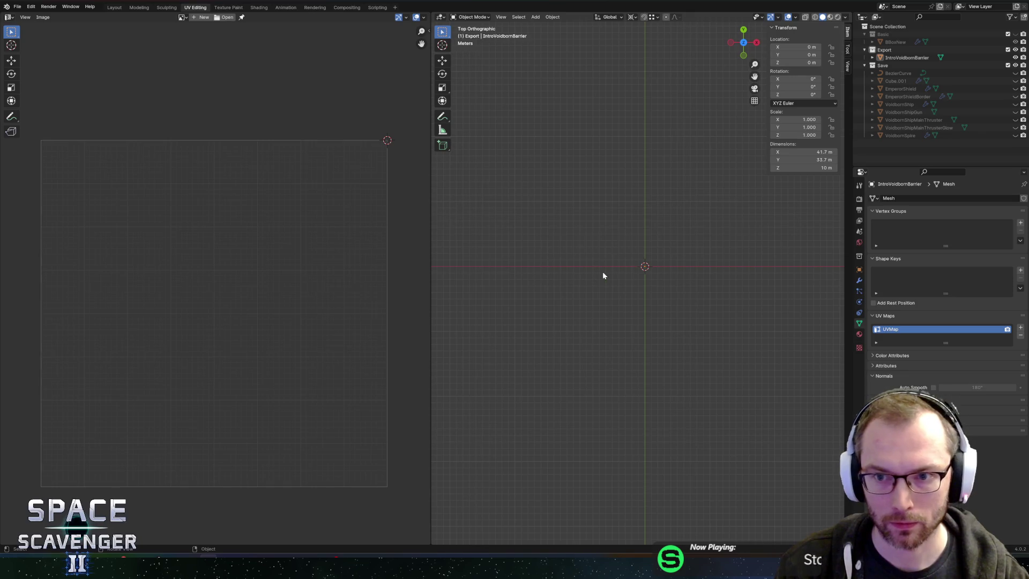
pyautogui.press('Tab')
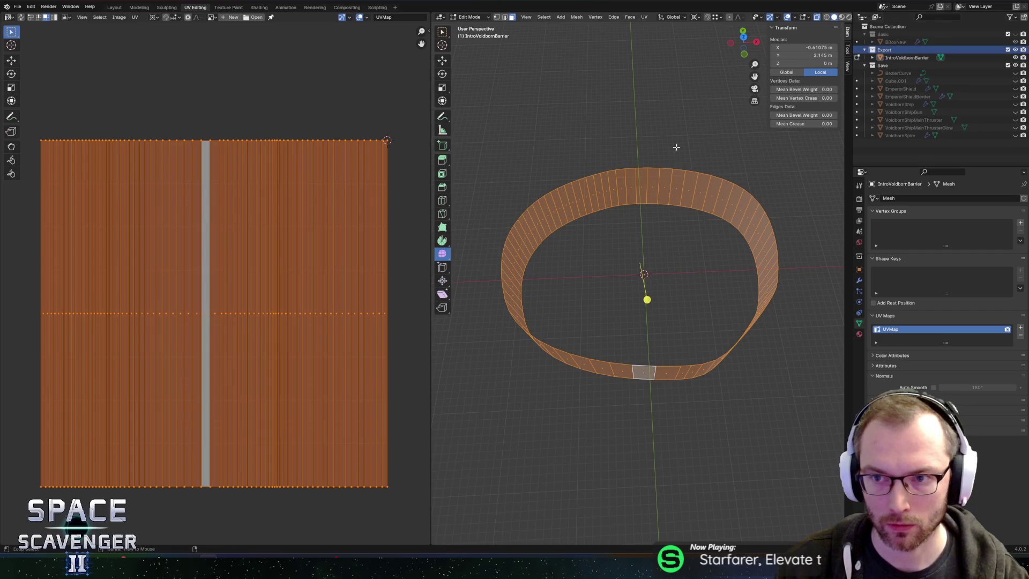
pyautogui.hotkey('ctrl', 'shift', 'e')
pyautogui.click(772, 488)
pyautogui.hotkey('alt', 'Tab')
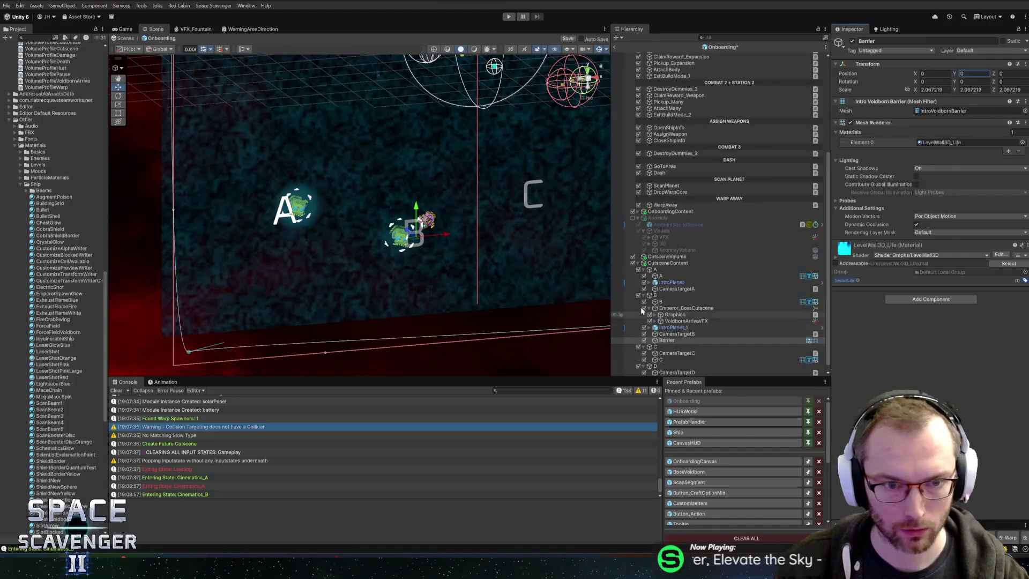
# Re-export the ring FBX using the saved Unity export operator preset
pyautogui.hotkey('alt', 'Tab')
pyautogui.hotkey('ctrl', 'shift', 'e')
pyautogui.click(788, 78)
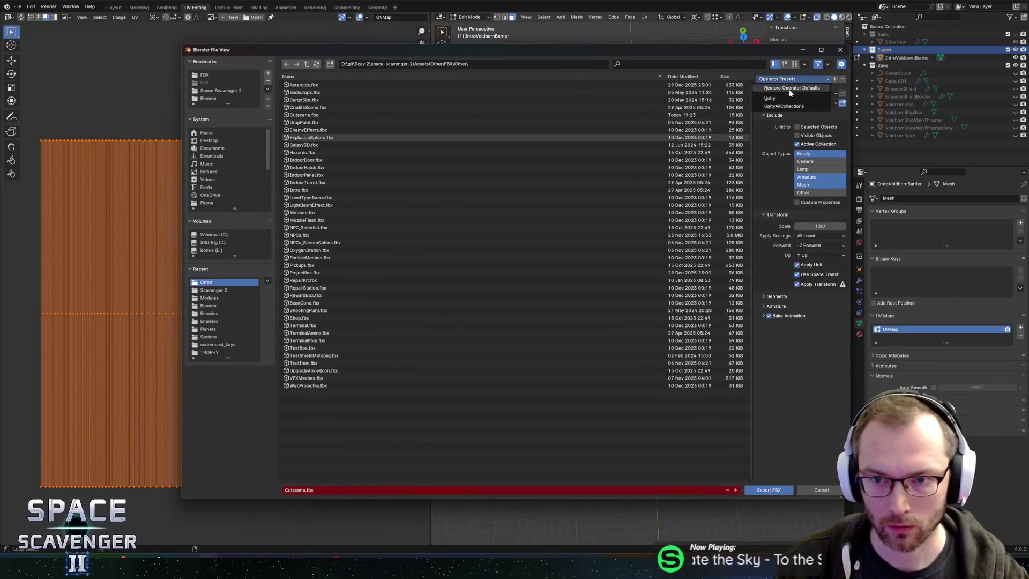
pyautogui.click(778, 98)
pyautogui.click(755, 493)
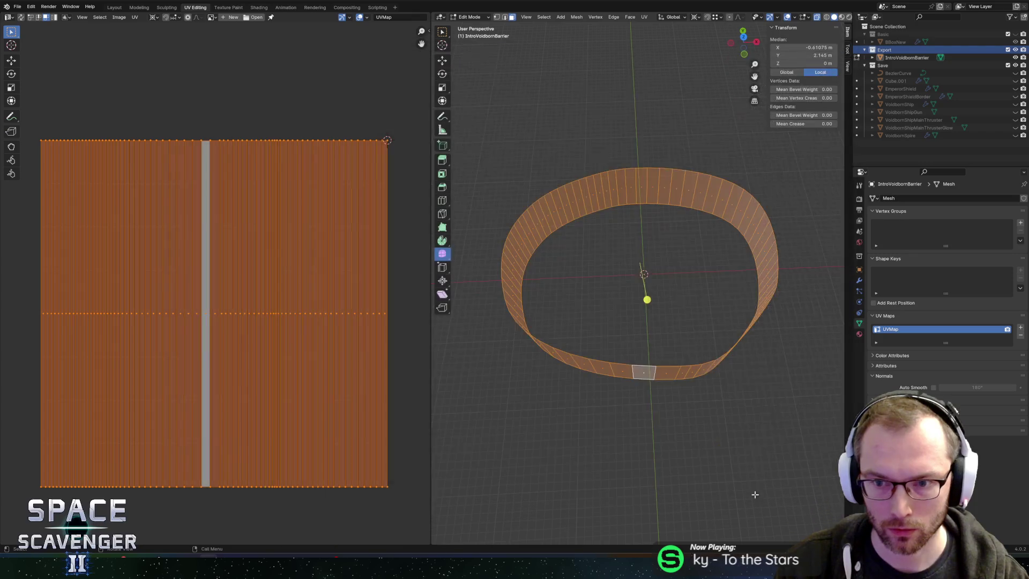
pyautogui.hotkey('alt', 'Tab')
# Set the Barrier's Element 0 material to None, leaving it magenta
pyautogui.press('f')
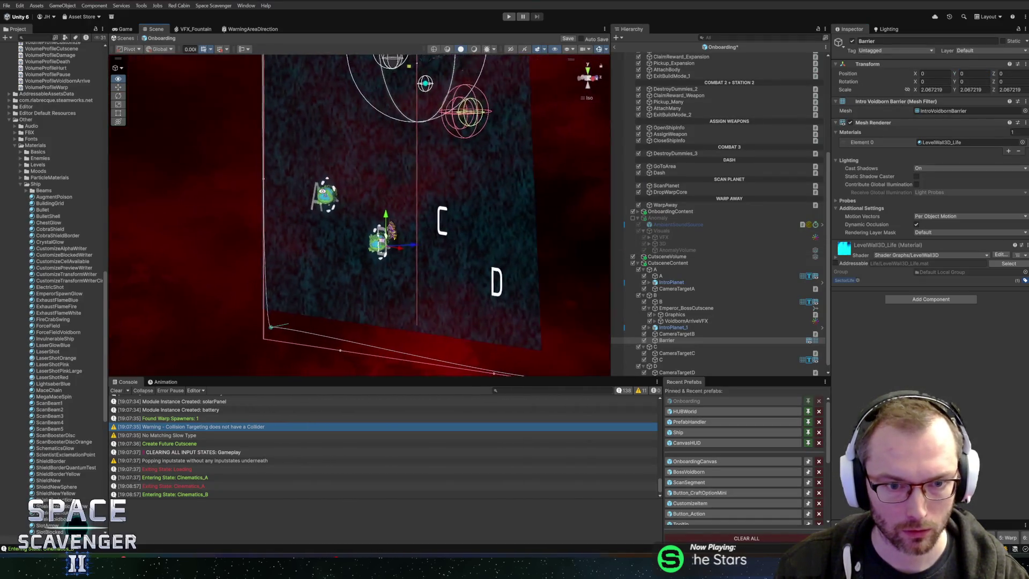
pyautogui.moveTo(292, 195)
pyautogui.mouseDown()
pyautogui.moveTo(457, 211)
pyautogui.moveTo(579, 208)
pyautogui.mouseUp()
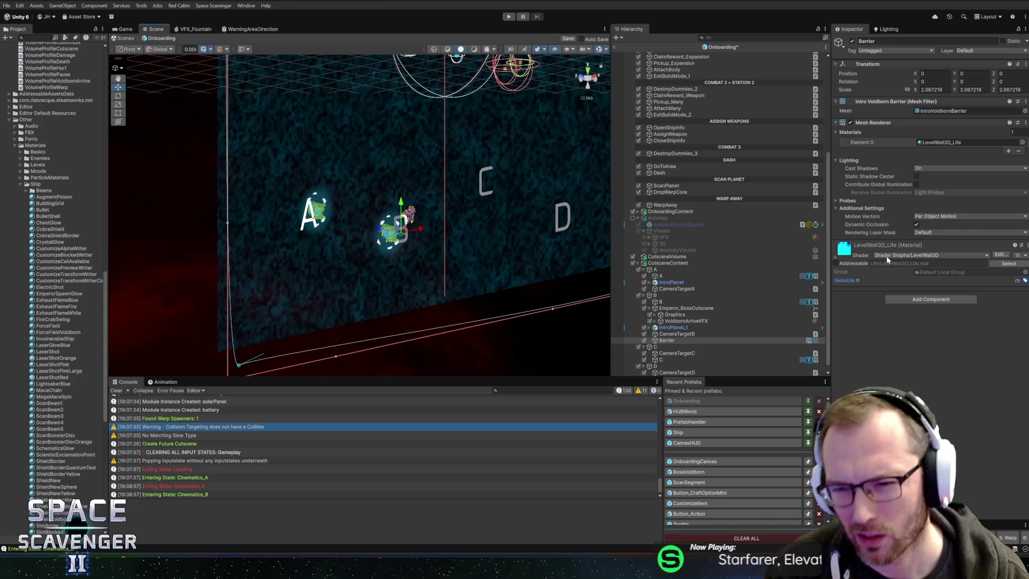
pyautogui.click(1022, 142)
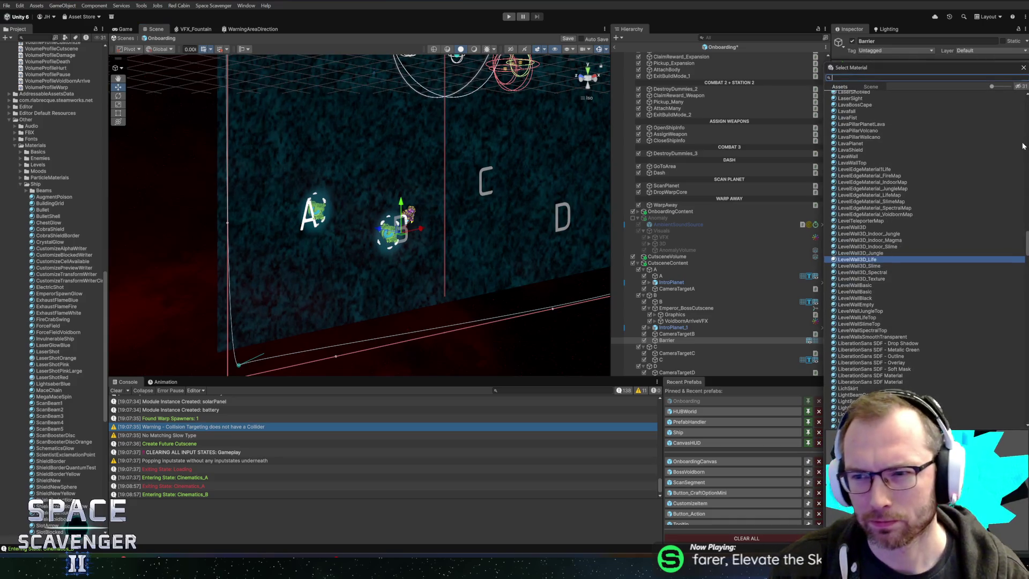
pyautogui.write('none')
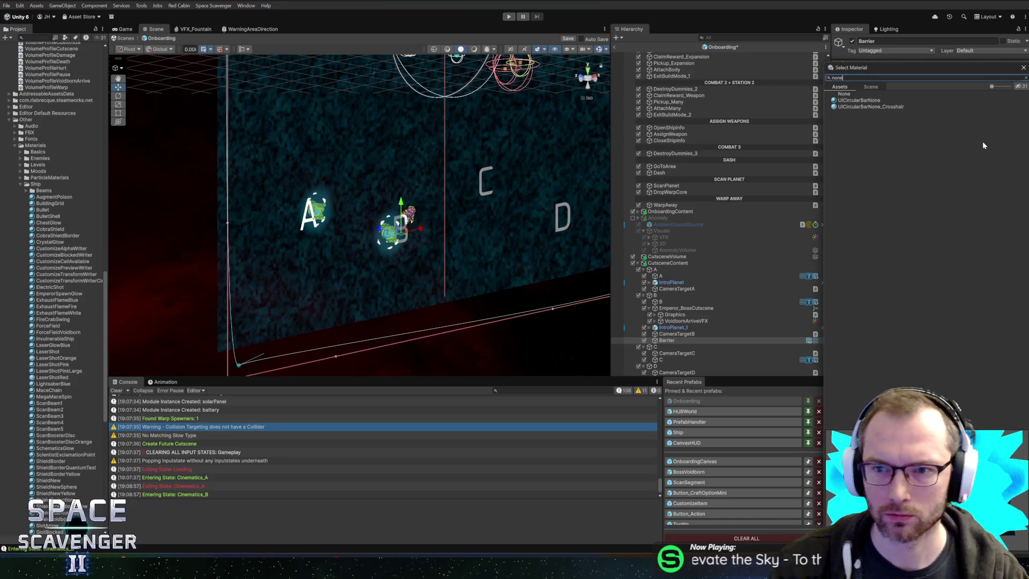
pyautogui.click(843, 94)
pyautogui.doubleClick(843, 94)
# Set the Barrier's X rotation to 90 so it encircles the cutscene
pyautogui.press('f')
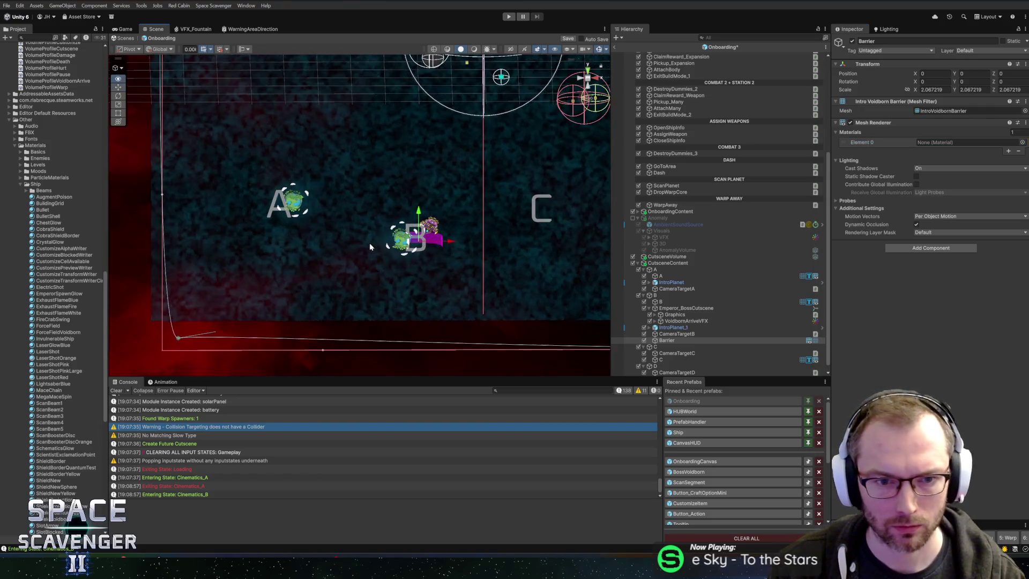
pyautogui.scroll(5, 333, 188)
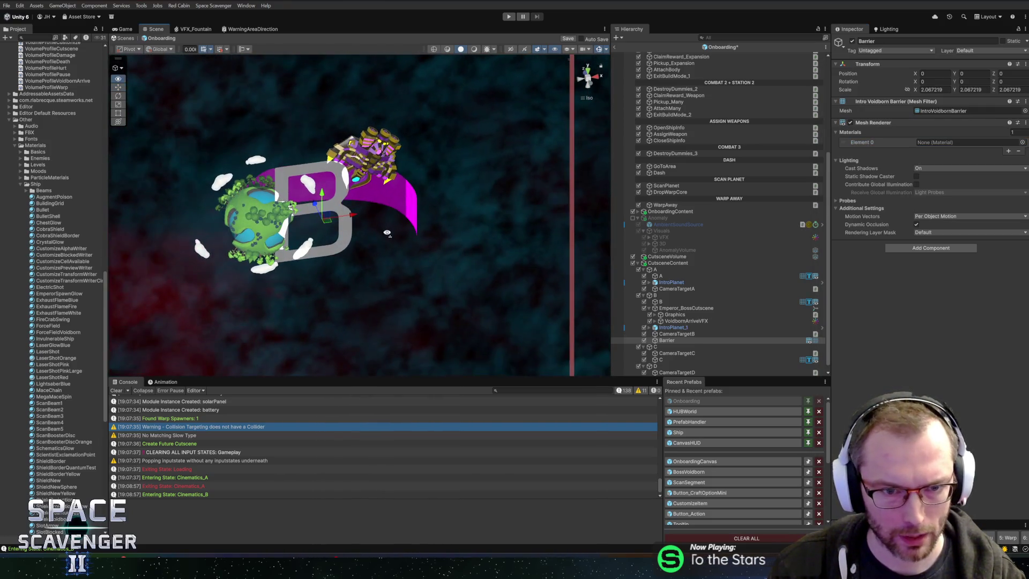
pyautogui.moveTo(377, 170)
pyautogui.mouseDown()
pyautogui.moveTo(321, 171)
pyautogui.moveTo(380, 133)
pyautogui.mouseUp()
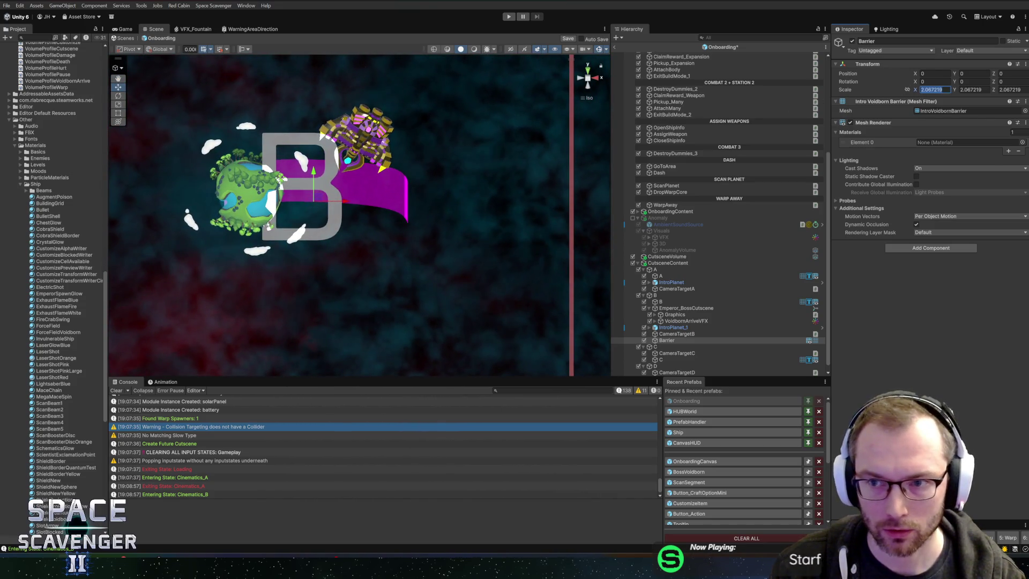
pyautogui.click(936, 82)
pyautogui.write('90')
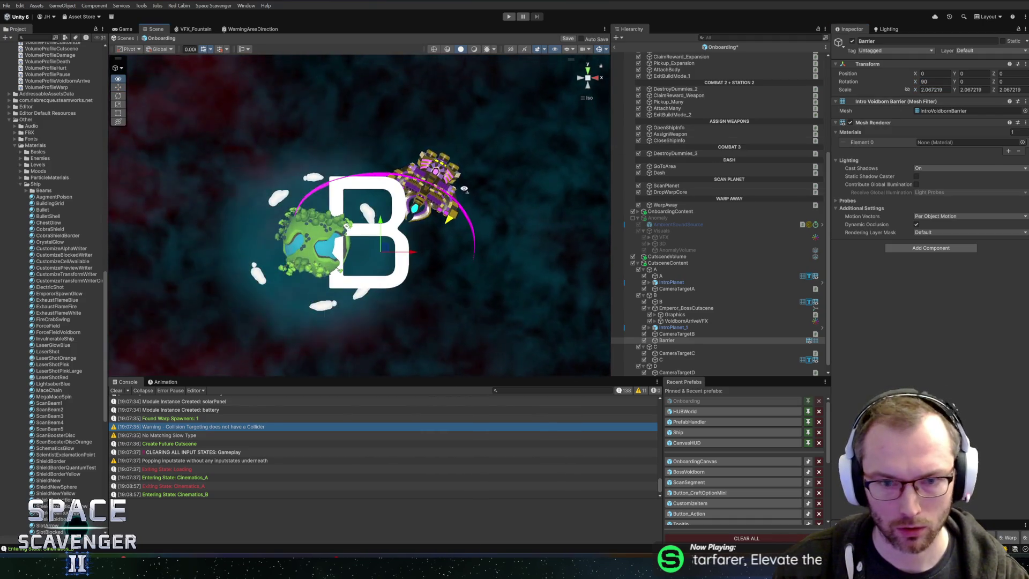
pyautogui.hotkey('alt', 'Tab')
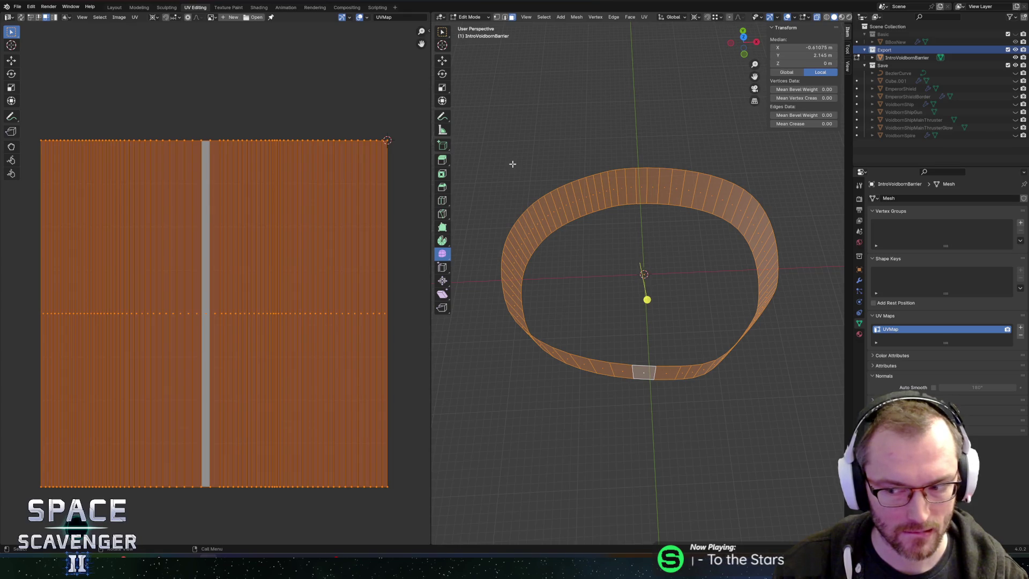
# Add a centred horizontal loop cut to the ring wall
pyautogui.press('1')
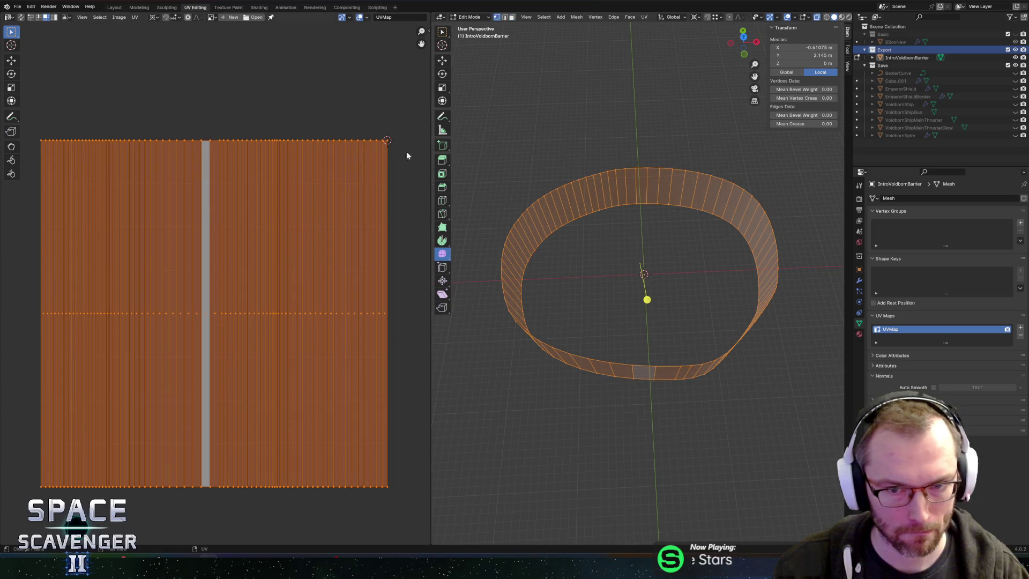
pyautogui.moveTo(30, 108)
pyautogui.mouseDown()
pyautogui.moveTo(241, 152)
pyautogui.moveTo(403, 157)
pyautogui.mouseUp()
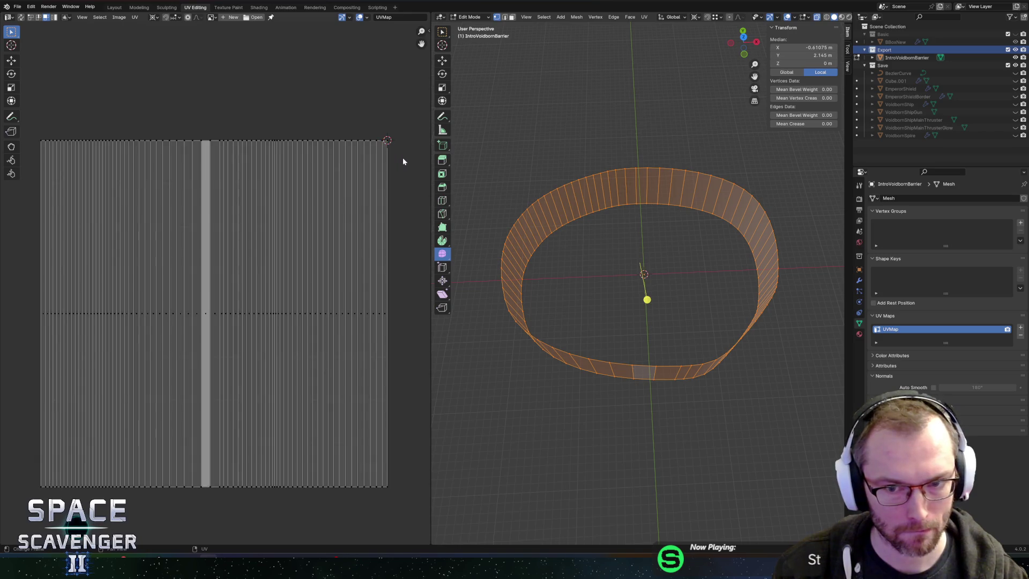
pyautogui.hotkey('ctrl', 'r')
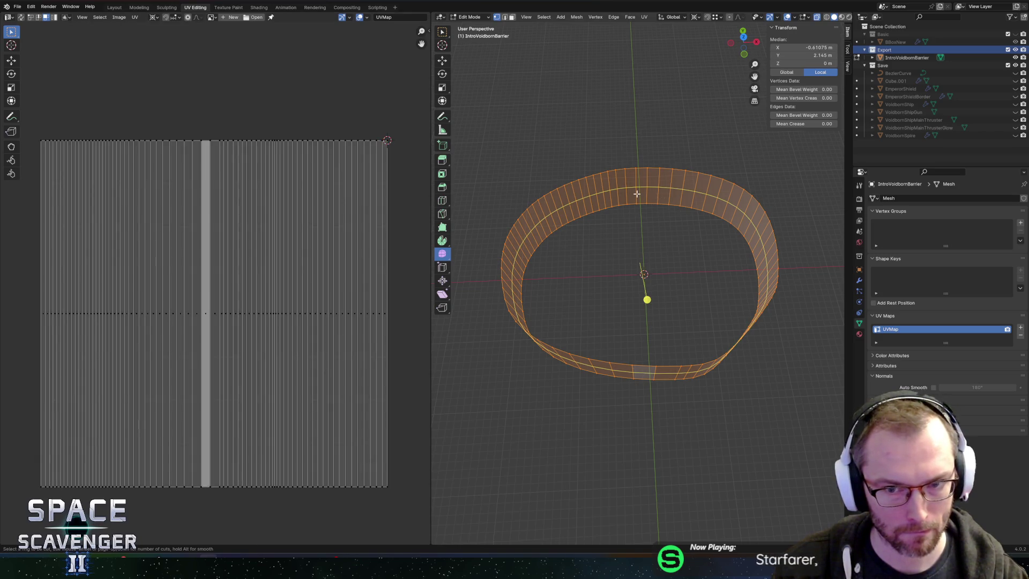
pyautogui.click(637, 193)
pyautogui.rightClick(637, 194)
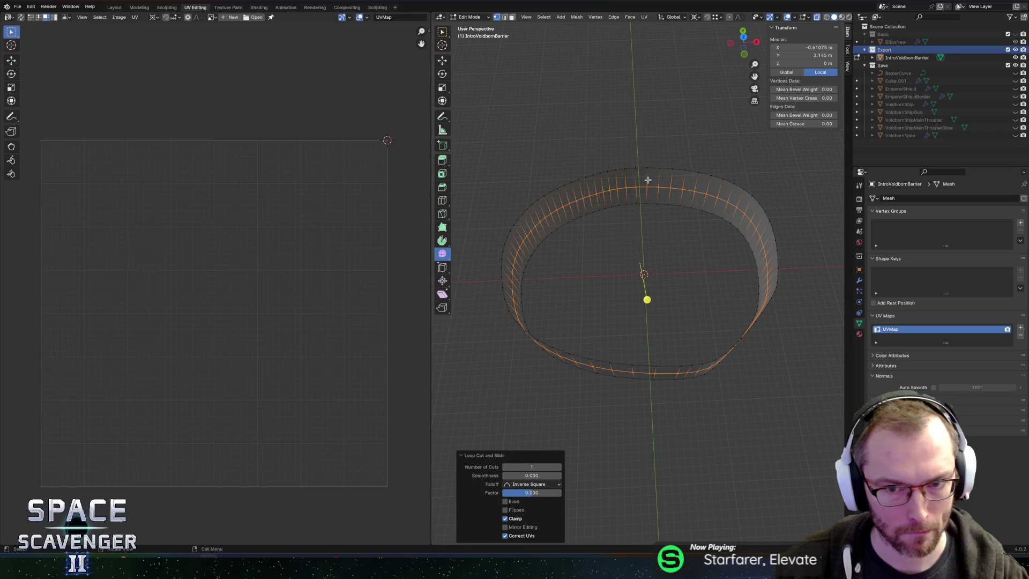
# With UV sync on, select one horizontal edge loop and move its UV row vertically
pyautogui.keyDown('alt'); pyautogui.click(638, 188); pyautogui.keyUp('alt')
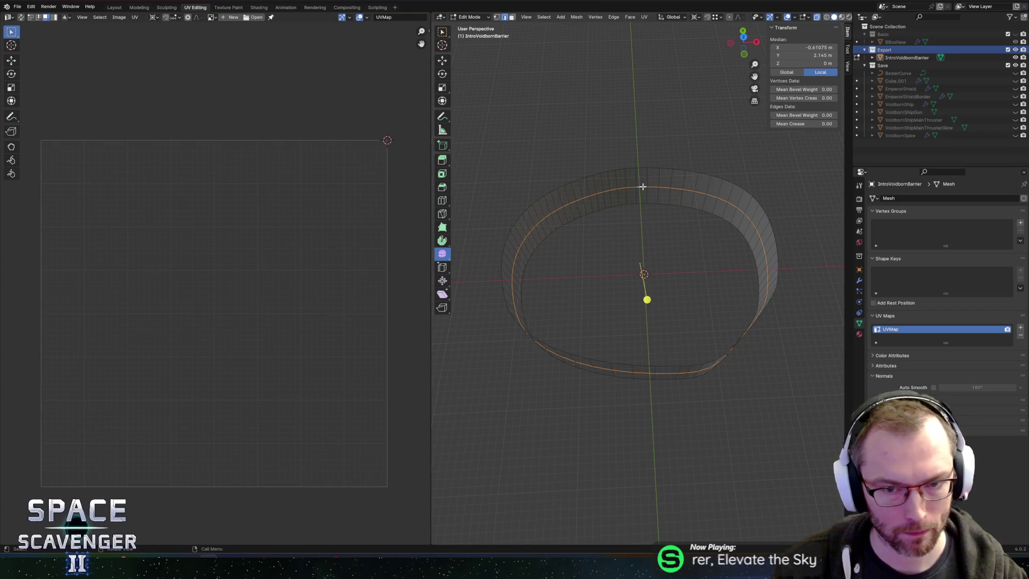
pyautogui.press('a')
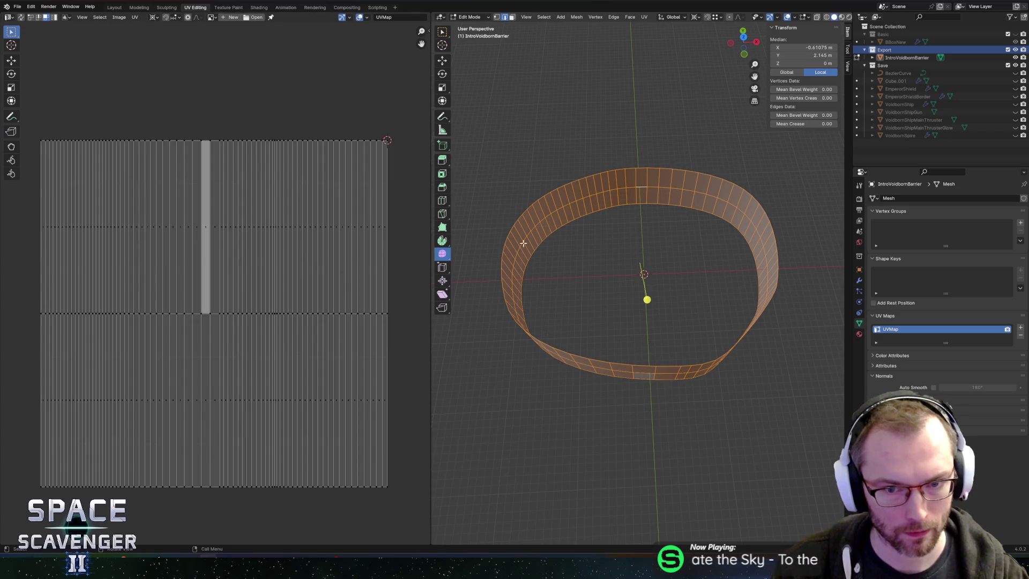
pyautogui.keyDown('alt'); pyautogui.click(622, 189); pyautogui.keyUp('alt')
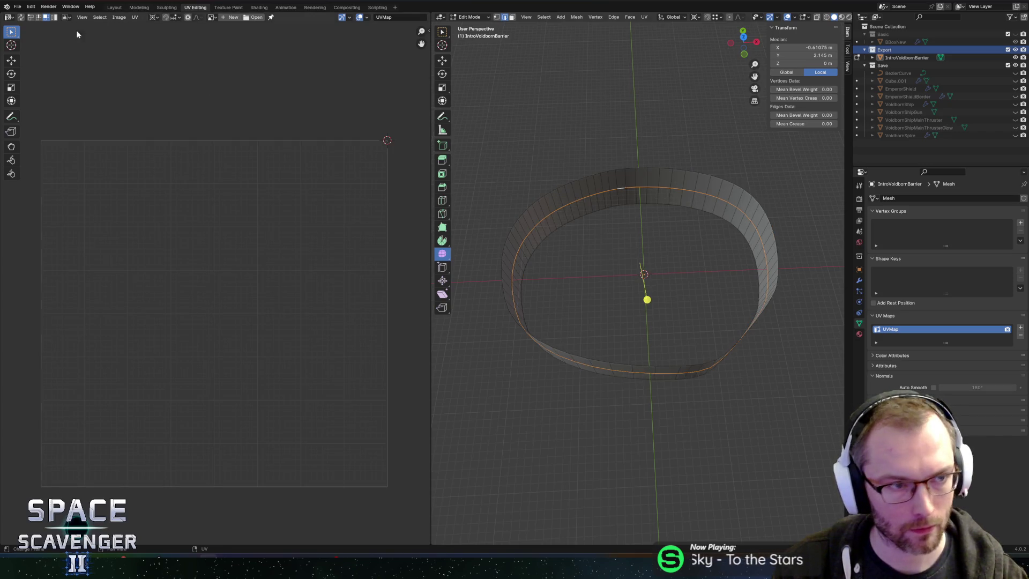
pyautogui.click(22, 17)
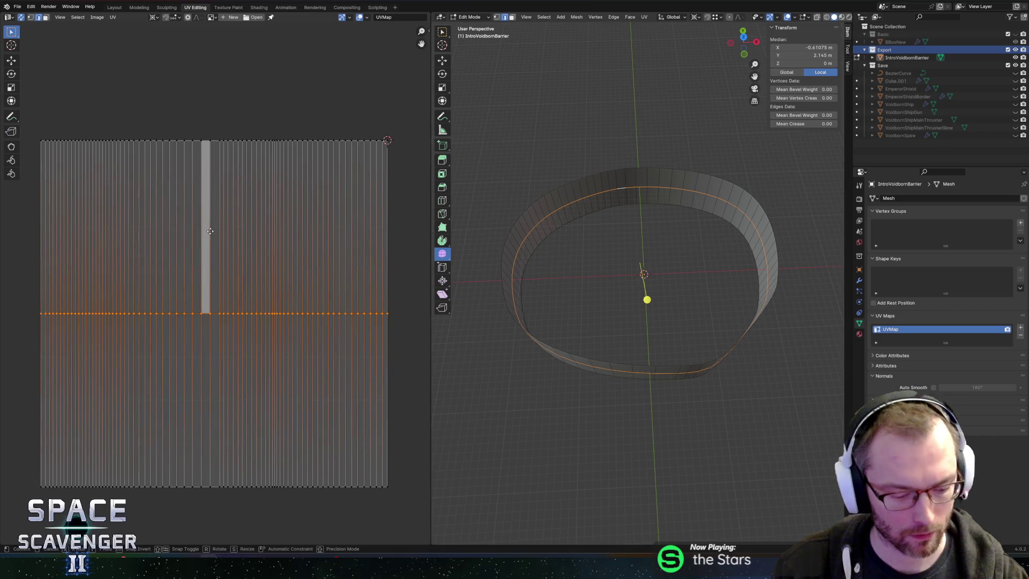
pyautogui.press('g')
pyautogui.press('y')
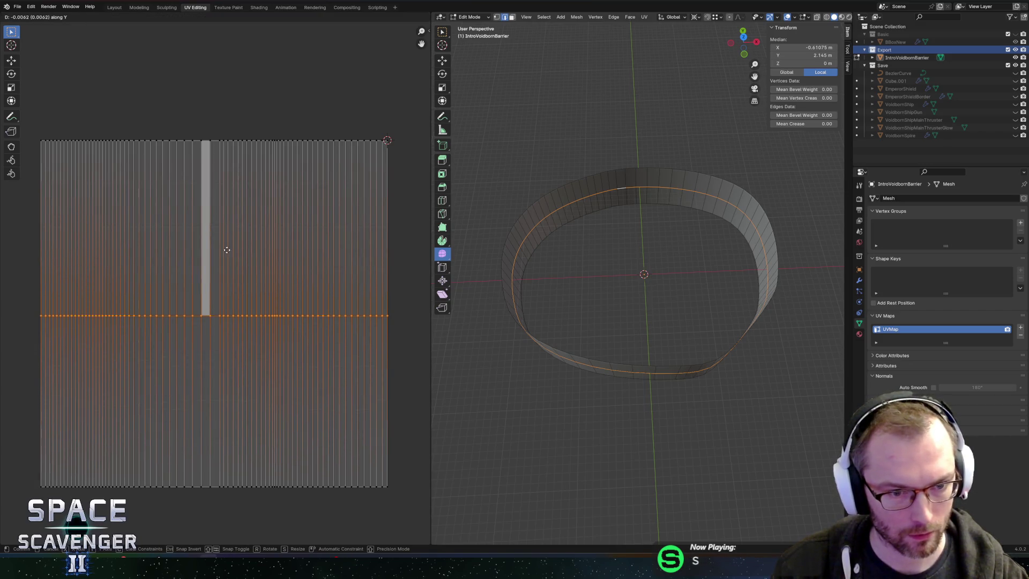
pyautogui.click(232, 369)
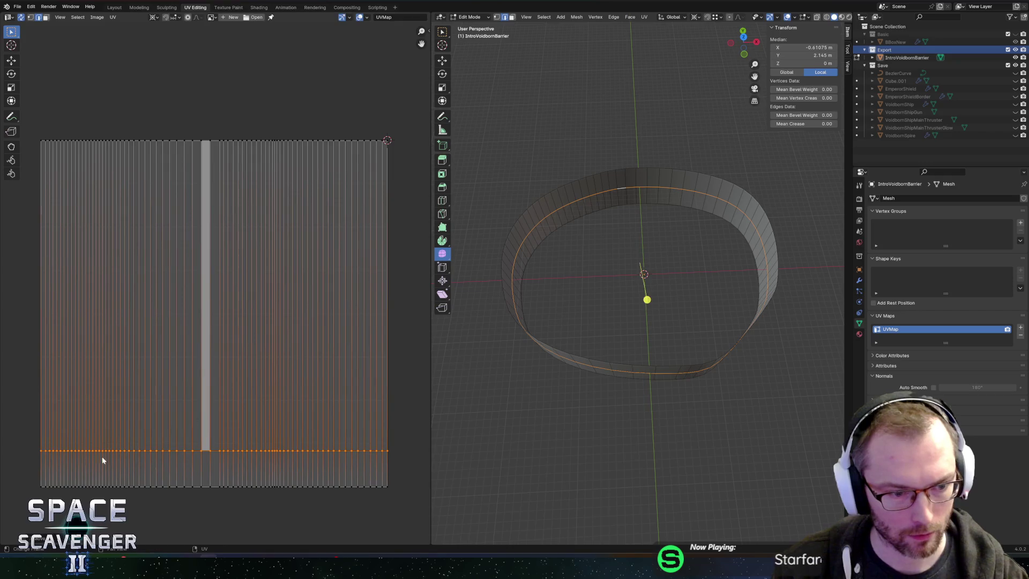
# Move the remaining UV rows to the top and bottom edges of the UV square
pyautogui.moveTo(30, 504); pyautogui.dragTo(409, 478)
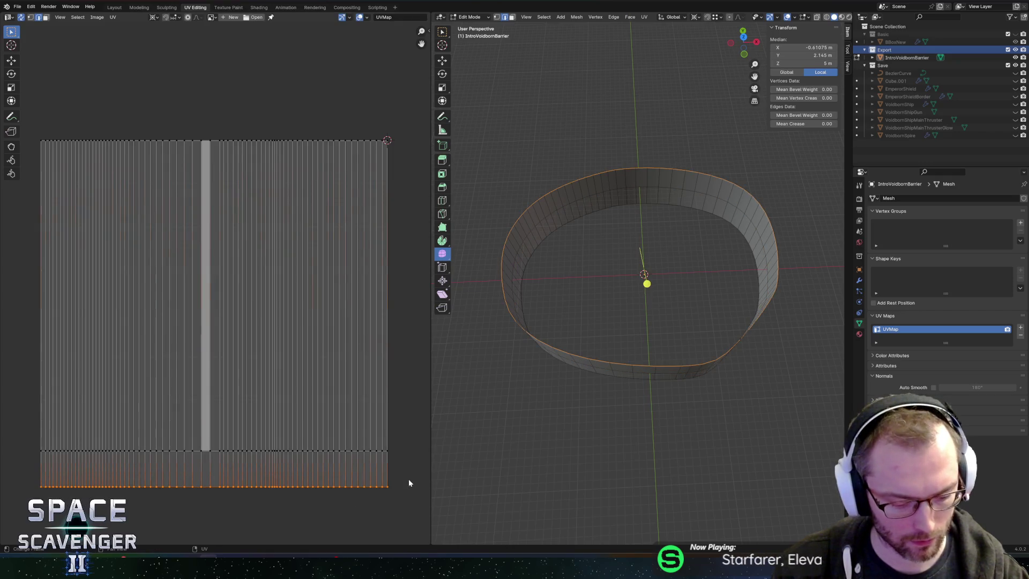
pyautogui.press('g')
pyautogui.press('y')
pyautogui.click(379, 104)
pyautogui.moveTo(407, 422)
pyautogui.mouseDown()
pyautogui.moveTo(100, 493)
pyautogui.moveTo(14, 501)
pyautogui.mouseUp()
pyautogui.press('g')
pyautogui.press('y')
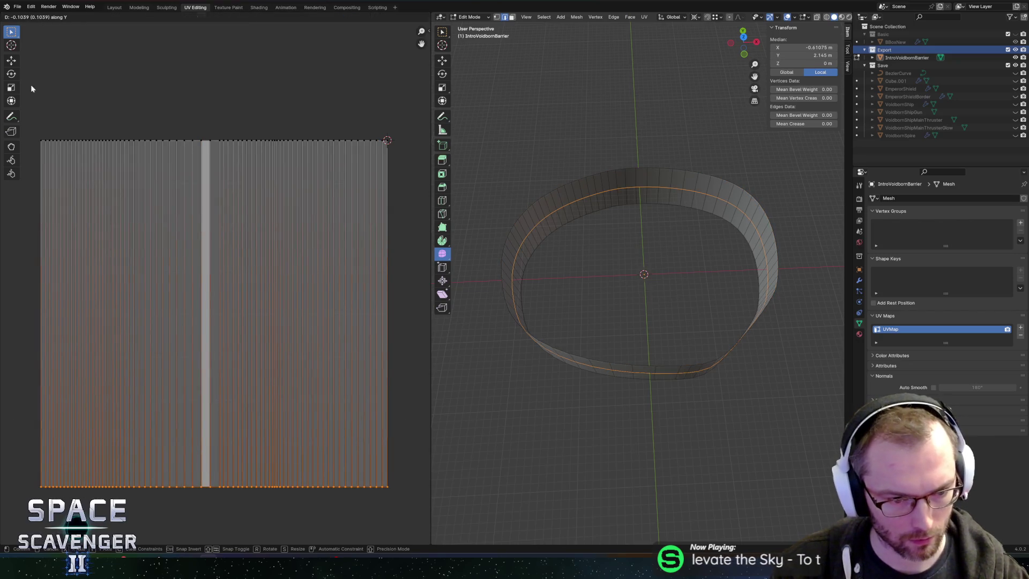
pyautogui.click(110, 61)
# Export the ring mesh as FBX
pyautogui.hotkey('ctrl', 'shift', 'e')
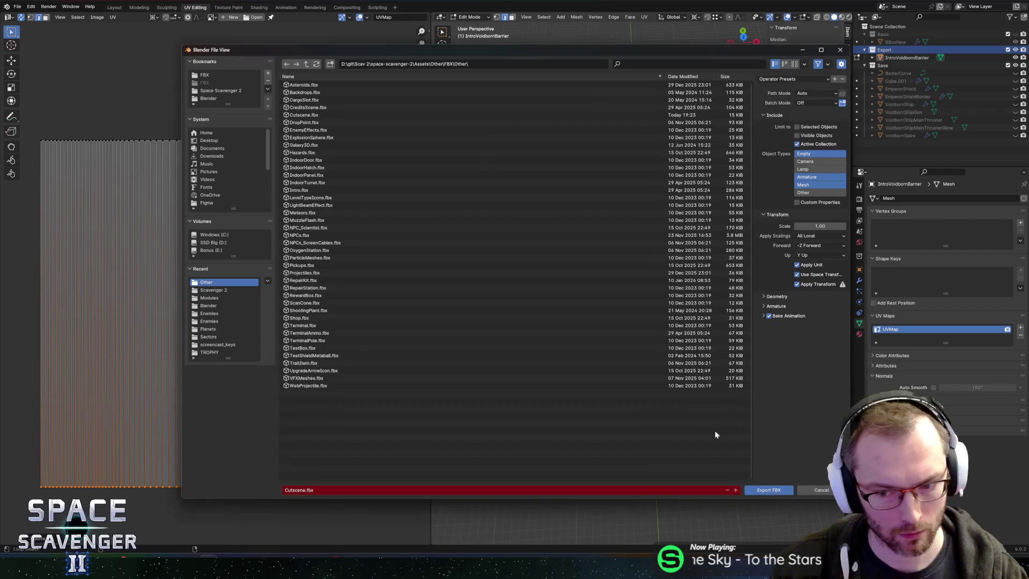
pyautogui.press('Return')
pyautogui.hotkey('alt', 'Tab')
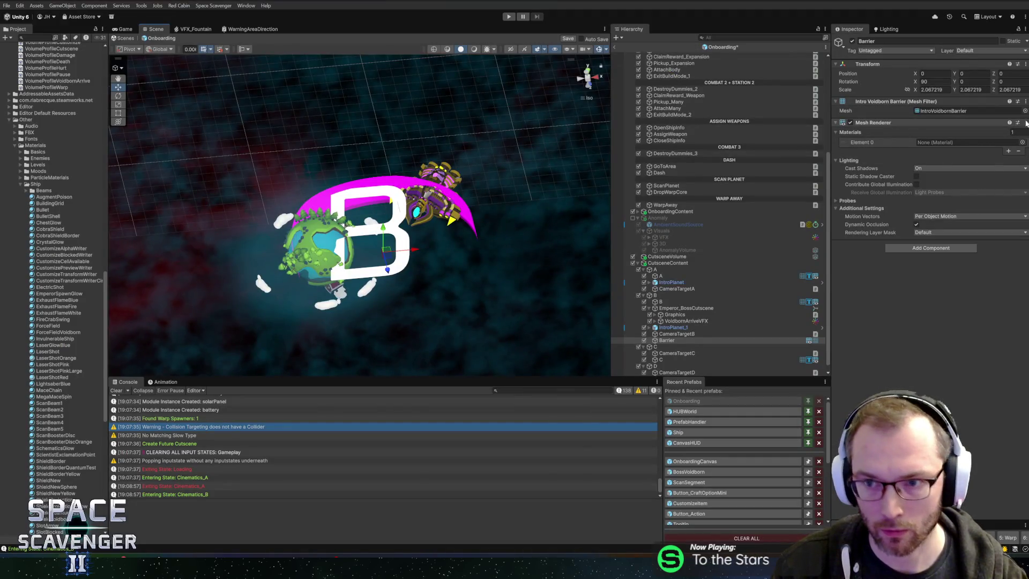
# Assign the LevelWall3D_Life material to the Barrier's Element 0 slot
pyautogui.click(1023, 143)
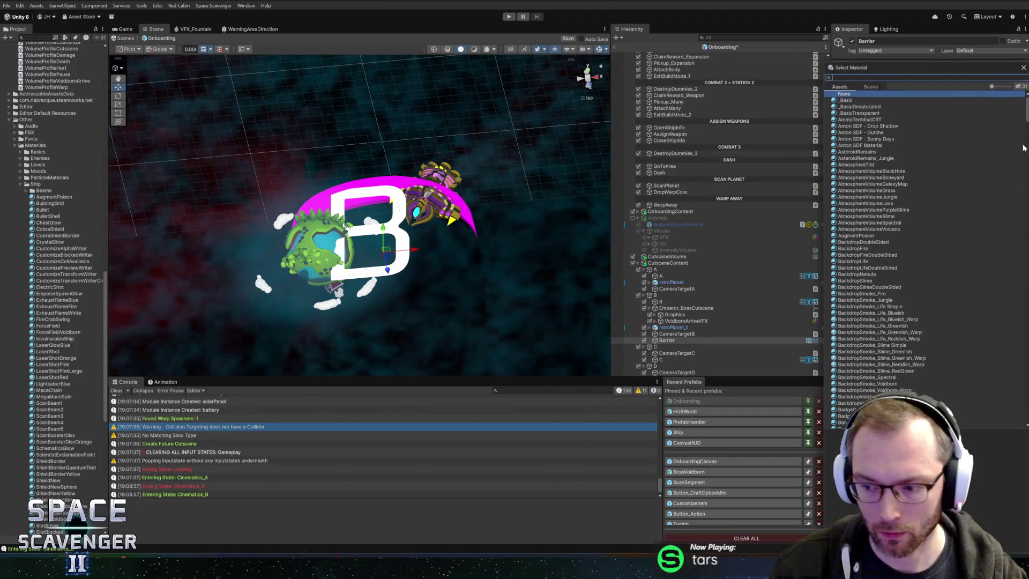
pyautogui.write('life')
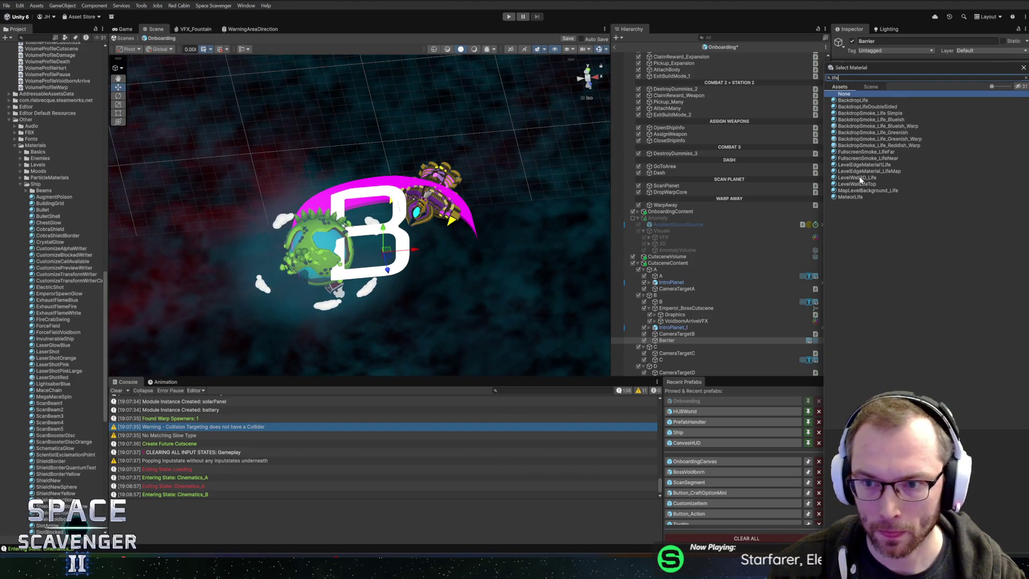
pyautogui.click(859, 177)
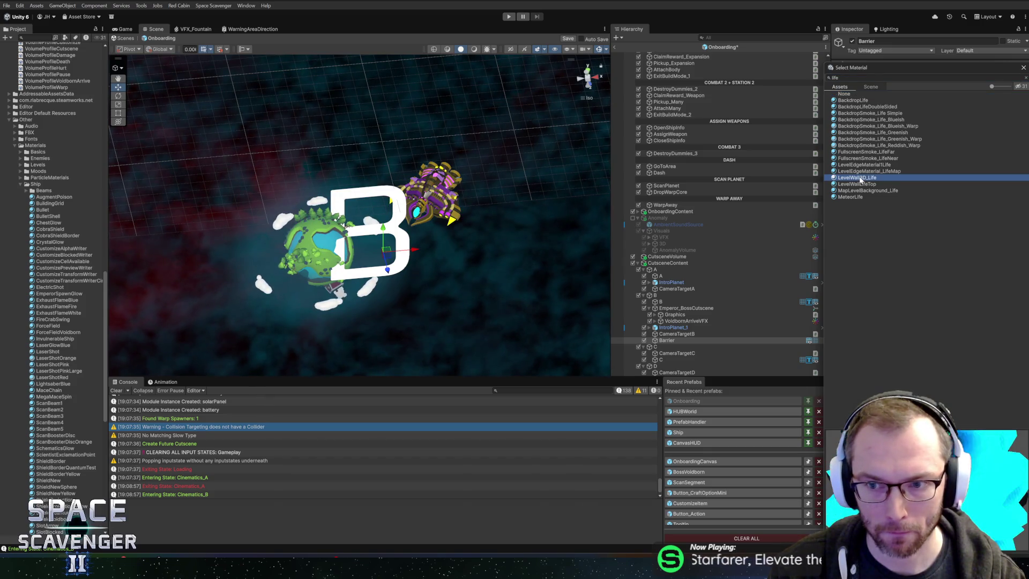
pyautogui.doubleClick(860, 179)
# Expand the LevelWall3D_Life material properties, leaving NormalScale at 1
pyautogui.click(836, 258)
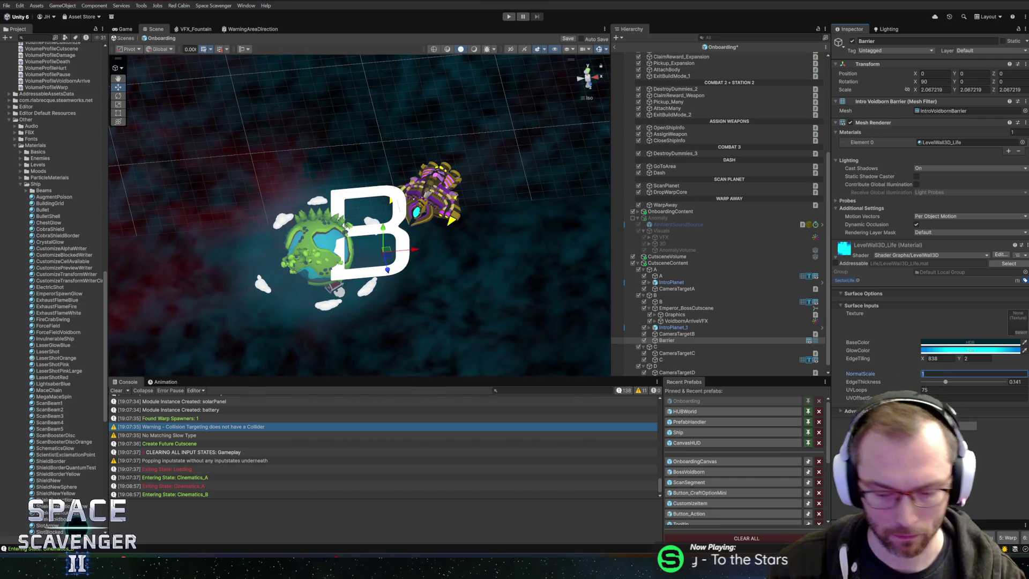
pyautogui.click(973, 373)
pyautogui.write('0')
pyautogui.press('Escape')
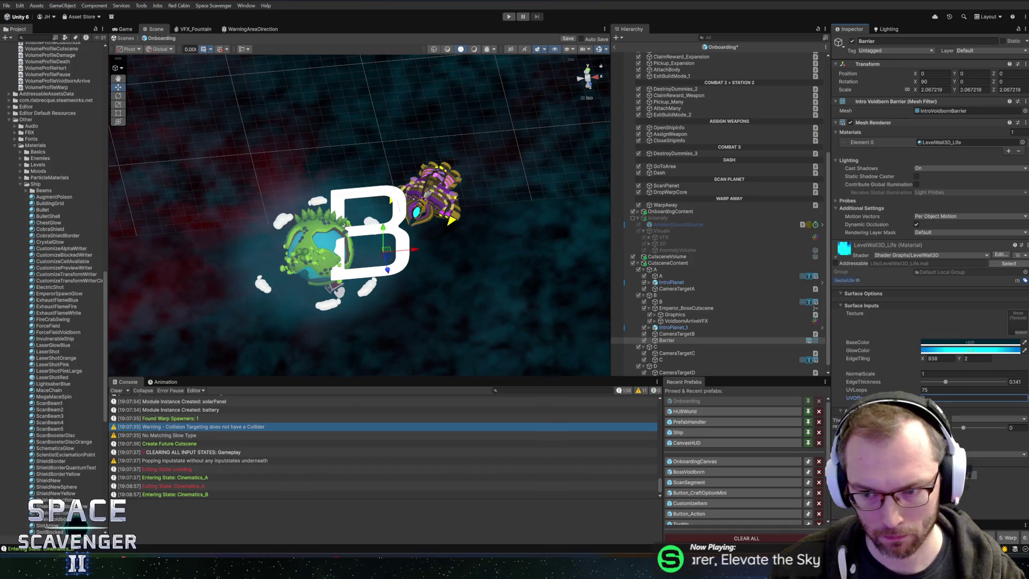
pyautogui.moveTo(563, 288)
pyautogui.mouseDown()
pyautogui.moveTo(211, 202)
pyautogui.moveTo(192, 227)
pyautogui.moveTo(322, 225)
pyautogui.mouseUp()
# Orbit and frame the scene view to inspect the Barrier wall
pyautogui.scroll(-5, 442, 201)
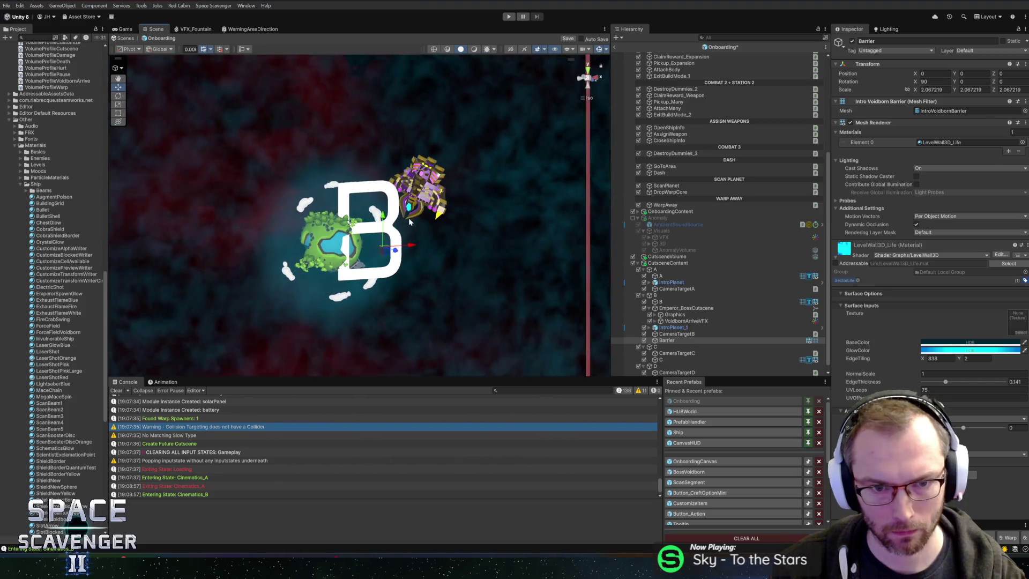
pyautogui.scroll(-3, 423, 219)
pyautogui.moveTo(381, 203)
pyautogui.mouseDown()
pyautogui.moveTo(490, 334)
pyautogui.moveTo(552, 345)
pyautogui.moveTo(540, 360)
pyautogui.moveTo(513, 356)
pyautogui.moveTo(503, 340)
pyautogui.moveTo(591, 321)
pyautogui.moveTo(315, 229)
pyautogui.mouseUp()
pyautogui.press('f')
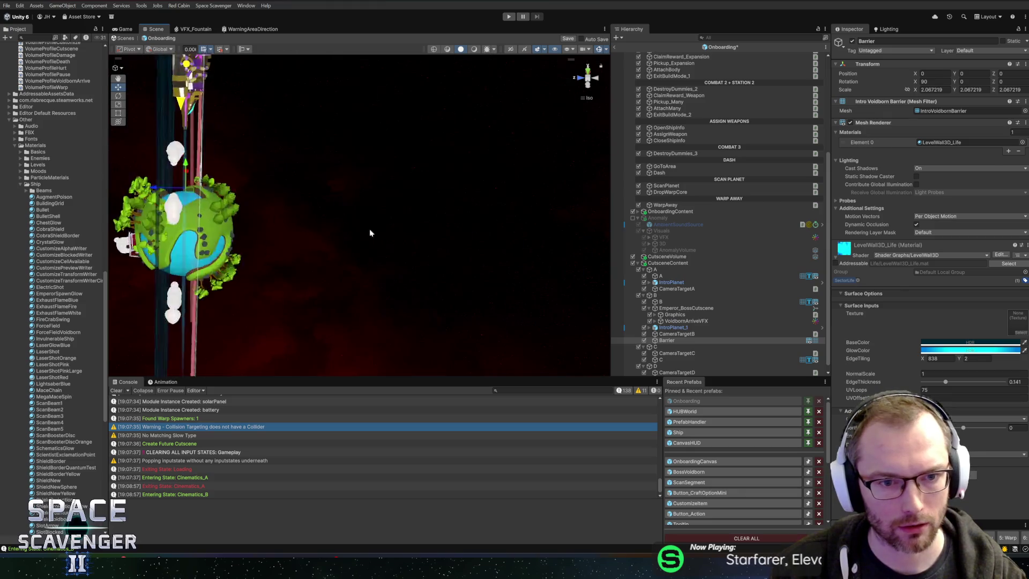
pyautogui.scroll(-10, 497, 245)
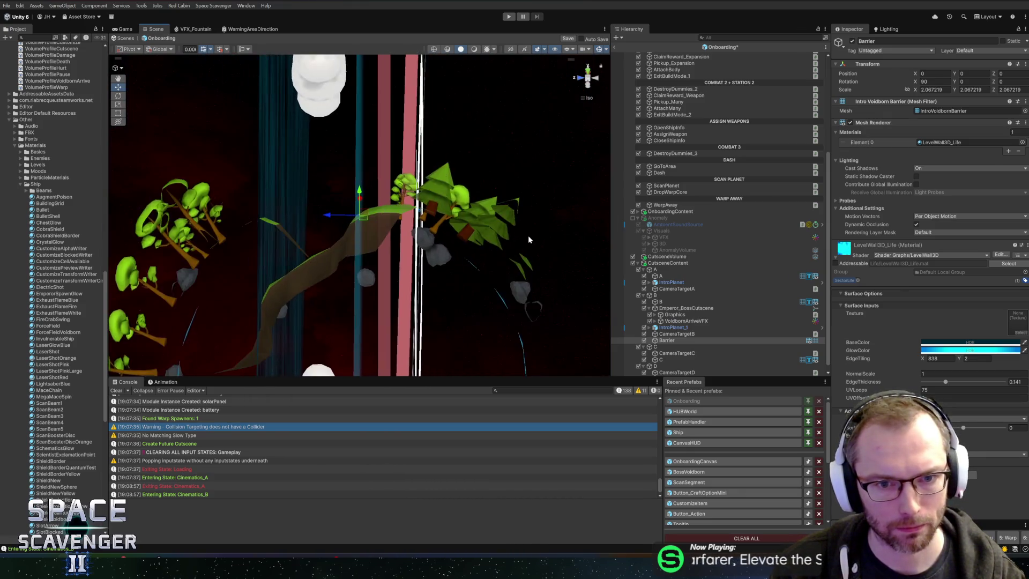
pyautogui.moveTo(376, 220)
pyautogui.mouseDown()
pyautogui.moveTo(526, 240)
pyautogui.moveTo(256, 223)
pyautogui.moveTo(467, 187)
pyautogui.moveTo(430, 195)
pyautogui.moveTo(452, 216)
pyautogui.moveTo(319, 271)
pyautogui.moveTo(323, 251)
pyautogui.moveTo(366, 238)
pyautogui.moveTo(383, 195)
pyautogui.moveTo(368, 177)
pyautogui.mouseUp()
pyautogui.scroll(2, 367, 178)
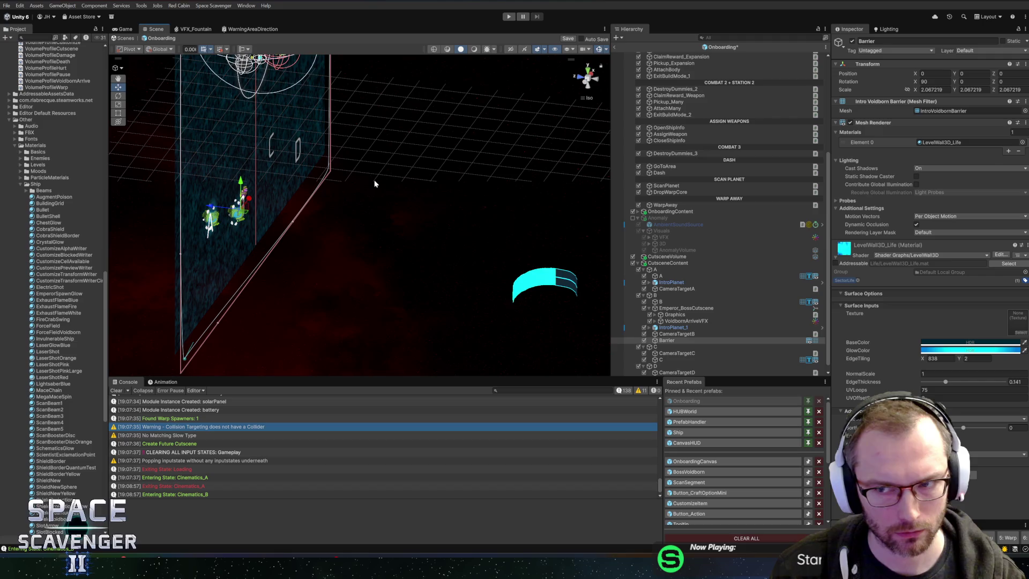
# Set the Barrier's scale to 1 on X, Y and Z, then select the whole ring in Blender
pyautogui.click(933, 90)
pyautogui.write('1')
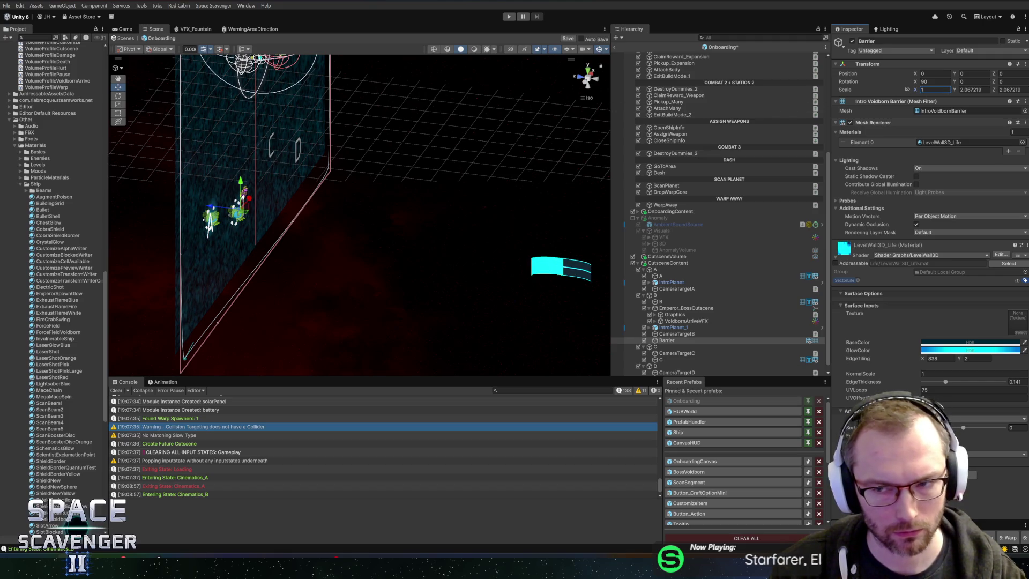
pyautogui.write('1')
pyautogui.press('BackSpace')
pyautogui.press('Tab')
pyautogui.write('1')
pyautogui.press('Tab')
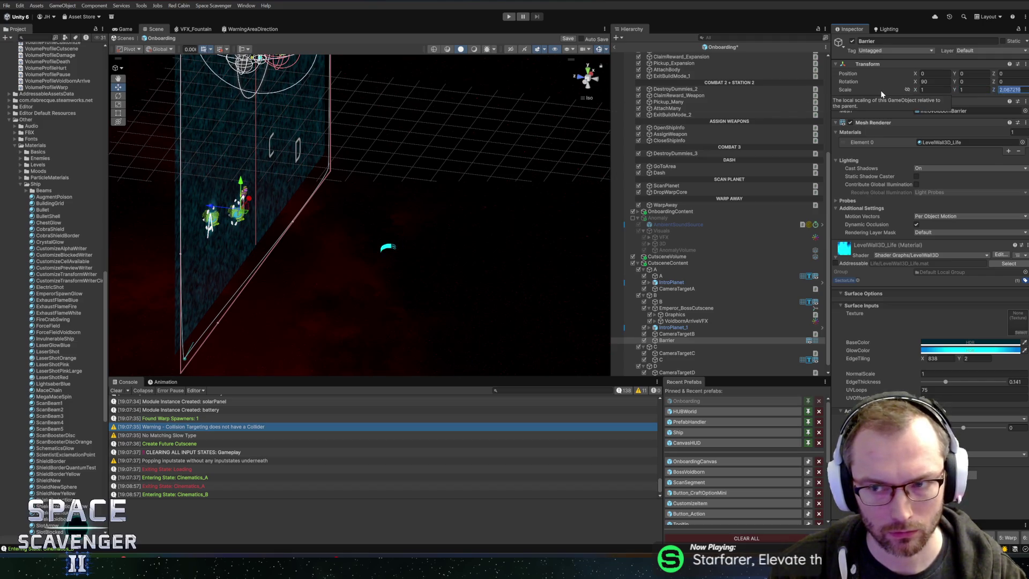
pyautogui.write('1')
pyautogui.scroll(1, 455, 191)
pyautogui.scroll(5, 455, 191)
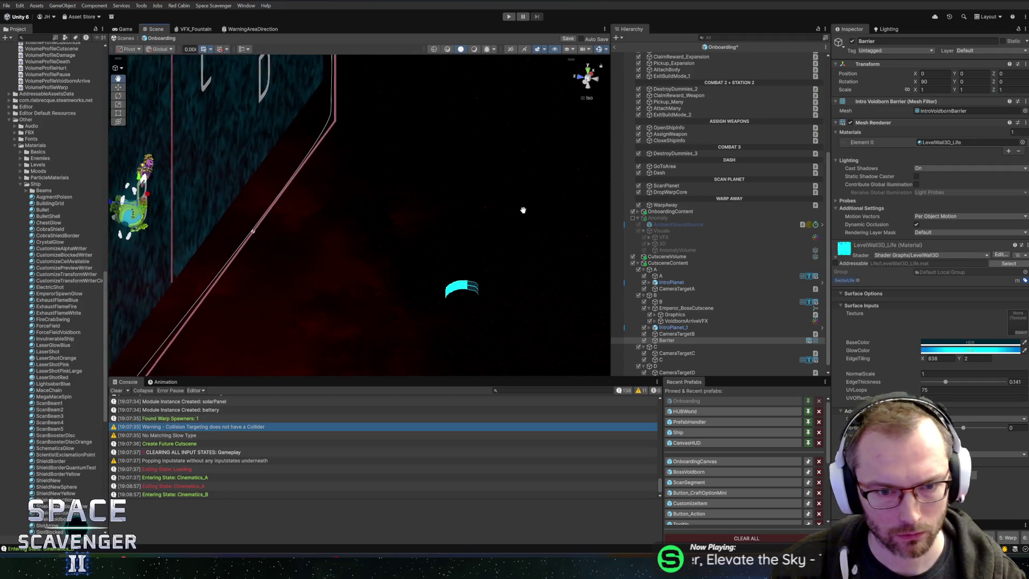
pyautogui.moveTo(453, 205)
pyautogui.mouseDown()
pyautogui.moveTo(409, 160)
pyautogui.moveTo(471, 137)
pyautogui.moveTo(501, 179)
pyautogui.moveTo(505, 208)
pyautogui.mouseUp()
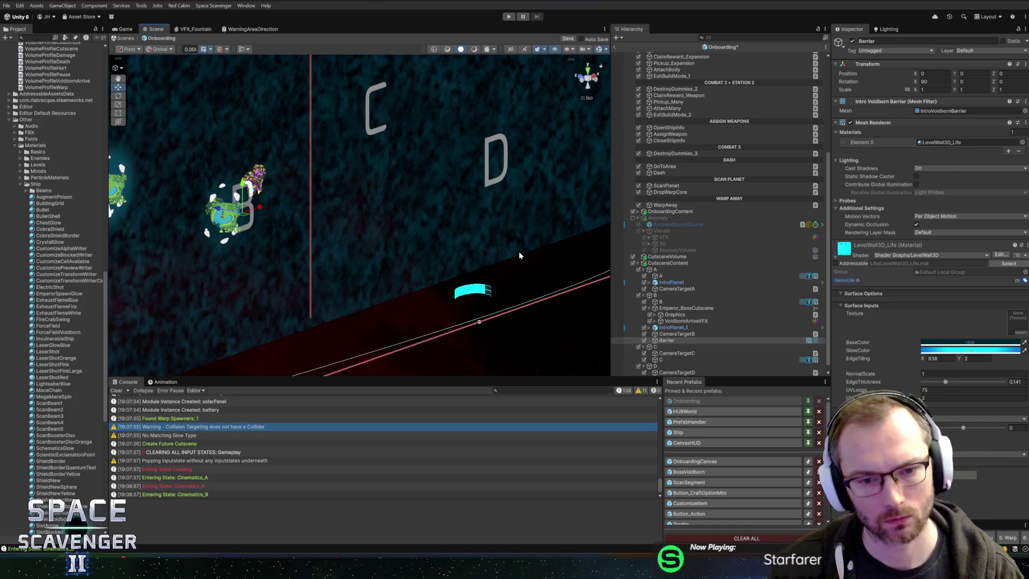
pyautogui.hotkey('alt', 'Tab')
pyautogui.press('a')
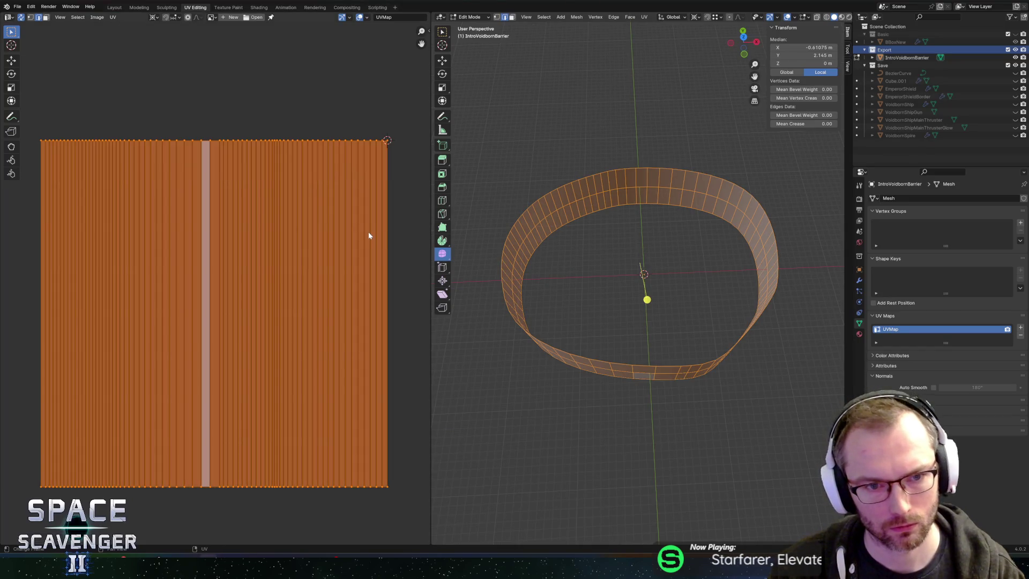
# Rotate the ring's UVs by 90 degrees
pyautogui.write('r9')
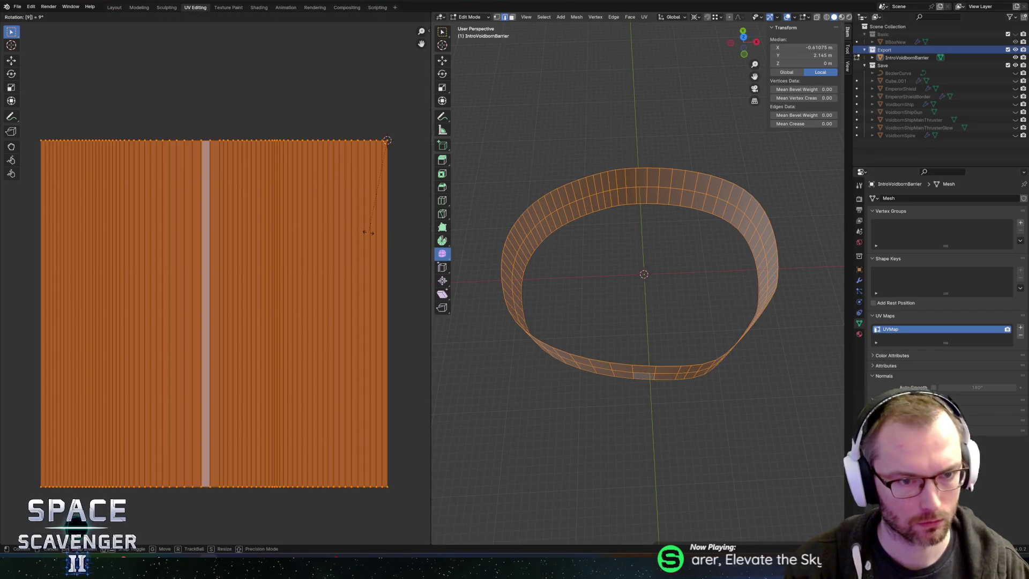
pyautogui.press('Return')
pyautogui.rightClick(369, 232)
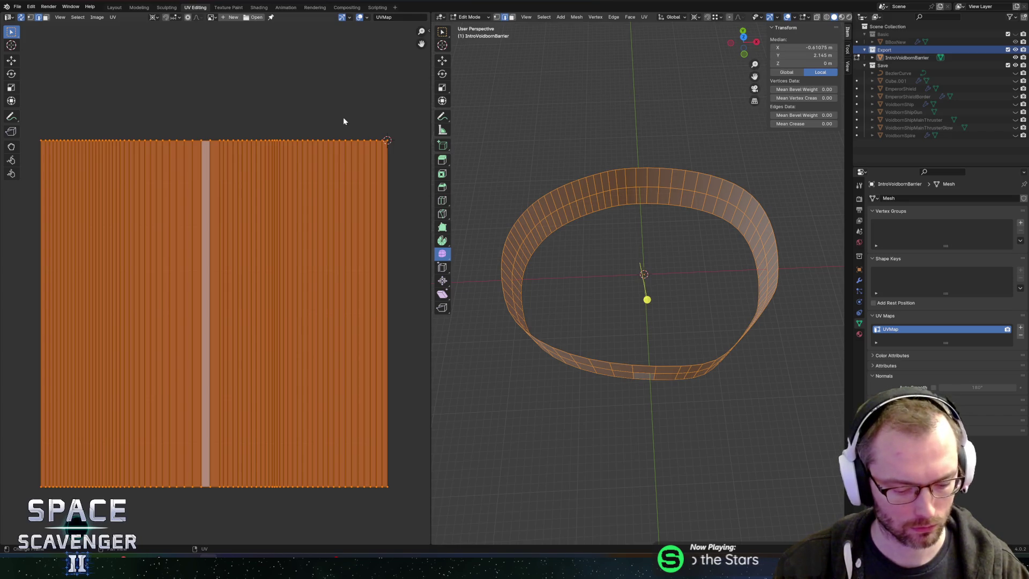
pyautogui.hotkey('ctrl', 'Tab')
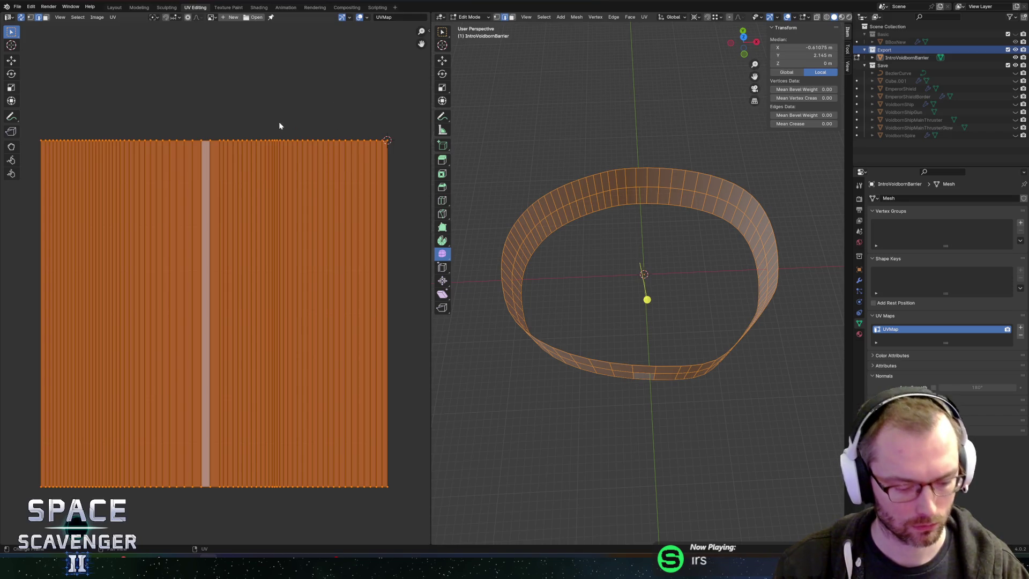
pyautogui.write('r90')
pyautogui.press('Return')
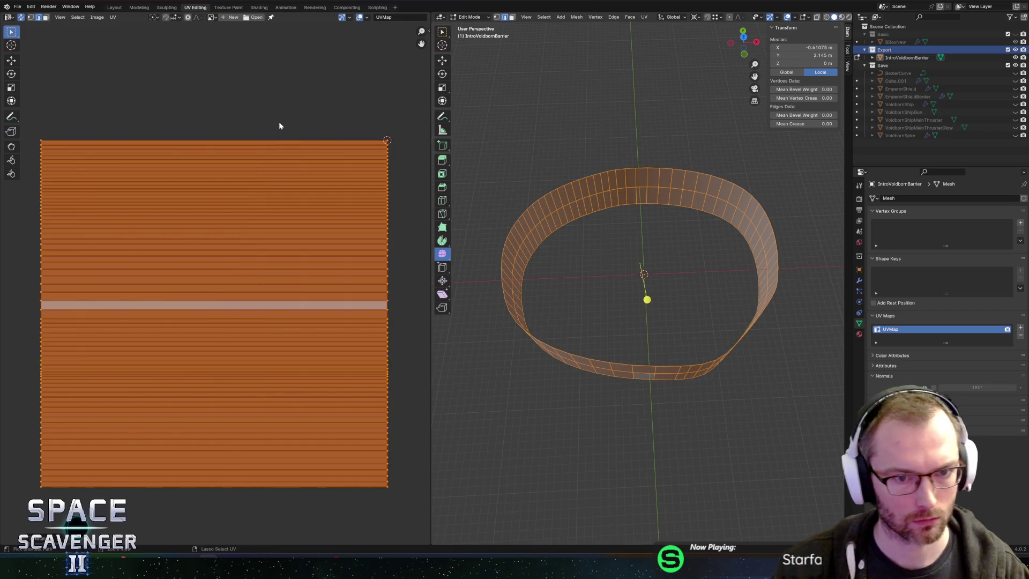
# Save Cutscene.blend and export the rotated ring as FBX
pyautogui.hotkey('ctrl', 's')
pyautogui.hotkey('ctrl', 'shift', 'e')
pyautogui.click(768, 488)
pyautogui.hotkey('alt', 'Tab')
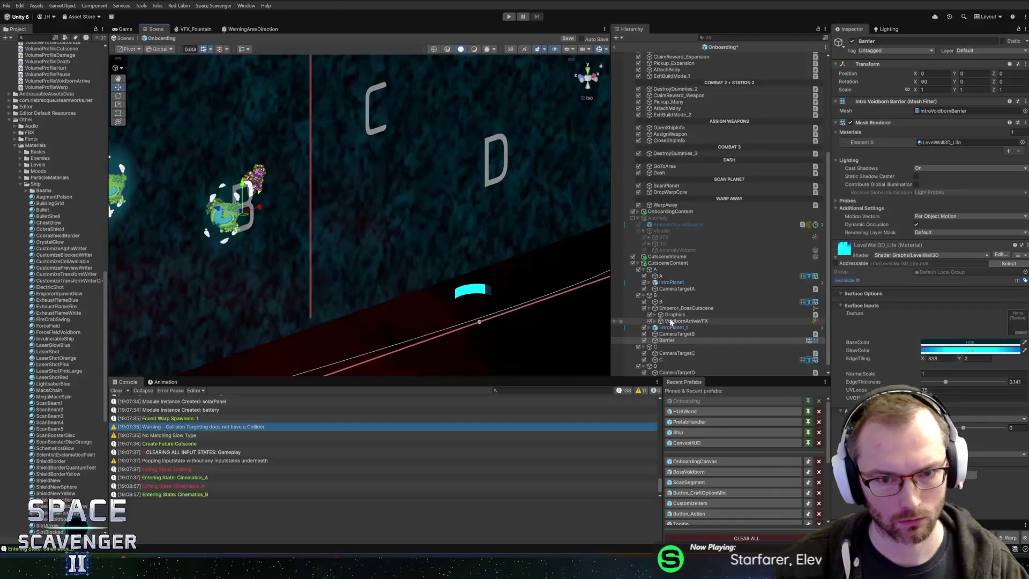
pyautogui.hotkey('alt', 'Tab')
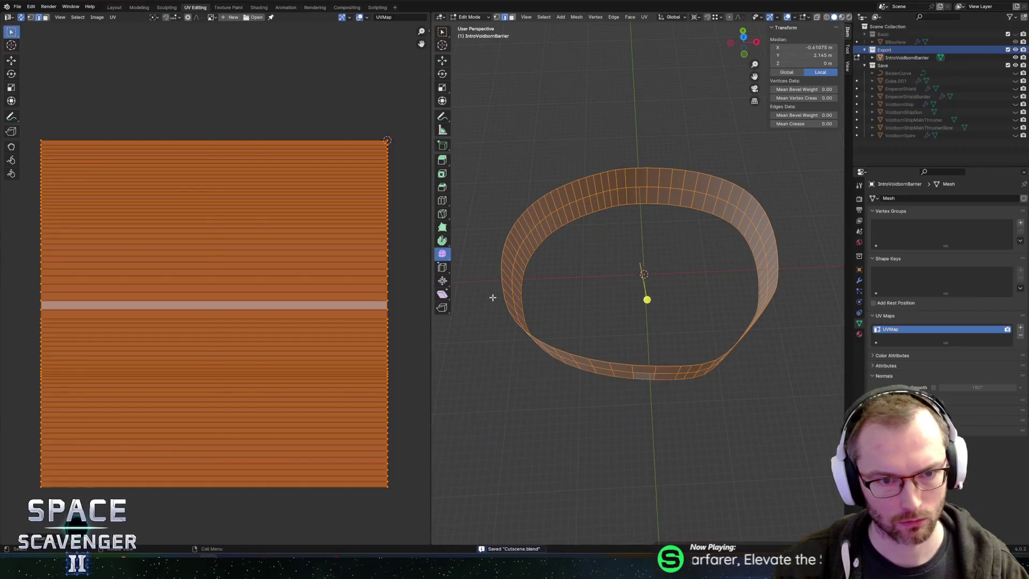
# Restore the vertical UV columns and move the bottom rim's UVs down by -1 in Y
pyautogui.hotkey('ctrl', 'z')
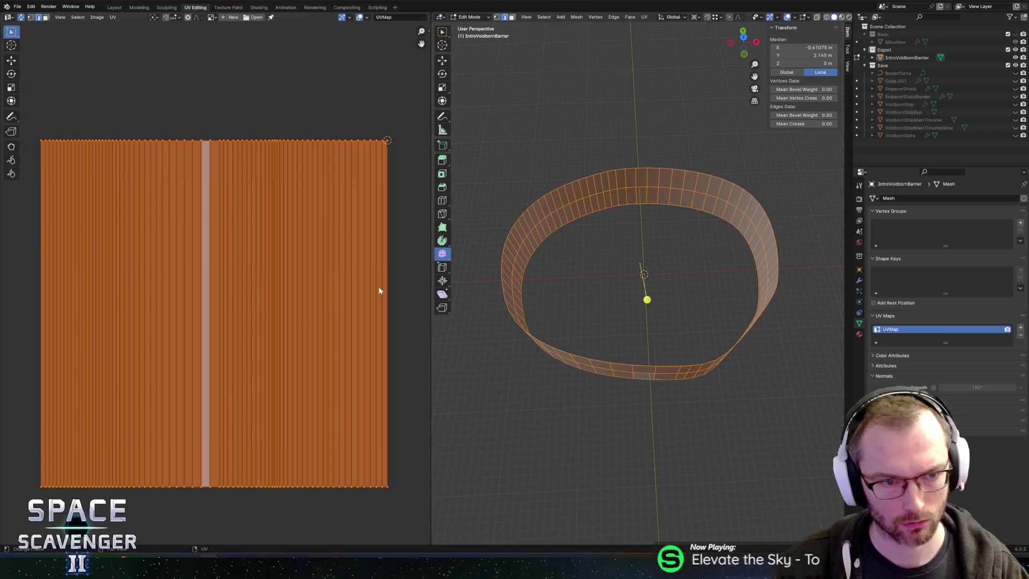
pyautogui.keyDown('alt'); pyautogui.click(633, 188); pyautogui.keyUp('alt')
pyautogui.keyDown('alt'); pyautogui.click(633, 169); pyautogui.keyUp('alt')
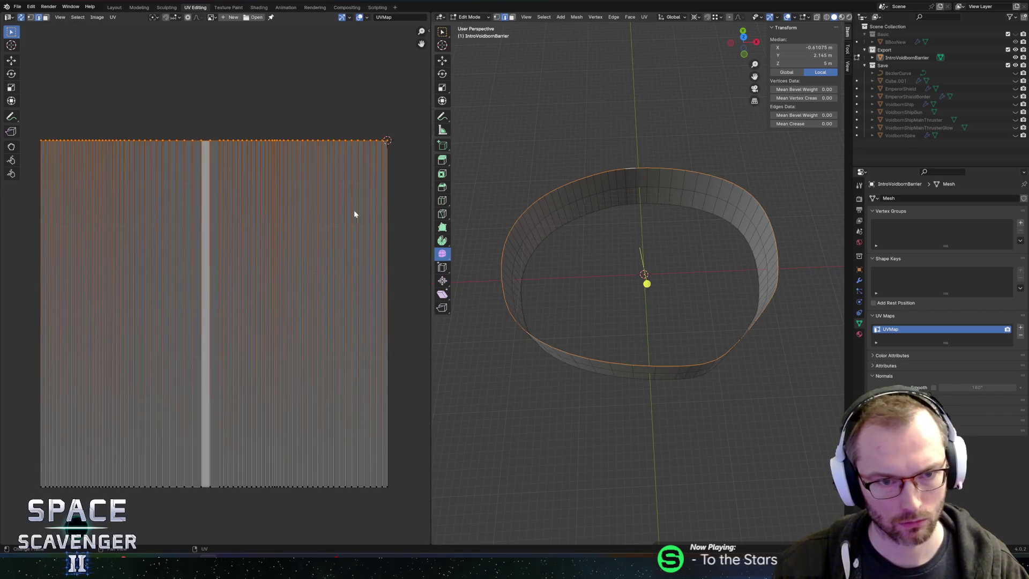
pyautogui.keyDown('alt'); pyautogui.click(633, 203); pyautogui.keyUp('alt')
pyautogui.press('g')
pyautogui.press('y')
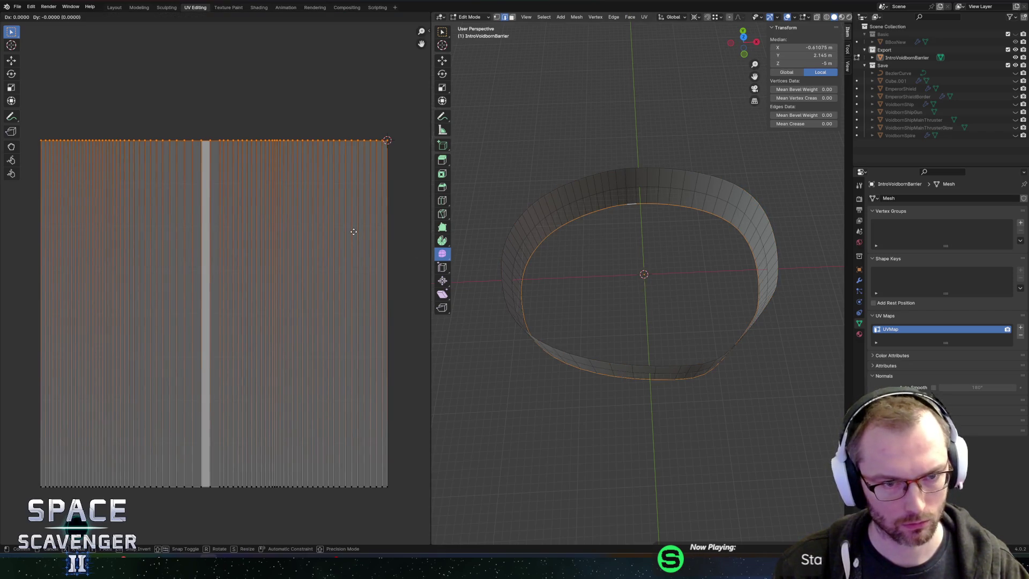
pyautogui.write('-1')
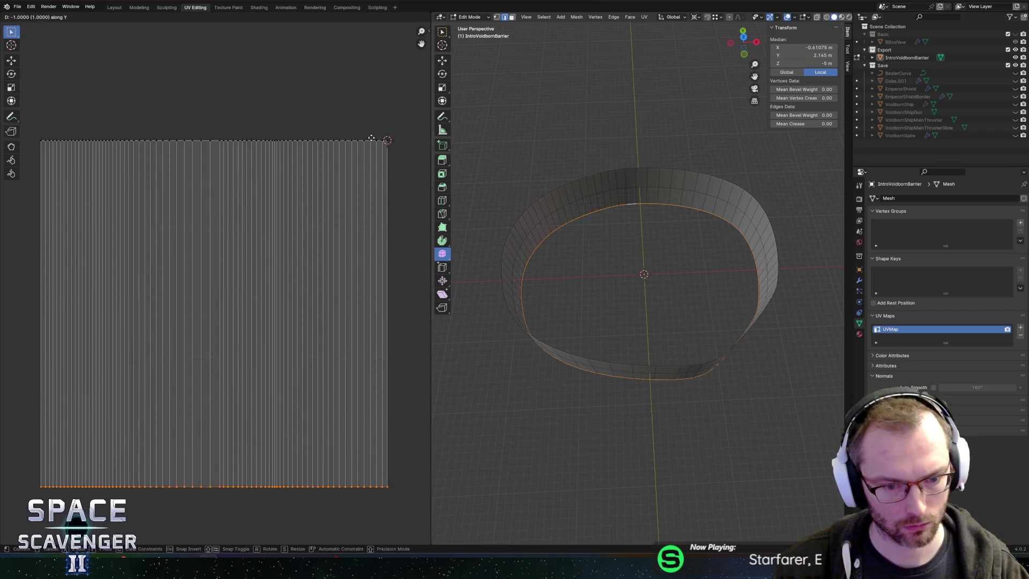
pyautogui.press('Return')
# Dissolve the wall's middle horizontal edge loop
pyautogui.hotkey('ctrl', 'z')
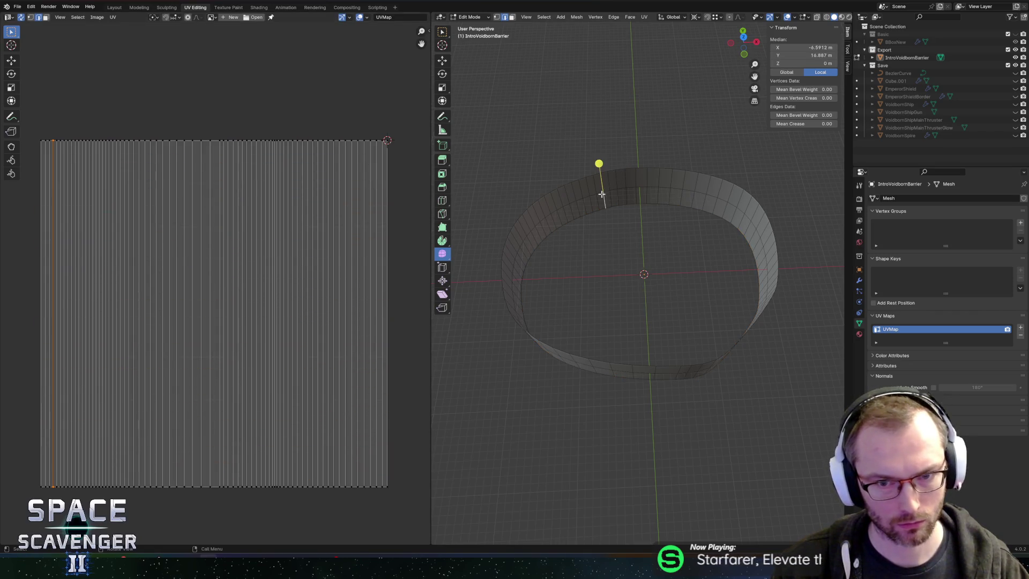
pyautogui.keyDown('alt'); pyautogui.click(600, 191); pyautogui.keyUp('alt')
pyautogui.press('x')
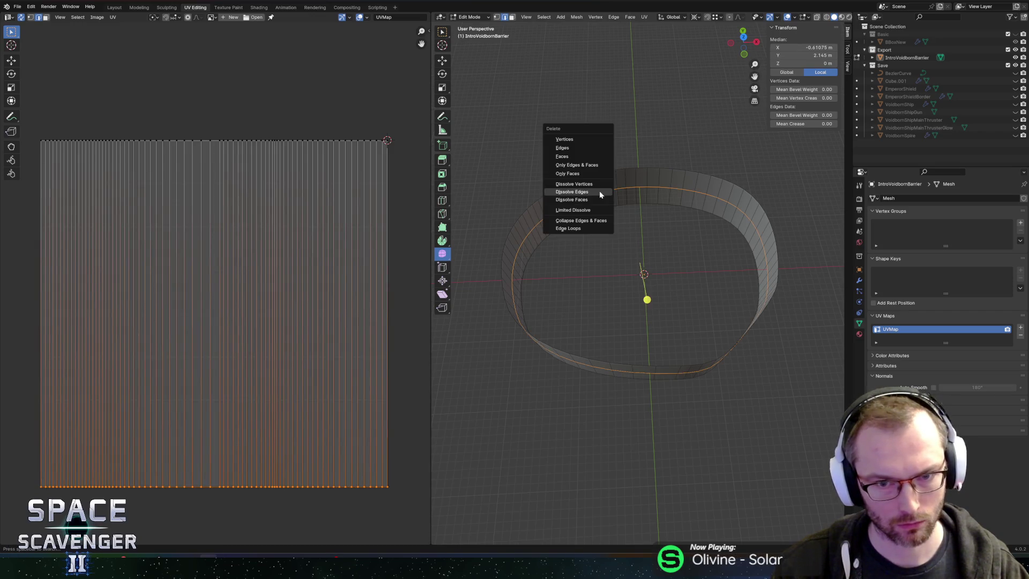
pyautogui.click(600, 193)
# Select every face except one and re-unwrap the wall's UVs
pyautogui.press('a')
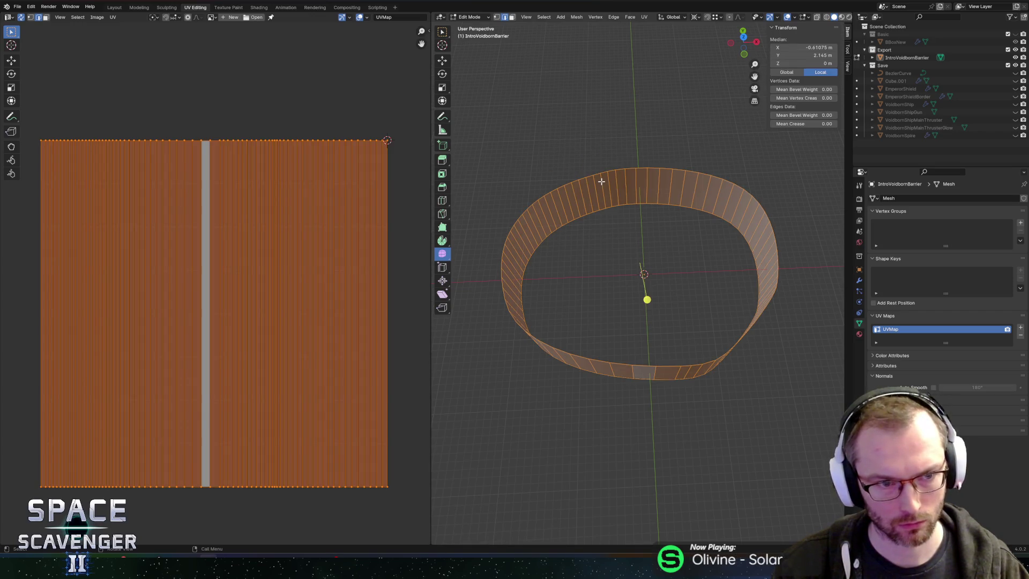
pyautogui.press('3')
pyautogui.click(600, 182)
pyautogui.click(619, 183)
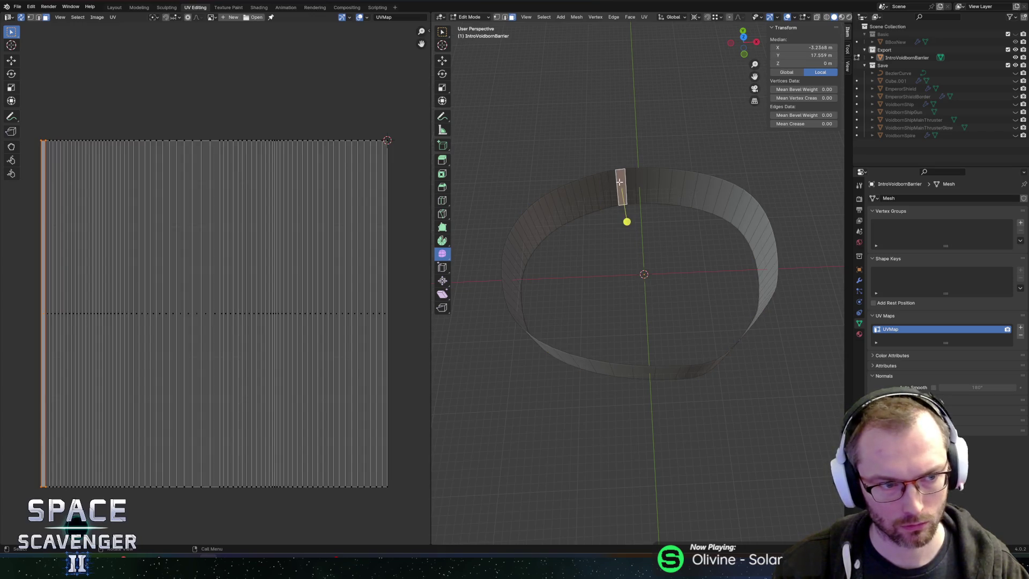
pyautogui.scroll(-10, 217, 226)
pyautogui.hotkey('ctrl', 'i')
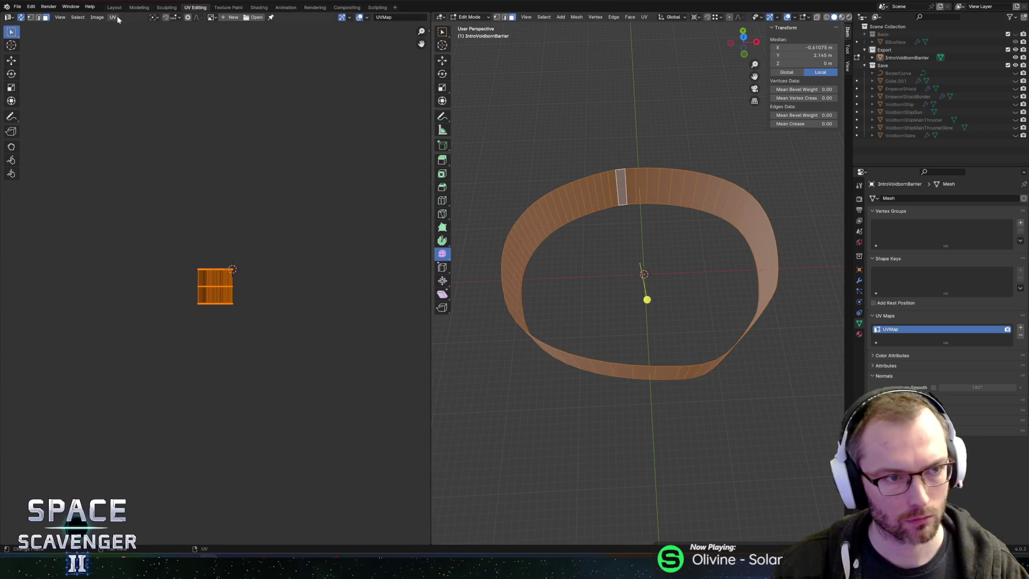
pyautogui.click(113, 17)
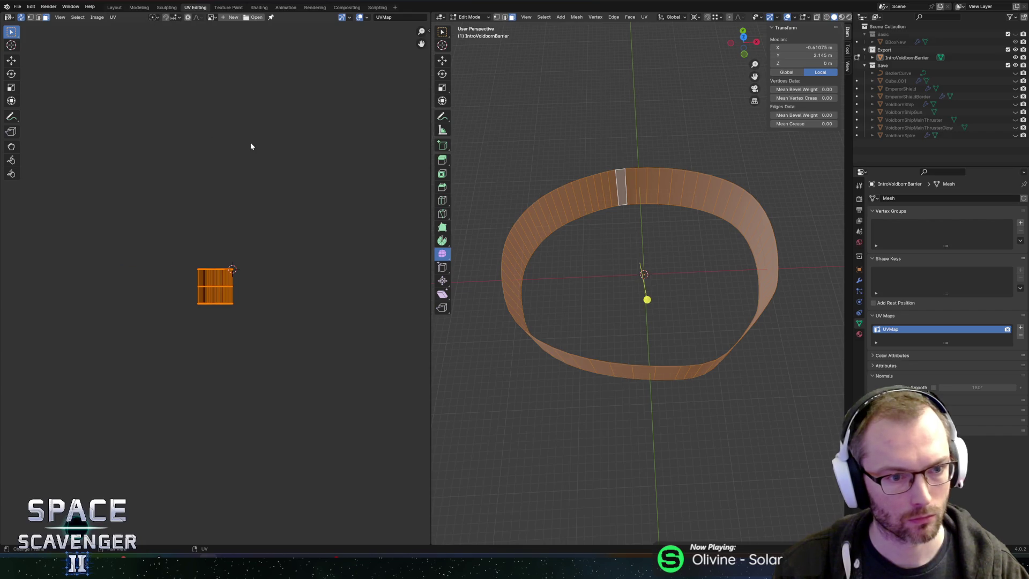
# Stretch the UV strip 20 times horizontally around its bounding box centre
pyautogui.press('s')
pyautogui.press('x')
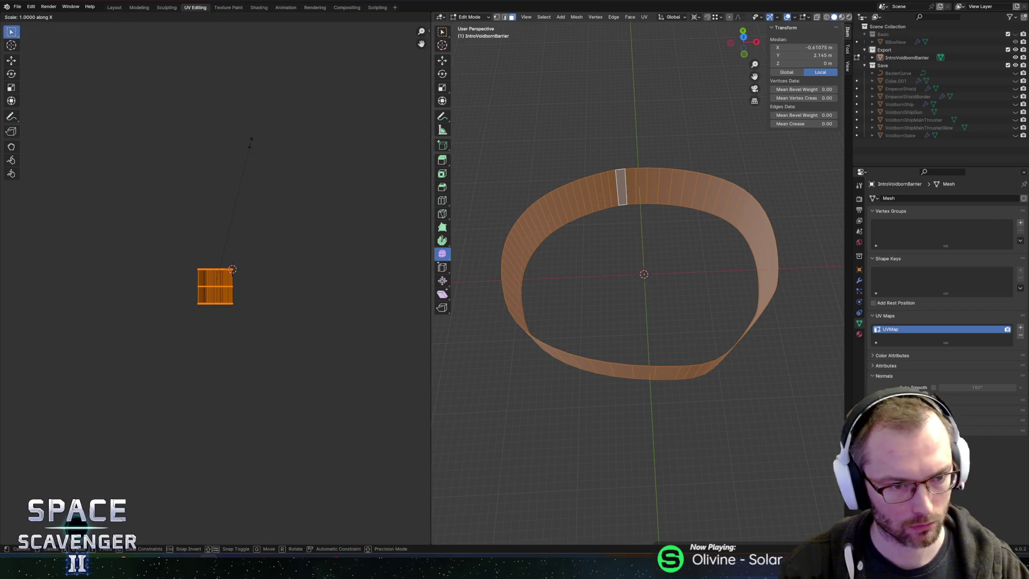
pyautogui.press('Escape')
pyautogui.press('.')
pyautogui.click(186, 137)
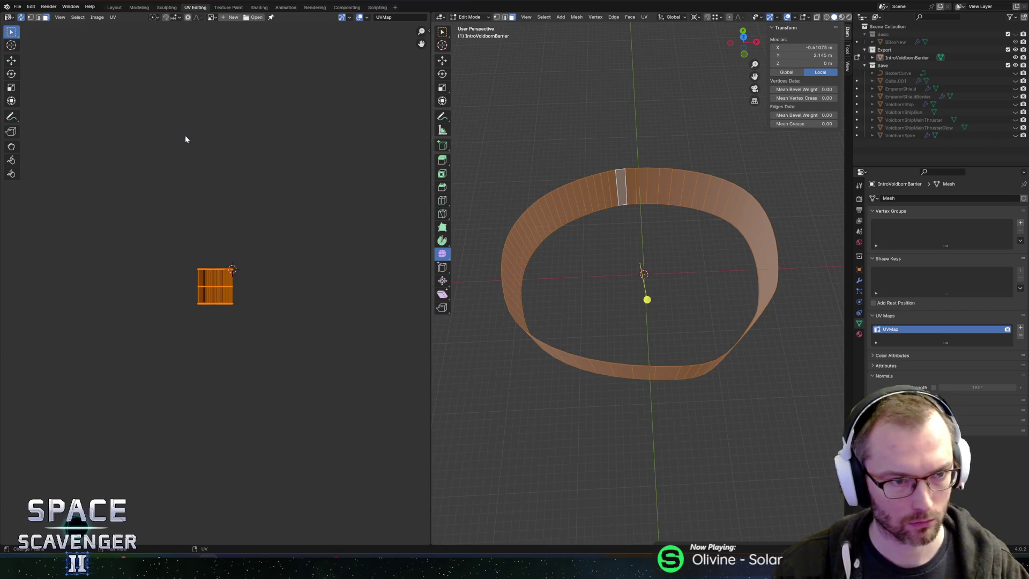
pyautogui.write('sx20')
pyautogui.press('Return')
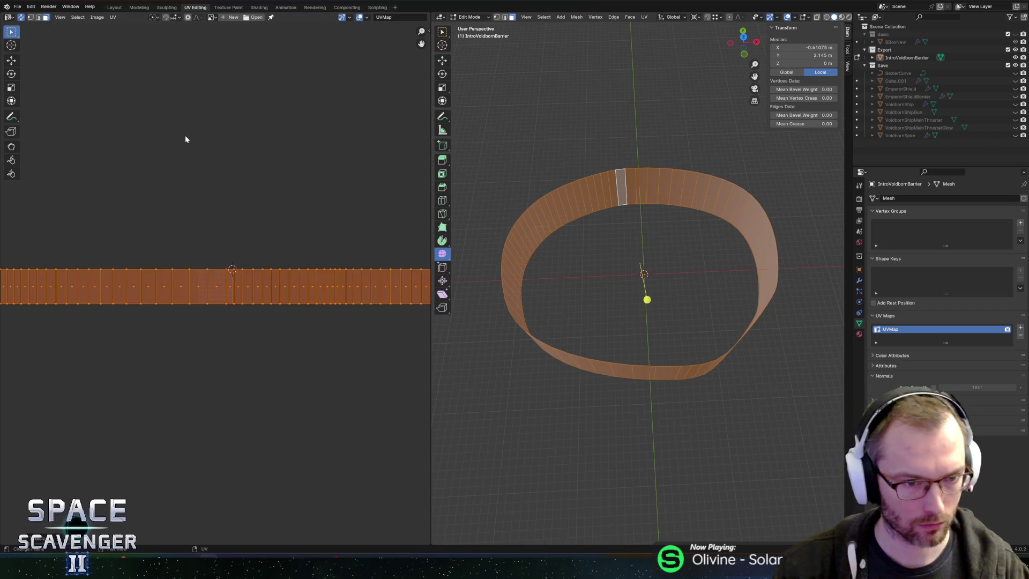
pyautogui.hotkey('alt', 'o')
pyautogui.click(768, 490)
# Compare the barrier in Unity's Inspector with the Blender mesh, ending back in Blender
pyautogui.hotkey('alt', 'Tab')
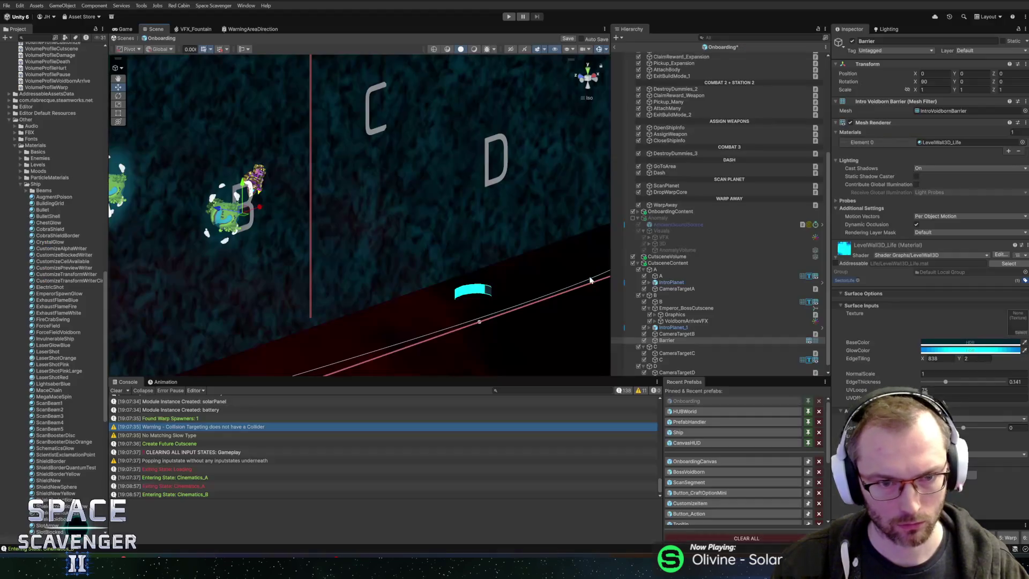
pyautogui.hotkey('alt', 'Tab')
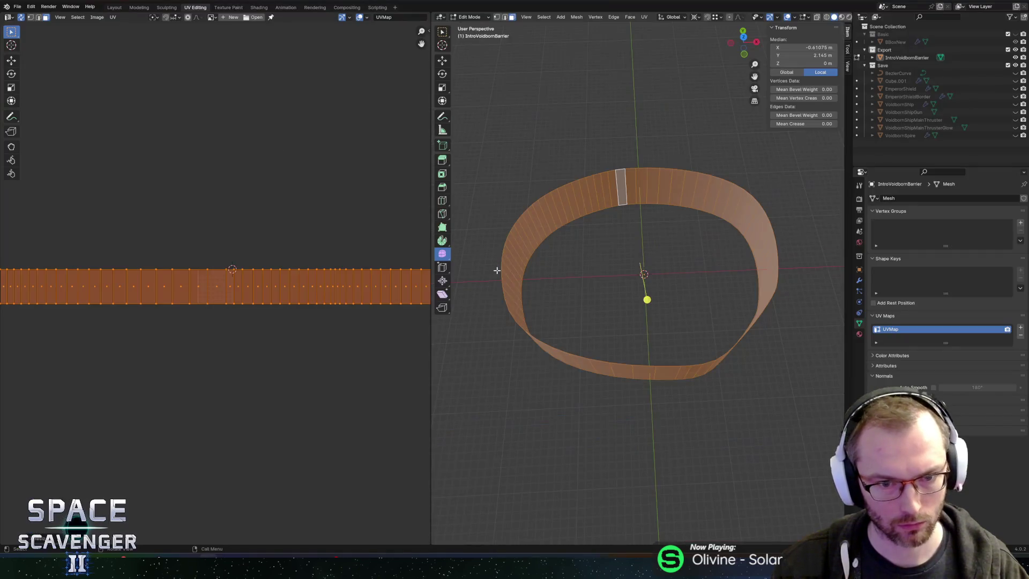
pyautogui.hotkey('alt', 'Tab')
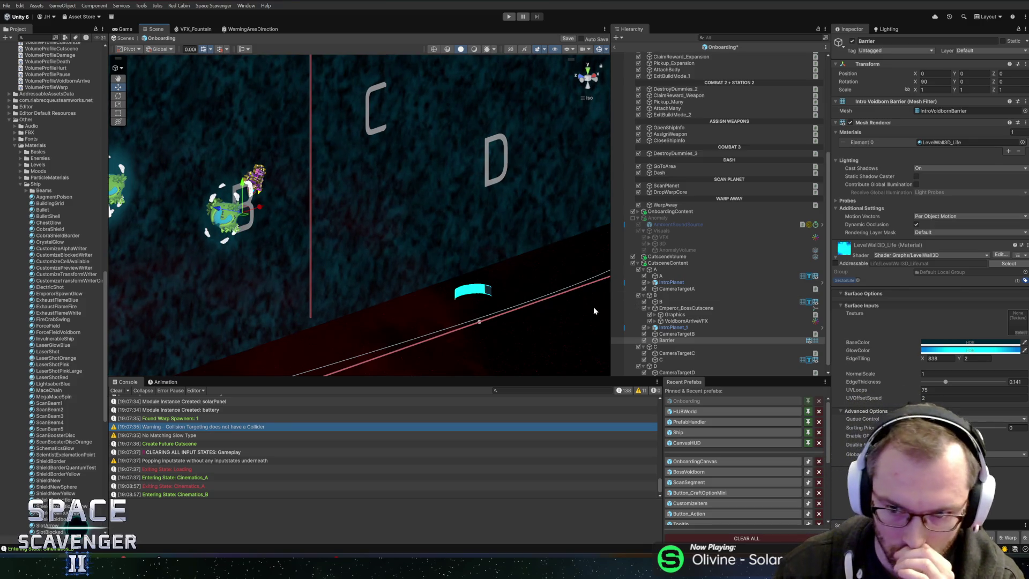
pyautogui.hotkey('alt', 'Tab')
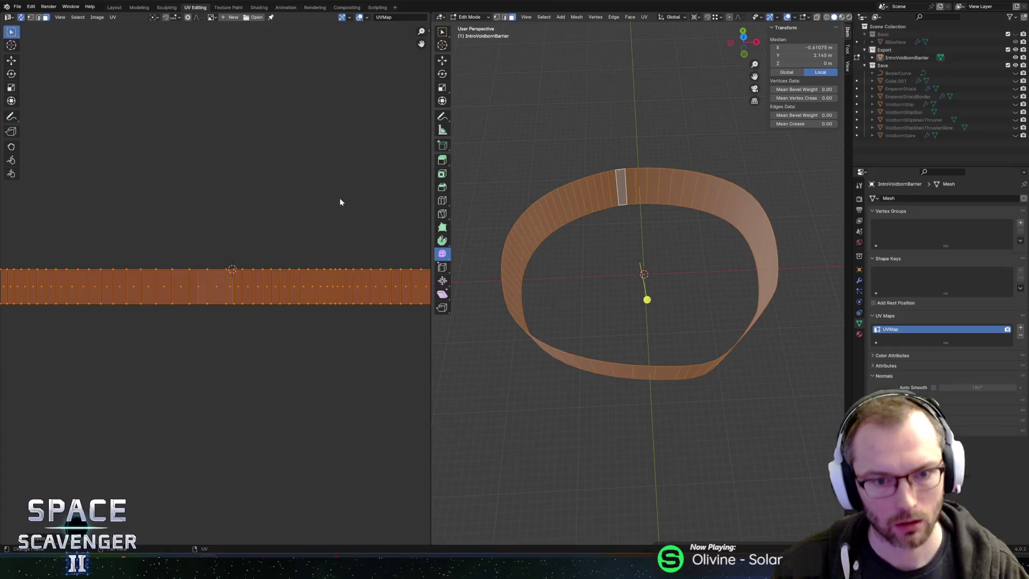
# Turn on the Face Orientation overlay and orbit to inspect the ring wall's normals
pyautogui.click(778, 18)
pyautogui.click(796, 18)
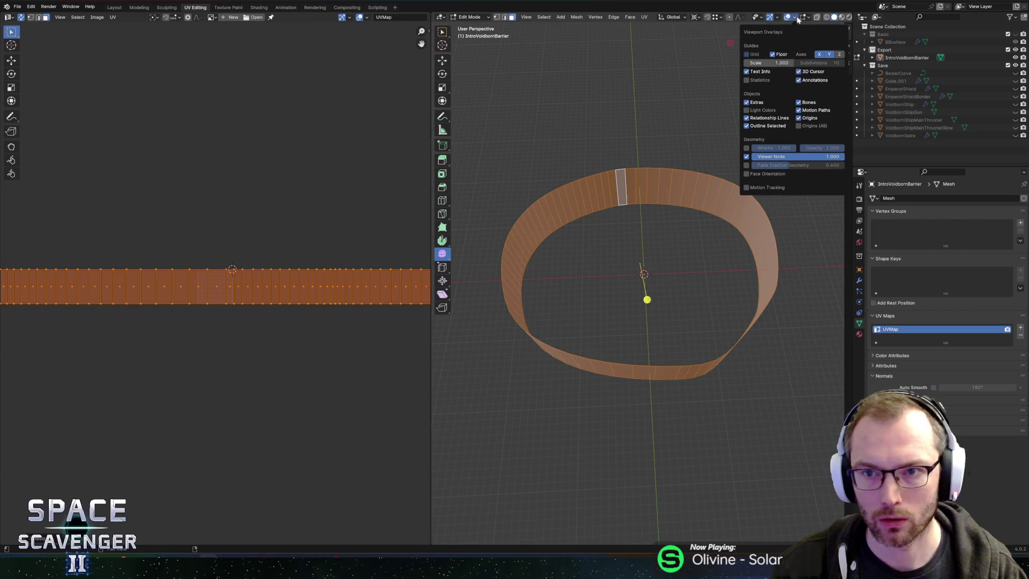
pyautogui.click(756, 175)
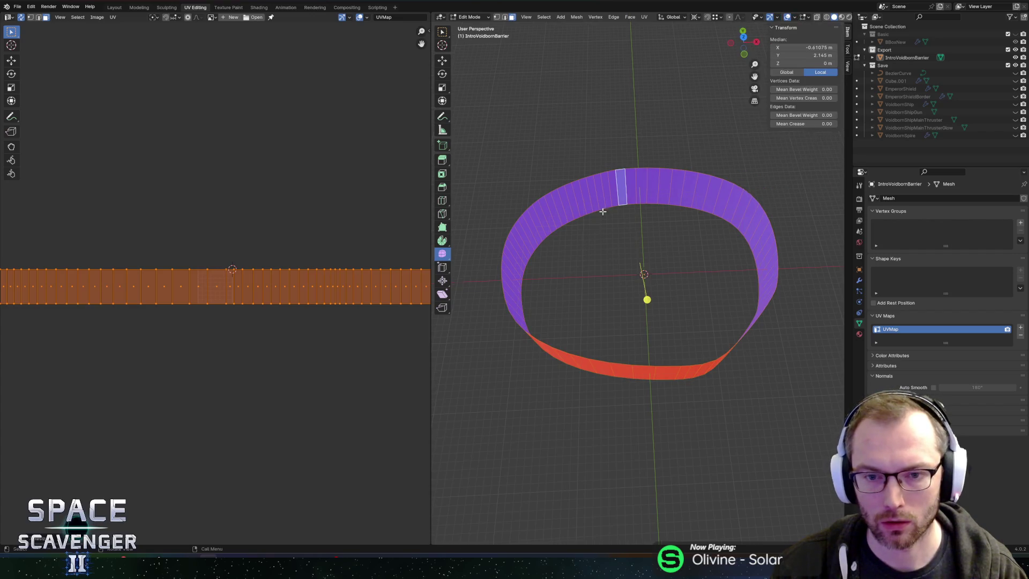
pyautogui.moveTo(604, 209)
pyautogui.mouseDown()
pyautogui.moveTo(677, 160)
pyautogui.moveTo(715, 179)
pyautogui.moveTo(671, 202)
pyautogui.moveTo(734, 181)
pyautogui.moveTo(729, 225)
pyautogui.moveTo(719, 214)
pyautogui.moveTo(673, 214)
pyautogui.moveTo(664, 196)
pyautogui.moveTo(658, 223)
pyautogui.moveTo(656, 162)
pyautogui.mouseUp()
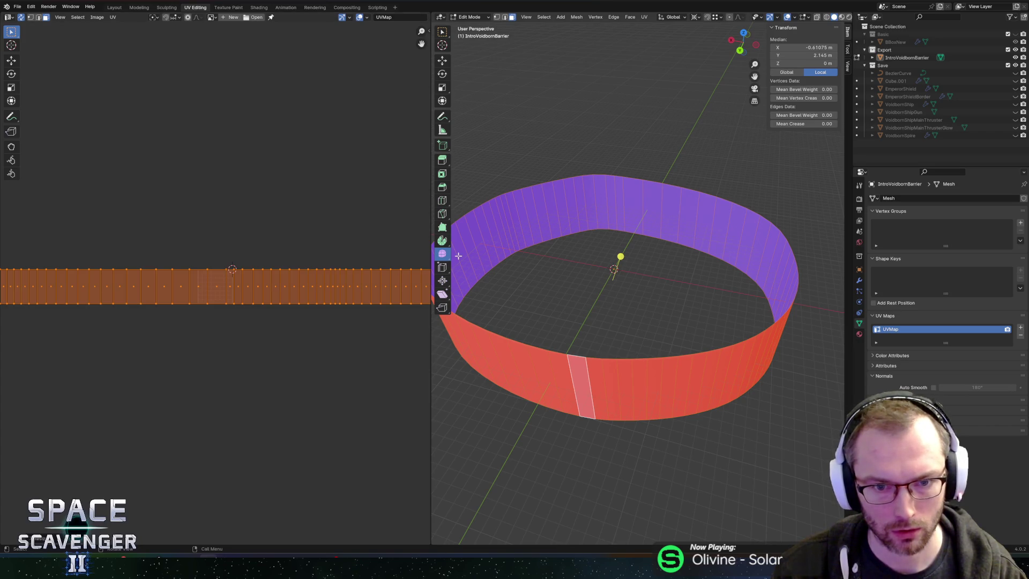
pyautogui.press('Tab')
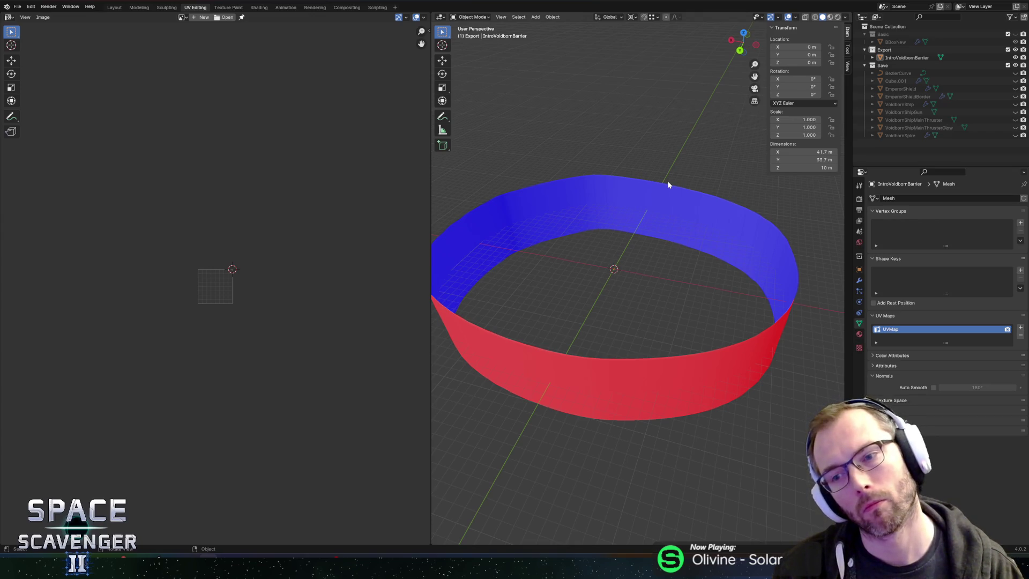
pyautogui.press('Tab')
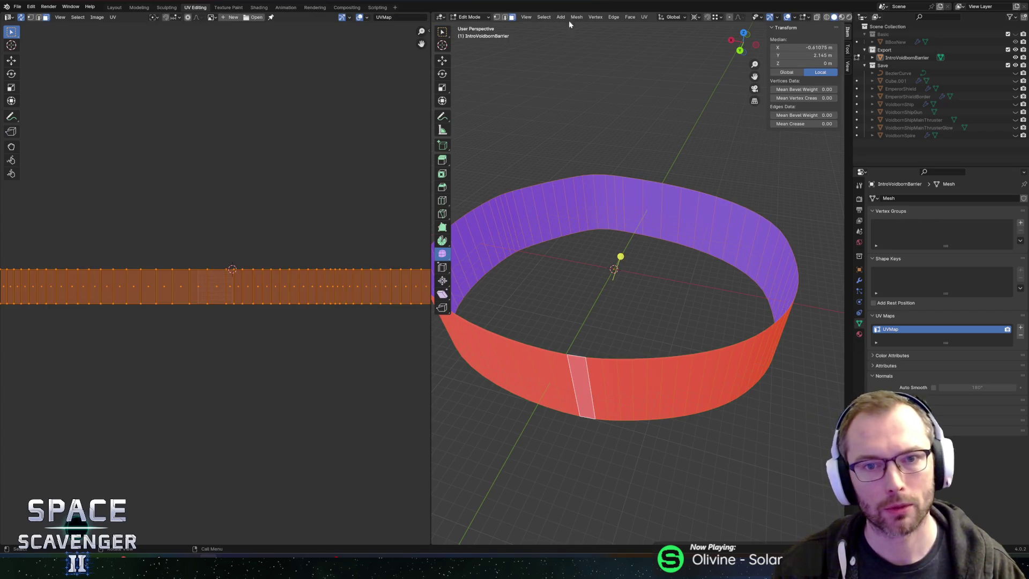
# Flip the normals of the selected ring wall faces
pyautogui.click(577, 16)
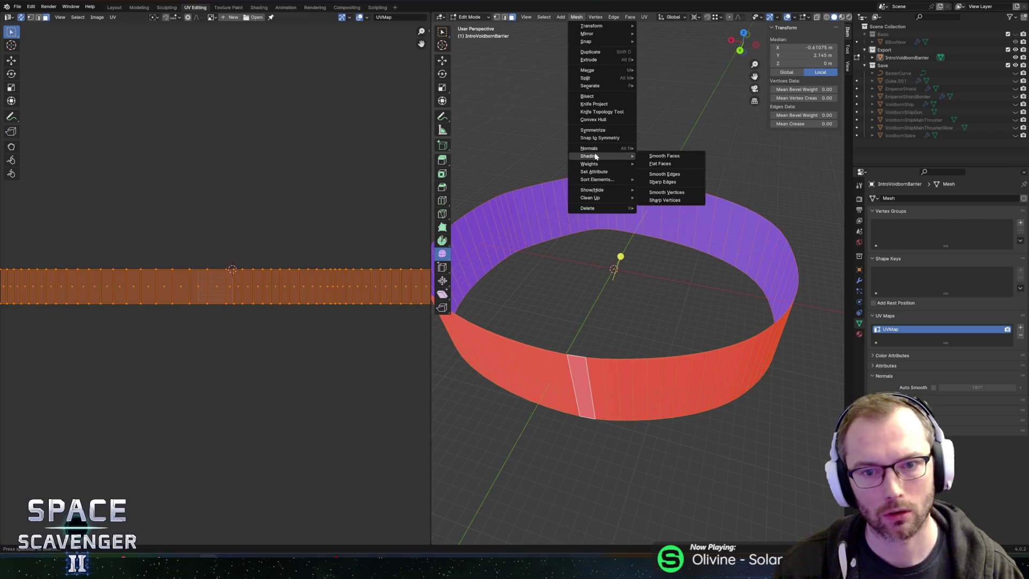
pyautogui.moveTo(589, 148)
pyautogui.click(668, 151)
# Save Cutscene.blend and return to Unity
pyautogui.hotkey('ctrl', 's')
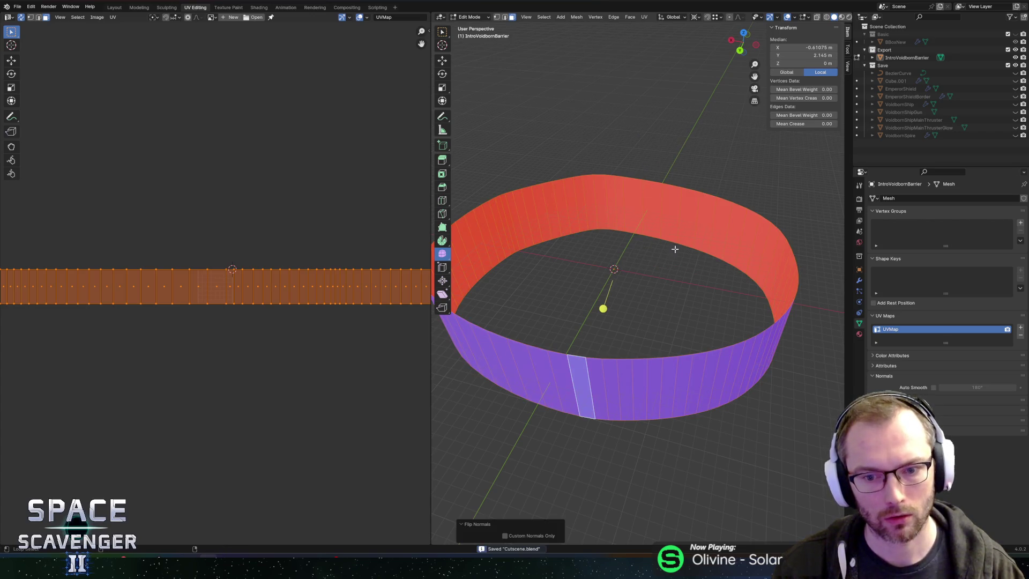
pyautogui.hotkey('ctrl', 'shift', 's')
pyautogui.press('Escape')
pyautogui.hotkey('alt', 'Tab')
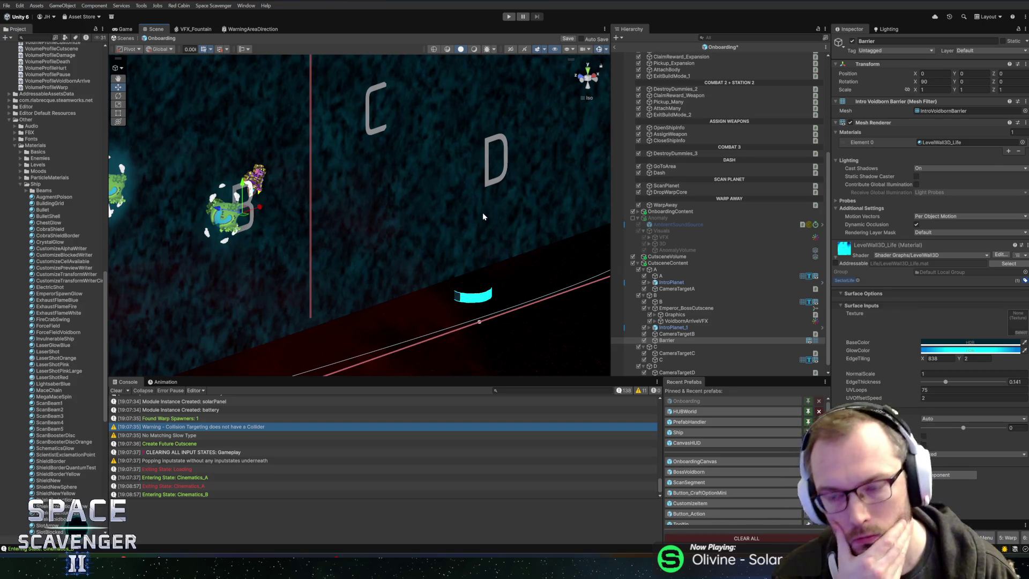
# Swap the Barrier's Element 0 material from LevelWall3D_Life to LevelWall3D_Jungle
pyautogui.click(1023, 140)
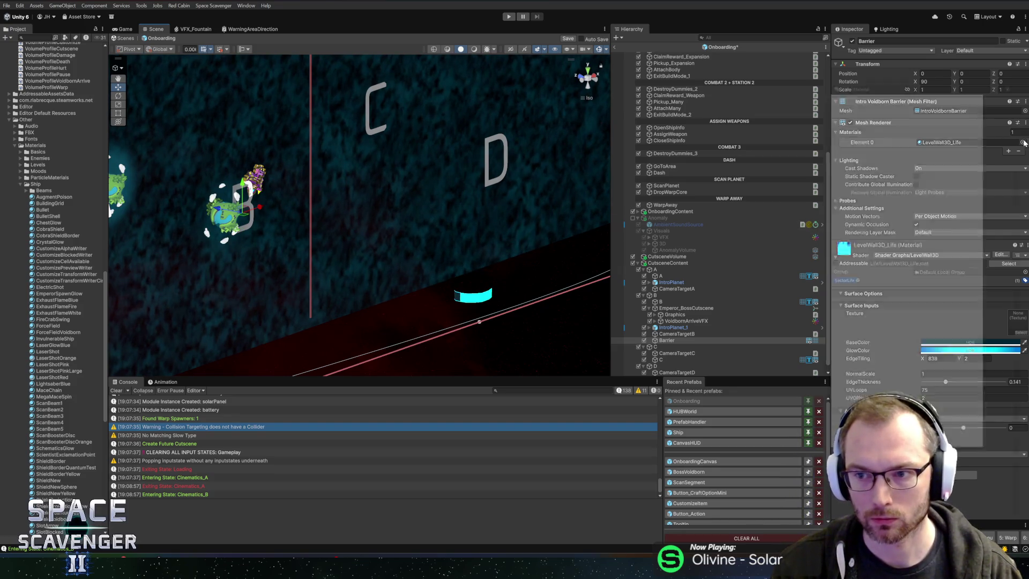
pyautogui.write('jung')
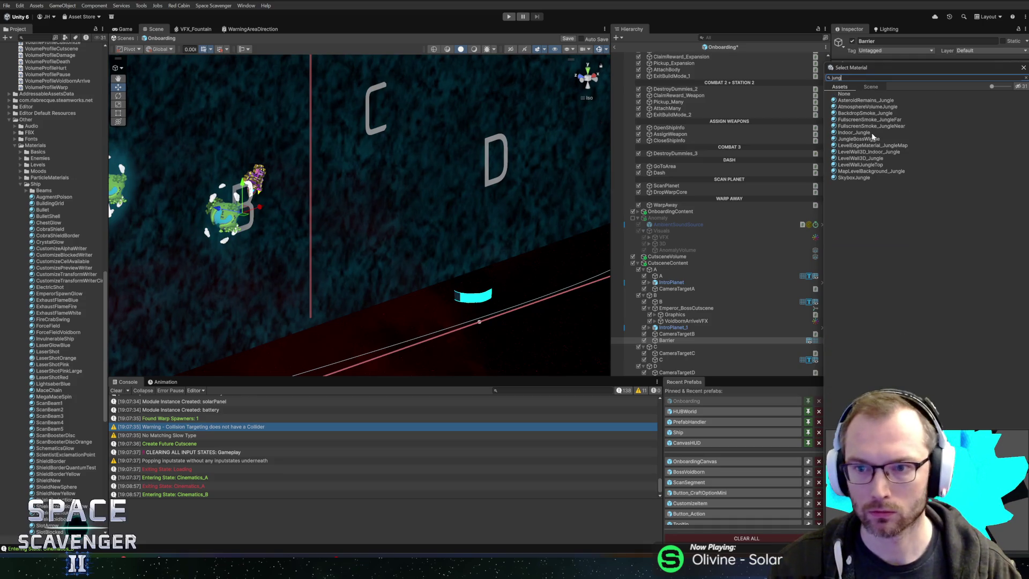
pyautogui.doubleClick(858, 157)
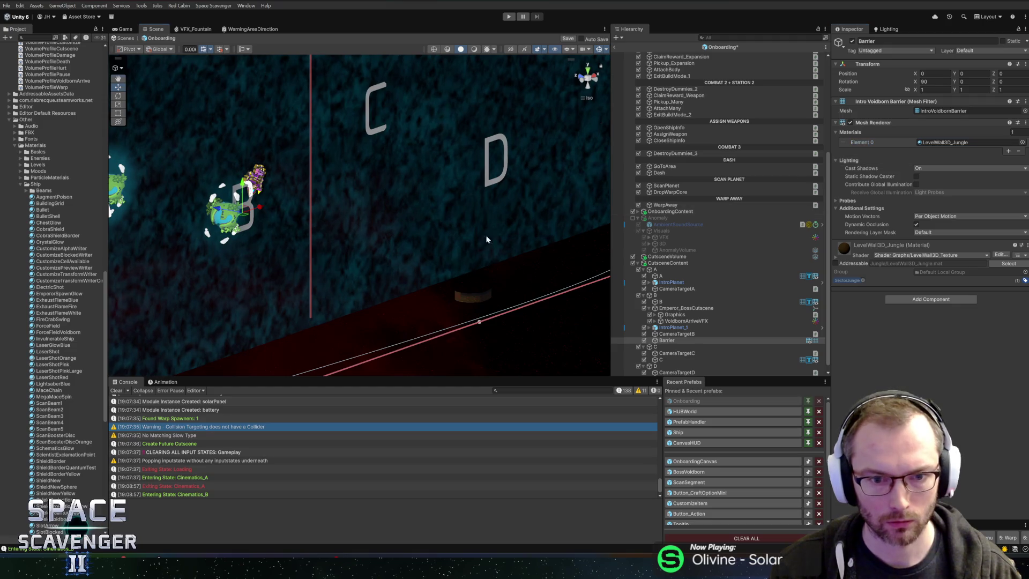
pyautogui.moveTo(487, 239)
pyautogui.mouseDown()
pyautogui.moveTo(381, 280)
pyautogui.moveTo(438, 230)
pyautogui.moveTo(483, 275)
pyautogui.moveTo(485, 182)
pyautogui.mouseUp()
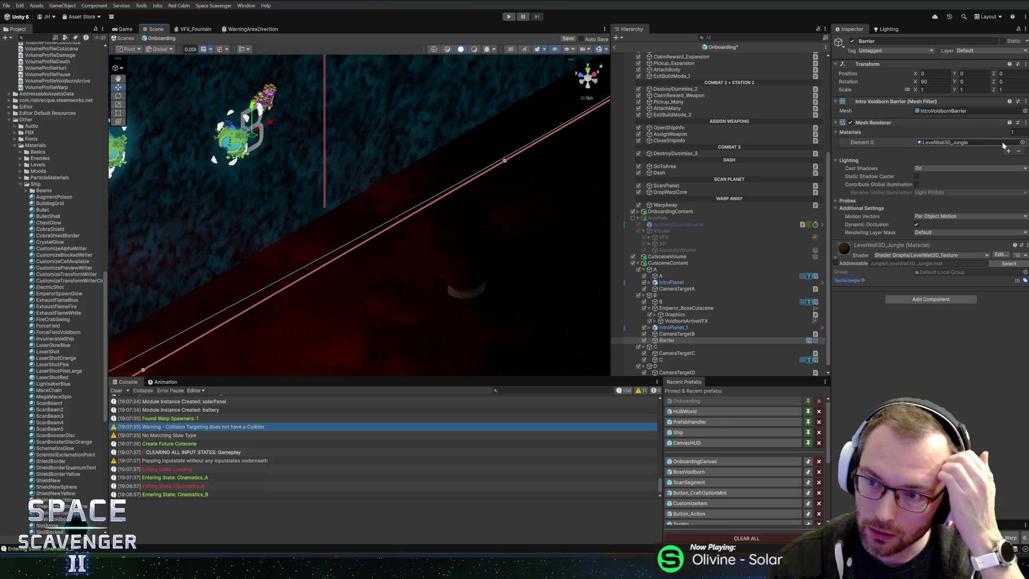
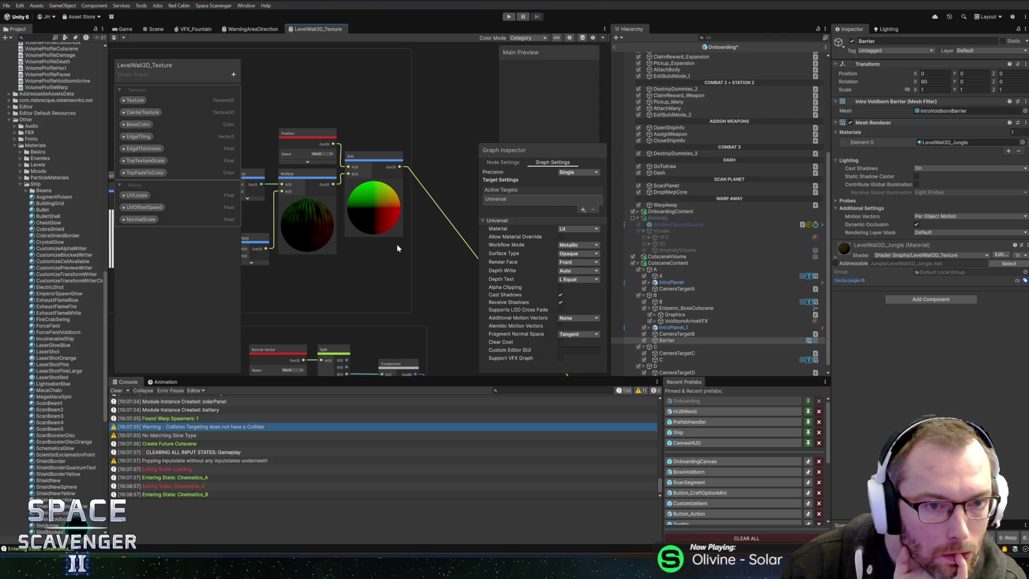
# Inspect the noise and normal vector nodes of LevelWall3D_Texture, then bring up Blender's barrier ring
pyautogui.moveTo(301, 281); pyautogui.dragTo(411, 271)
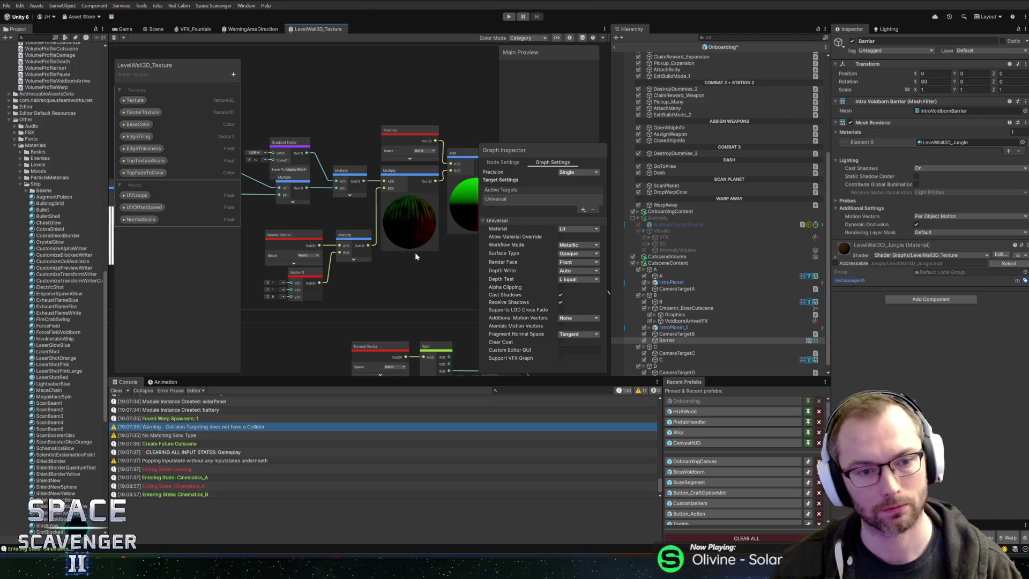
pyautogui.hotkey('alt', 'Tab')
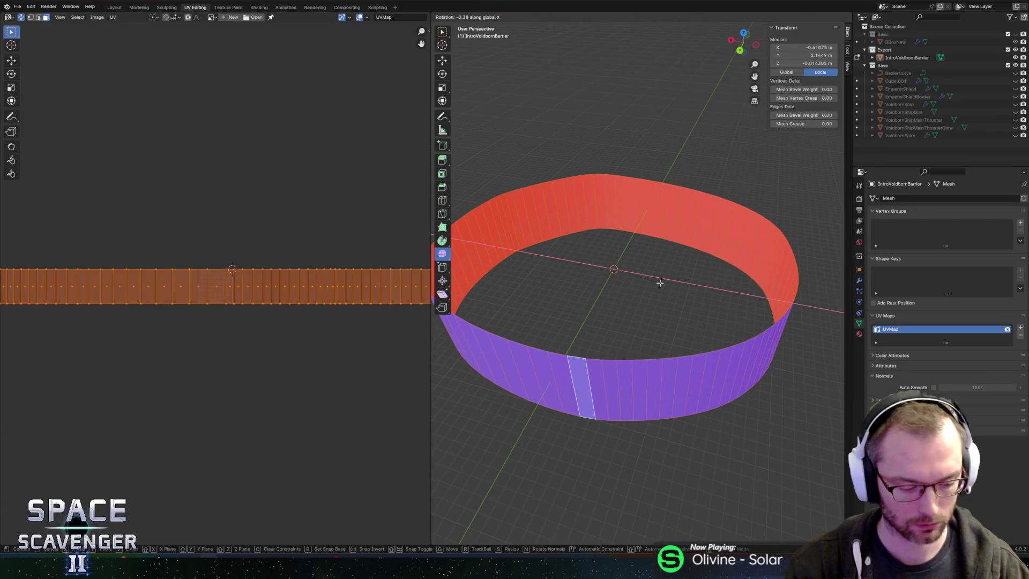
# Rotate the barrier ring 90° about the Y axis
pyautogui.press('r')
pyautogui.press('y')
pyautogui.press('9')
pyautogui.press('0')
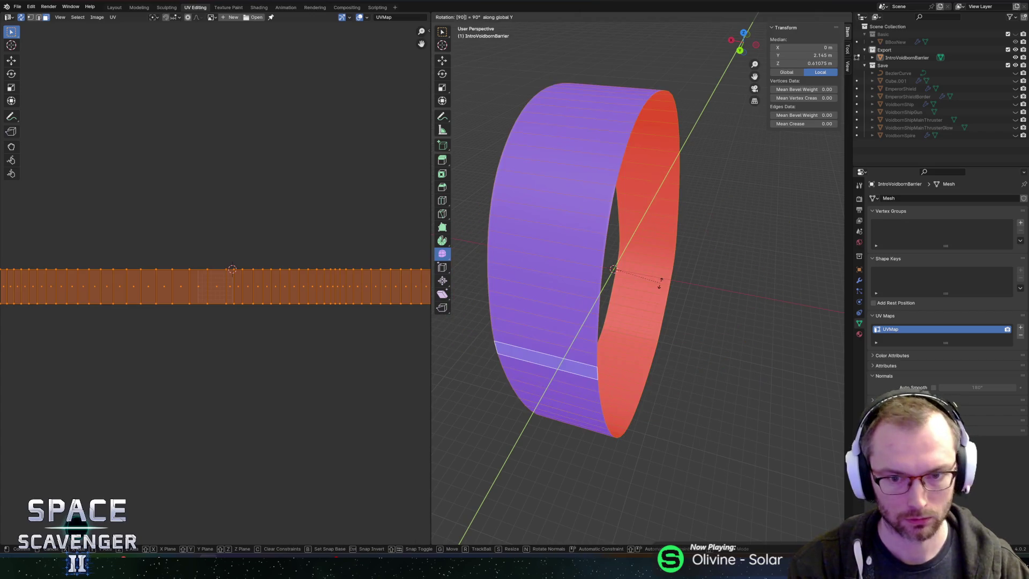
pyautogui.press('Return')
# Export the ring as Cutscene.fbx and return to Unity's Scene view
pyautogui.hotkey('ctrl', 'shift', 'e')
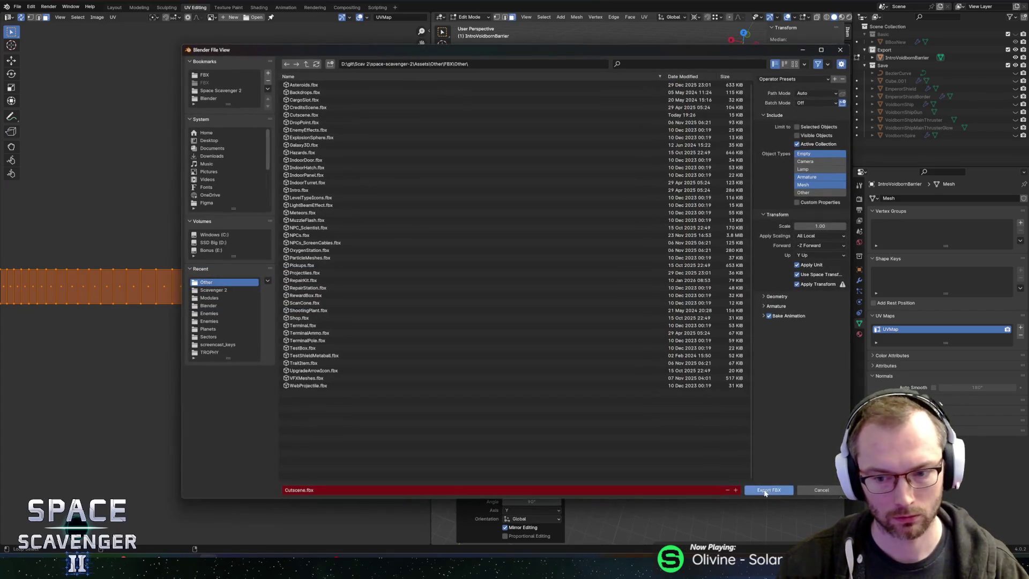
pyautogui.click(770, 488)
pyautogui.hotkey('alt', 'Tab')
pyautogui.hotkey('alt', 'Tab')
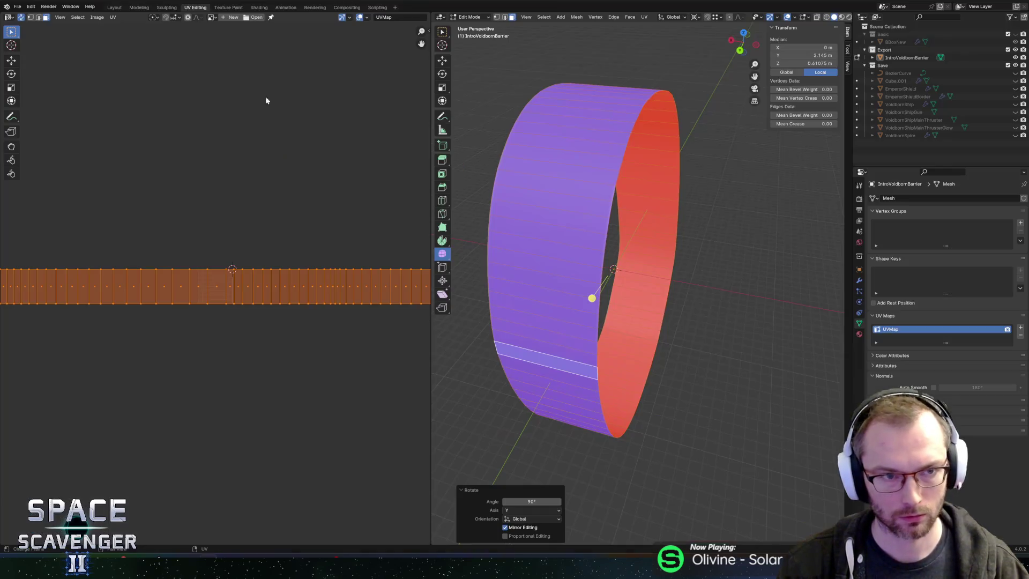
pyautogui.hotkey('alt', 'Tab')
pyautogui.click(154, 29)
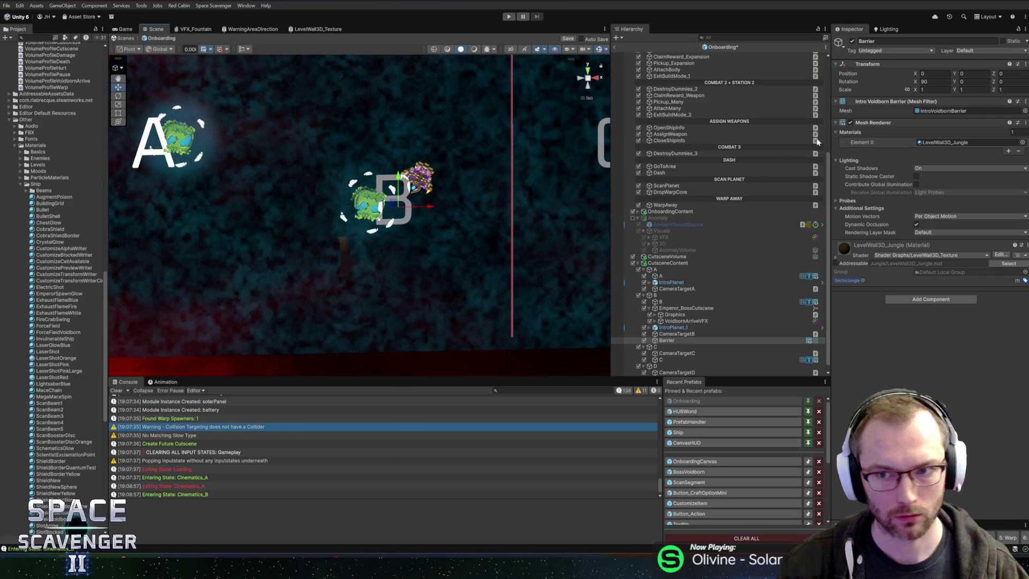
# Set the Barrier's X rotation to 0
pyautogui.click(936, 82)
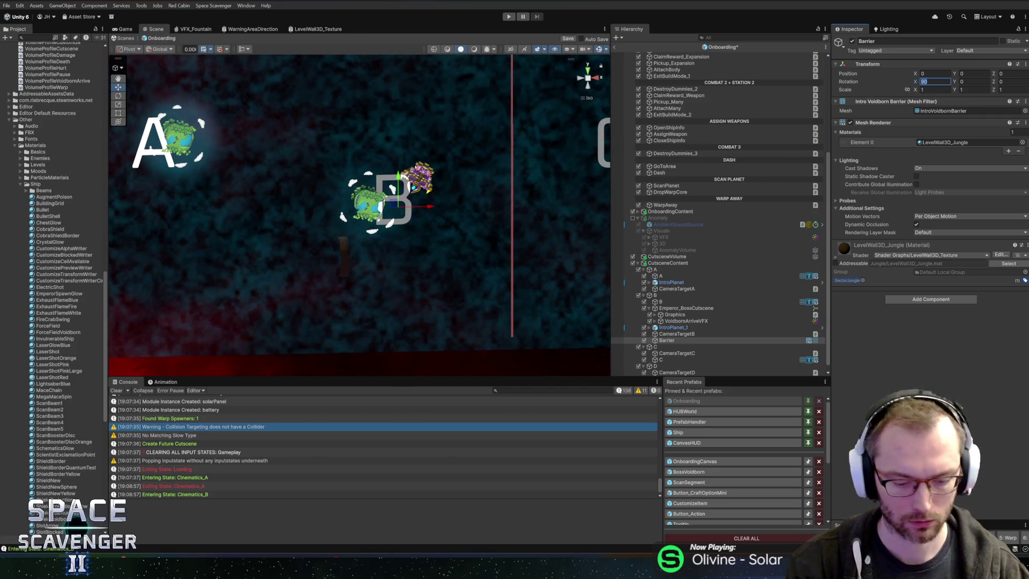
pyautogui.write('0')
pyautogui.moveTo(271, 276)
pyautogui.mouseDown()
pyautogui.moveTo(421, 312)
pyautogui.moveTo(386, 218)
pyautogui.moveTo(321, 129)
pyautogui.moveTo(333, 168)
pyautogui.moveTo(372, 203)
pyautogui.mouseUp()
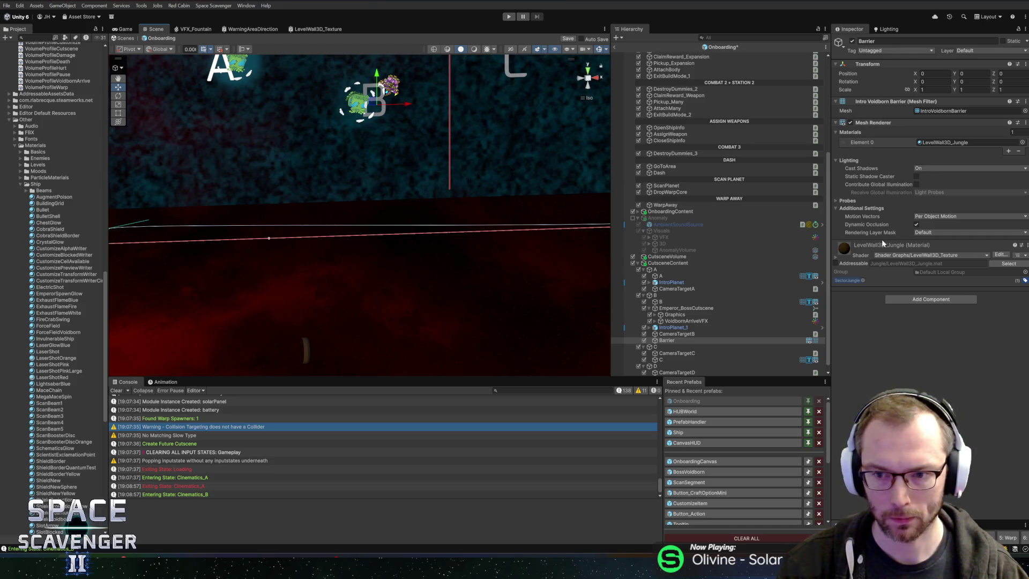
# Assign the BackdropDoubleSided material to the Barrier's Element 0 slot
pyautogui.click(837, 256)
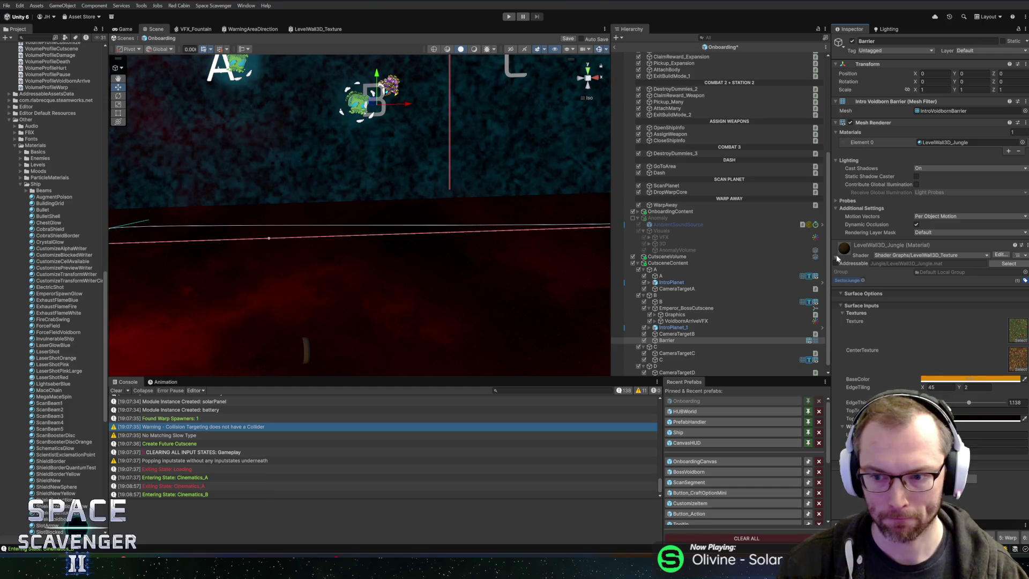
pyautogui.moveTo(485, 158)
pyautogui.mouseDown()
pyautogui.moveTo(490, 191)
pyautogui.moveTo(479, 158)
pyautogui.mouseUp()
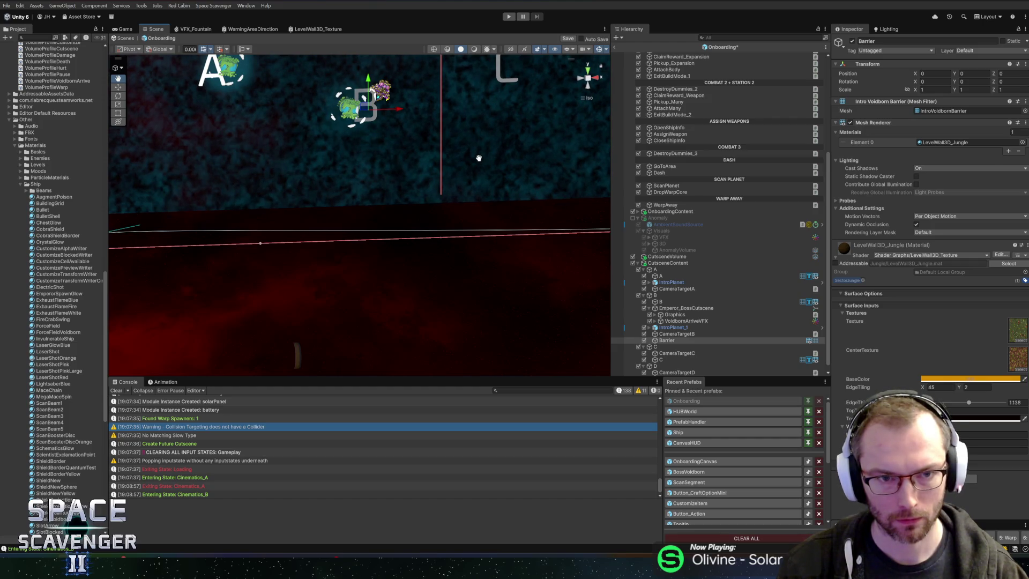
pyautogui.moveTo(423, 122); pyautogui.dragTo(423, 144)
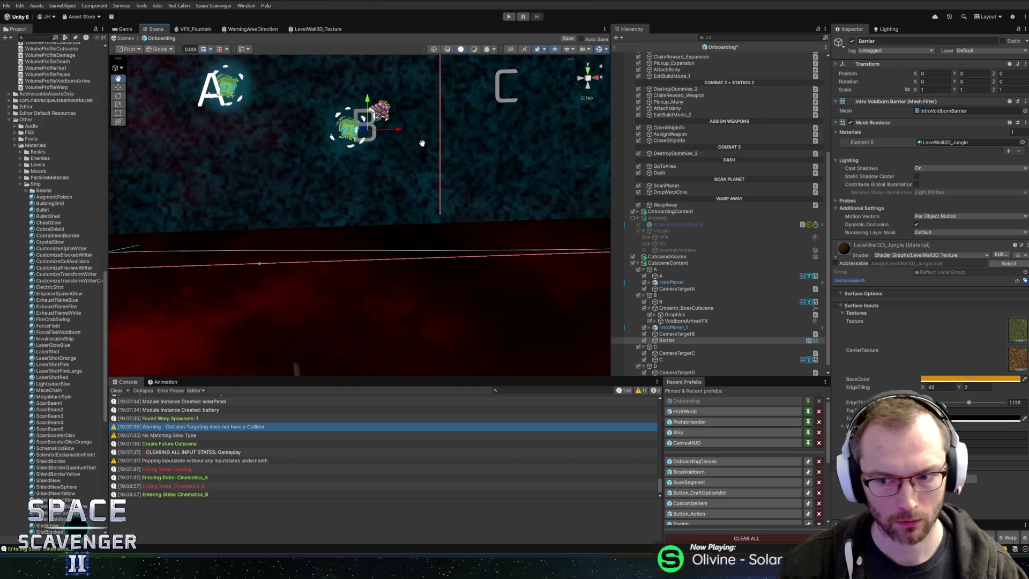
pyautogui.click(1023, 144)
pyautogui.write('dou')
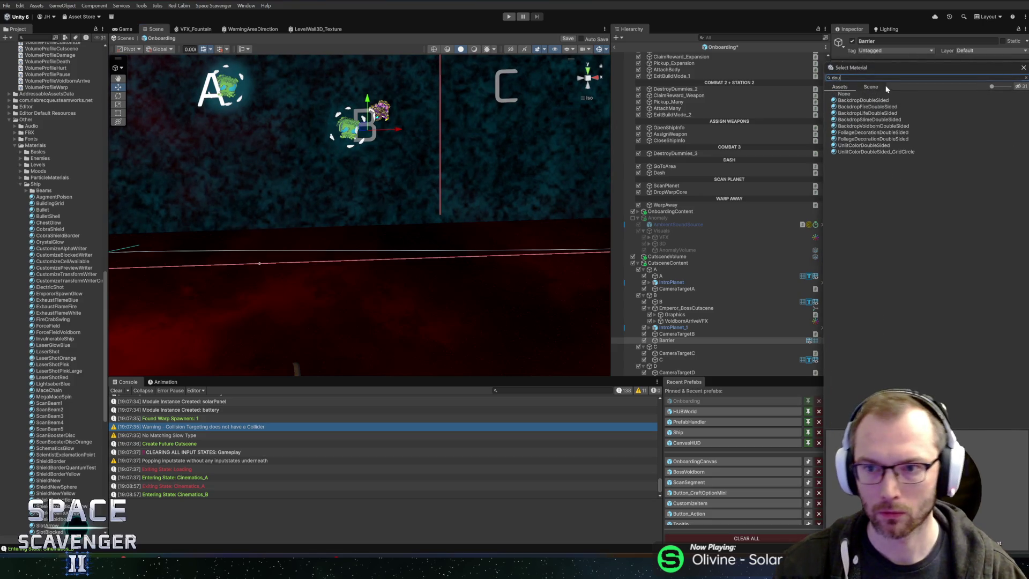
pyautogui.click(861, 101)
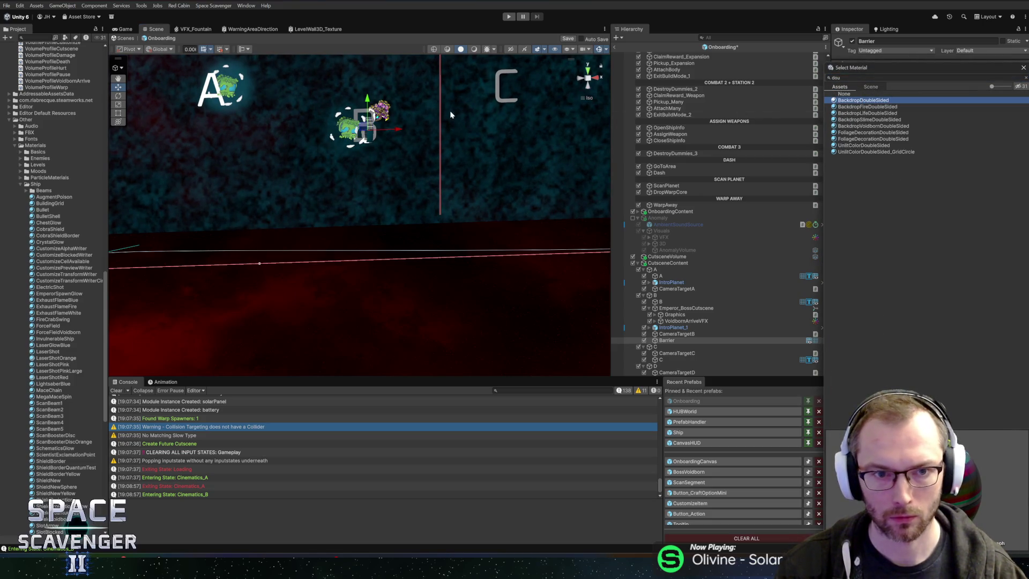
pyautogui.moveTo(450, 114)
pyautogui.mouseDown()
pyautogui.moveTo(388, 301)
pyautogui.moveTo(494, 232)
pyautogui.moveTo(378, 204)
pyautogui.moveTo(465, 223)
pyautogui.mouseUp()
# Turn the Blender ring 90° about Z, save, and re-export it as Cutscene.fbx
pyautogui.hotkey('alt', 'Tab')
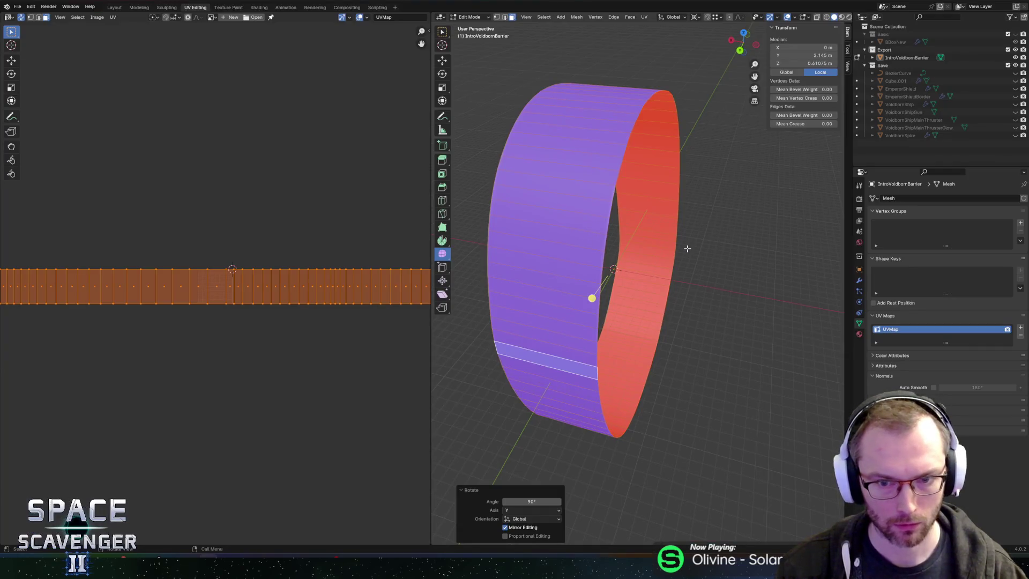
pyautogui.write('rz90')
pyautogui.press('Return')
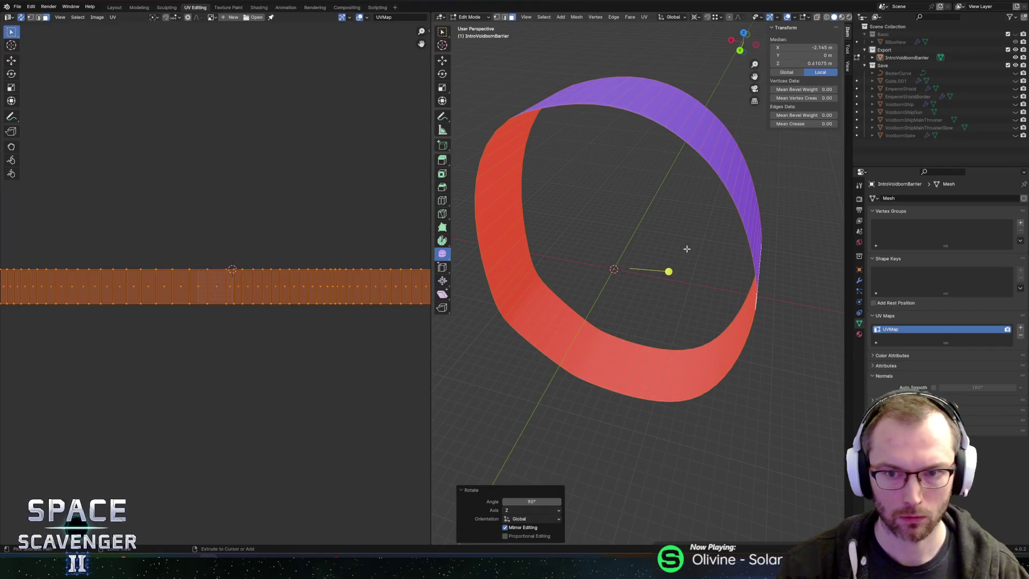
pyautogui.hotkey('ctrl', 's')
pyautogui.hotkey('ctrl', 'shift', 'e')
pyautogui.click(769, 487)
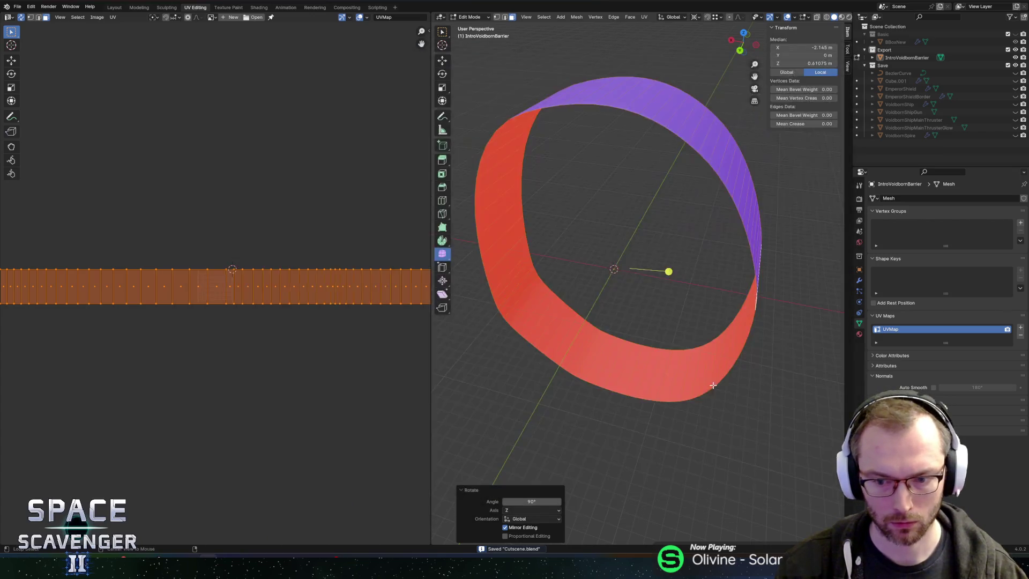
pyautogui.hotkey('alt', 'Tab')
# Zoom onto planet B and scale the Barrier up to 3.0212 so it encircles B
pyautogui.scroll(5, 437, 170)
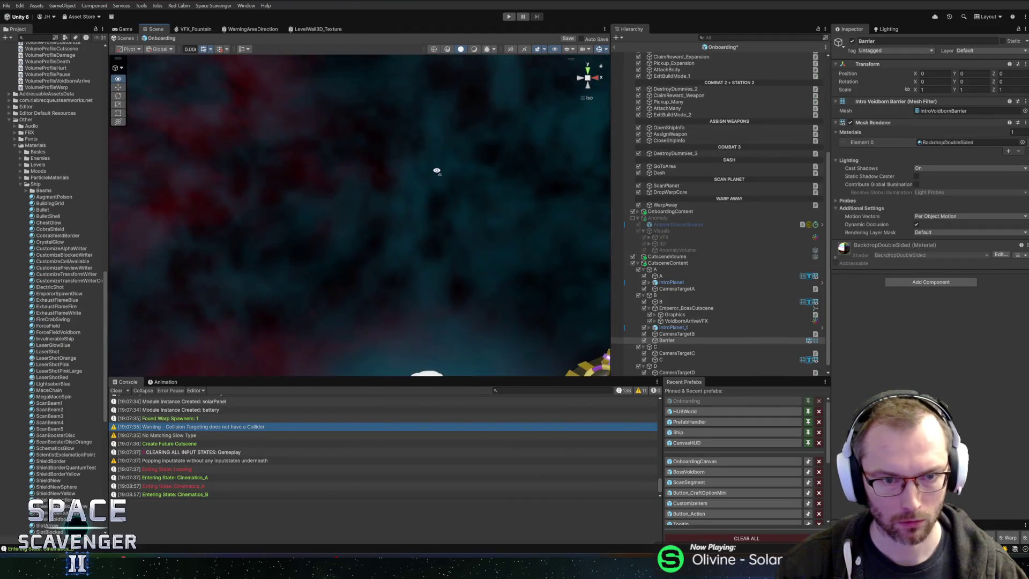
pyautogui.scroll(10, 437, 170)
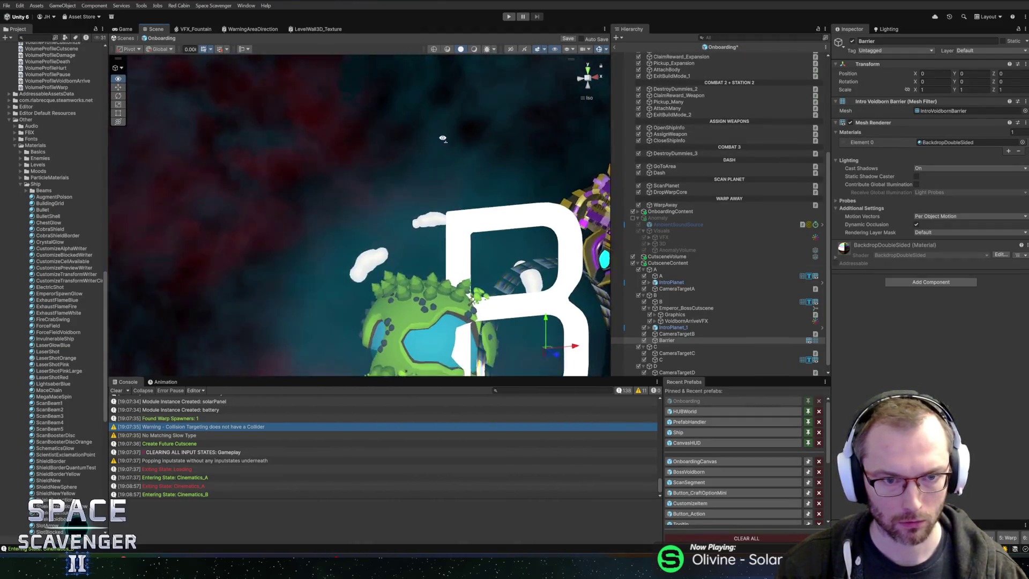
pyautogui.scroll(-8, 443, 139)
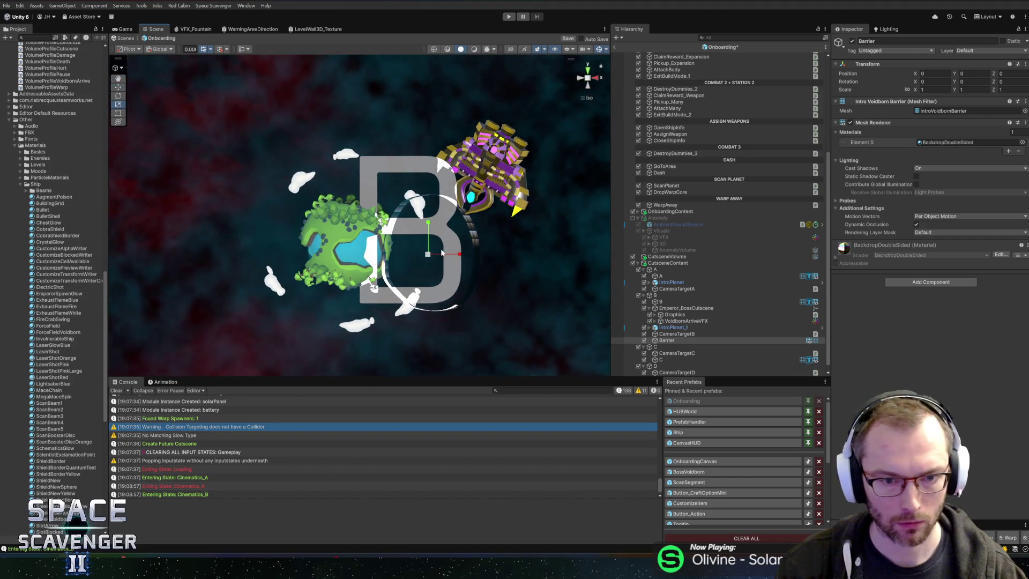
pyautogui.moveTo(442, 254); pyautogui.dragTo(487, 243)
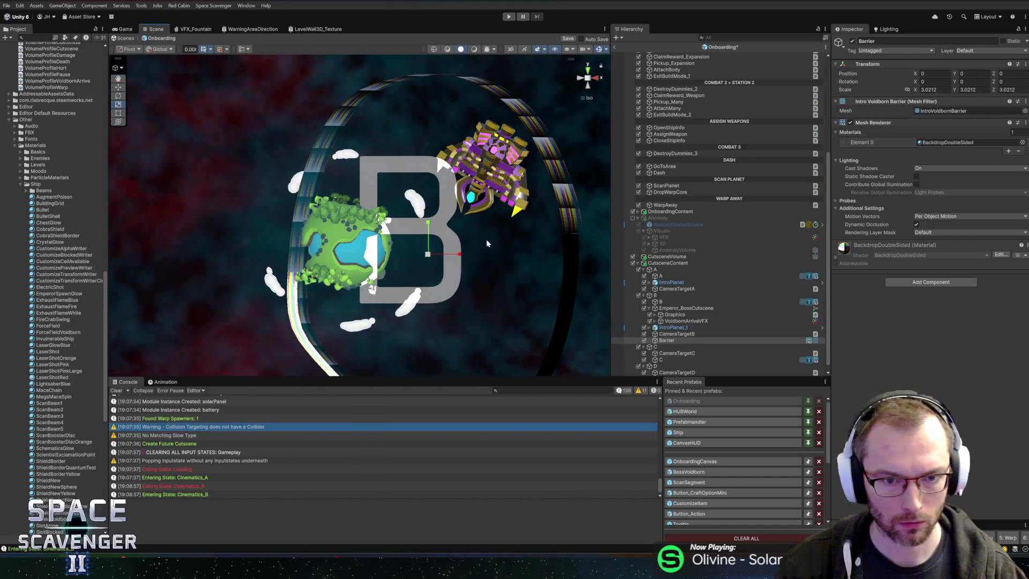
pyautogui.hotkey('alt', 'Tab')
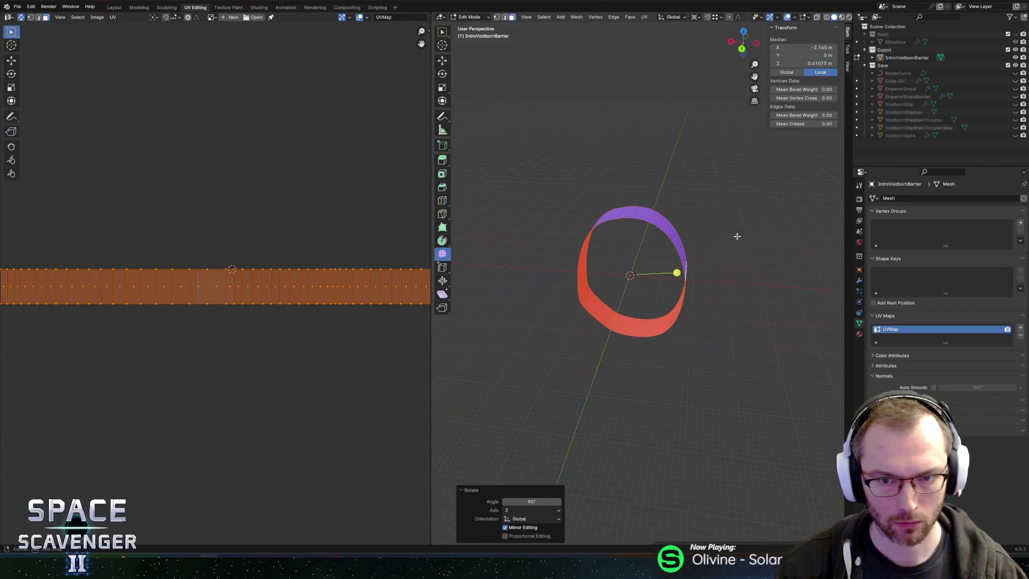
# Rotate the ring 90° about Y to lie flat, save, and export Cutscene.fbx
pyautogui.moveTo(737, 236); pyautogui.dragTo(738, 237)
pyautogui.press('r')
pyautogui.press('y')
pyautogui.press('9')
pyautogui.press('0')
pyautogui.press('Return')
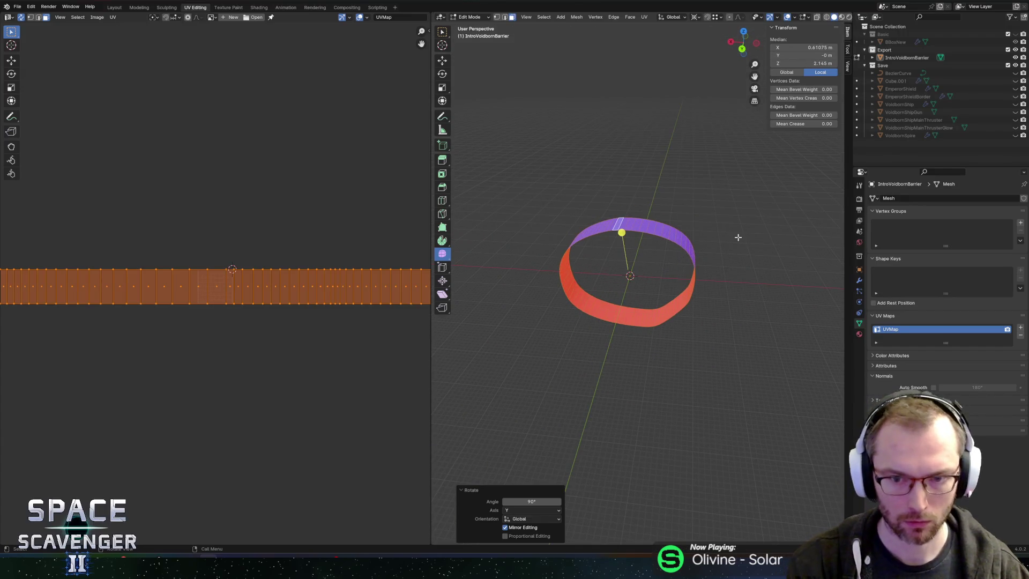
pyautogui.hotkey('ctrl', 's')
pyautogui.hotkey('ctrl', 'shift', 'e')
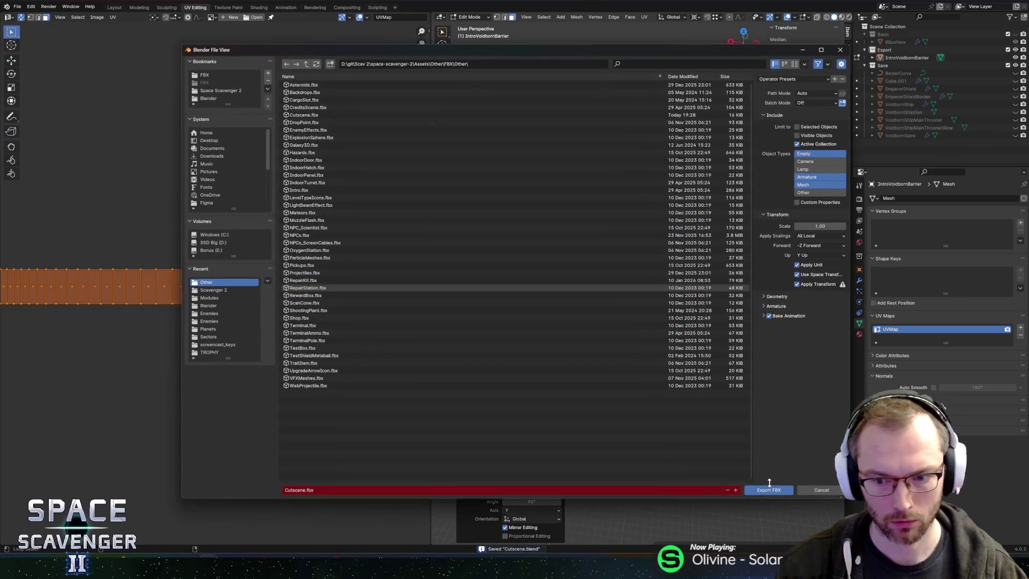
pyautogui.press('Return')
pyautogui.hotkey('alt', 'Tab')
pyautogui.hotkey('alt', 'Tab')
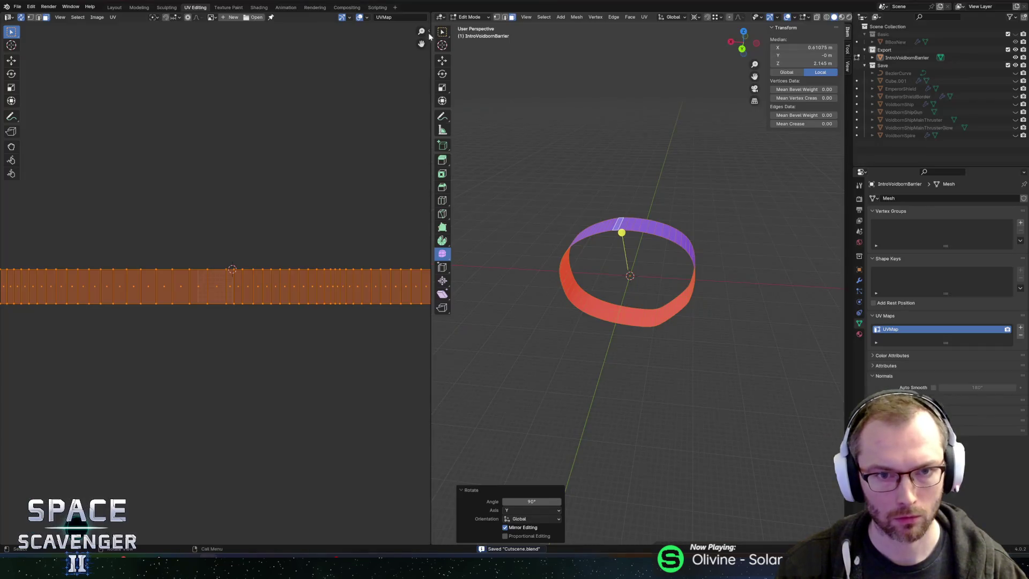
# Flip the ring's normals and export it again to Cutscene.fbx
pyautogui.click(576, 17)
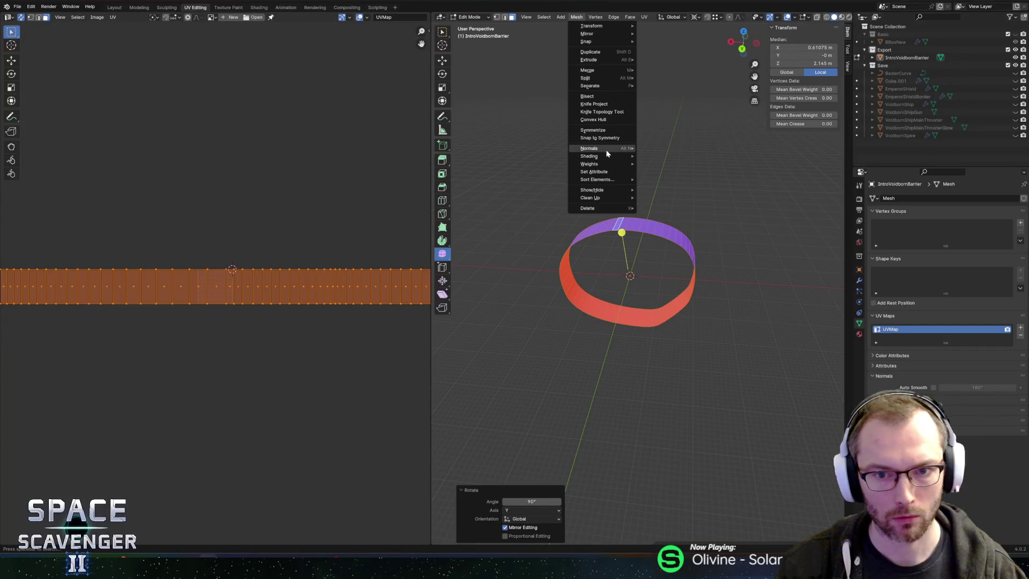
pyautogui.moveTo(611, 149)
pyautogui.click(672, 148)
pyautogui.hotkey('ctrl', 'shift', 'e')
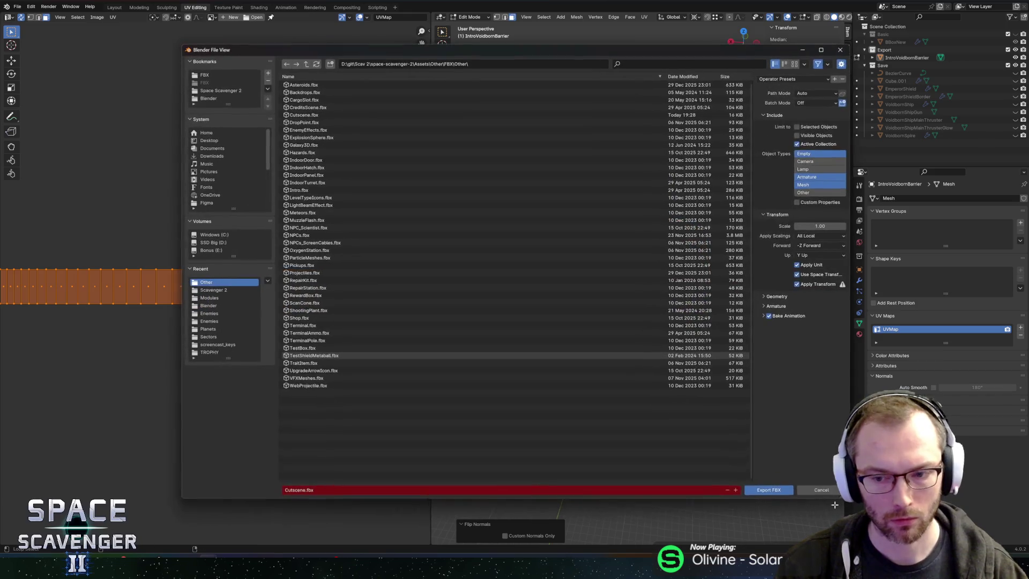
pyautogui.click(781, 494)
pyautogui.hotkey('alt', 'Tab')
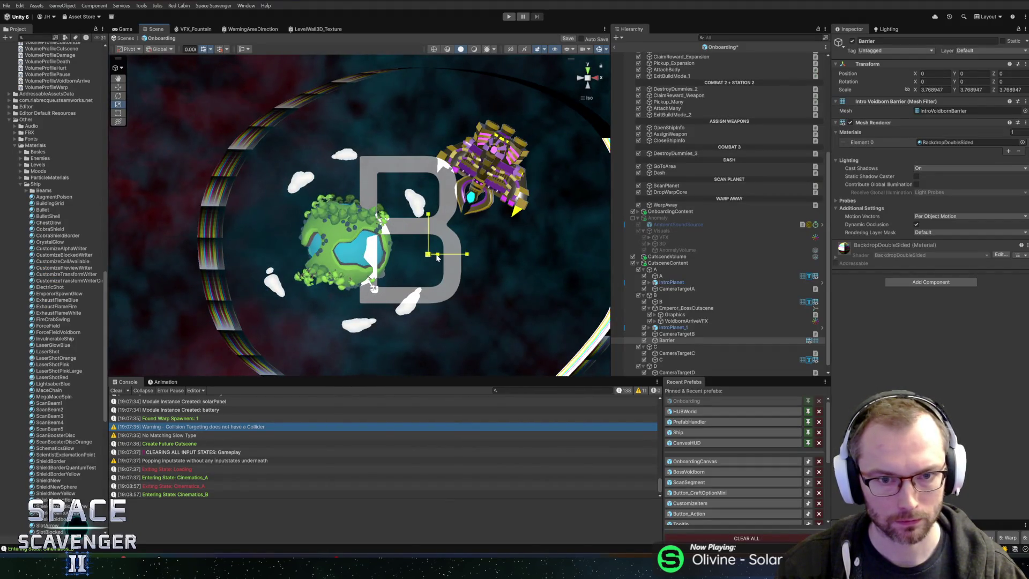
# Scale the Barrier ring up to about 3.79 and save the Onboarding scene
pyautogui.moveTo(434, 258); pyautogui.dragTo(431, 259)
pyautogui.scroll(-6, 444, 220)
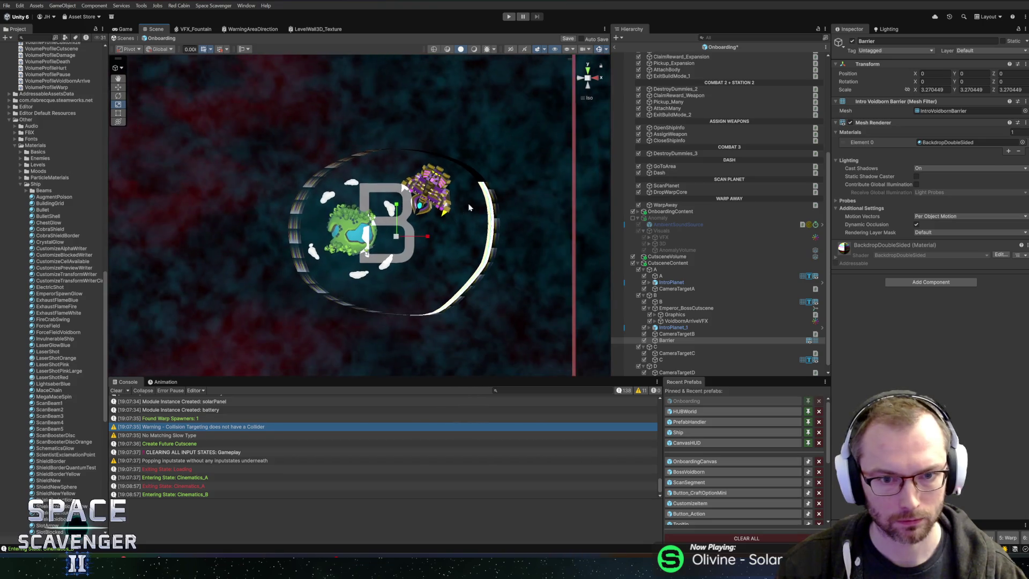
pyautogui.scroll(5, 410, 225)
pyautogui.scroll(2, 411, 225)
pyautogui.moveTo(412, 245)
pyautogui.mouseDown()
pyautogui.moveTo(421, 238)
pyautogui.moveTo(409, 129)
pyautogui.moveTo(382, 198)
pyautogui.moveTo(438, 151)
pyautogui.moveTo(508, 183)
pyautogui.mouseUp()
pyautogui.hotkey('ctrl', 's')
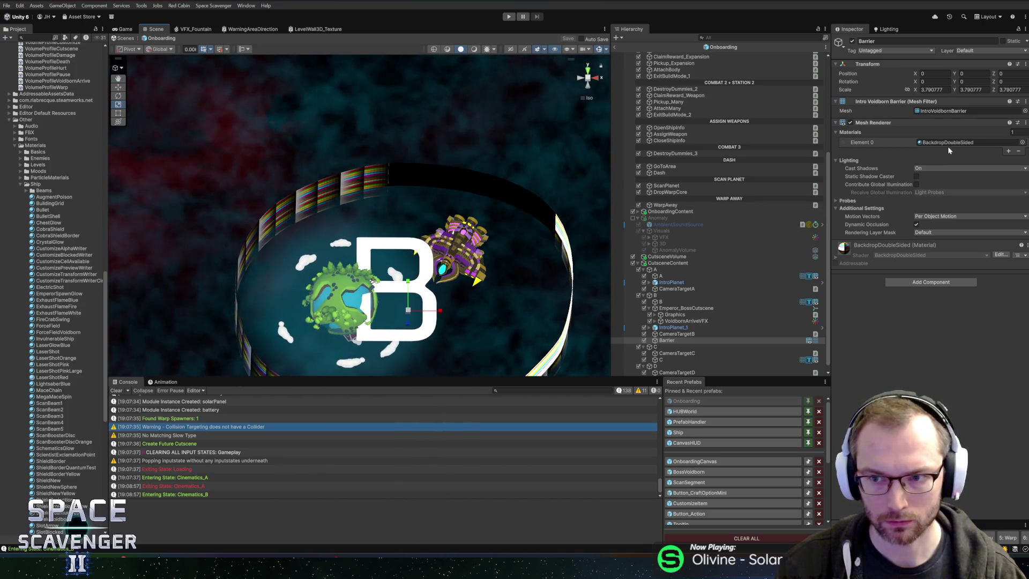
# Assign LevelWall3D_Life to the Barrier and locate that material in the Project
pyautogui.click(1023, 142)
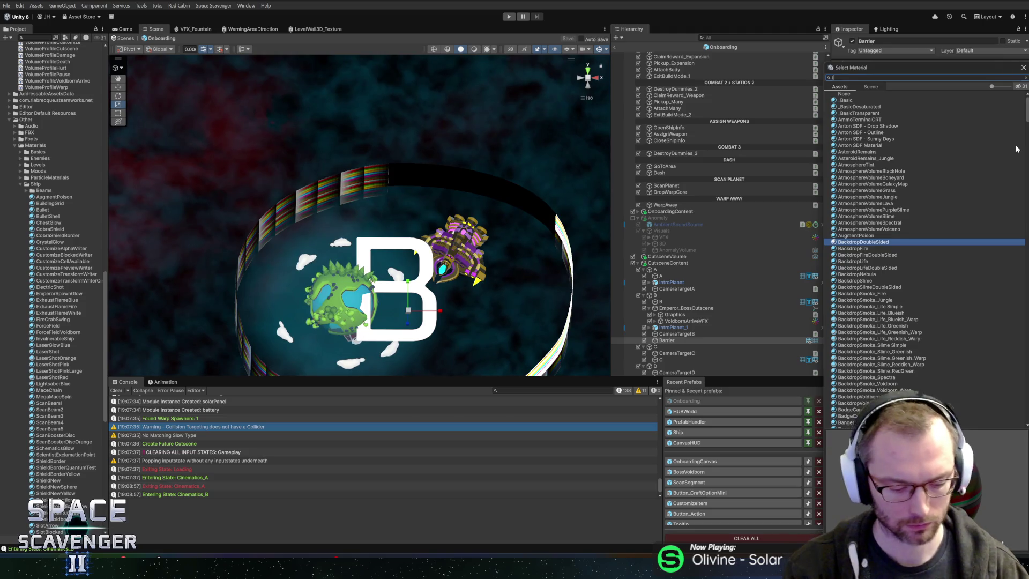
pyautogui.write('life')
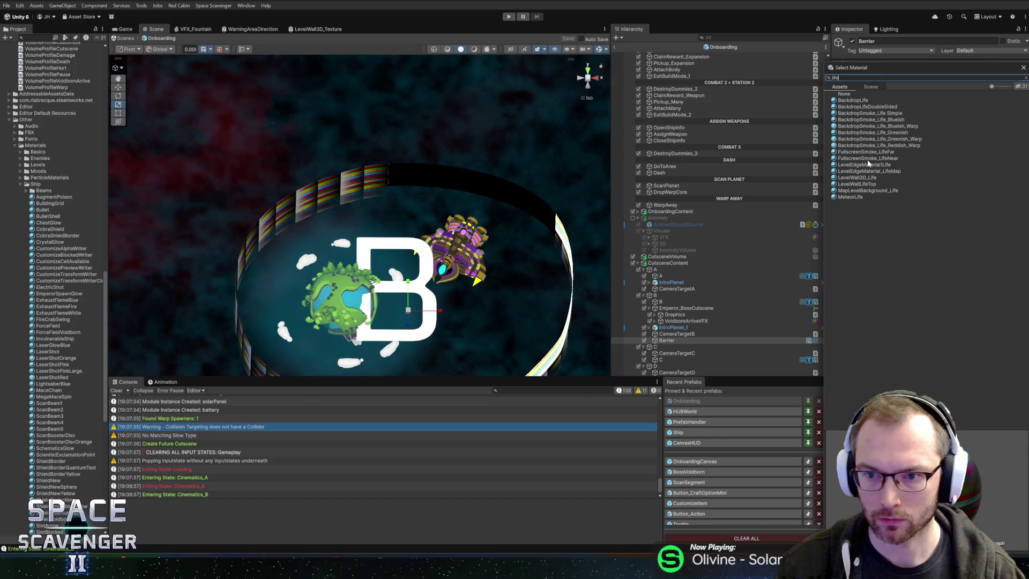
pyautogui.click(857, 190)
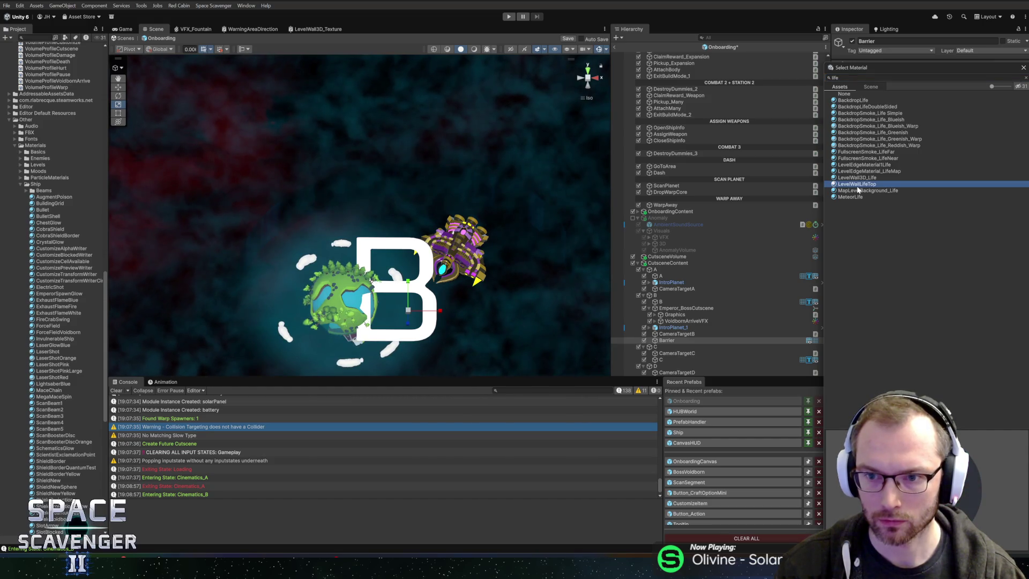
pyautogui.click(857, 177)
pyautogui.doubleClick(857, 177)
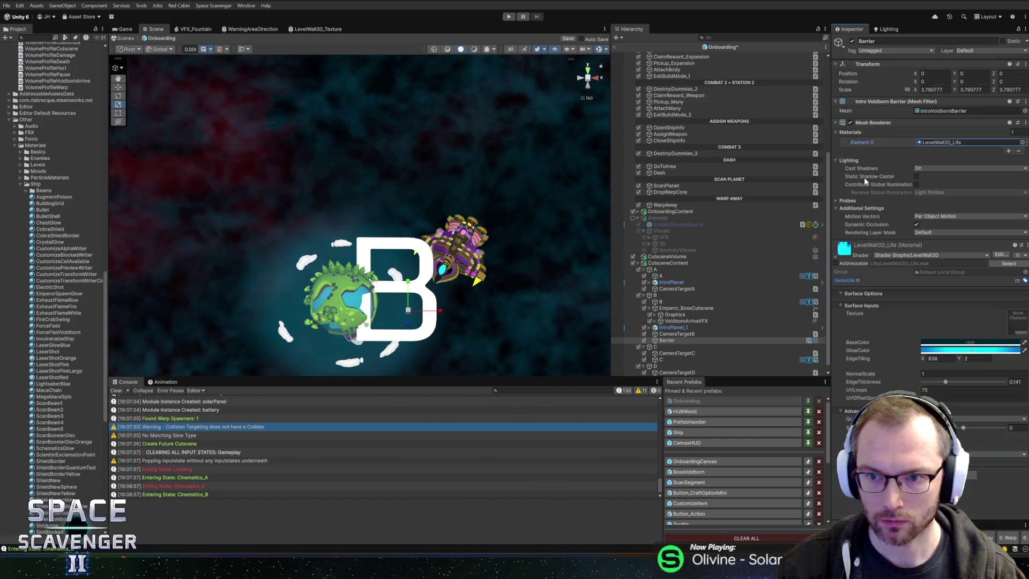
pyautogui.click(942, 144)
# Duplicate the LevelWall3D_Life material and name the copy LevelWallIntroCutscene
pyautogui.click(59, 255)
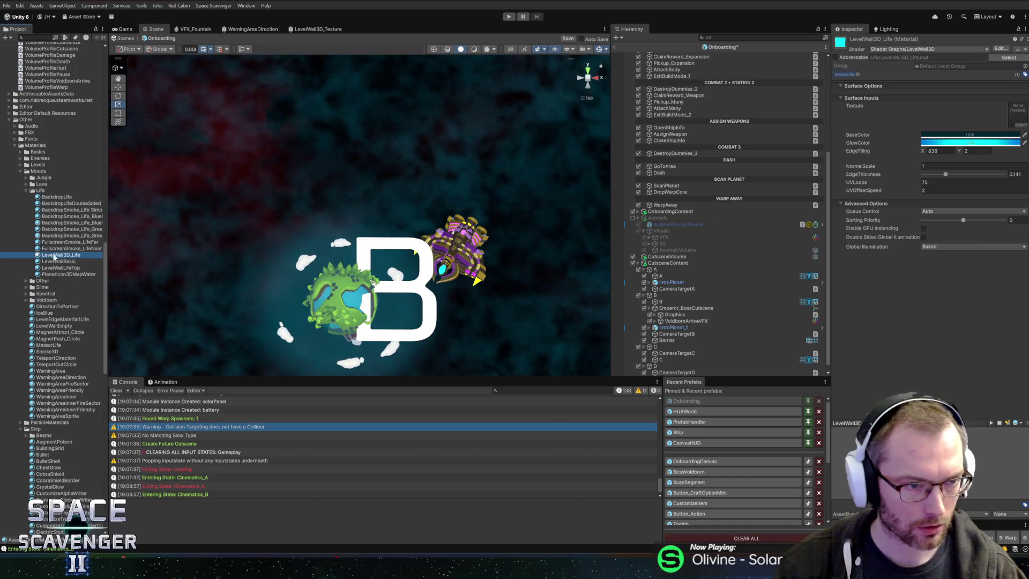
pyautogui.hotkey('ctrl', 'd')
pyautogui.write('LevelWall')
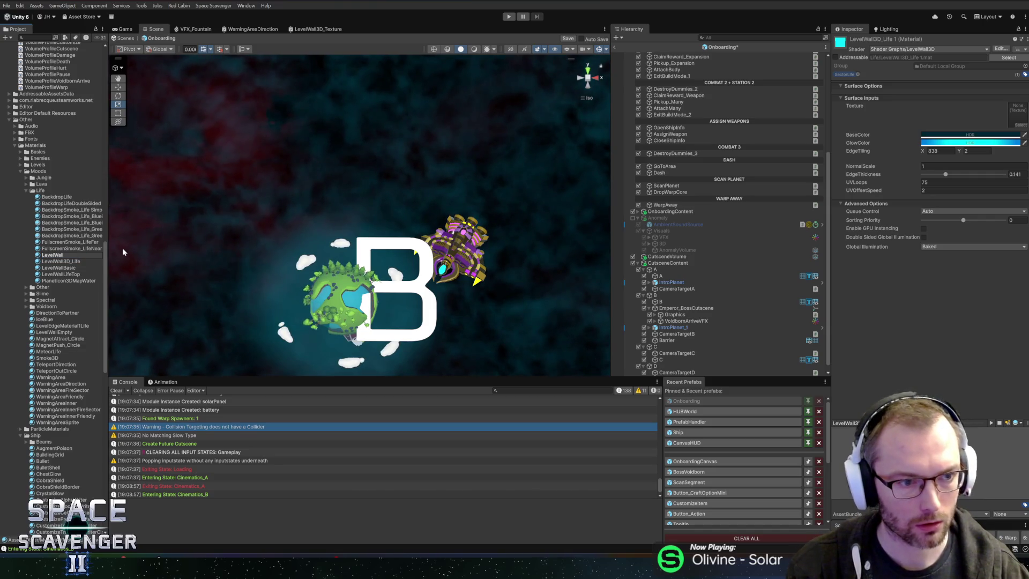
pyautogui.write('Intro')
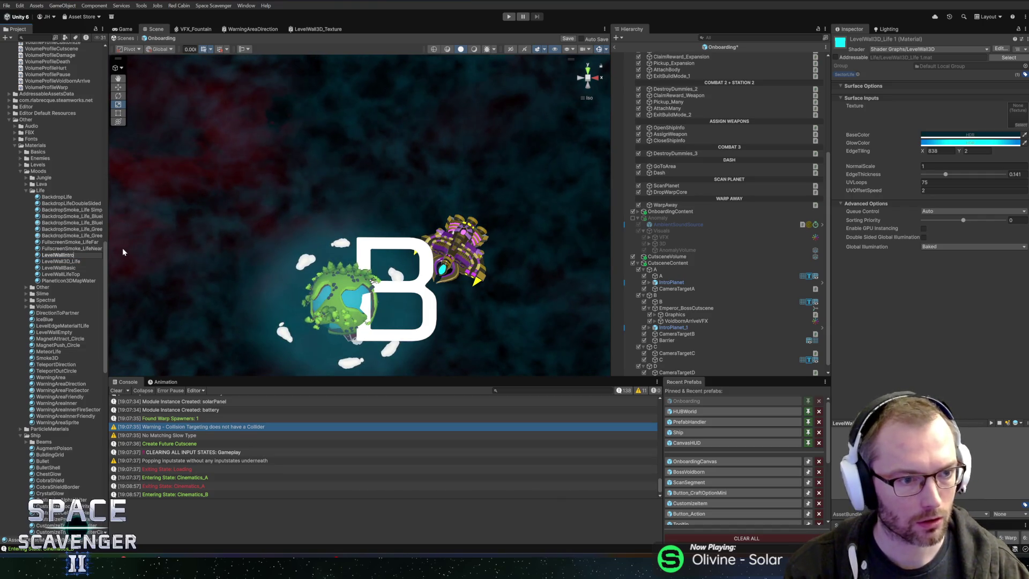
pyautogui.write('Cutscen')
pyautogui.press('Return')
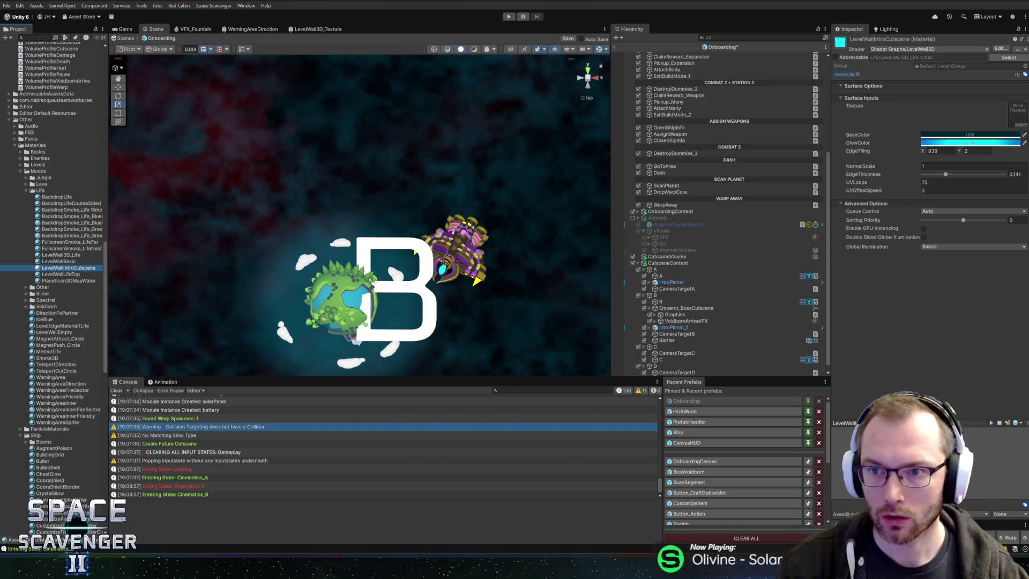
# Duplicate the LevelWall3D shader as LevelWall3DIntro and open it in Shader Graph
pyautogui.click(1017, 49)
pyautogui.click(965, 67)
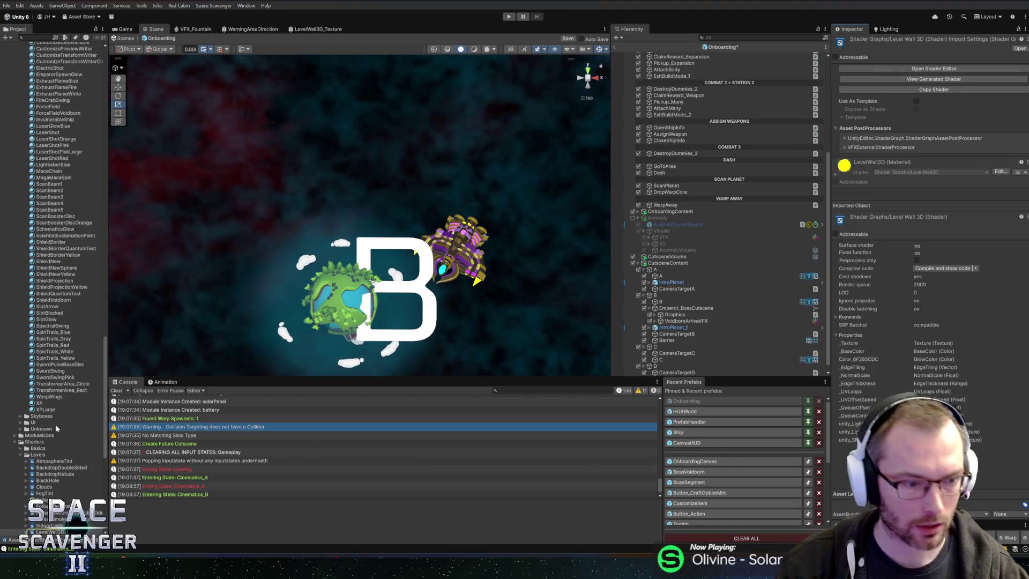
pyautogui.hotkey('ctrl', 'd')
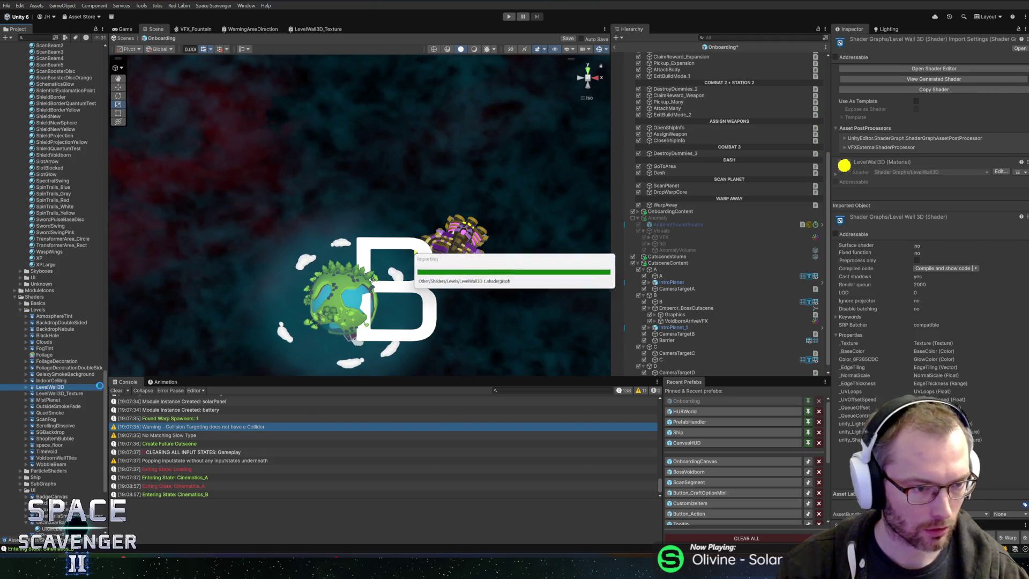
pyautogui.press('F2')
pyautogui.write('LevelWall3DIntro')
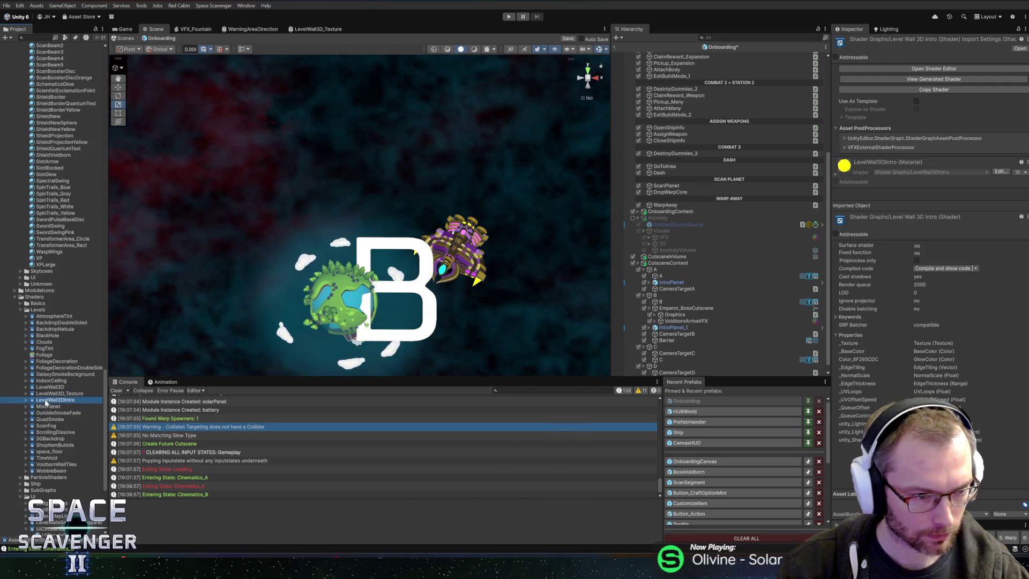
pyautogui.doubleClick(46, 402)
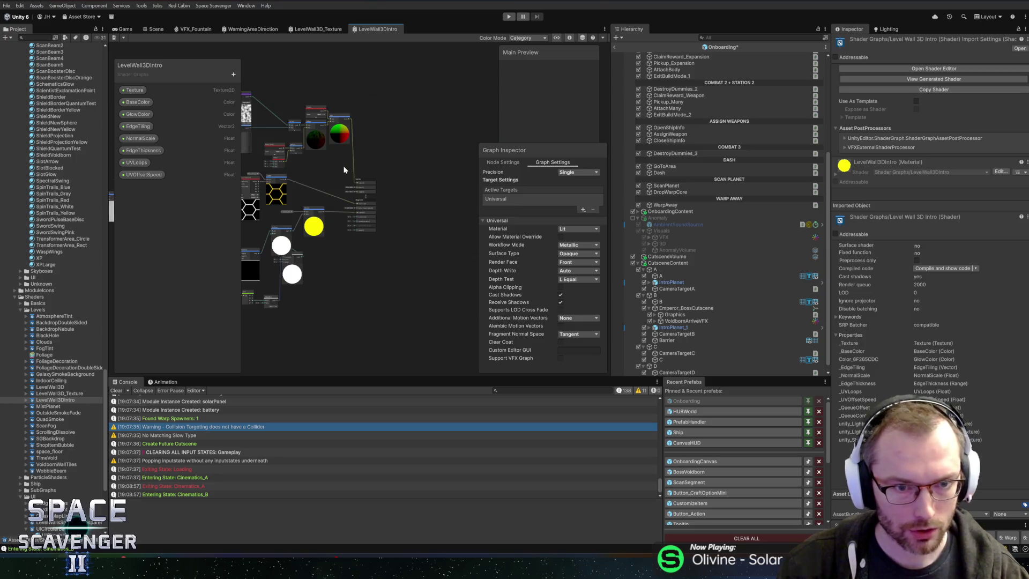
# Save the LevelWall3DIntro shader graph asset and go back to the Onboarding scene
pyautogui.click(114, 39)
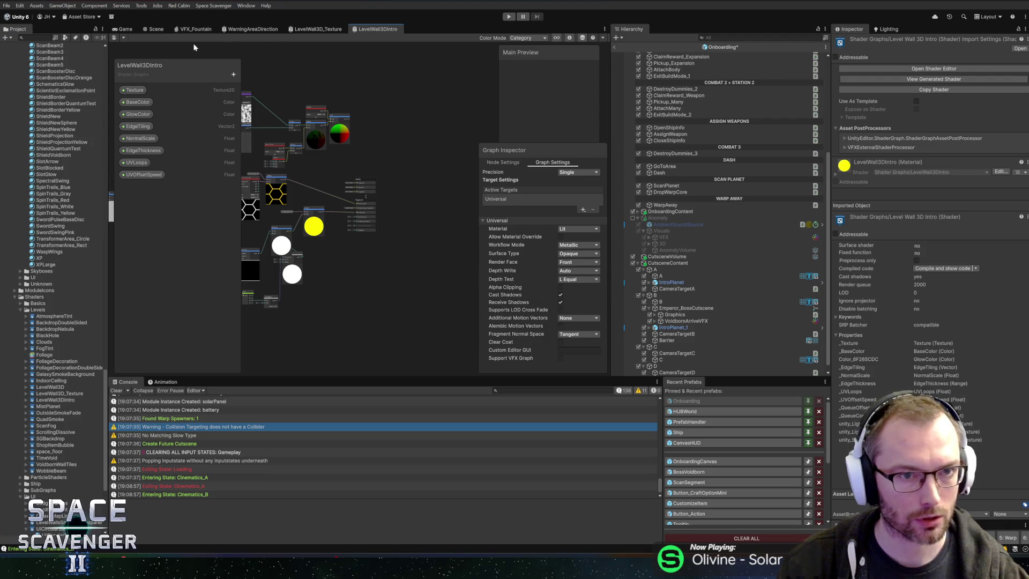
pyautogui.click(156, 30)
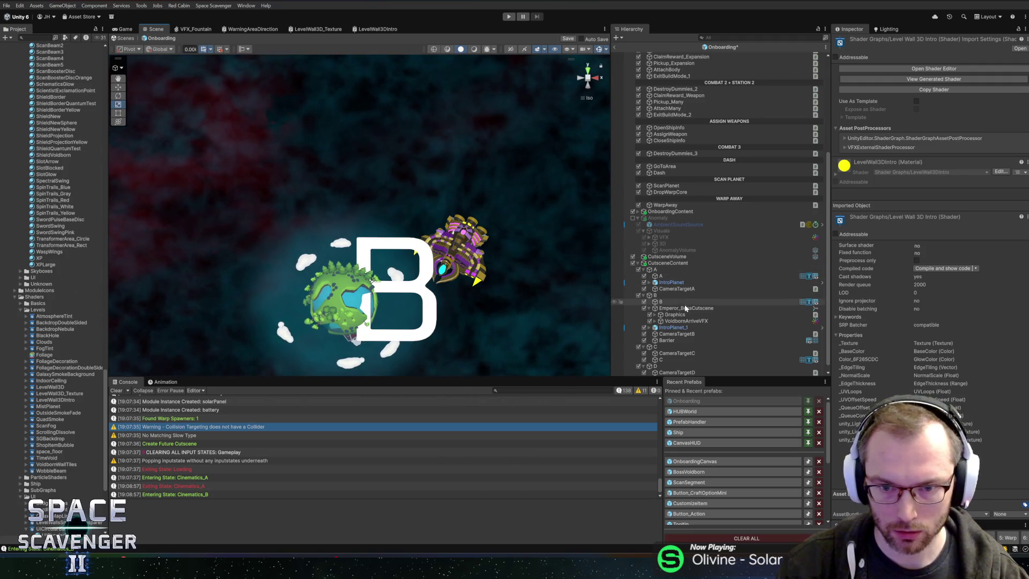
# Select the Barrier and assign LevelWall3DIntro to its Element 0 material slot
pyautogui.click(677, 341)
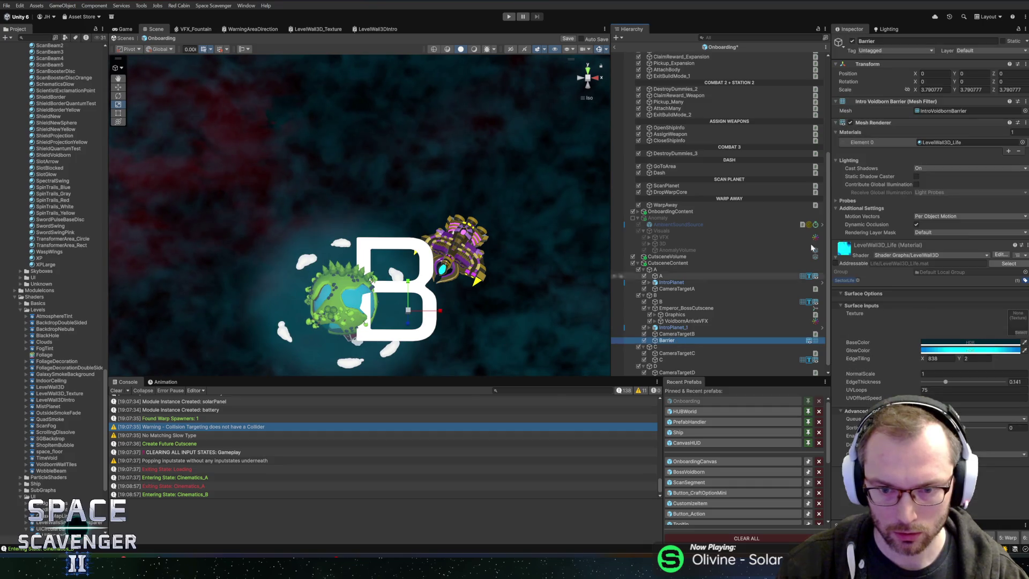
pyautogui.click(1023, 143)
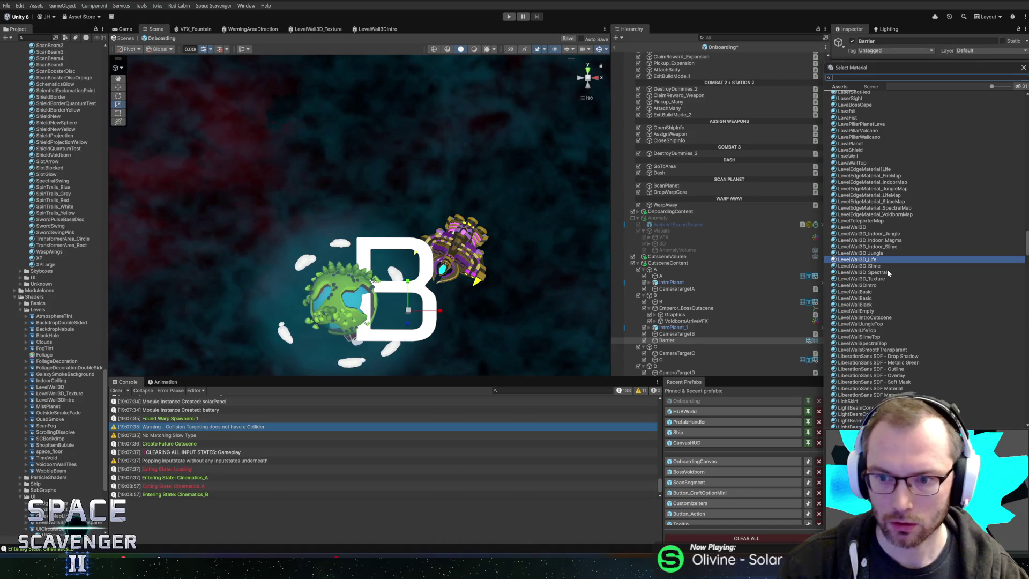
pyautogui.doubleClick(871, 285)
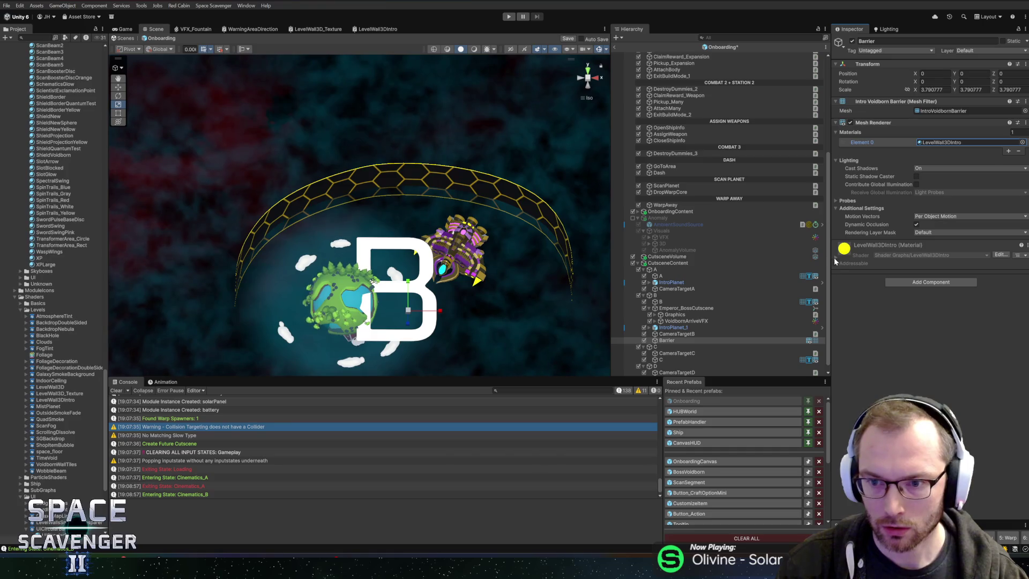
# Assign the LevelWallIntroCutscene material to the Barrier
pyautogui.click(935, 143)
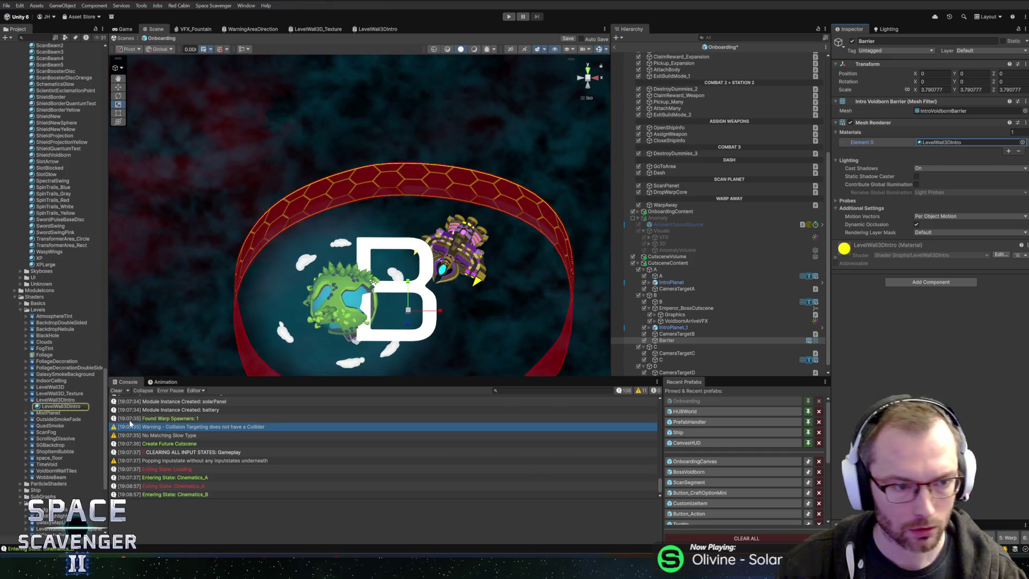
pyautogui.click(1022, 143)
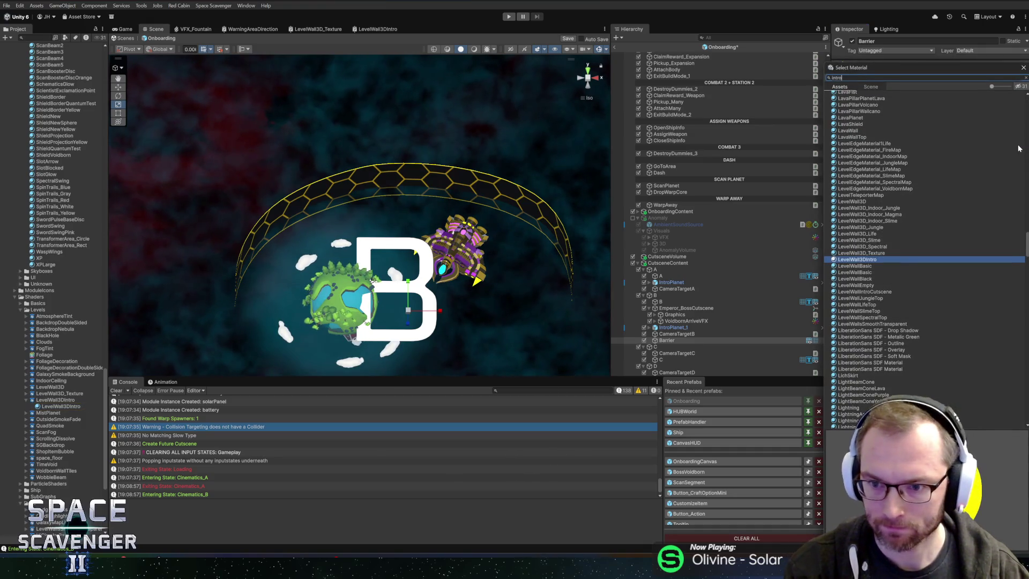
pyautogui.write('cut')
pyautogui.doubleClick(861, 103)
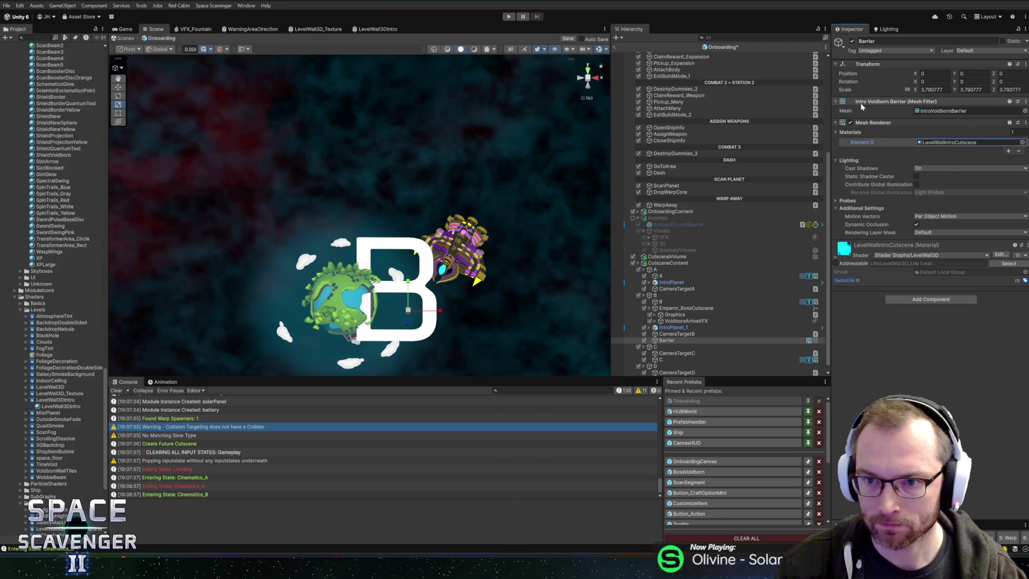
# Switch the LevelWallIntroCutscene material's shader to LevelWall3DIntro
pyautogui.click(837, 257)
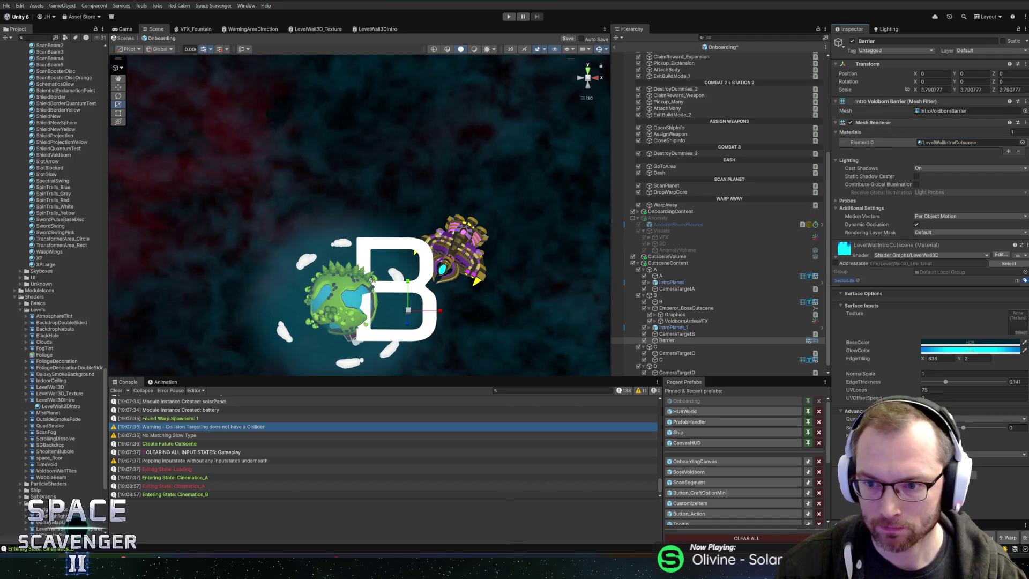
pyautogui.click(943, 254)
pyautogui.write('wall')
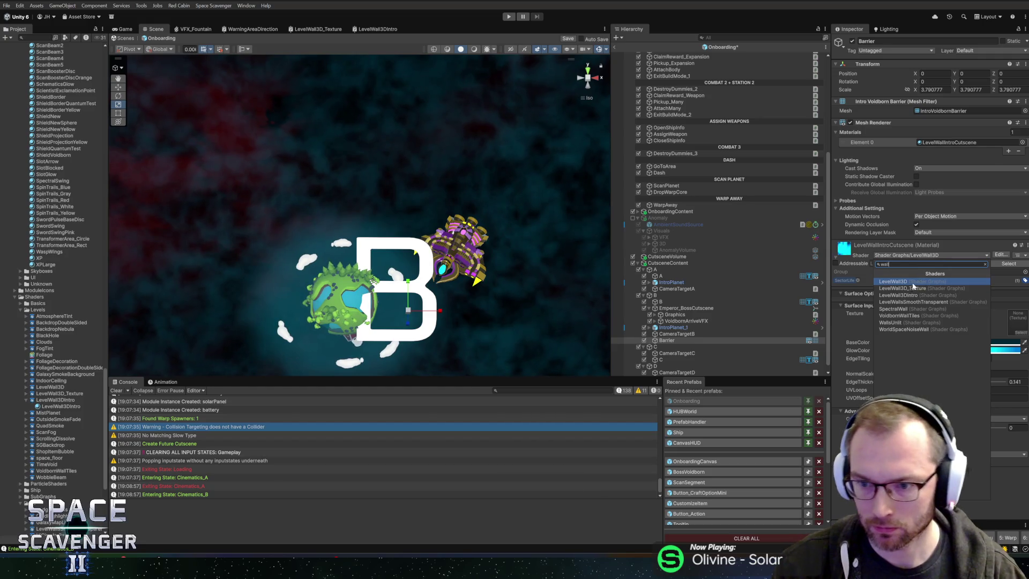
pyautogui.click(901, 293)
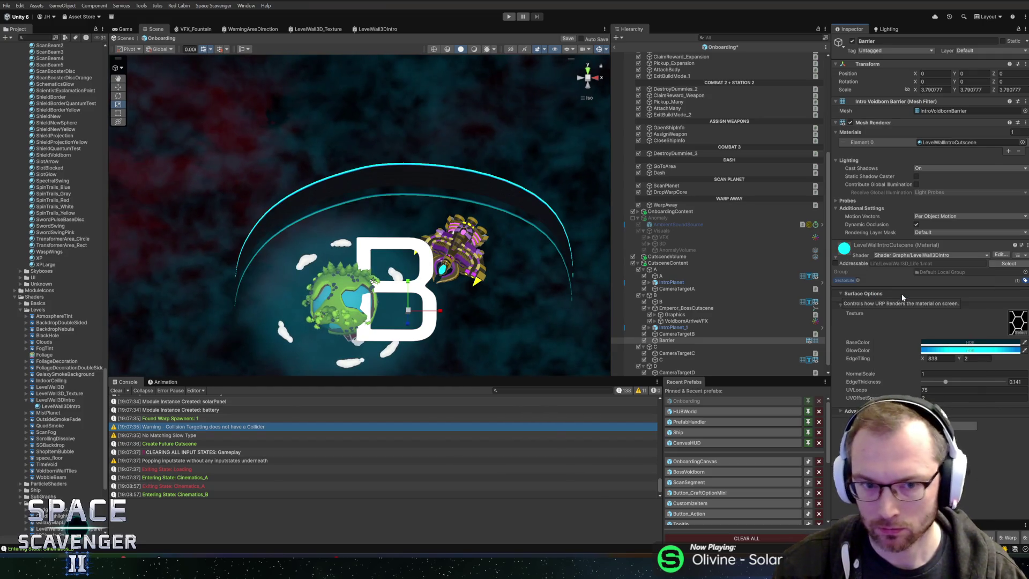
pyautogui.moveTo(537, 344)
pyautogui.mouseDown()
pyautogui.moveTo(458, 191)
pyautogui.moveTo(567, 216)
pyautogui.moveTo(478, 216)
pyautogui.moveTo(508, 275)
pyautogui.moveTo(540, 285)
pyautogui.mouseUp()
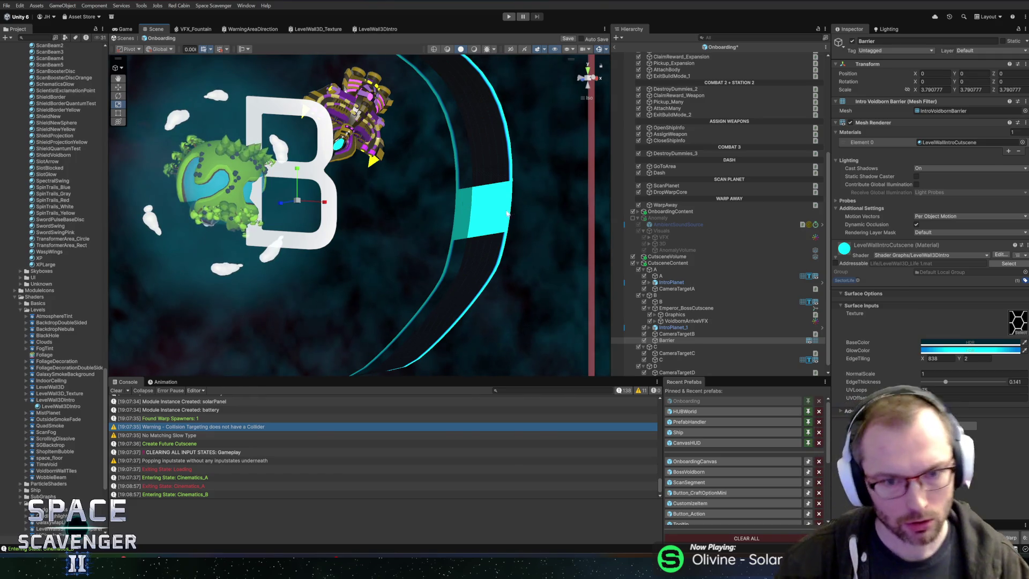
pyautogui.scroll(-3, 349, 223)
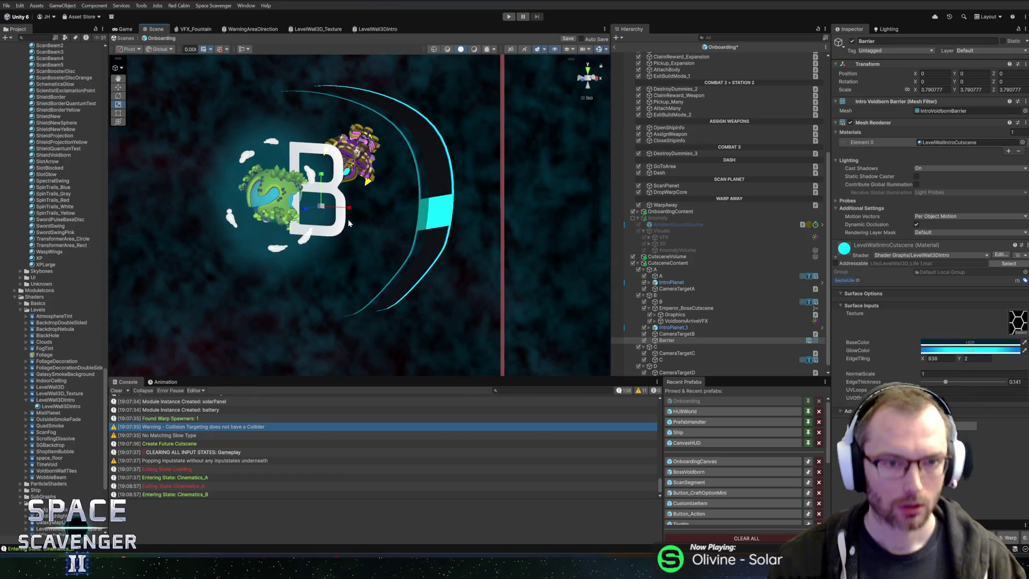
pyautogui.moveTo(349, 223)
pyautogui.mouseDown()
pyautogui.moveTo(431, 190)
pyautogui.moveTo(418, 142)
pyautogui.moveTo(550, 220)
pyautogui.moveTo(522, 218)
pyautogui.mouseUp()
pyautogui.scroll(3, 418, 142)
pyautogui.scroll(3, 550, 221)
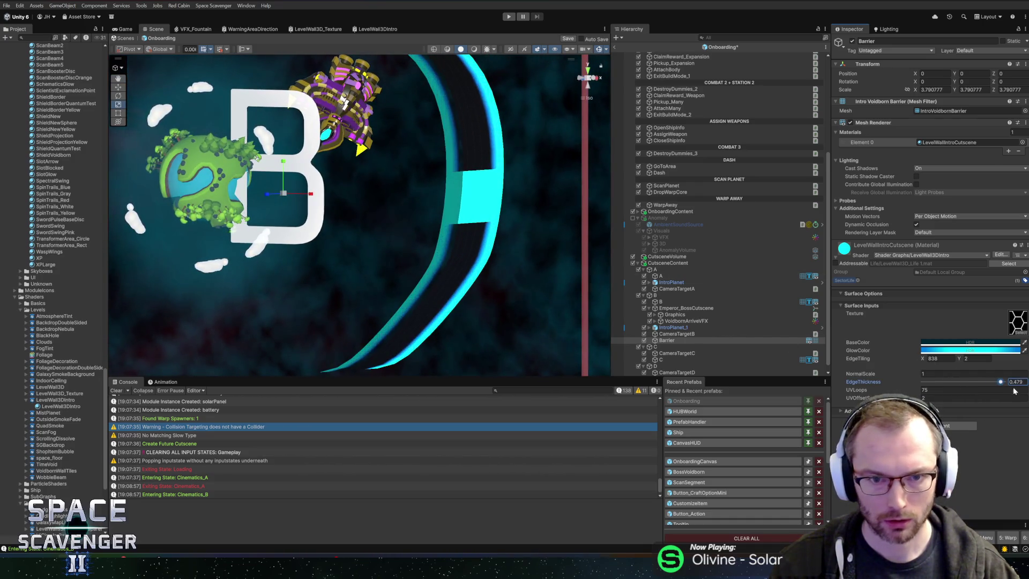
pyautogui.moveTo(950, 382); pyautogui.dragTo(799, 397)
pyautogui.hotkey('ctrl', 'z')
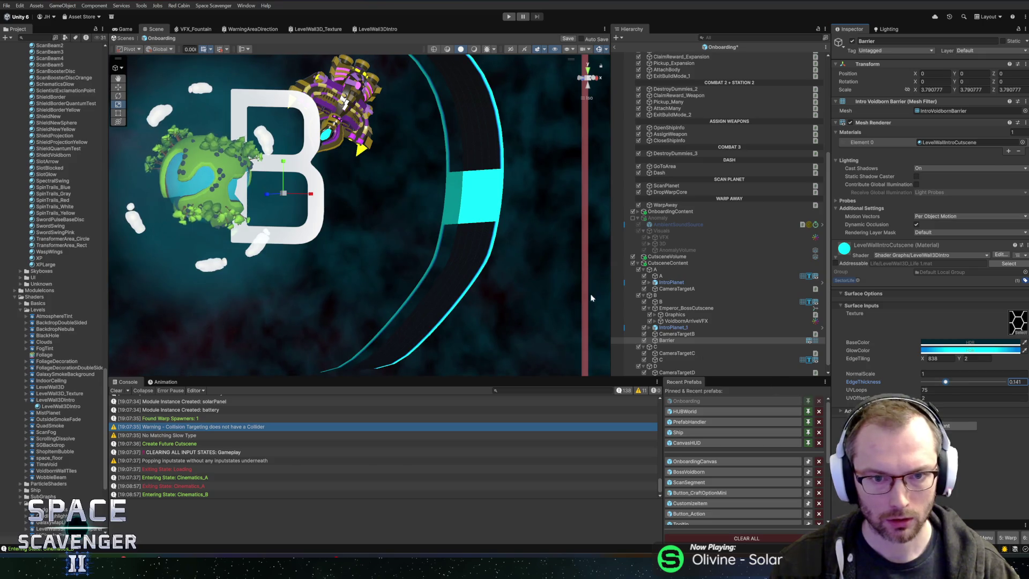
pyautogui.hotkey('alt', 'Tab')
pyautogui.press('Escape')
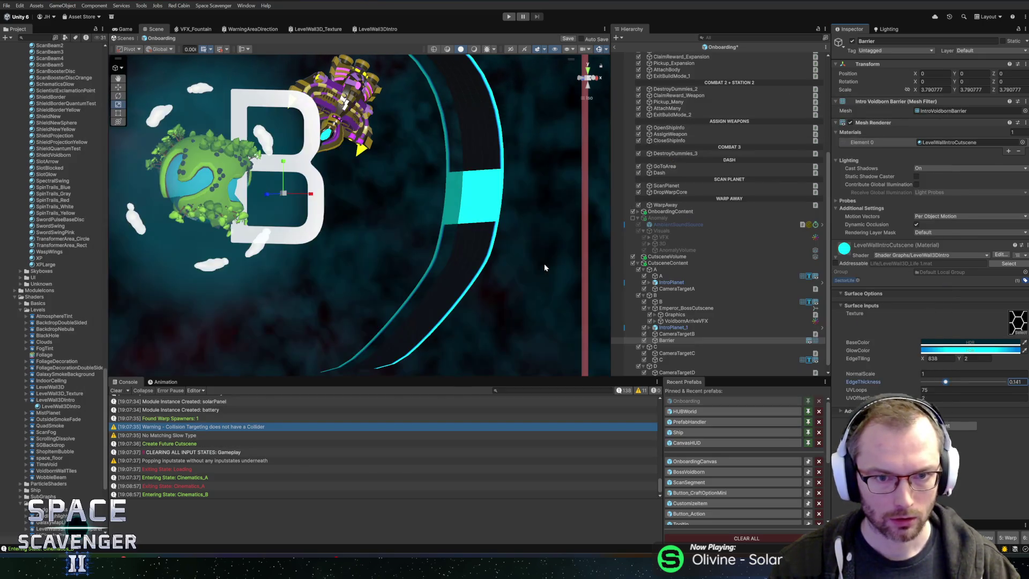
pyautogui.moveTo(544, 263)
pyautogui.mouseDown()
pyautogui.moveTo(442, 208)
pyautogui.moveTo(316, 168)
pyautogui.moveTo(493, 201)
pyautogui.mouseUp()
pyautogui.hotkey('alt', 'Tab')
pyautogui.hotkey('alt', 'Tab')
# Set the LevelWall3DIntro shader graph's render face option to render both faces
pyautogui.click(1000, 255)
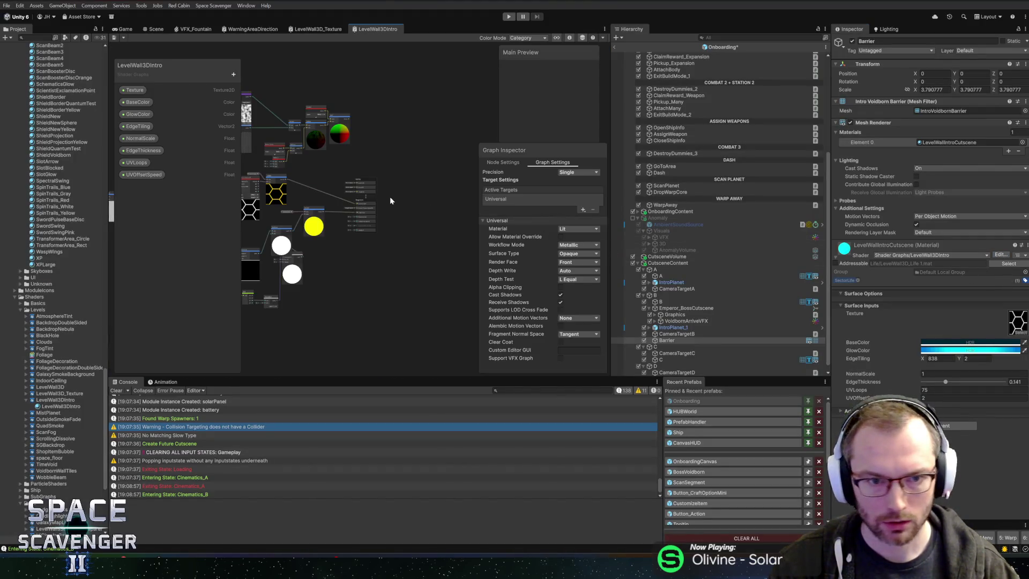
pyautogui.scroll(5, 390, 203)
pyautogui.moveTo(445, 264); pyautogui.dragTo(507, 290)
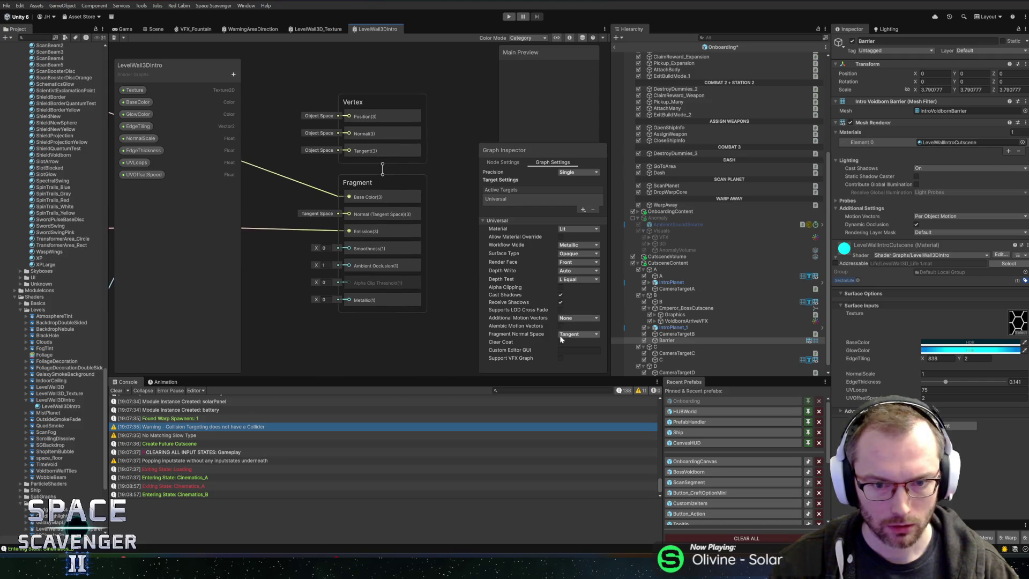
pyautogui.click(572, 262)
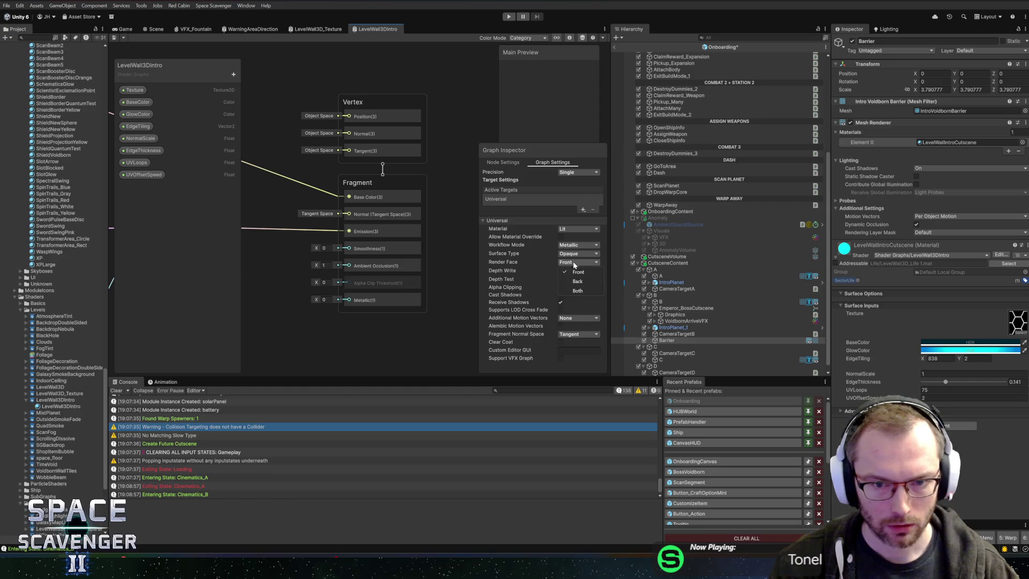
pyautogui.click(578, 290)
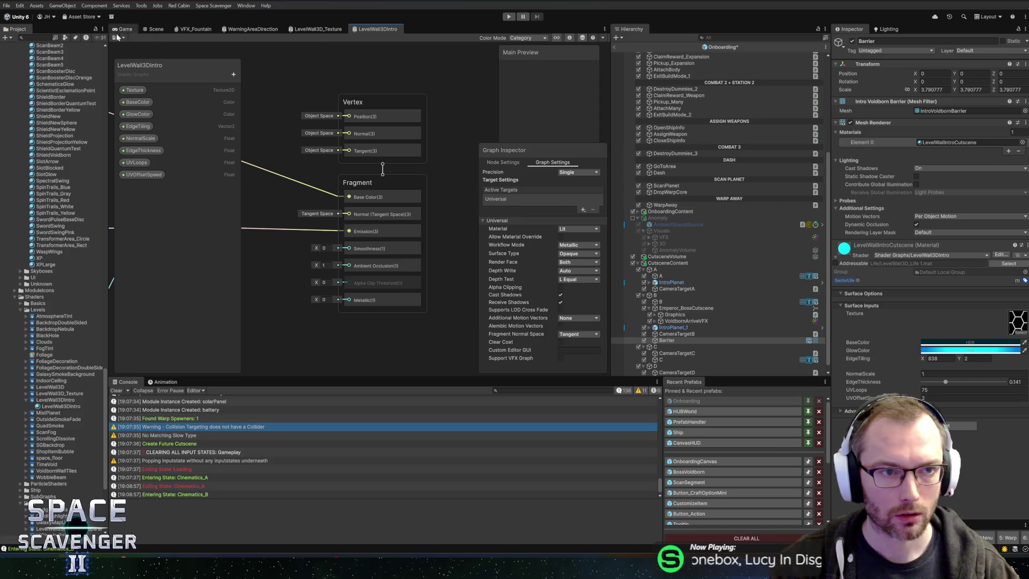
# Close the unused LevelWall3D_Texture and WarningAreaDirection editors and view the hexagon texture nodes
pyautogui.click(149, 31)
pyautogui.middleClick(297, 28)
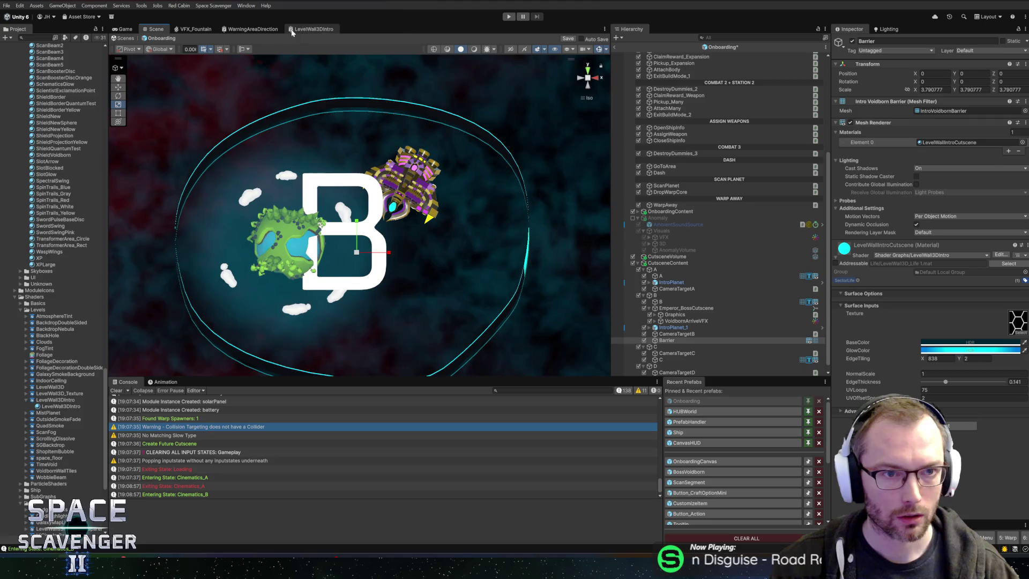
pyautogui.middleClick(249, 30)
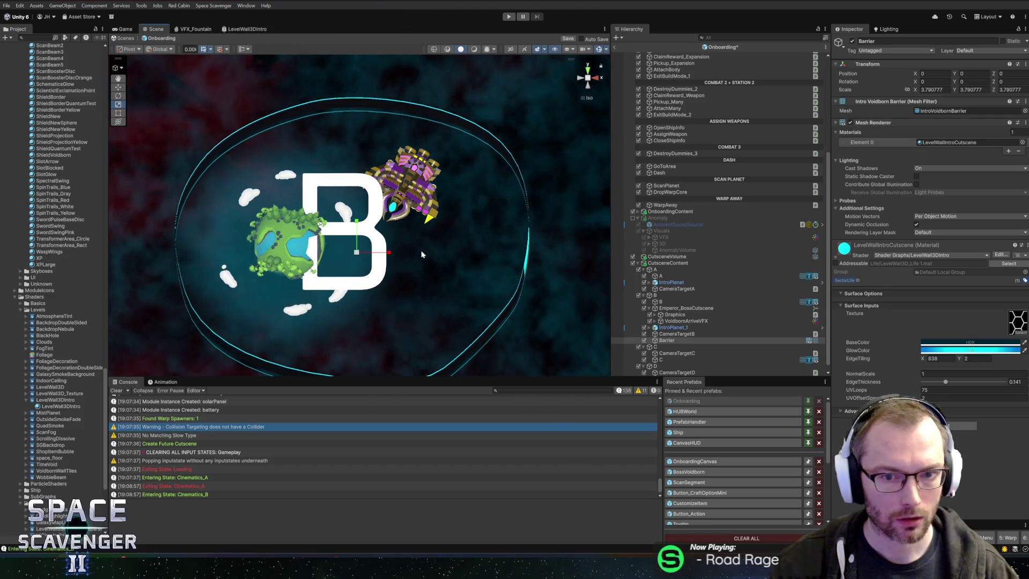
pyautogui.click(247, 29)
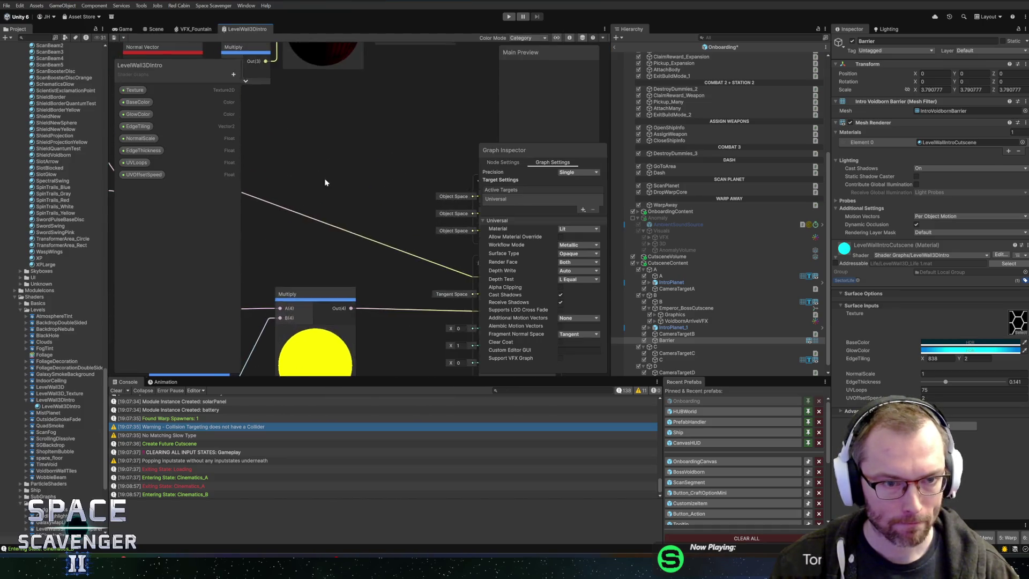
pyautogui.scroll(3, 398, 212)
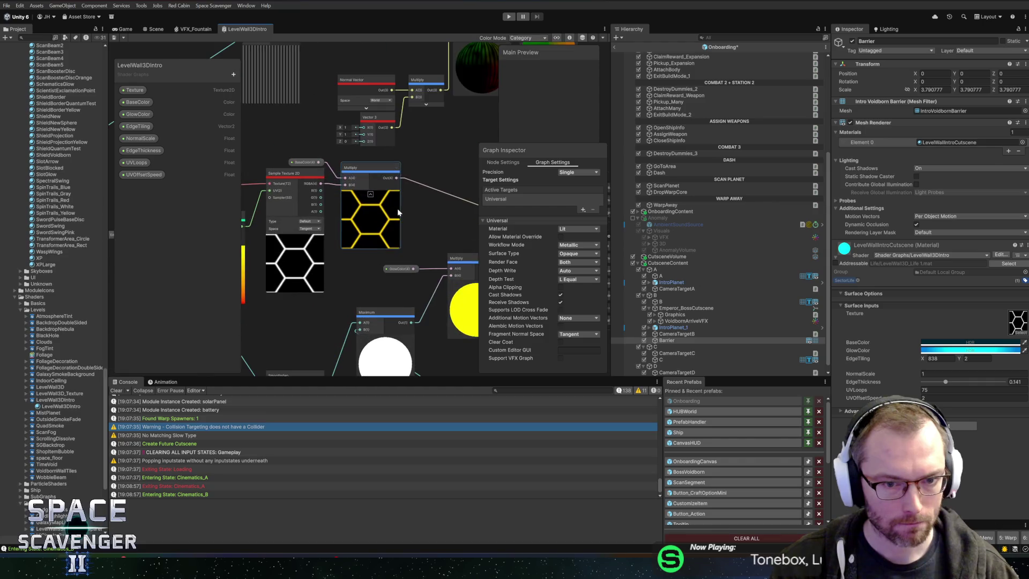
pyautogui.moveTo(433, 205)
pyautogui.mouseDown()
pyautogui.moveTo(486, 202)
pyautogui.moveTo(448, 204)
pyautogui.mouseUp()
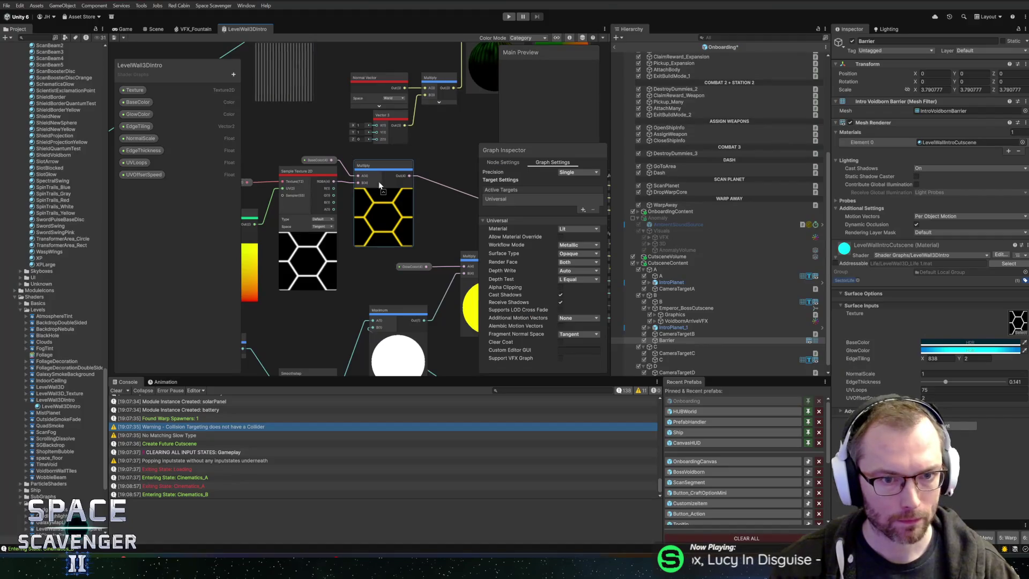
# Set the Barrier material's Texture slot to None and frame the Barrier
pyautogui.click(156, 29)
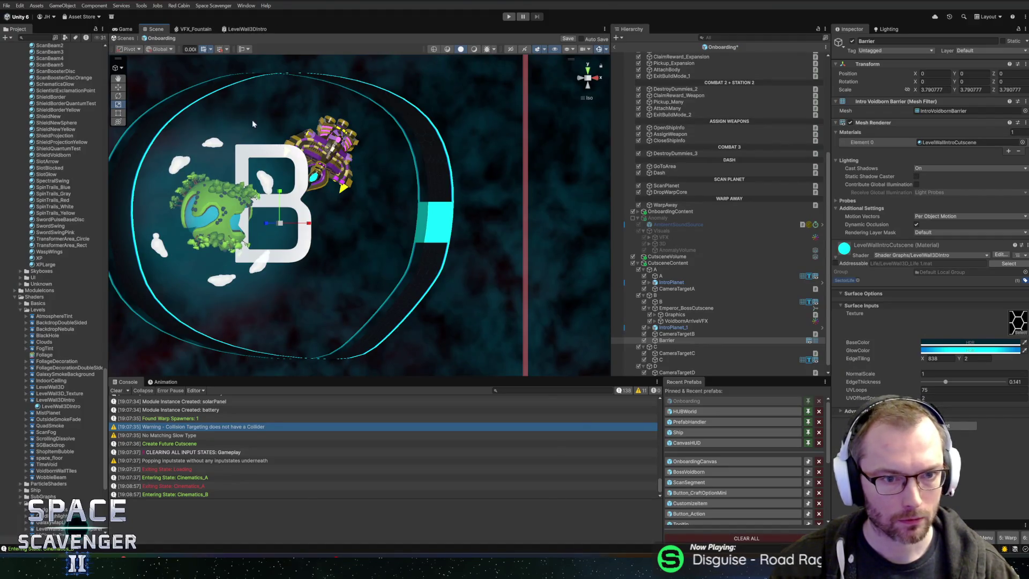
pyautogui.click(1022, 333)
pyautogui.write('none')
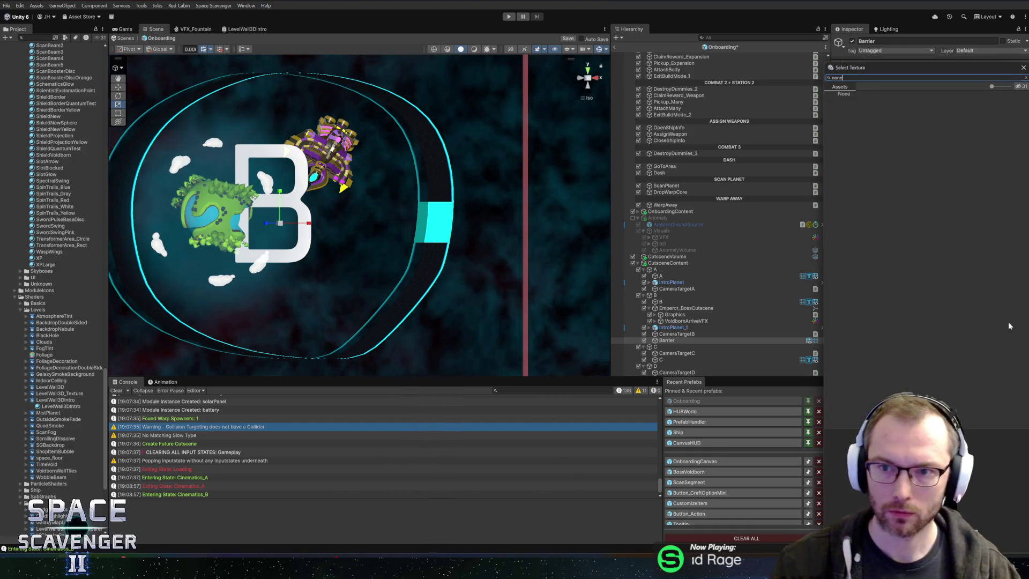
pyautogui.doubleClick(845, 95)
pyautogui.press('f')
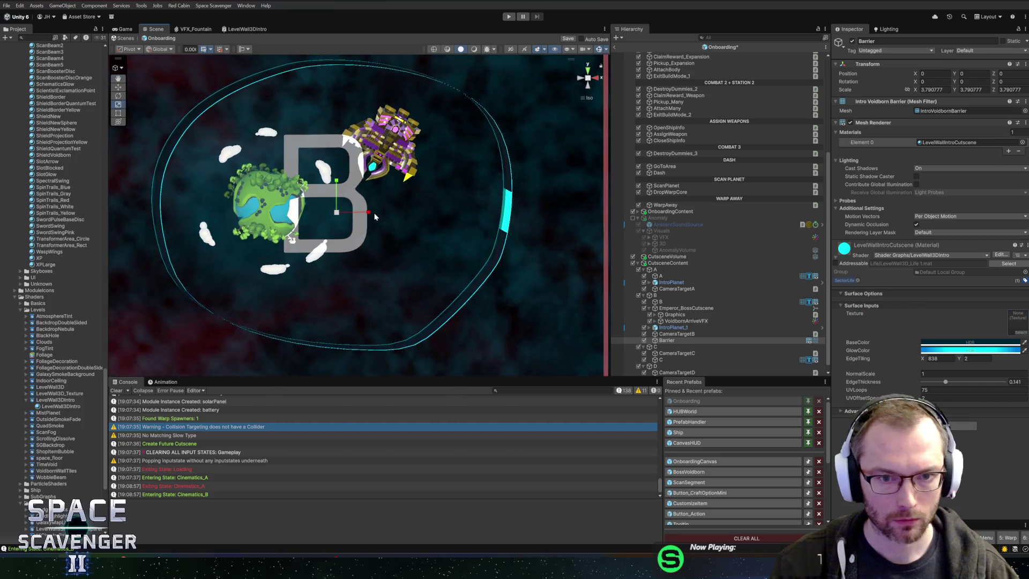
# Try lowering UVLoops, then undo so it stays at 75, and frame the whole ring
pyautogui.scroll(5, 375, 216)
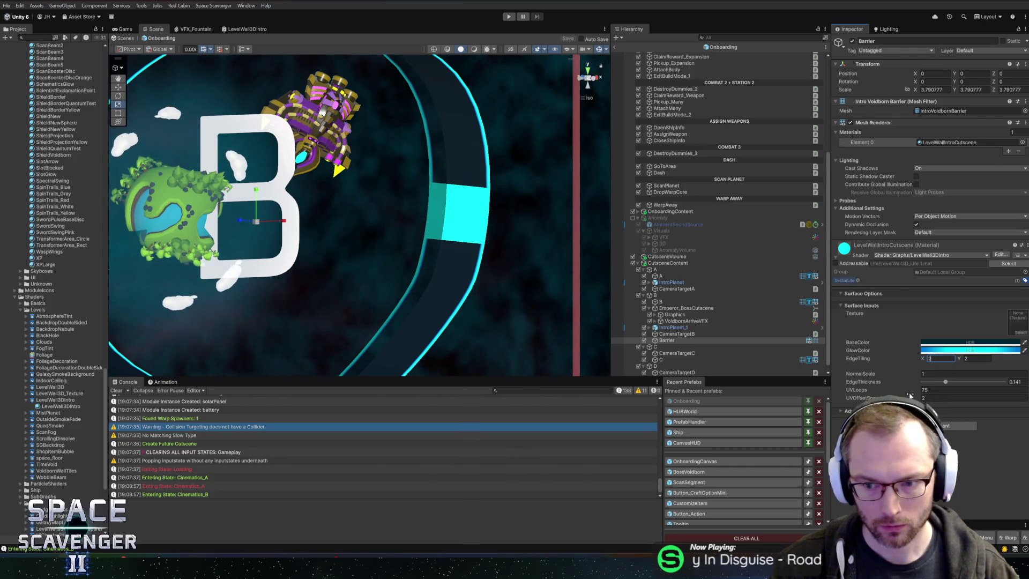
pyautogui.moveTo(901, 394); pyautogui.dragTo(294, 384)
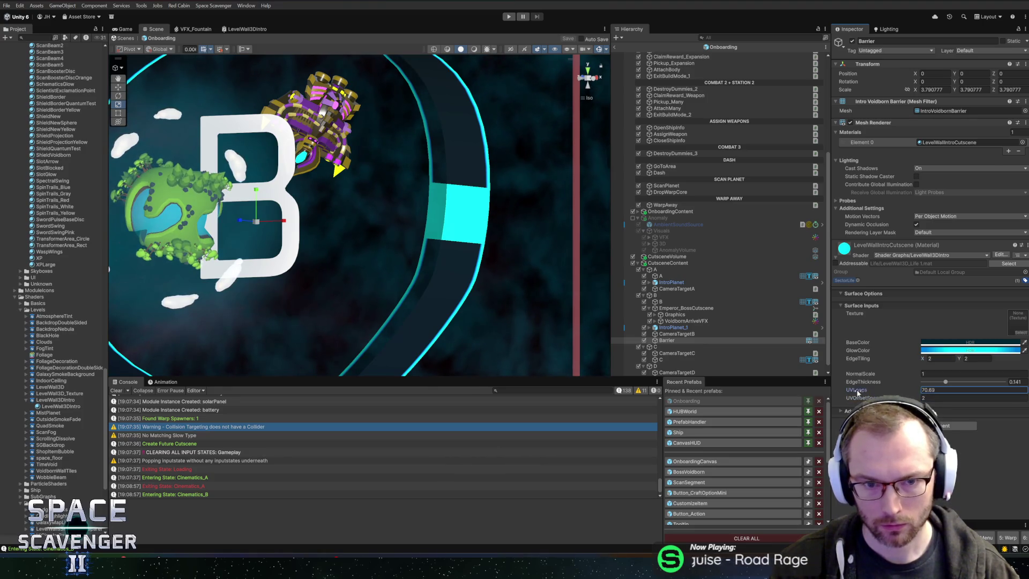
pyautogui.hotkey('ctrl', 'z')
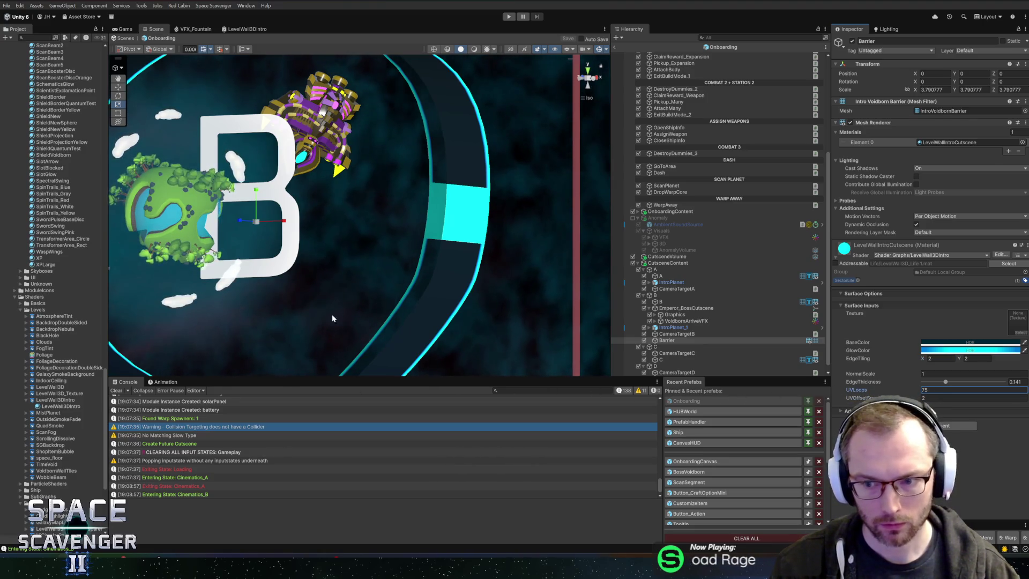
pyautogui.press('f')
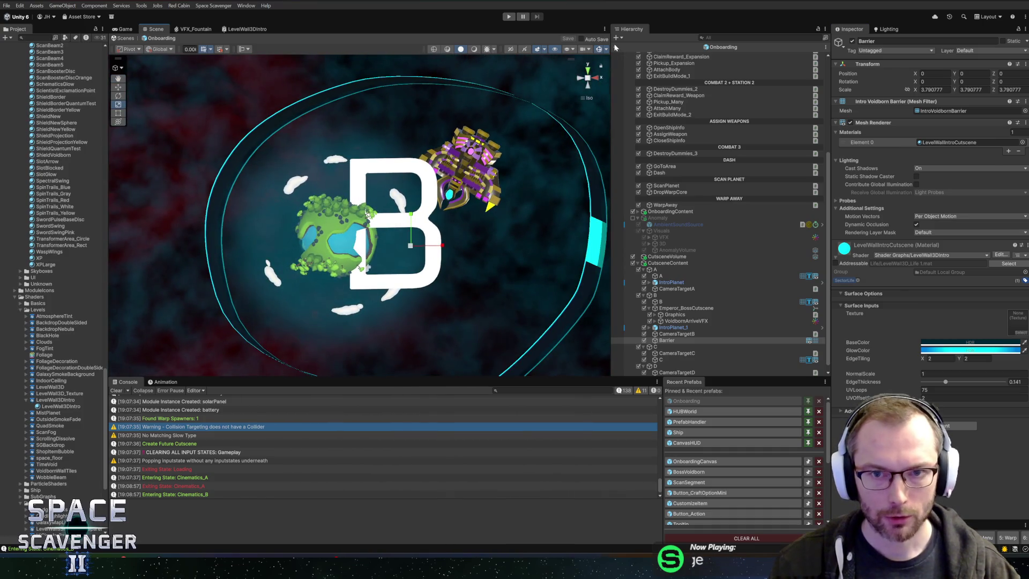
# Play-test the onboarding from Aim to Steer, stop it, and open the Onboarding prefab
pyautogui.click(509, 17)
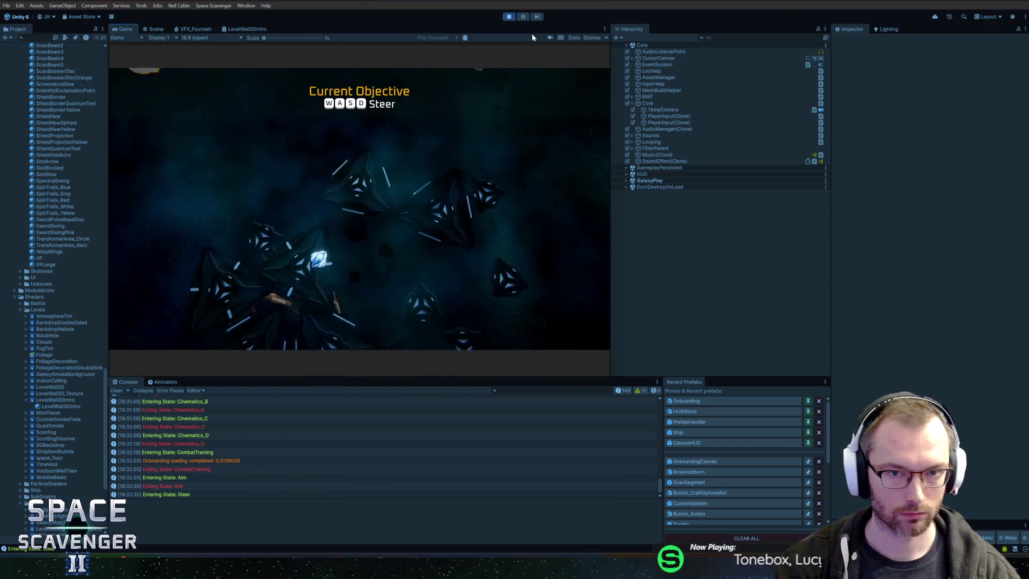
pyautogui.click(509, 16)
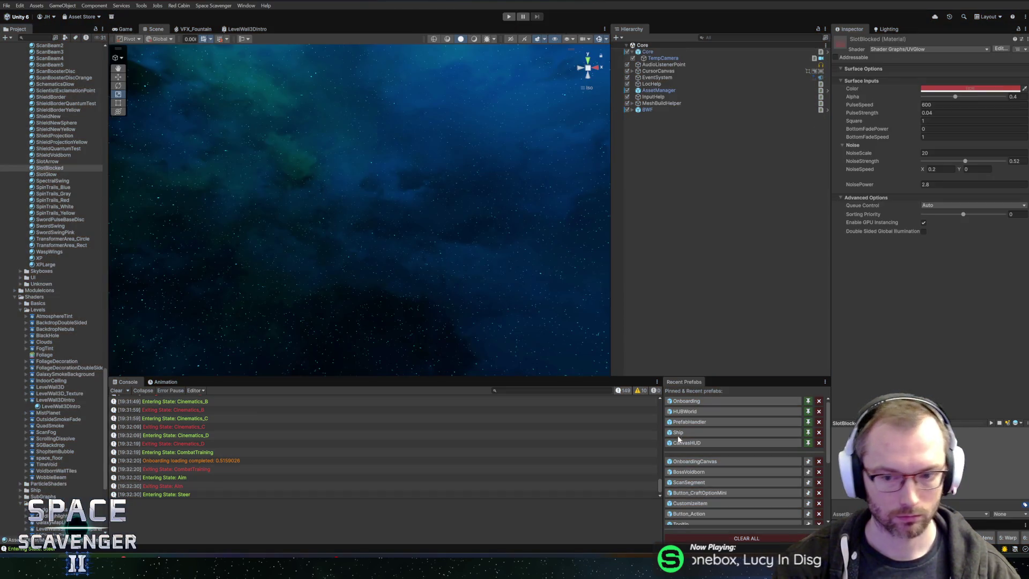
pyautogui.click(698, 403)
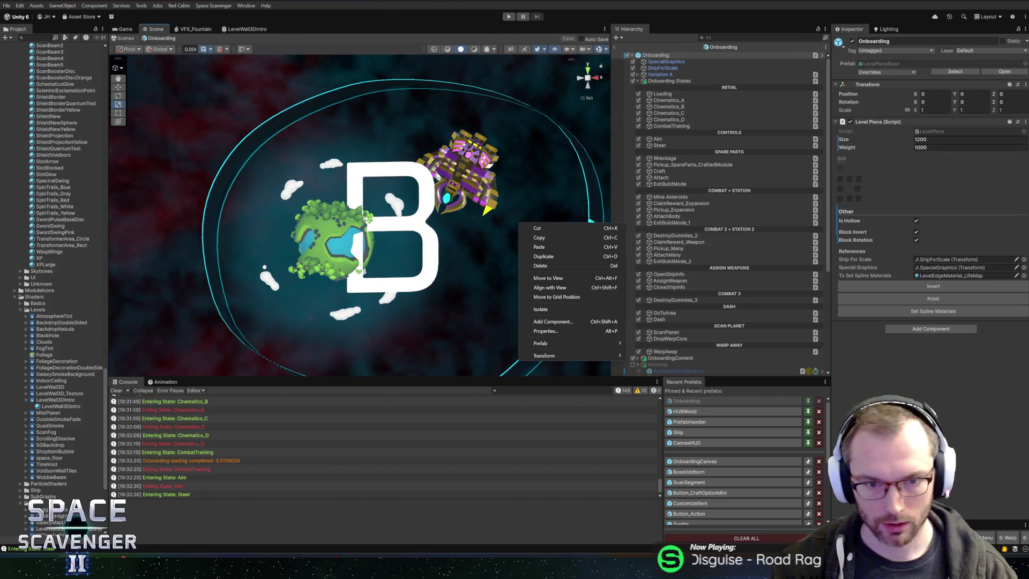
pyautogui.press('Escape')
pyautogui.hotkey('alt', 'Tab')
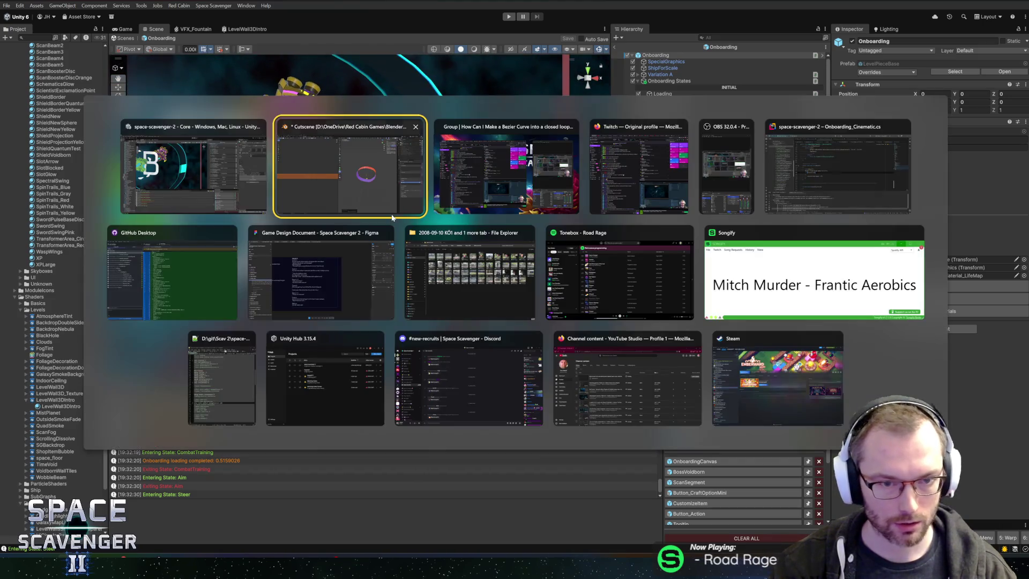
# Stretch the ring's UV strip along X to fill the whole UV square and save the blend file
pyautogui.scroll(-3, 268, 240)
pyautogui.scroll(2, 272, 241)
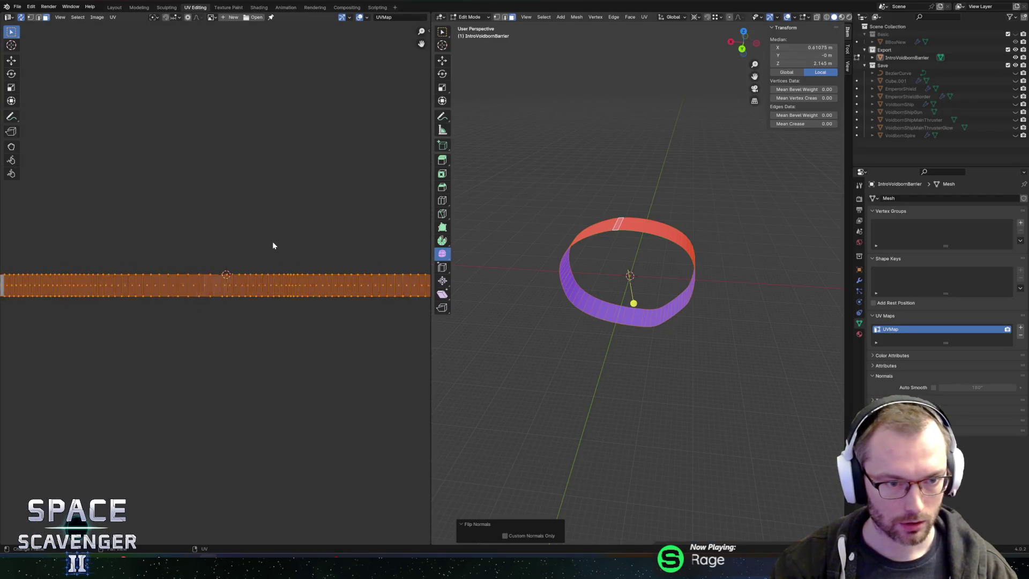
pyautogui.scroll(3, 272, 245)
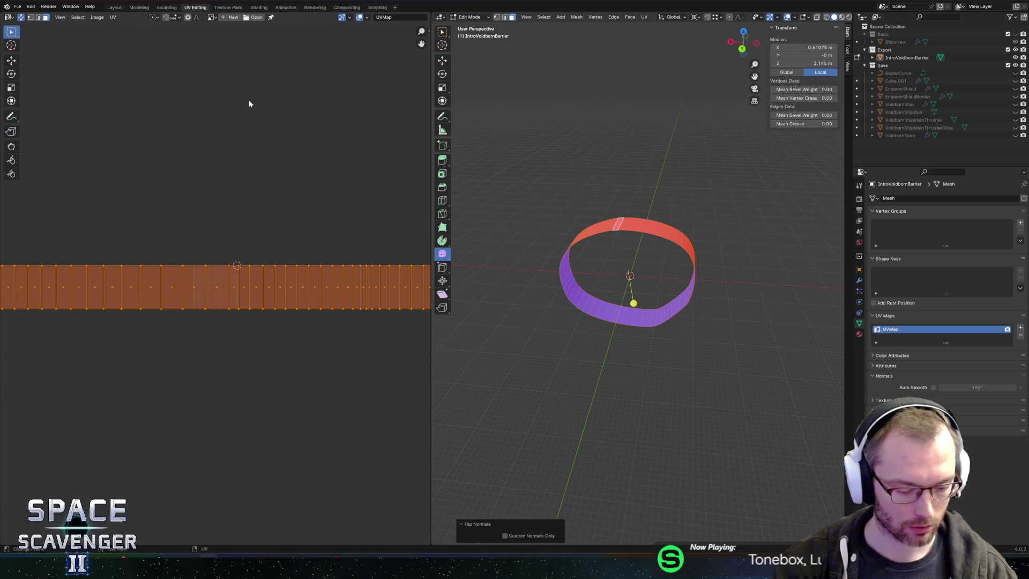
pyautogui.write('sx')
pyautogui.write('0.02')
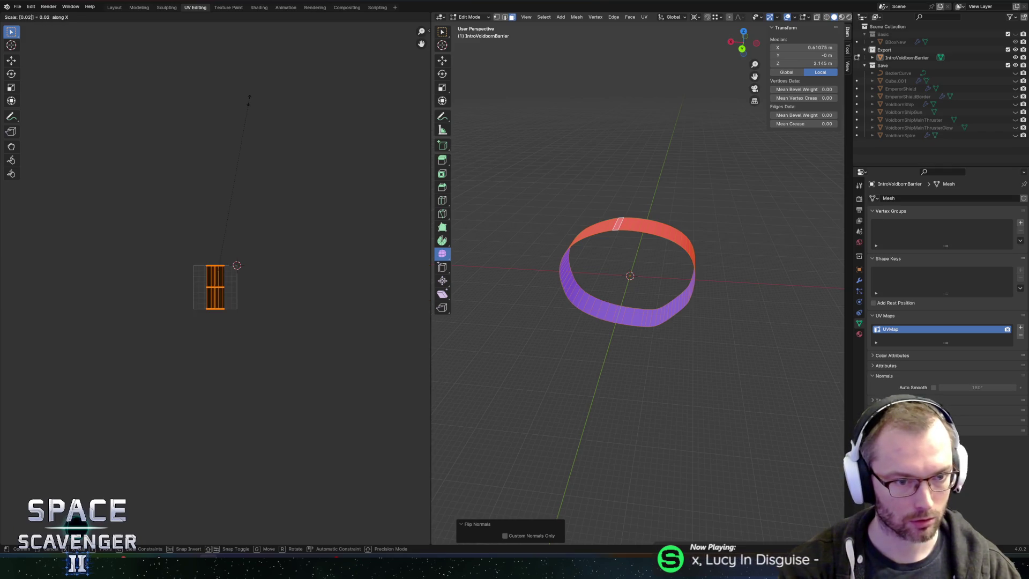
pyautogui.press('BackSpace')
pyautogui.press('BackSpace')
pyautogui.press('BackSpace')
pyautogui.press('Return')
pyautogui.press('Home')
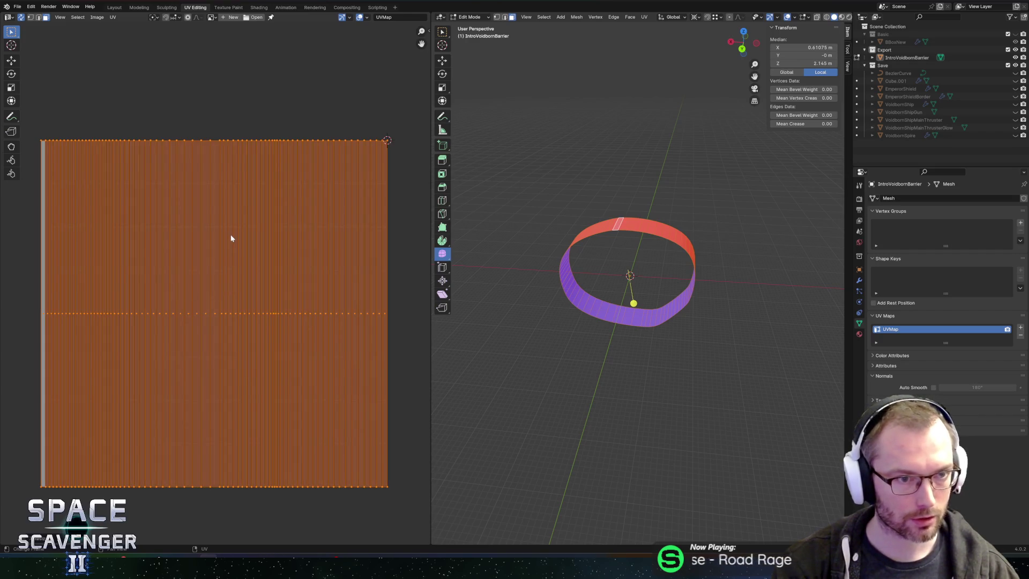
pyautogui.hotkey('ctrl', 's')
pyautogui.hotkey('alt', 'Tab')
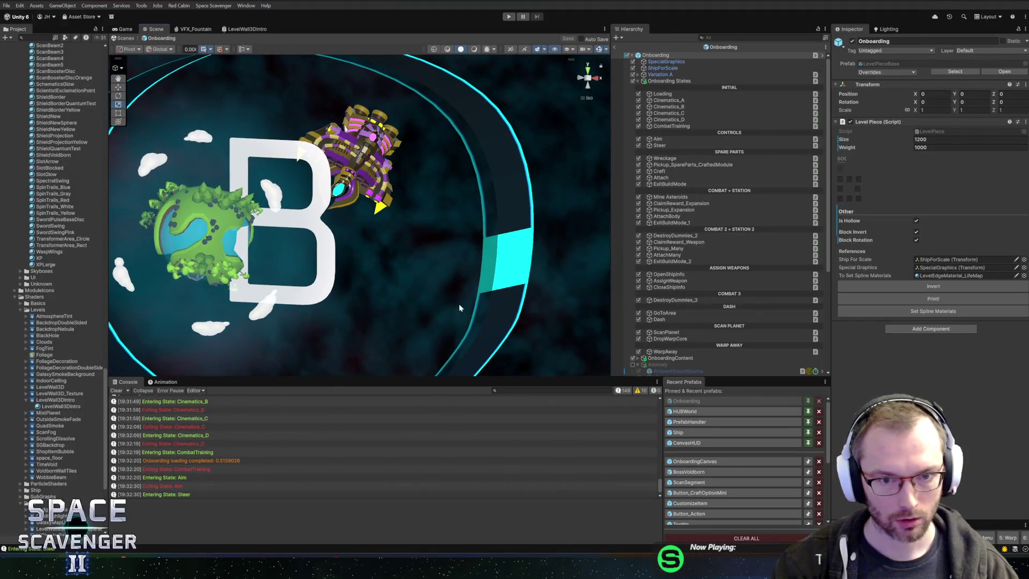
pyautogui.hotkey('alt', 'Tab')
# Select edge loops on both sides of the ring and compare with the ring in Unity
pyautogui.moveTo(622, 284); pyautogui.dragTo(577, 230)
pyautogui.keyDown('alt'); pyautogui.click(600, 272); pyautogui.keyUp('alt')
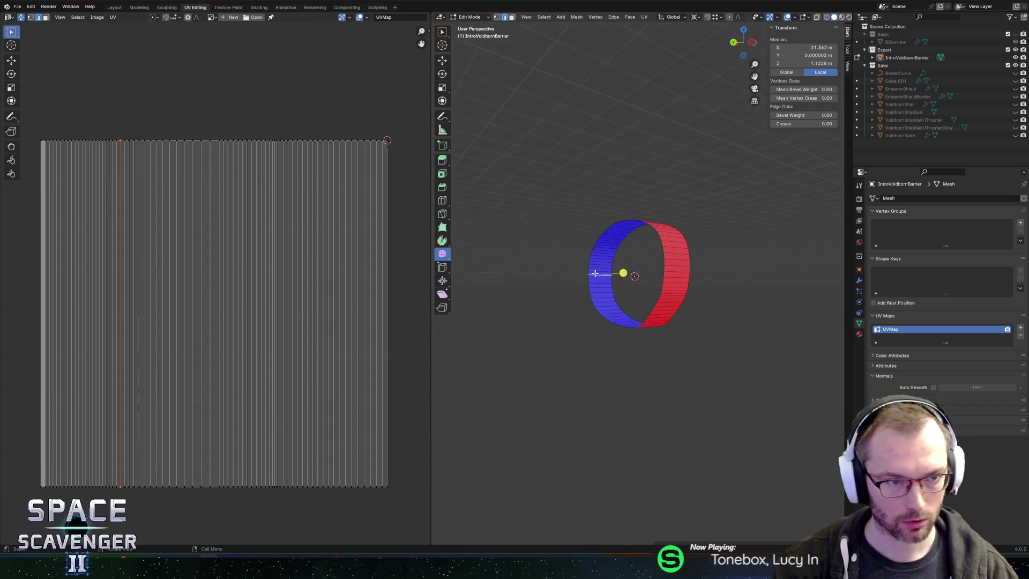
pyautogui.keyDown('alt'); pyautogui.click(680, 276); pyautogui.keyUp('alt')
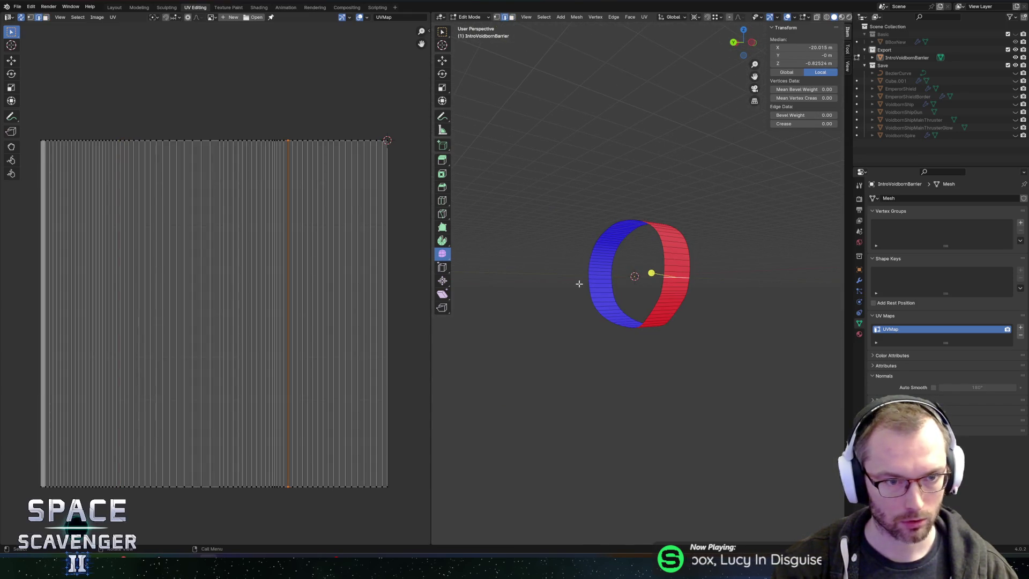
pyautogui.moveTo(602, 368)
pyautogui.mouseDown()
pyautogui.moveTo(729, 293)
pyautogui.moveTo(701, 297)
pyautogui.mouseUp()
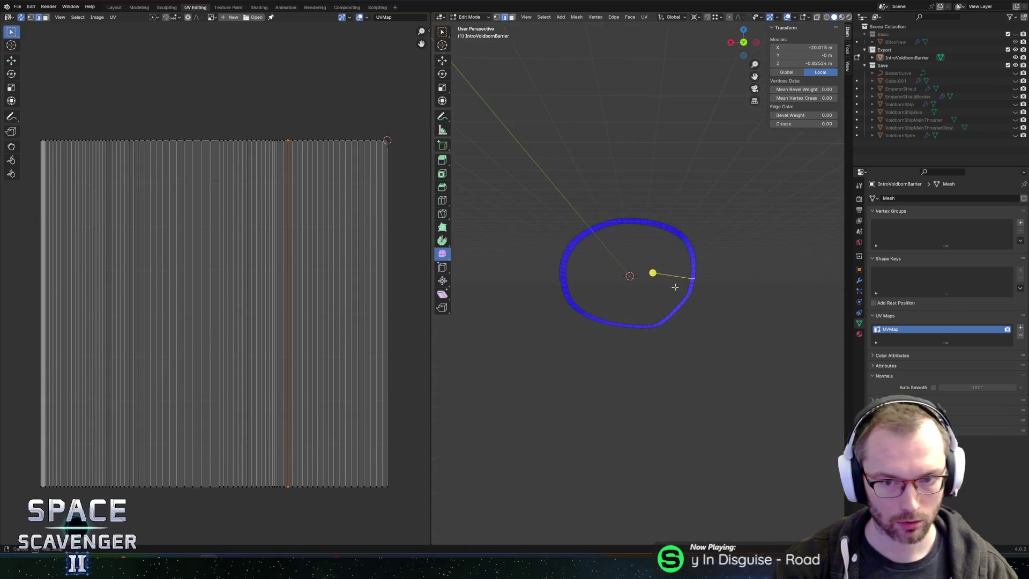
pyautogui.hotkey('alt', 'Tab')
pyautogui.moveTo(471, 259)
pyautogui.mouseDown()
pyautogui.moveTo(388, 274)
pyautogui.moveTo(441, 239)
pyautogui.moveTo(456, 159)
pyautogui.moveTo(452, 201)
pyautogui.mouseUp()
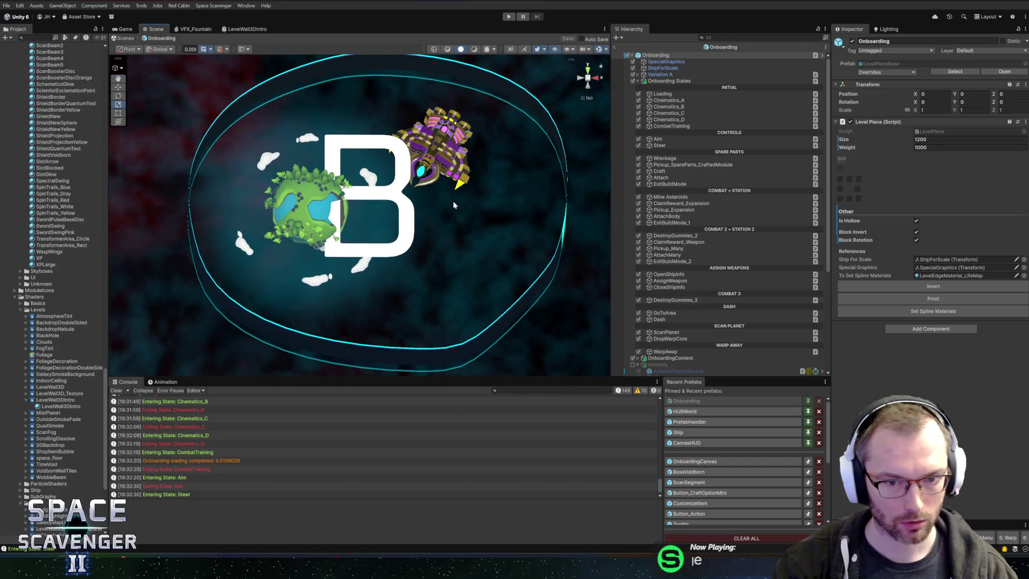
pyautogui.hotkey('alt', 'Tab')
# Move the selected ring geometry along X and re-export it as FBX to check in Unity
pyautogui.press('g')
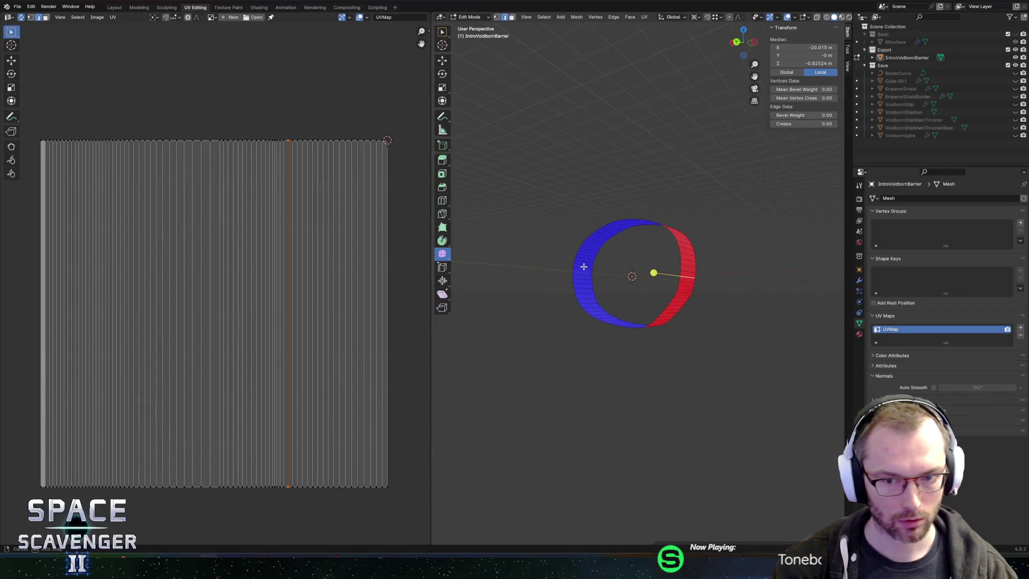
pyautogui.press('x')
pyautogui.click(622, 272)
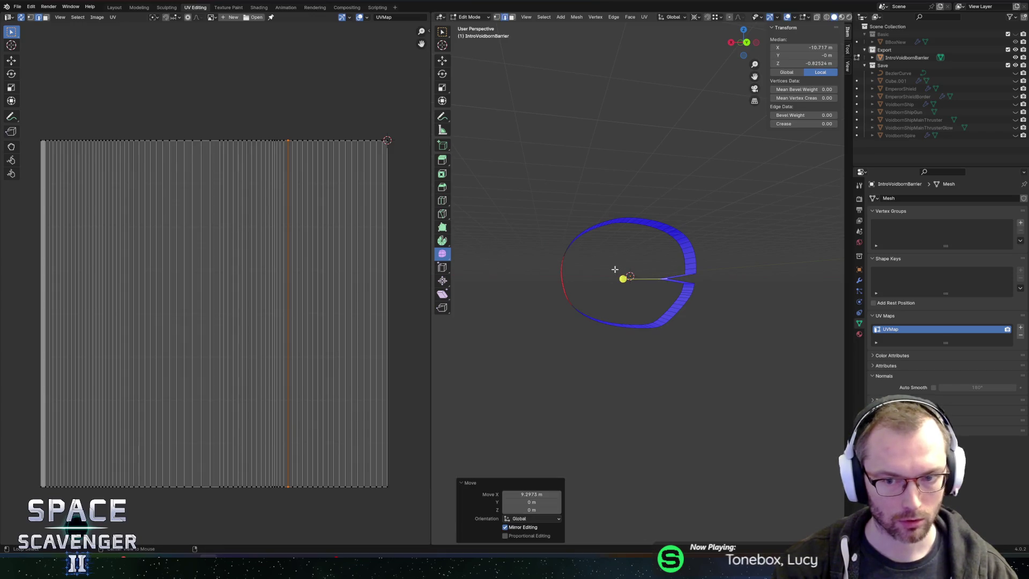
pyautogui.hotkey('ctrl', 'shift', 'e')
pyautogui.click(773, 489)
pyautogui.hotkey('alt', 'Tab')
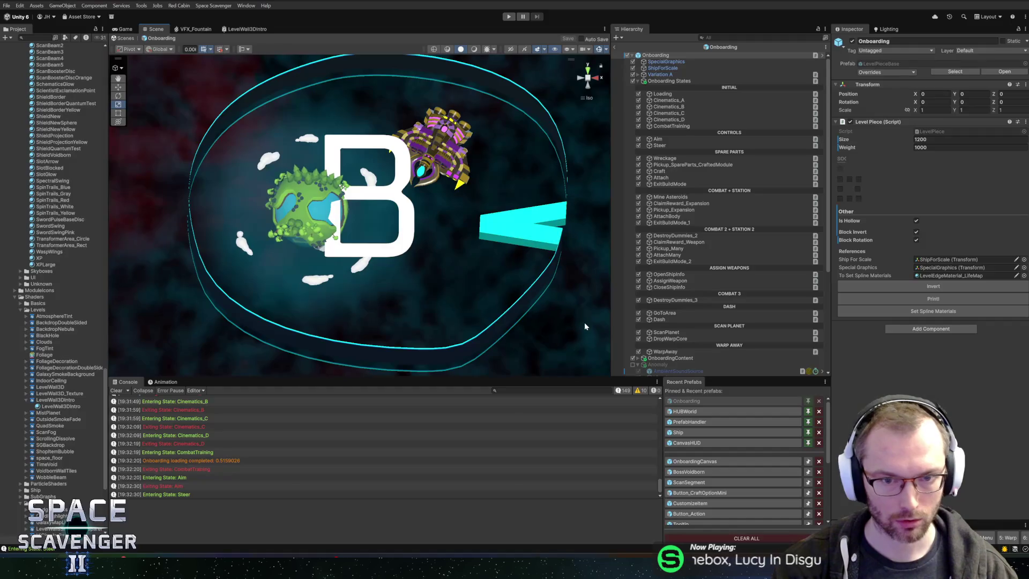
pyautogui.click(539, 245)
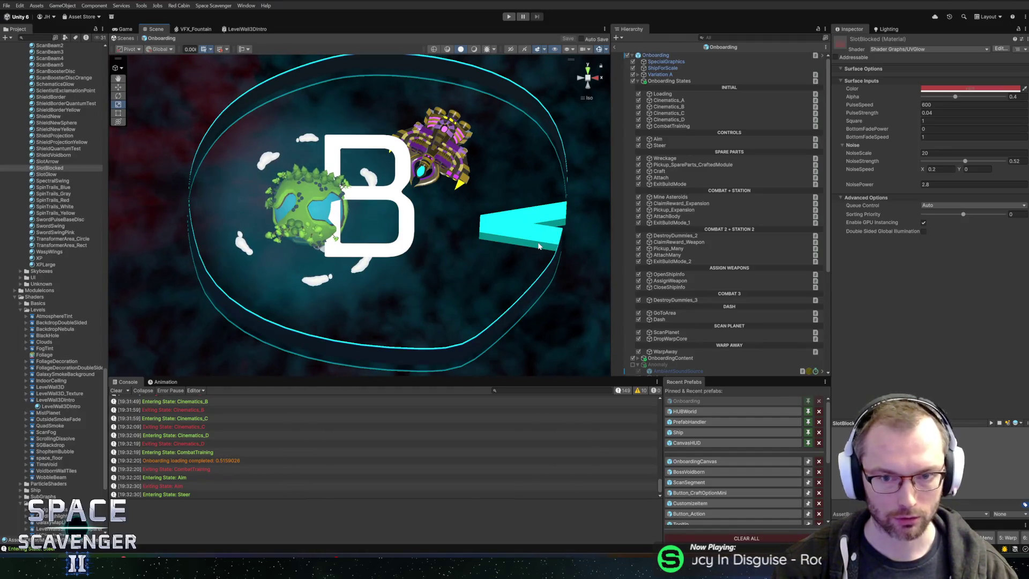
pyautogui.hotkey('alt', 'Tab')
# Select the ring's outer and inner edge loops and a radial edge, viewed from above
pyautogui.scroll(10, 616, 273)
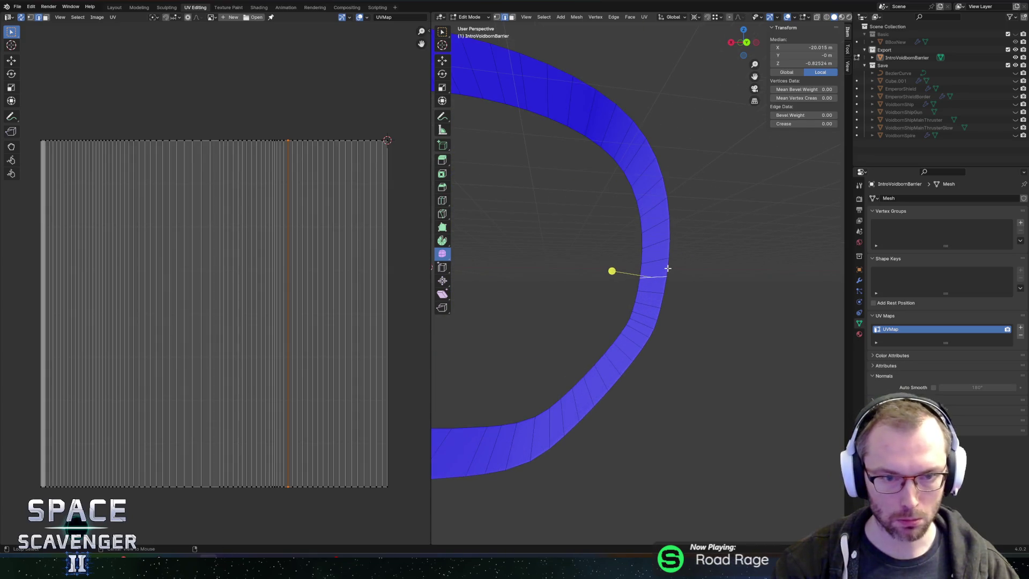
pyautogui.keyDown('alt'); pyautogui.click(667, 268); pyautogui.keyUp('alt')
pyautogui.keyDown('alt'); pyautogui.click(641, 271); pyautogui.keyUp('alt')
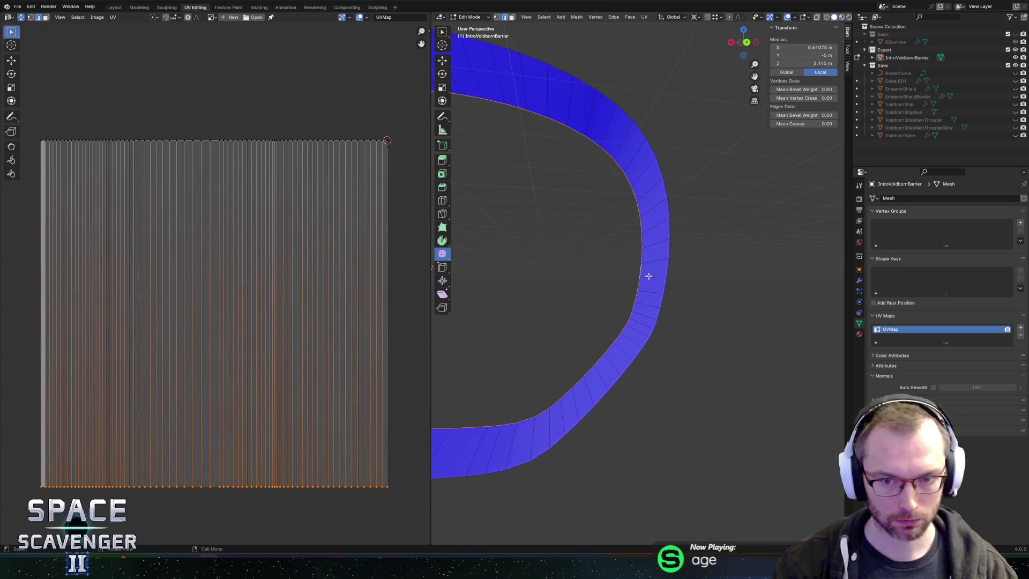
pyautogui.keyDown('alt'); pyautogui.click(649, 276); pyautogui.keyUp('alt')
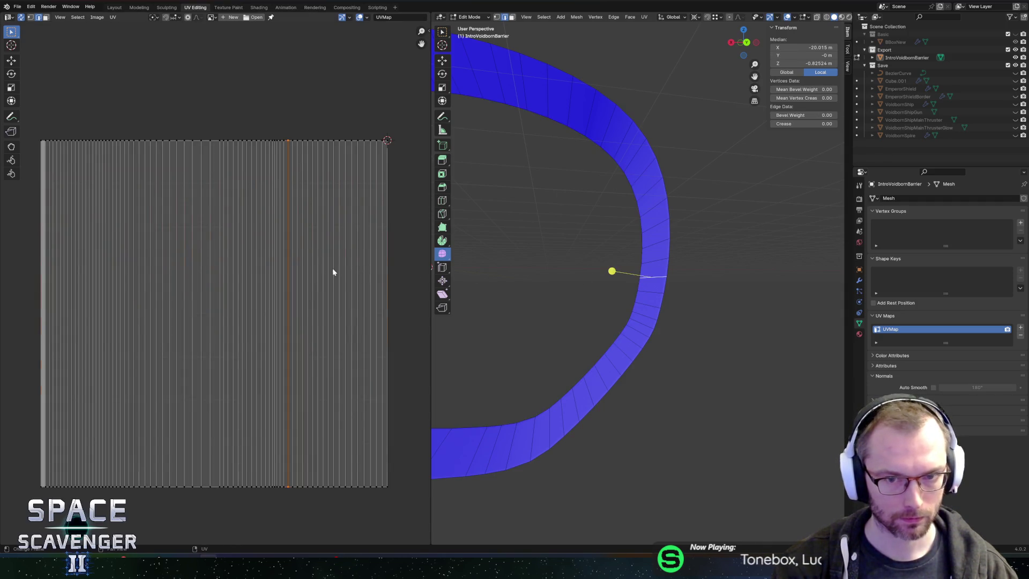
pyautogui.scroll(-3, 595, 294)
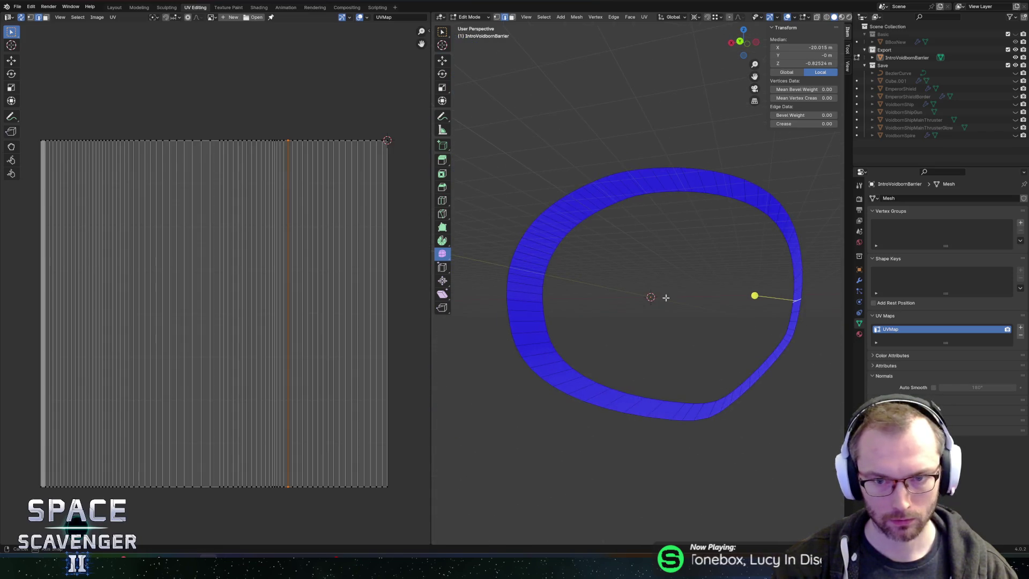
pyautogui.moveTo(622, 294); pyautogui.dragTo(646, 292)
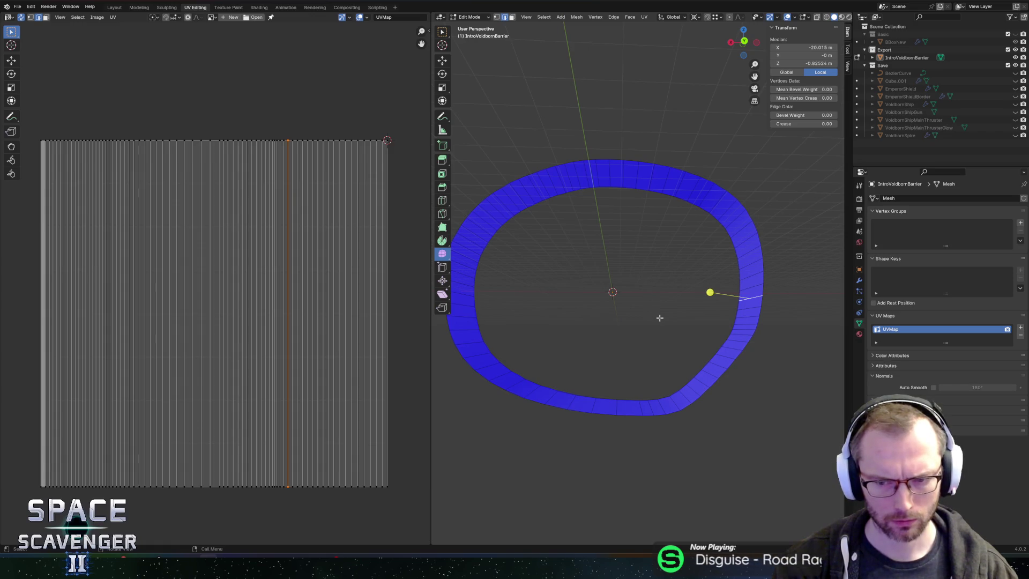
# Select the whole ring, scale it up 3.1 times, and export it to check in Unity
pyautogui.press('a')
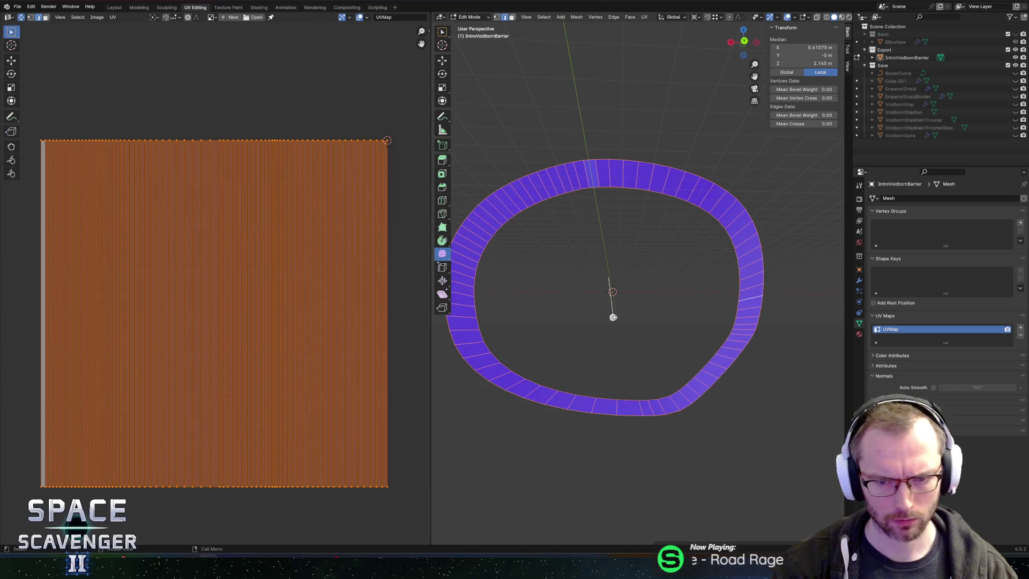
pyautogui.click(607, 295)
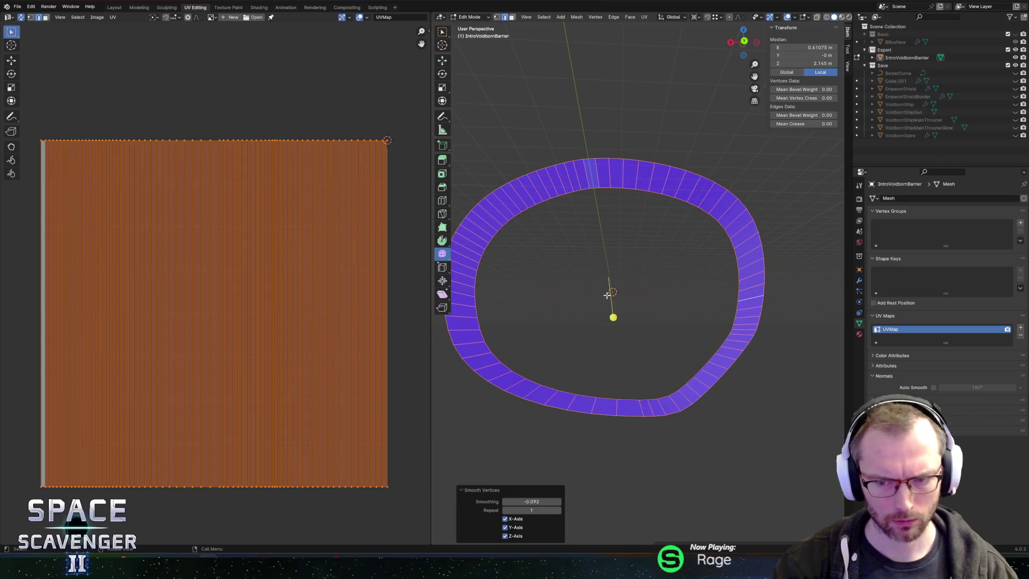
pyautogui.hotkey('ctrl', 'z')
pyautogui.click(749, 297)
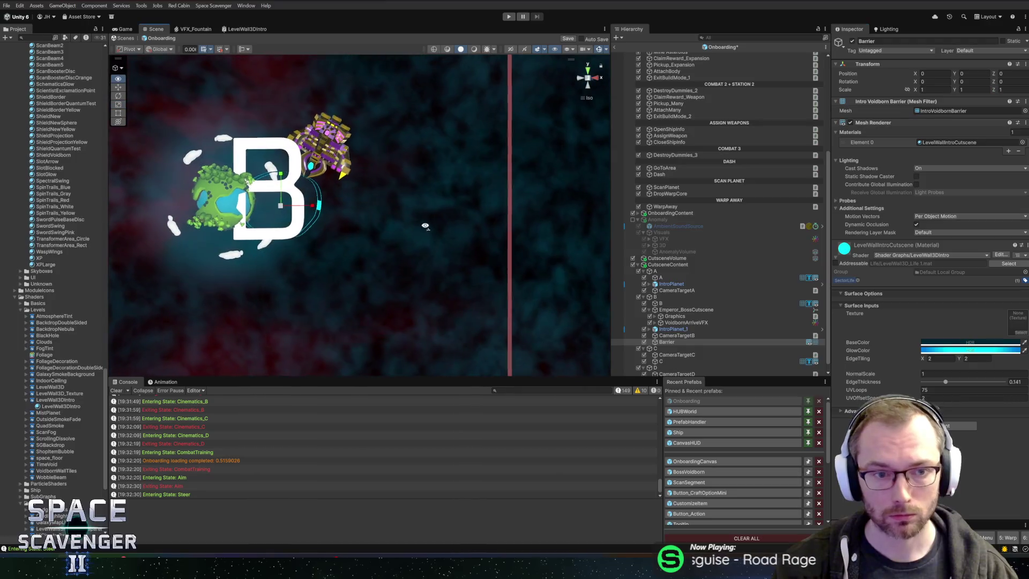
pyautogui.write('as')
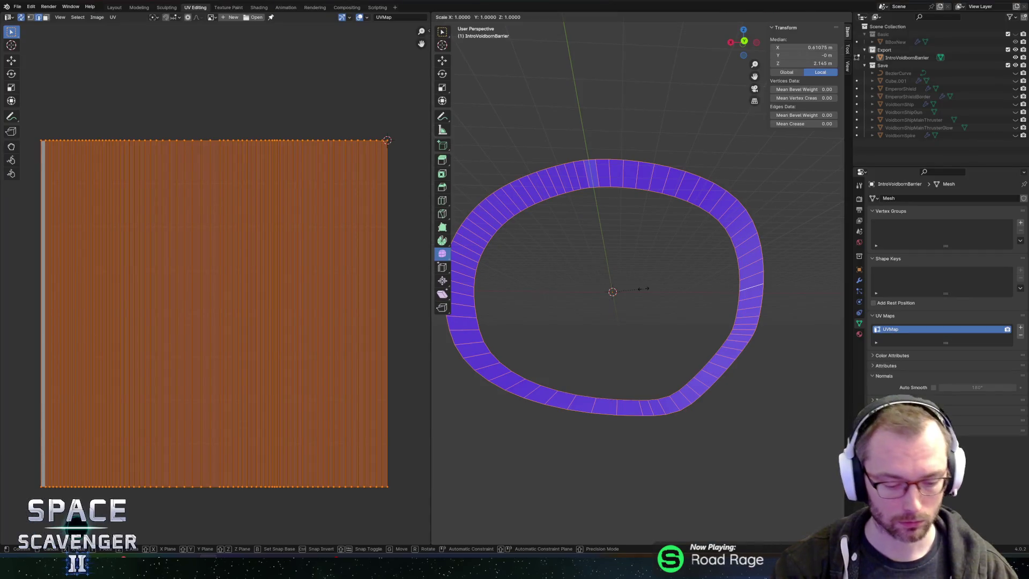
pyautogui.write('3.1')
pyautogui.press('Return')
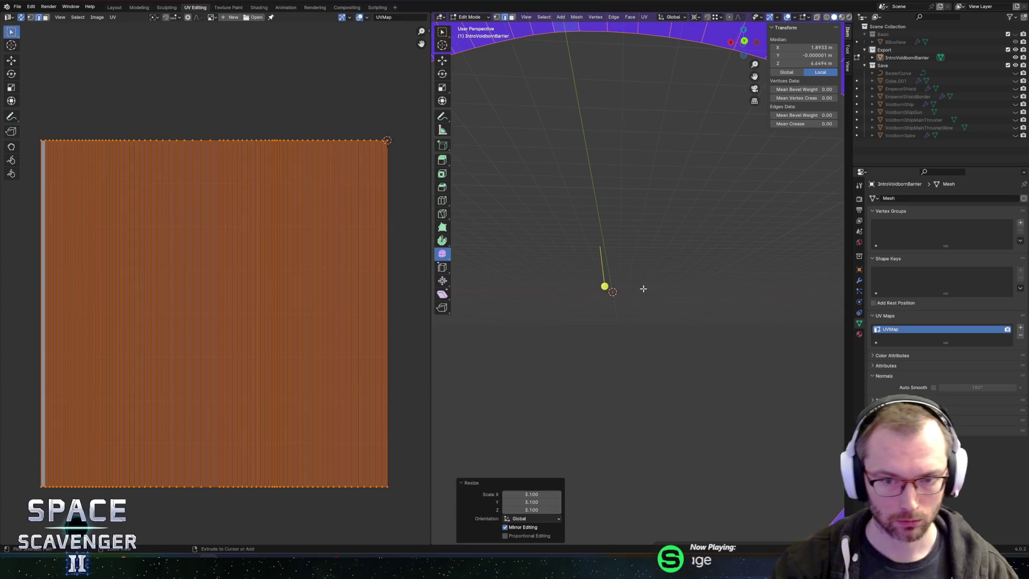
pyautogui.hotkey('ctrl', 'e')
pyautogui.press('Return')
pyautogui.hotkey('alt', 'Tab')
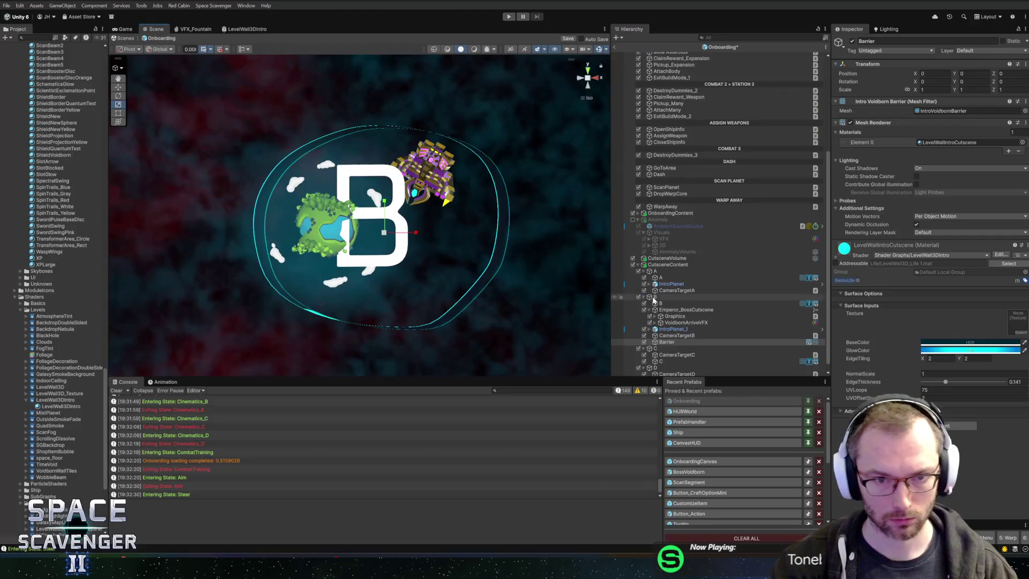
pyautogui.hotkey('alt', 'Tab')
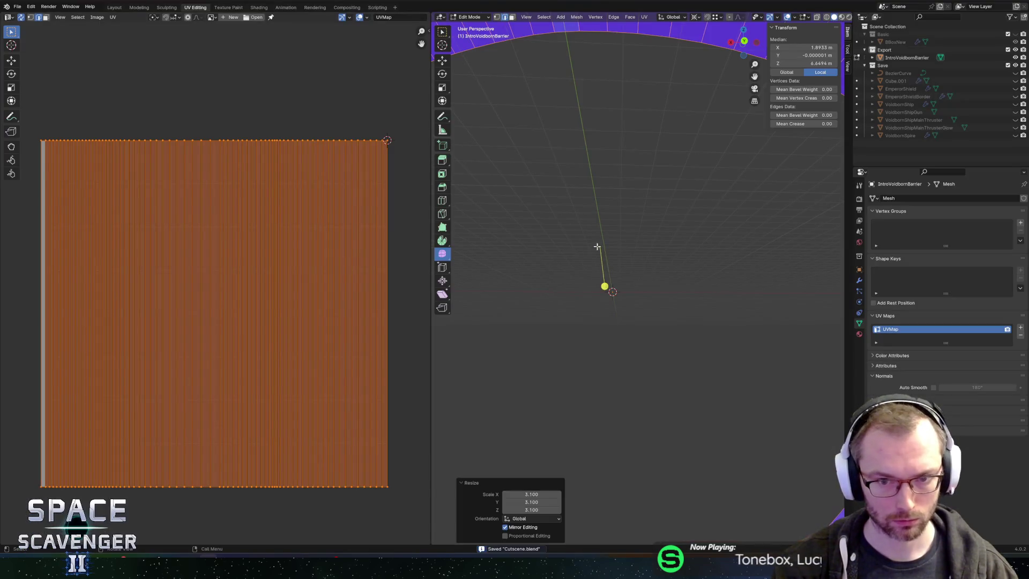
# Scale the ring by a further 1.2 and re-export the FBX to view it in Unity
pyautogui.write('s1.2')
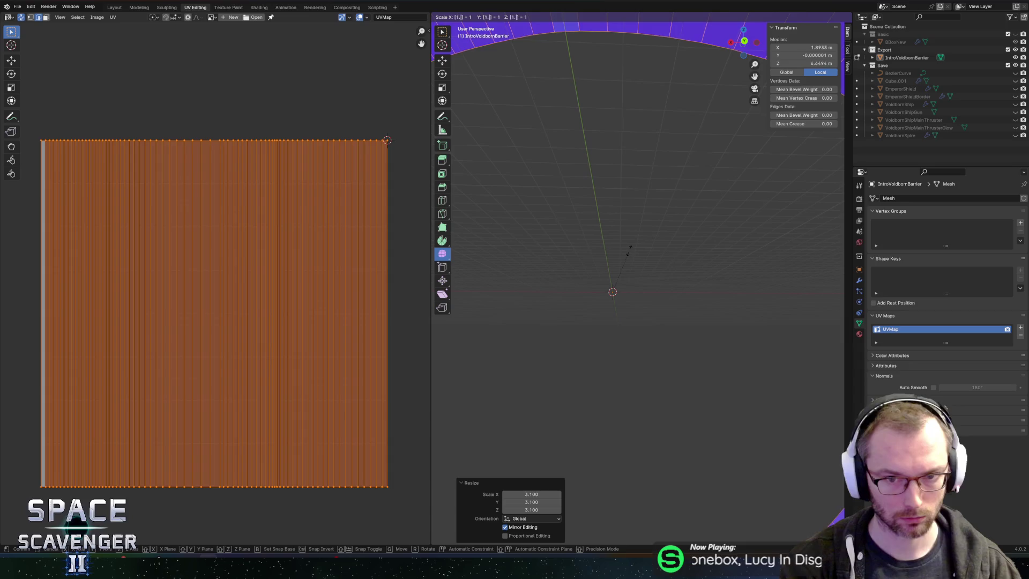
pyautogui.press('Return')
pyautogui.hotkey('ctrl', 'alt', 'e')
pyautogui.click(768, 489)
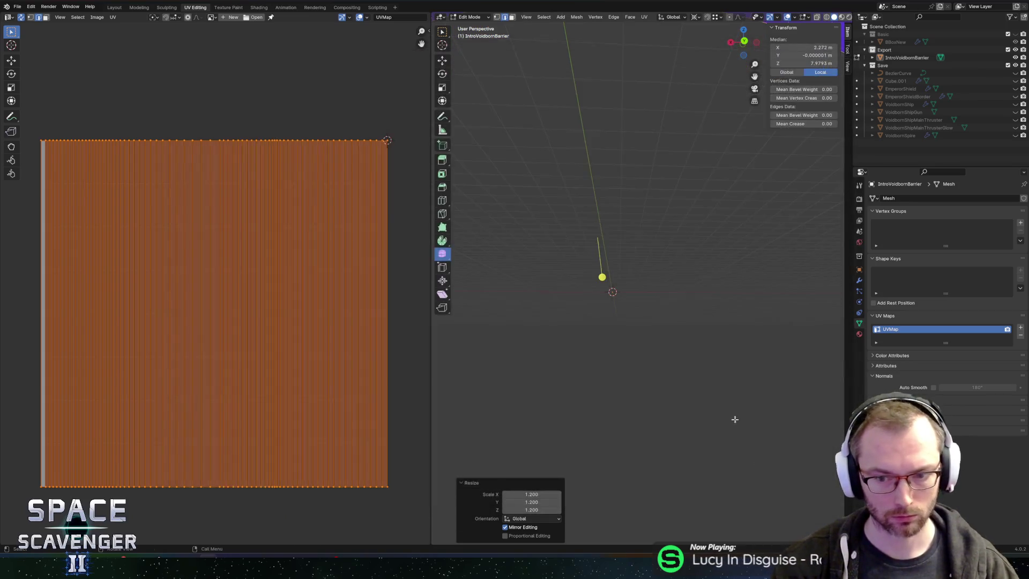
pyautogui.hotkey('alt', 'Tab')
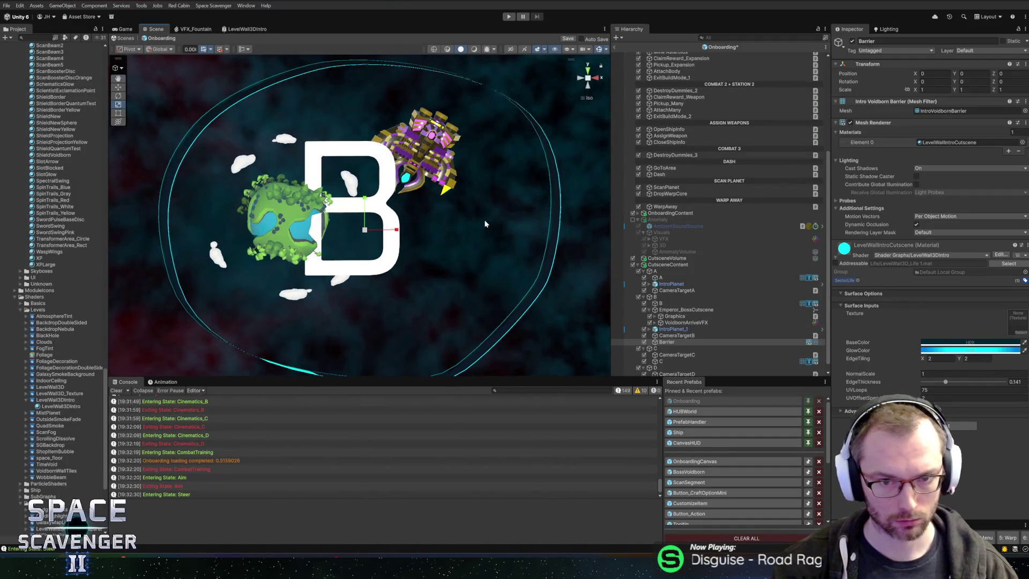
pyautogui.scroll(-5, 491, 201)
pyautogui.scroll(6, 510, 230)
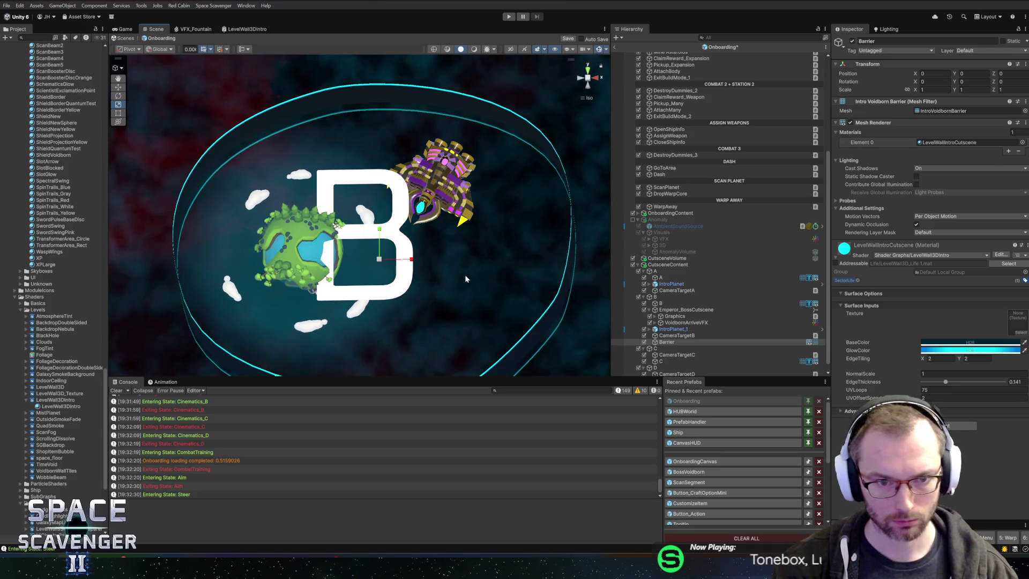
# Try a darker GlowColor on the Barrier material, revert to cyan, and edit its shader
pyautogui.moveTo(482, 291)
pyautogui.mouseDown()
pyautogui.moveTo(535, 300)
pyautogui.moveTo(305, 257)
pyautogui.moveTo(272, 268)
pyautogui.moveTo(308, 252)
pyautogui.moveTo(338, 288)
pyautogui.mouseUp()
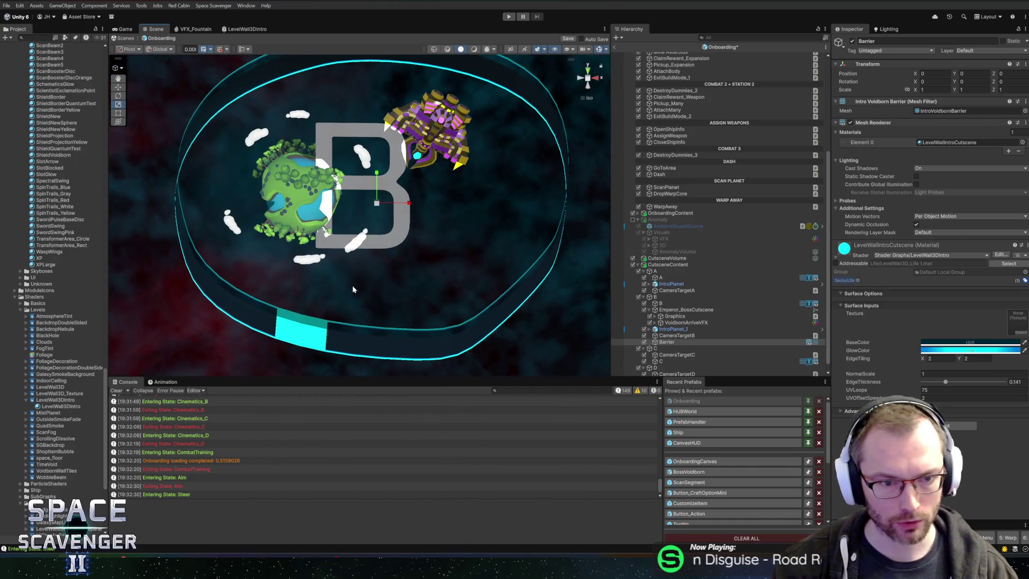
pyautogui.click(942, 350)
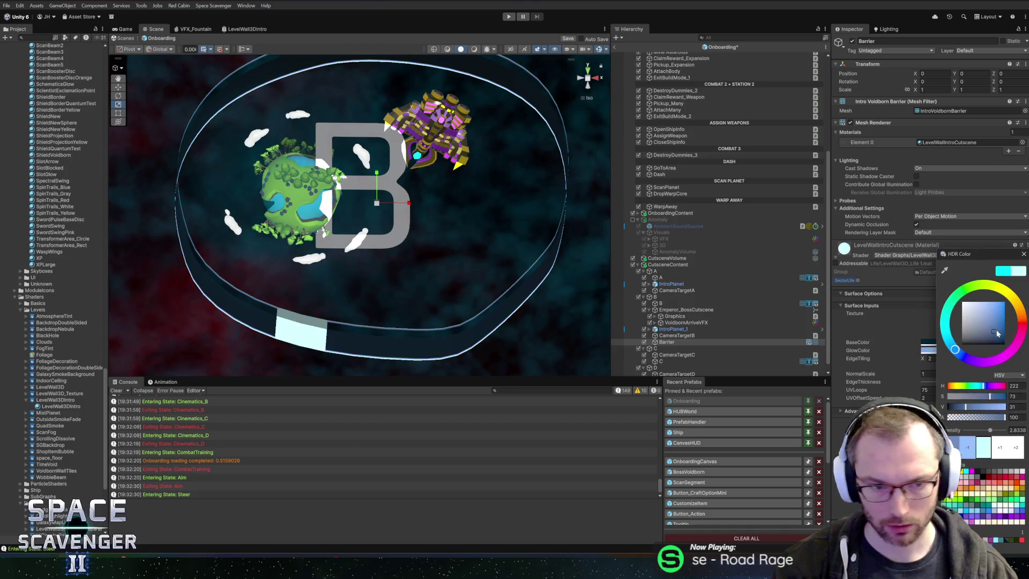
pyautogui.moveTo(994, 337); pyautogui.dragTo(998, 373)
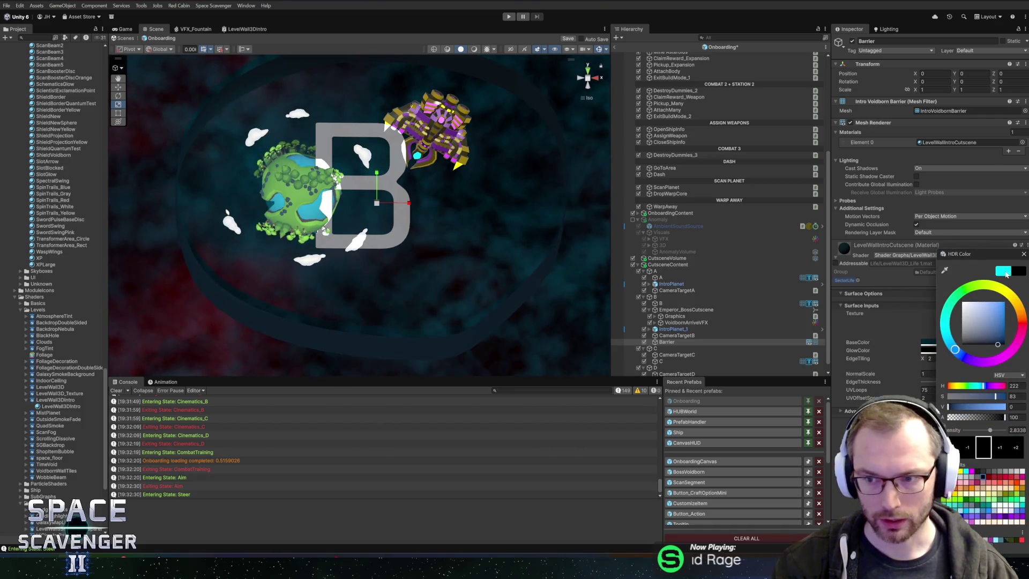
pyautogui.click(1007, 272)
pyautogui.press('Escape')
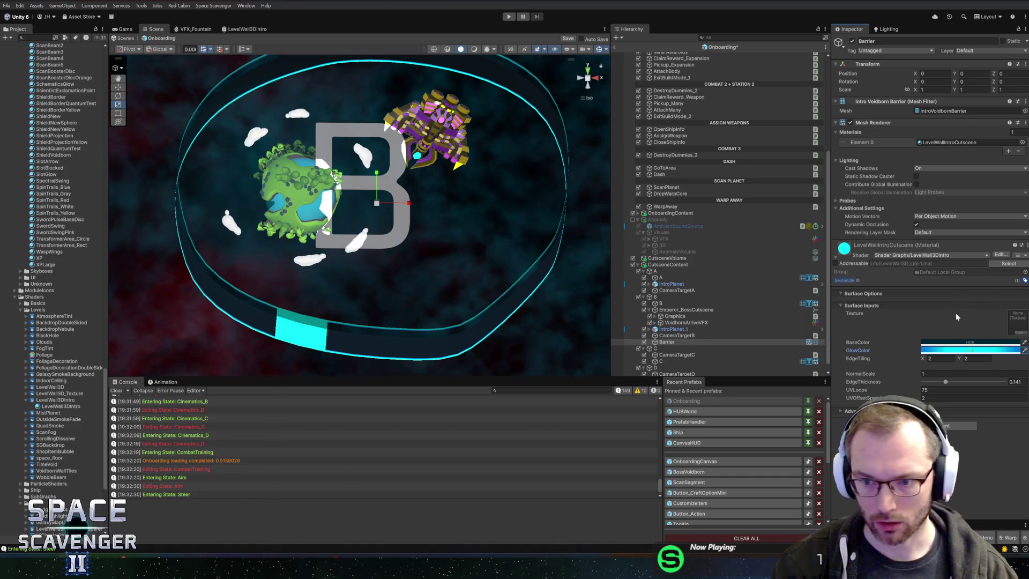
pyautogui.click(1000, 254)
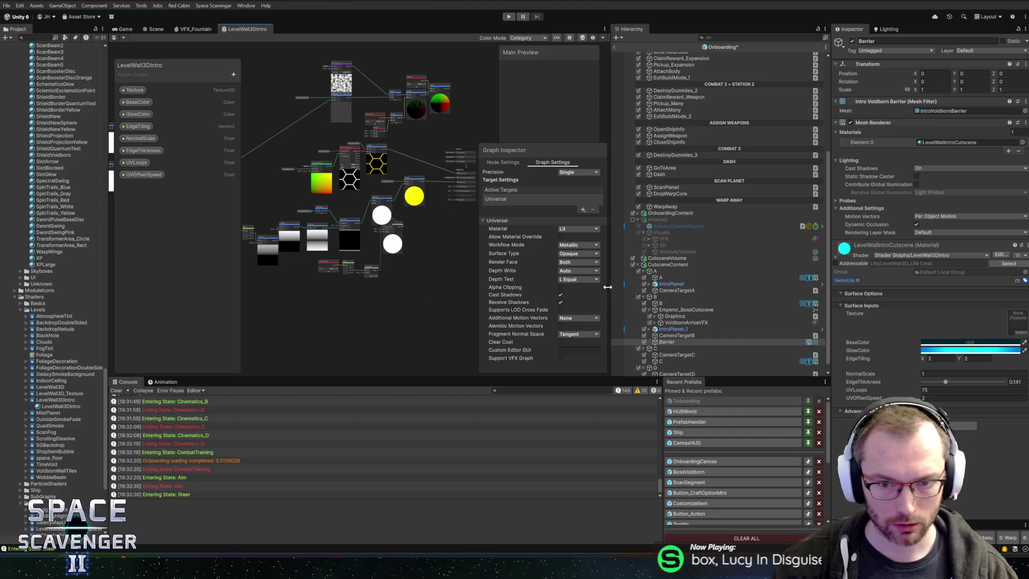
# Widen the Shader Graph window and navigate to the nodes around the Multiply node
pyautogui.moveTo(611, 277); pyautogui.dragTo(680, 278)
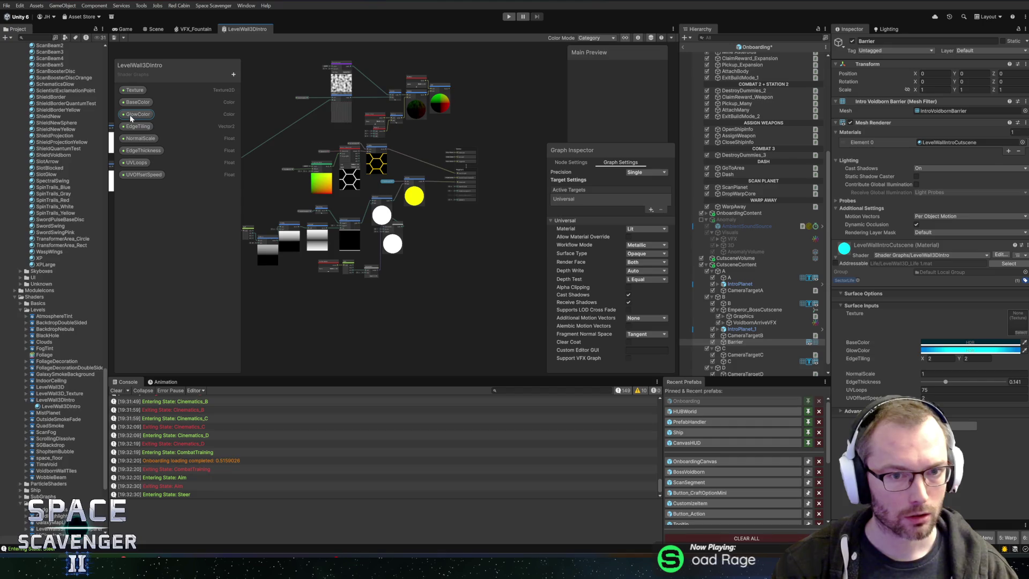
pyautogui.scroll(3, 376, 172)
pyautogui.scroll(2, 422, 191)
pyautogui.click(471, 193)
pyautogui.moveTo(489, 152); pyautogui.dragTo(344, 154)
pyautogui.hscroll(-5, 304, 239)
pyautogui.scroll(-5, 369, 208)
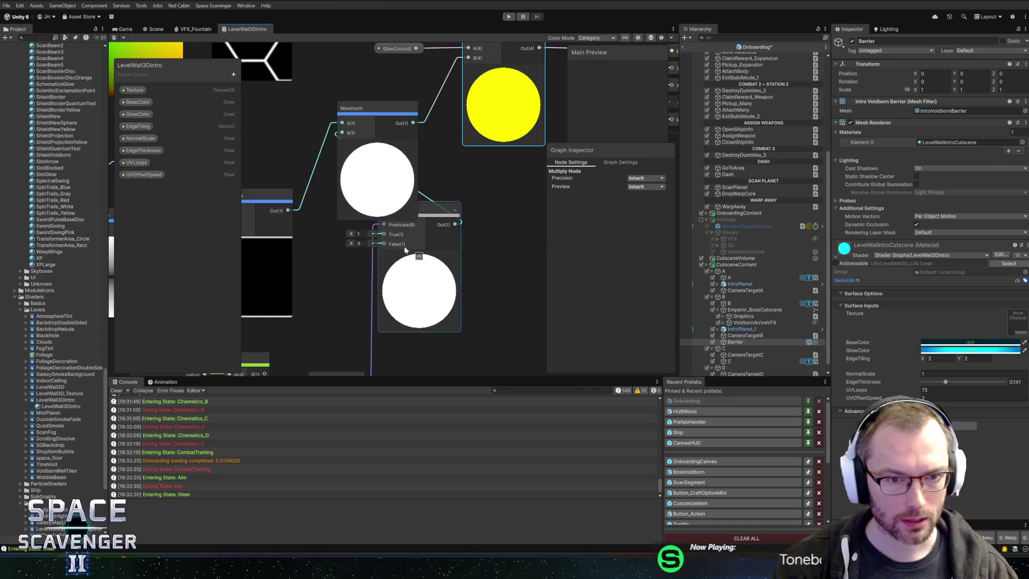
pyautogui.scroll(-3, 469, 278)
pyautogui.scroll(1, 474, 313)
pyautogui.hscroll(-2, 434, 302)
pyautogui.scroll(-2, 434, 303)
pyautogui.hscroll(-2, 372, 272)
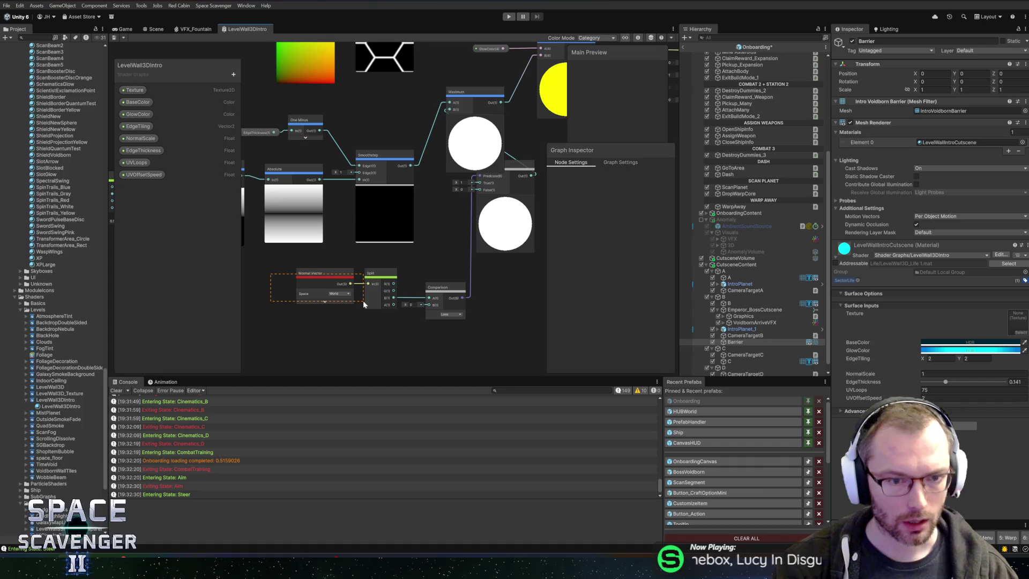
# Move the Branch node beside Comparison and wire Smoothstep's Out into Multiply's A input
pyautogui.moveTo(403, 324); pyautogui.dragTo(401, 326)
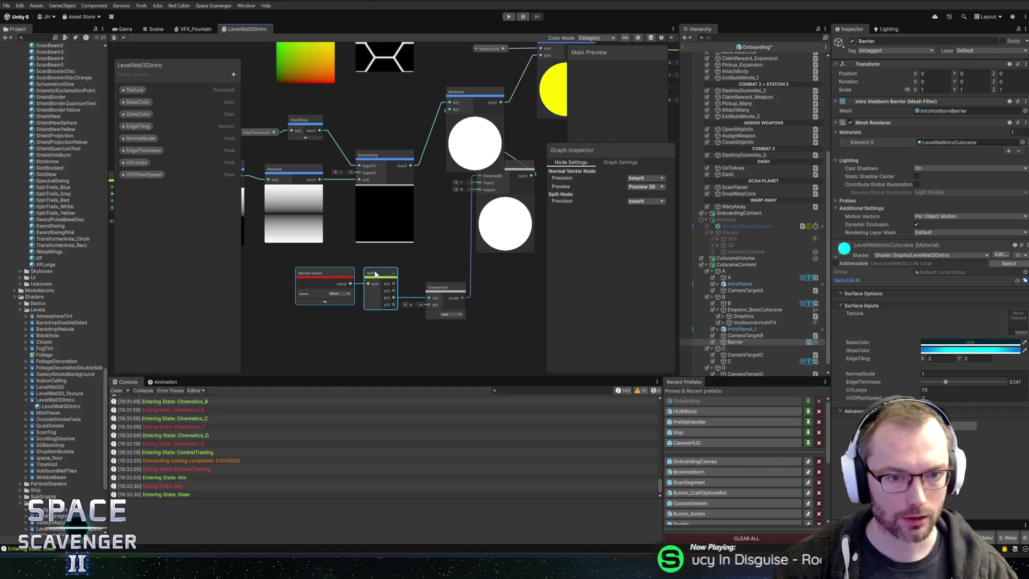
pyautogui.click(404, 266)
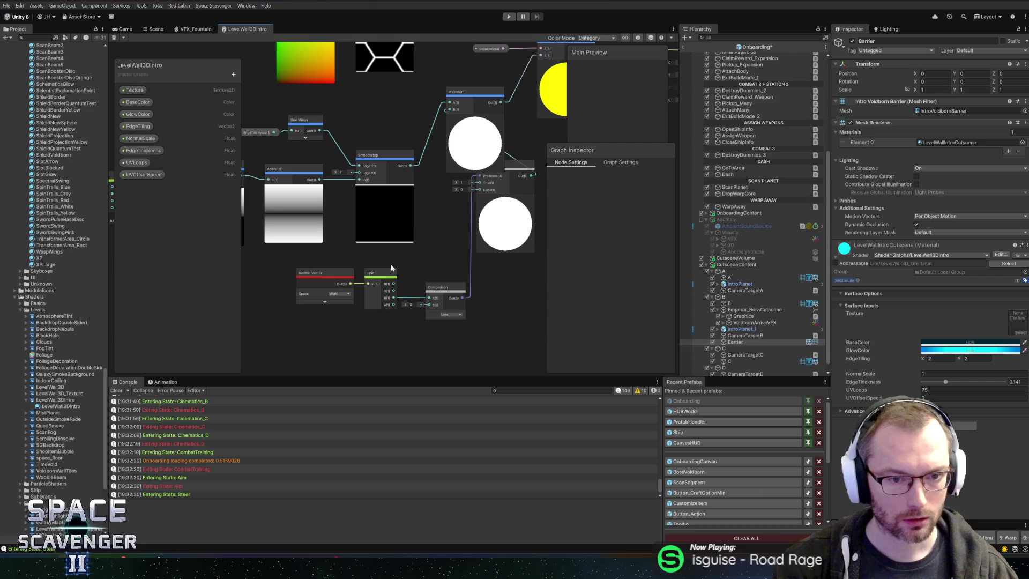
pyautogui.moveTo(280, 276); pyautogui.dragTo(445, 317)
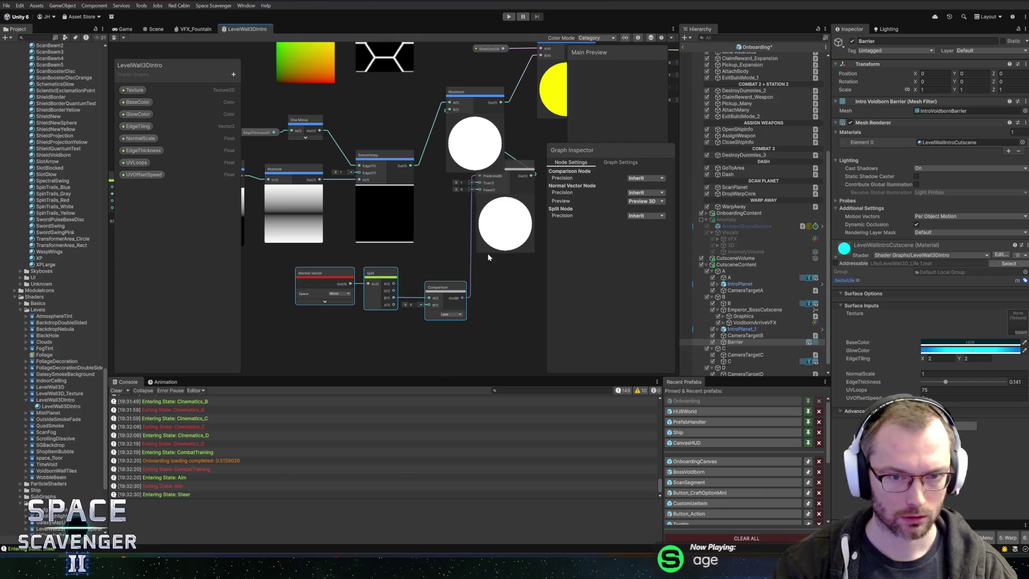
pyautogui.moveTo(513, 240); pyautogui.dragTo(475, 267)
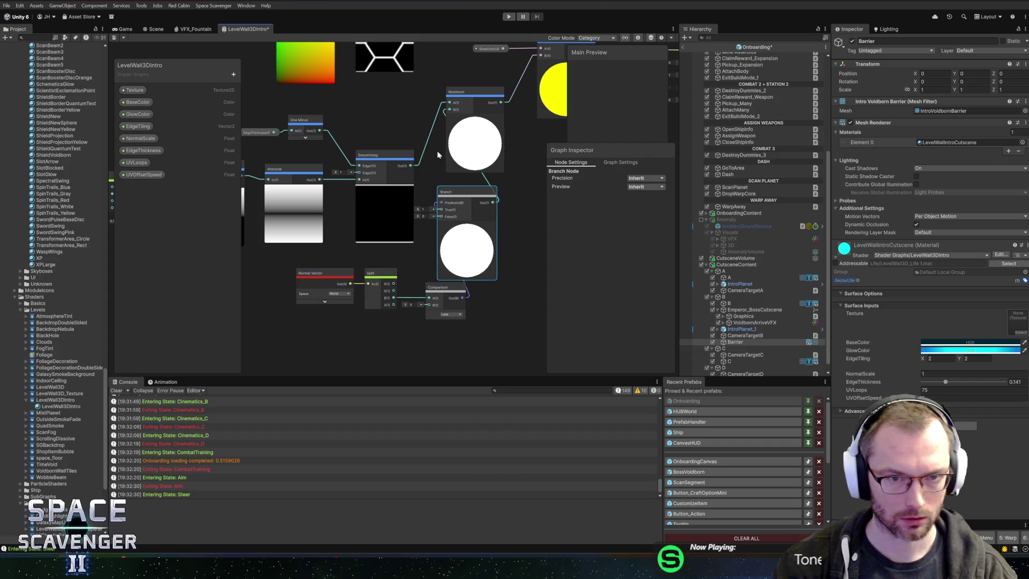
pyautogui.moveTo(410, 168)
pyautogui.mouseDown()
pyautogui.moveTo(541, 50)
pyautogui.moveTo(538, 135)
pyautogui.mouseUp()
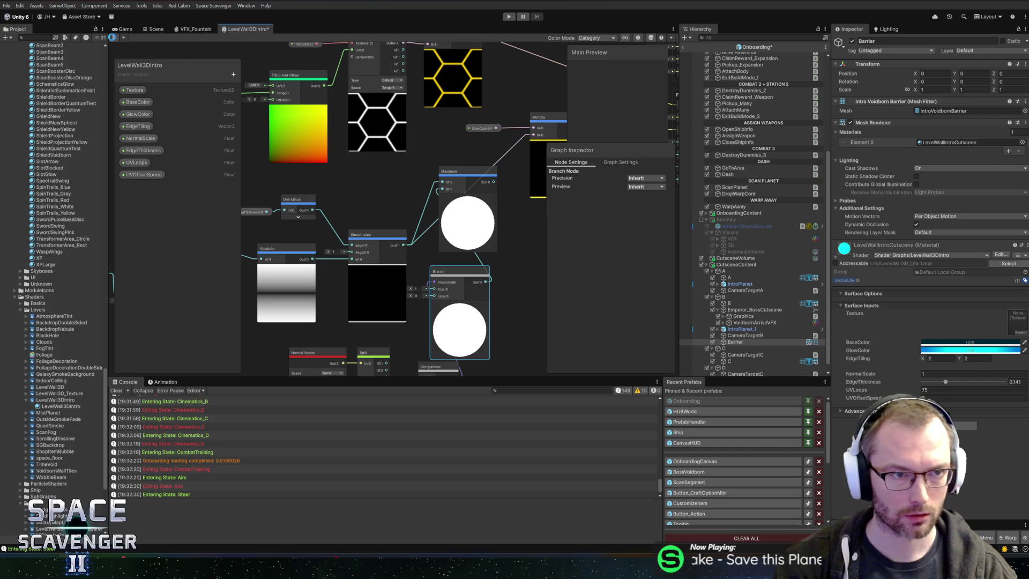
# Check the barrier ring in the scene, then return to the LevelWall3DIntro shader graph
pyautogui.click(163, 30)
pyautogui.moveTo(536, 182)
pyautogui.mouseDown()
pyautogui.moveTo(573, 185)
pyautogui.moveTo(537, 182)
pyautogui.mouseUp()
pyautogui.click(243, 29)
pyautogui.scroll(-1, 498, 257)
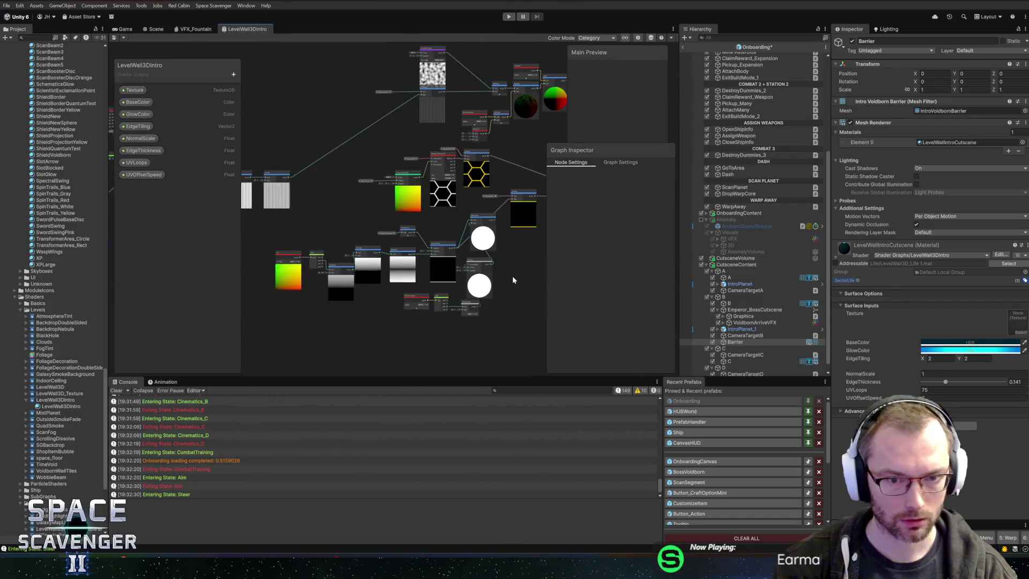
# Delete the white-circle, Ellipse, Normal Vector and Split nodes at the top of the graph
pyautogui.moveTo(512, 279); pyautogui.dragTo(497, 241)
pyautogui.scroll(1, 495, 231)
pyautogui.click(472, 193)
pyautogui.press('Delete')
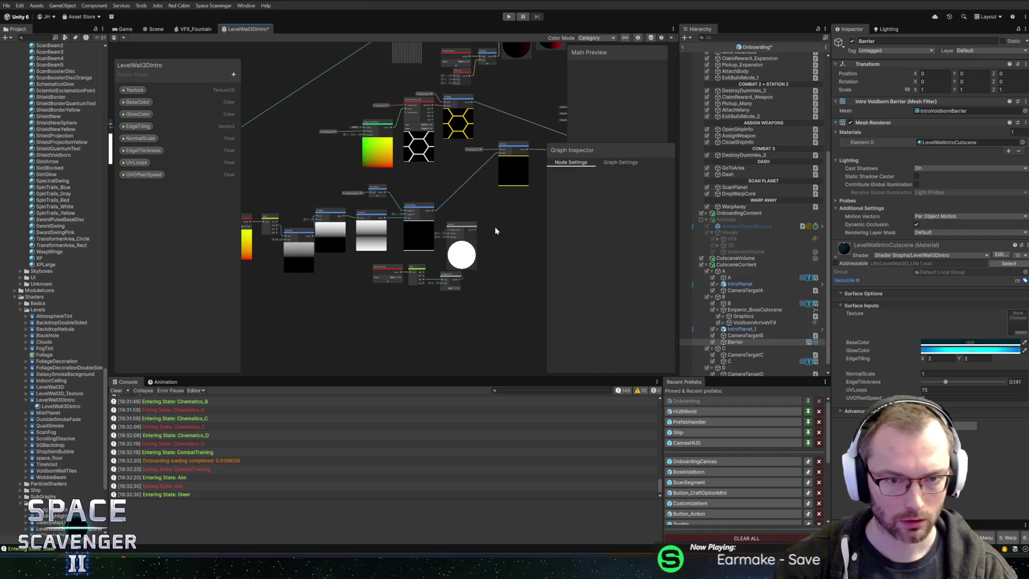
pyautogui.click(474, 252)
pyautogui.press('Delete')
pyautogui.moveTo(435, 276); pyautogui.dragTo(378, 302)
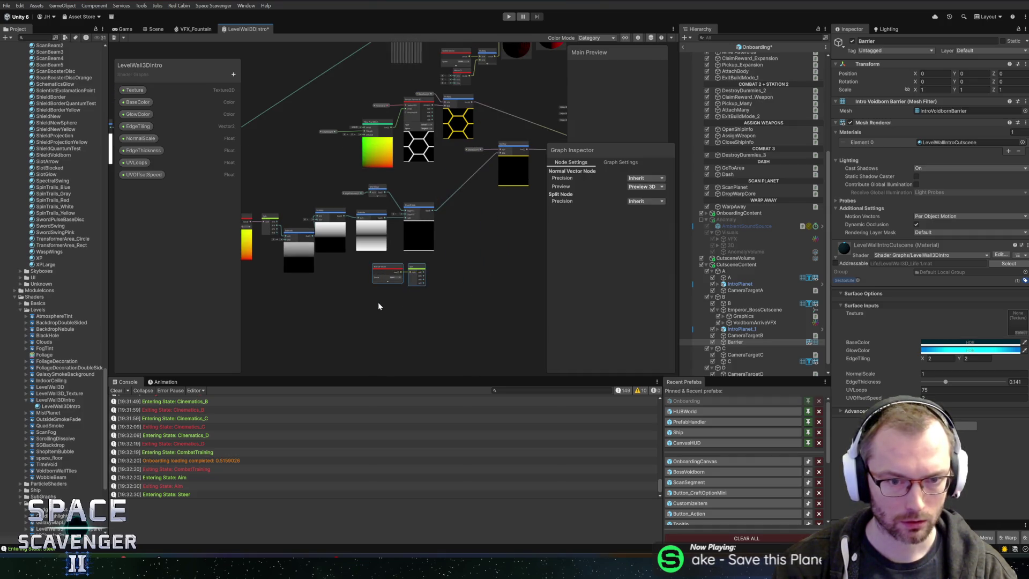
pyautogui.press('Delete')
# Remove the sphere and colour-wheel preview nodes plus the normal-related Multiply and Normal Vector nodes
pyautogui.moveTo(466, 242); pyautogui.dragTo(436, 294)
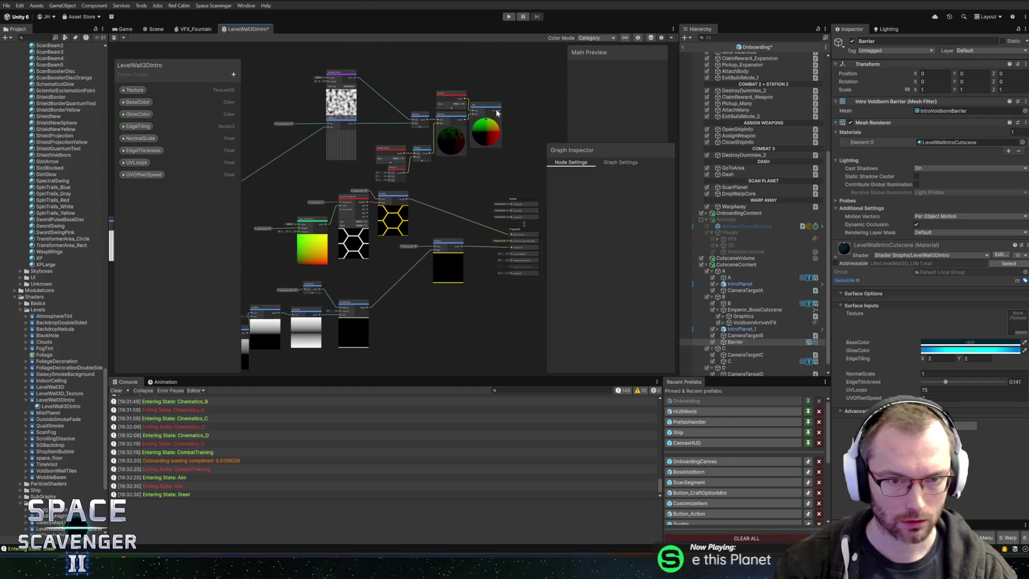
pyautogui.scroll(3, 485, 124)
pyautogui.click(439, 160)
pyautogui.press('Delete')
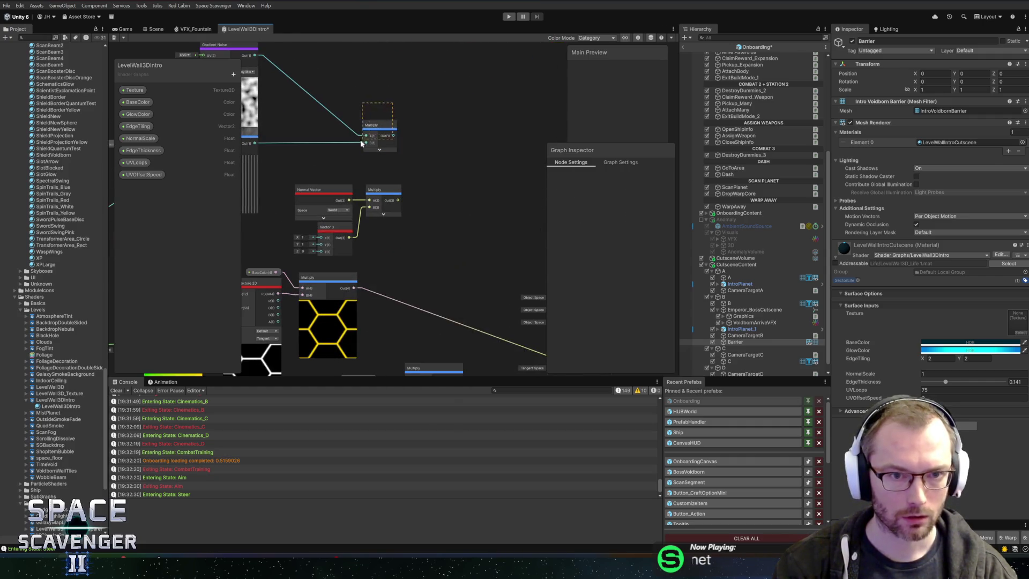
pyautogui.click(376, 125)
pyautogui.press('Delete')
pyautogui.click(383, 190)
pyautogui.press('Delete')
pyautogui.click(324, 189)
pyautogui.press('Delete')
# Delete the Gradient Noise node and its Multiply node
pyautogui.click(328, 225)
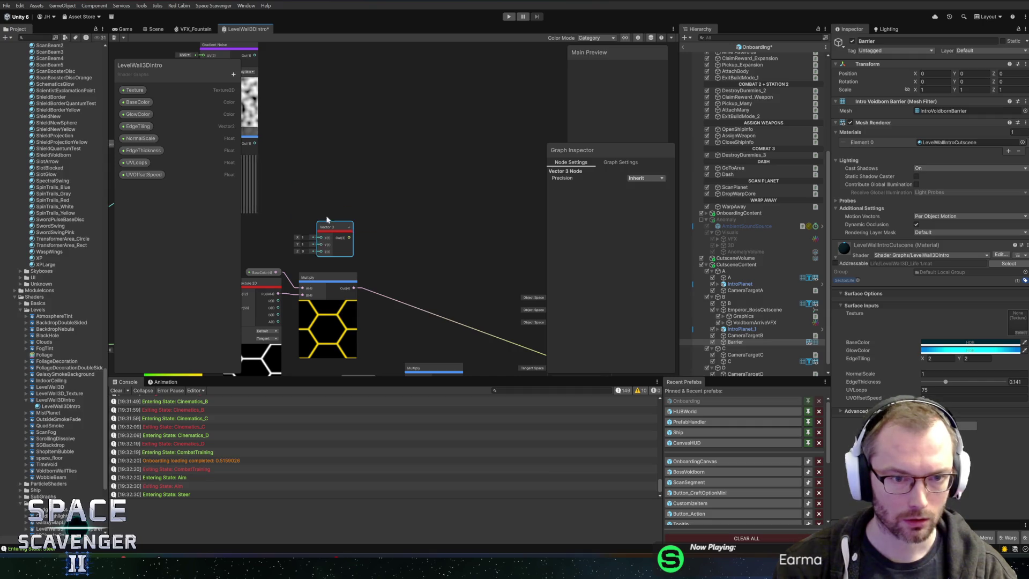
pyautogui.moveTo(328, 219); pyautogui.dragTo(528, 162)
pyautogui.click(455, 194)
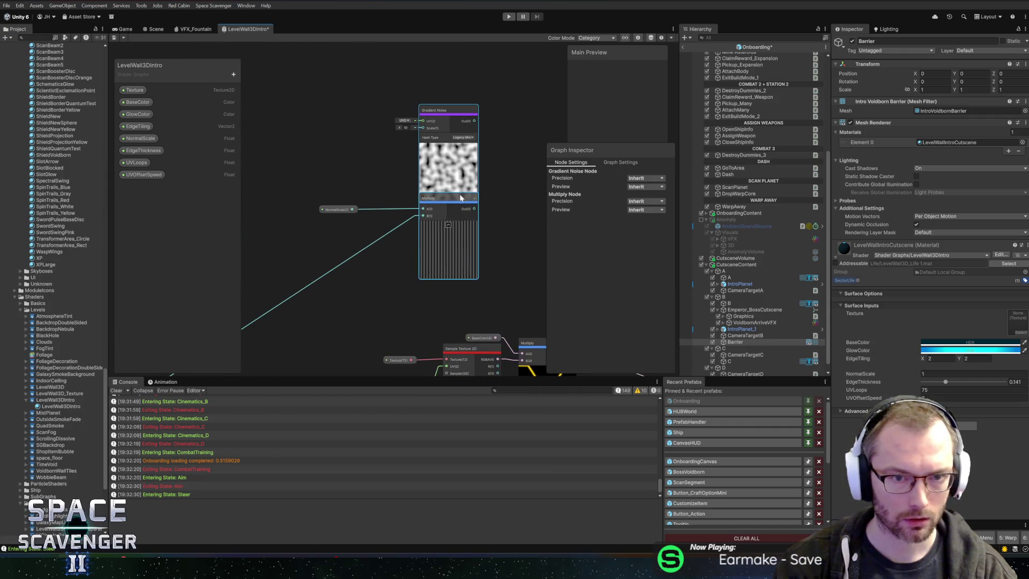
pyautogui.click(460, 160)
pyautogui.press('Delete')
pyautogui.moveTo(482, 156); pyautogui.dragTo(441, 229)
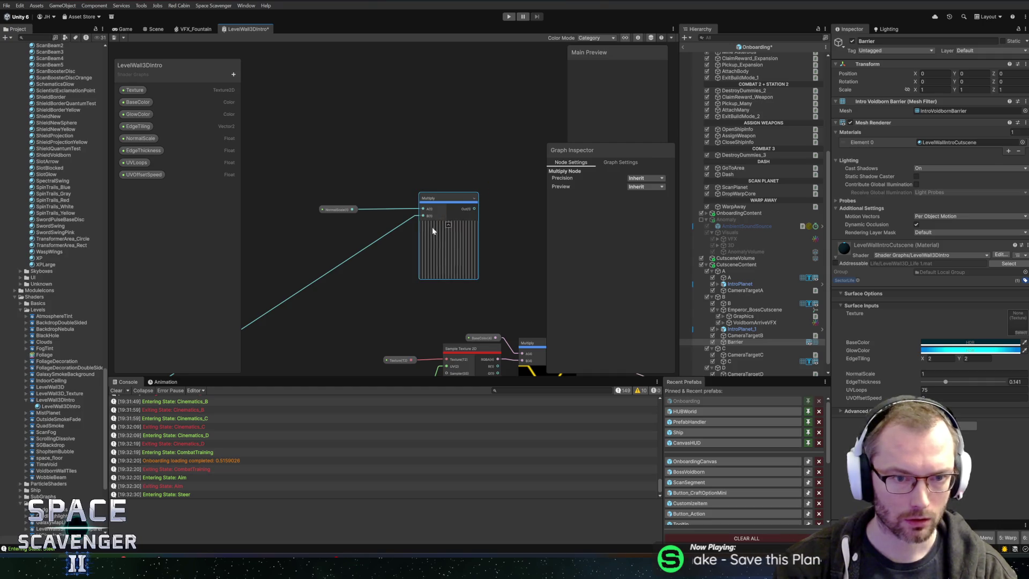
pyautogui.press('Delete')
# Delete the NormalScale node from the graph and the NormalScale property from the Blackboard
pyautogui.press('a')
pyautogui.click(486, 140)
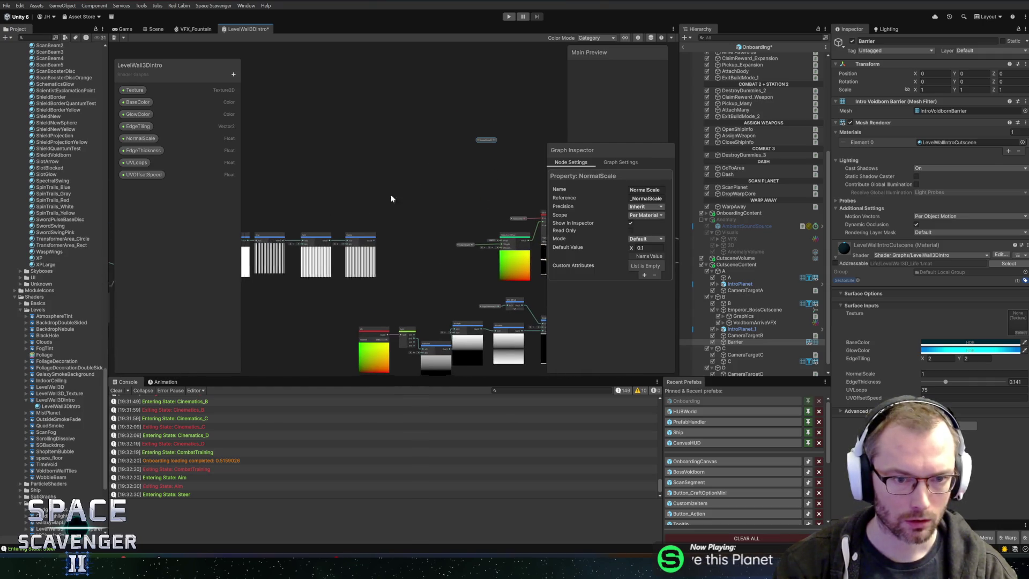
pyautogui.scroll(3, 390, 199)
pyautogui.click(502, 98)
pyautogui.press('Delete')
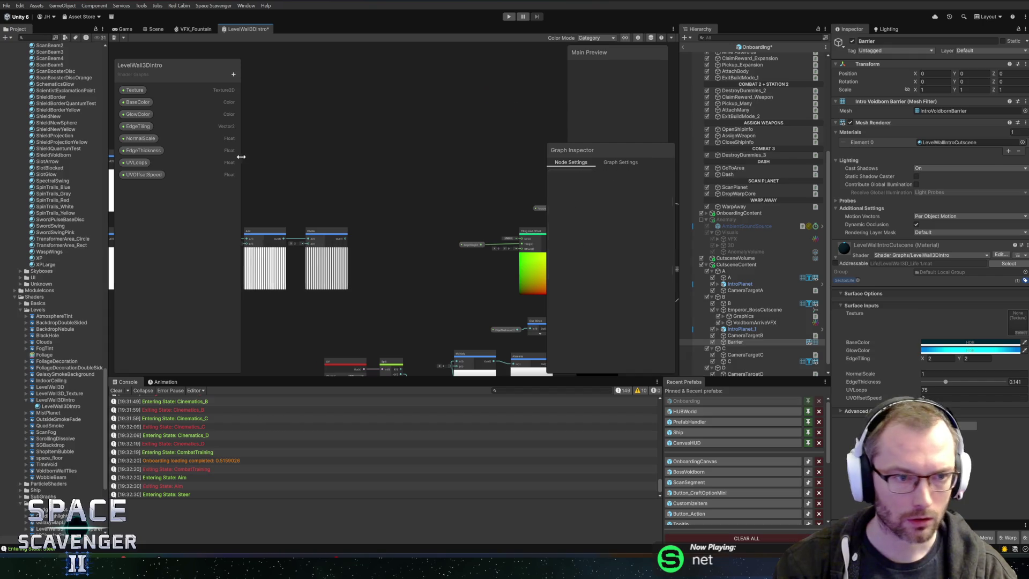
pyautogui.click(171, 141)
pyautogui.press('Delete')
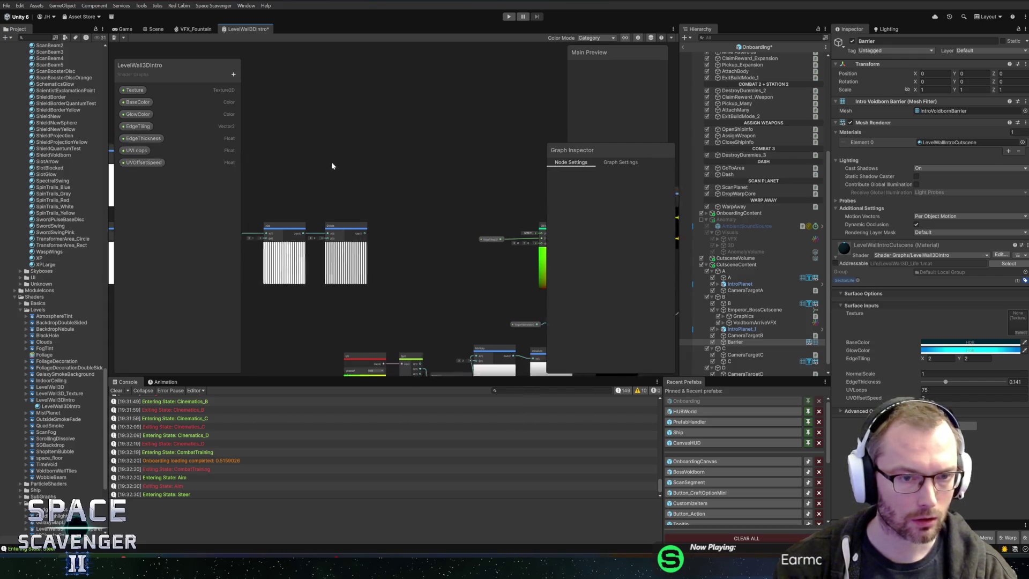
# Convert UVOffsetSpeed to an inline Float, then delete that Float with the UV and Split nodes
pyautogui.moveTo(443, 181)
pyautogui.mouseDown()
pyautogui.moveTo(335, 189)
pyautogui.moveTo(344, 153)
pyautogui.mouseUp()
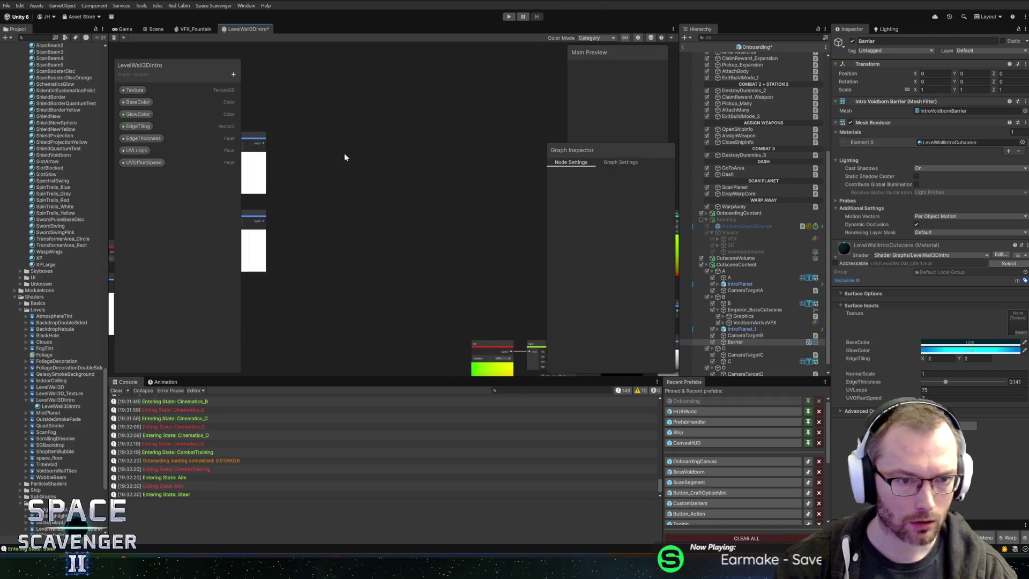
pyautogui.press('a')
pyautogui.scroll(5, 351, 114)
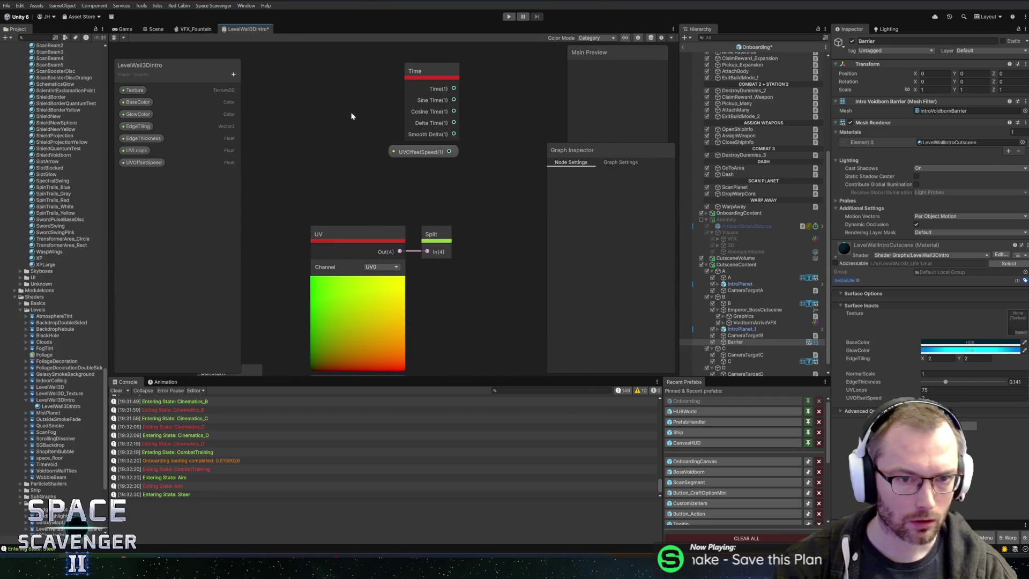
pyautogui.rightClick(423, 152)
pyautogui.click(646, 269)
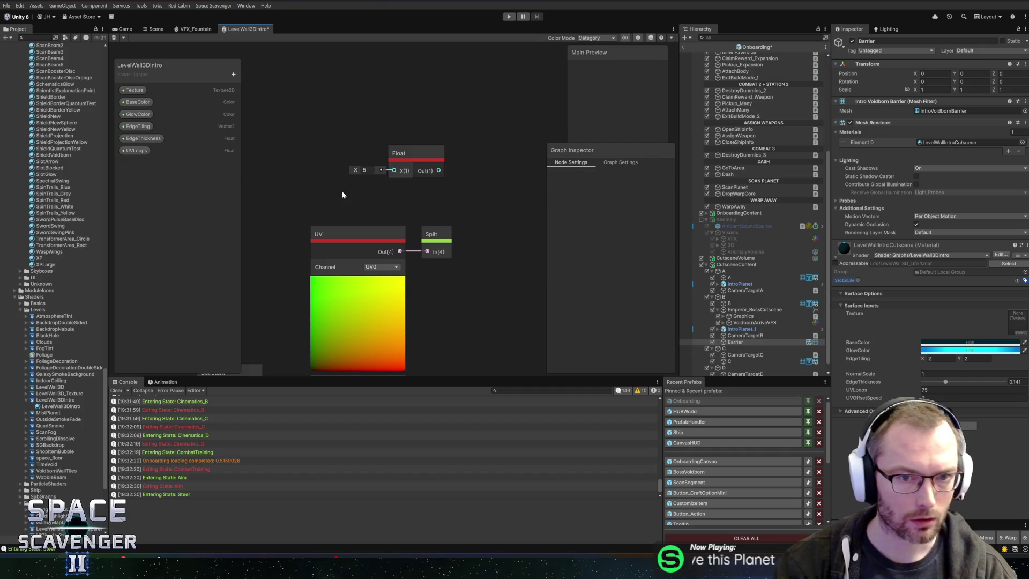
pyautogui.scroll(-3, 376, 225)
pyautogui.moveTo(403, 131); pyautogui.dragTo(458, 178)
pyautogui.press('Delete')
pyautogui.click(435, 216)
pyautogui.press('Delete')
# Delete the Multiply, Constant and UVLoops nodes, and remove the UVLoops property from the Blackboard
pyautogui.click(455, 259)
pyautogui.press('Delete')
pyautogui.moveTo(408, 213)
pyautogui.mouseDown()
pyautogui.moveTo(391, 279)
pyautogui.moveTo(333, 282)
pyautogui.mouseUp()
pyautogui.press('Delete')
pyautogui.click(327, 280)
pyautogui.press('Delete')
pyautogui.click(136, 150)
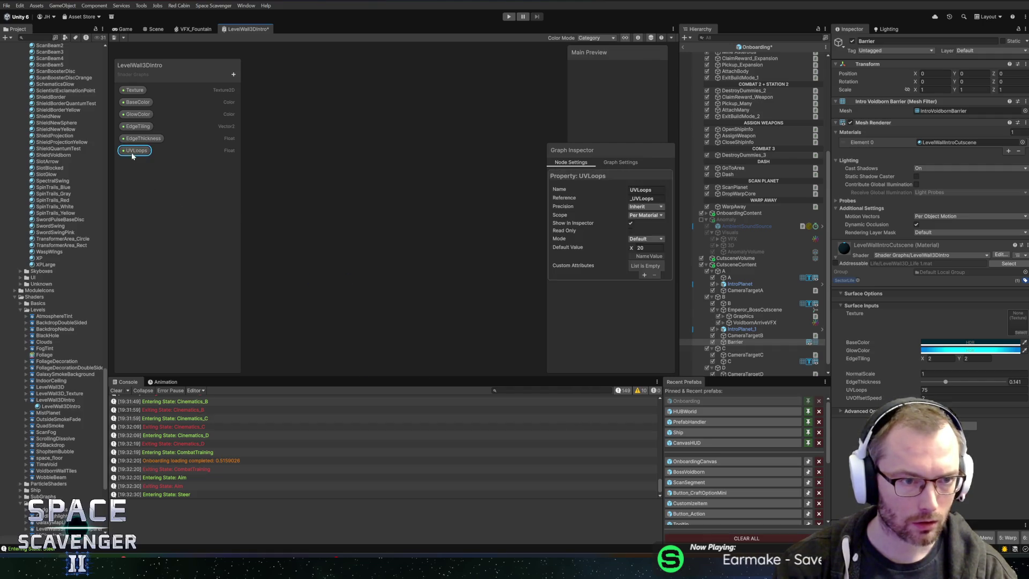
pyautogui.press('Delete')
# Move the lower group of remaining nodes up beside the rest of the graph
pyautogui.press('a')
pyautogui.scroll(10, 385, 255)
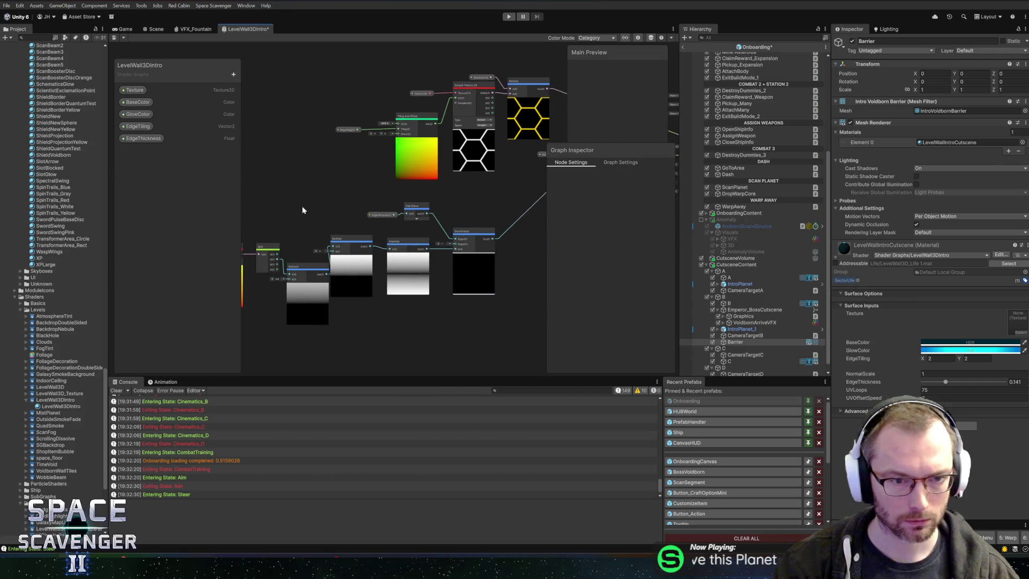
pyautogui.scroll(-3, 302, 210)
pyautogui.moveTo(499, 296); pyautogui.dragTo(499, 297)
pyautogui.moveTo(472, 250); pyautogui.dragTo(510, 242)
pyautogui.scroll(4, 511, 241)
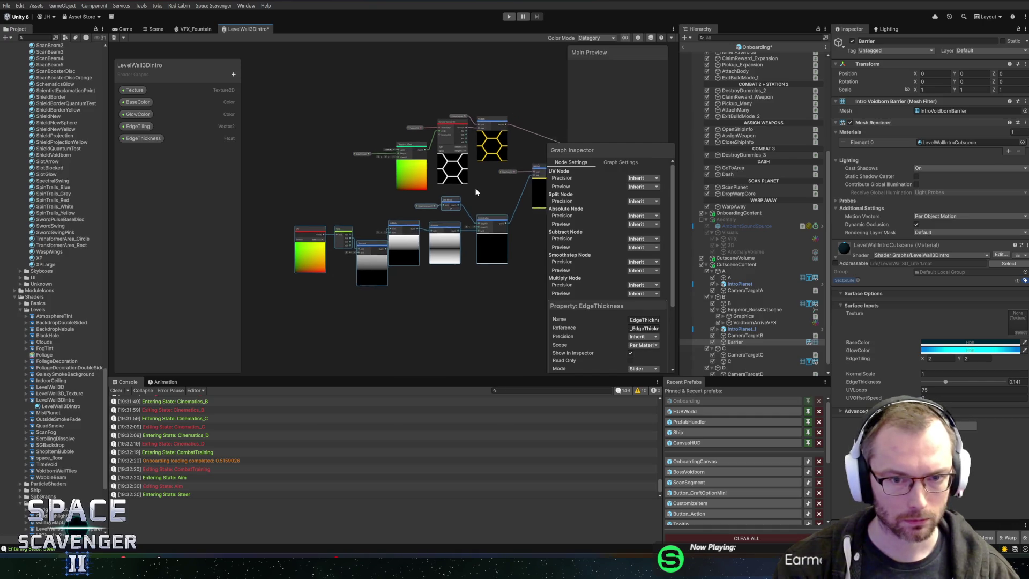
pyautogui.click(471, 127)
pyautogui.scroll(3, 422, 285)
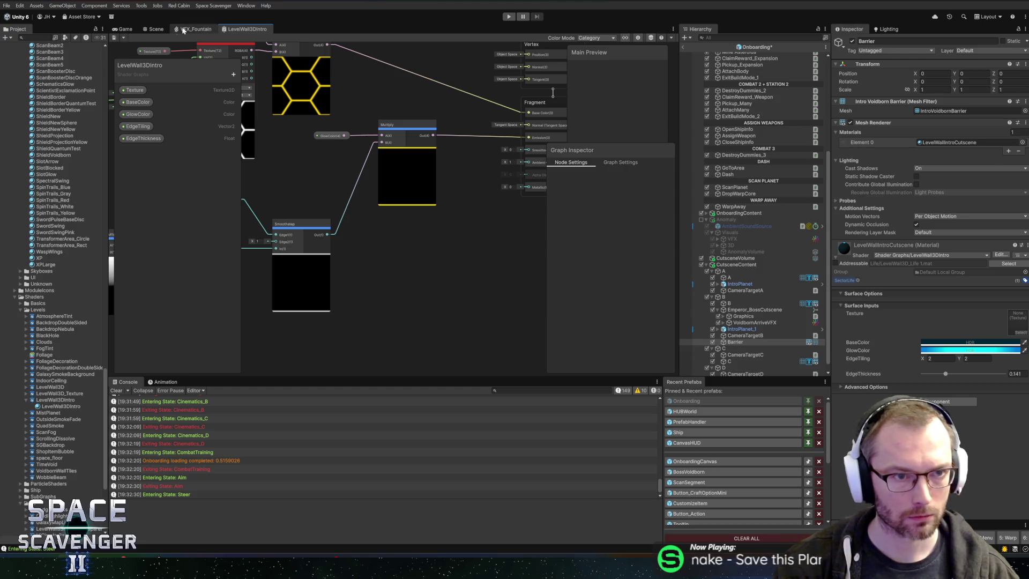
# View planet B in the Scene view and check the barrier's BaseColor picker without changing it
pyautogui.click(155, 29)
pyautogui.moveTo(400, 208)
pyautogui.mouseDown()
pyautogui.moveTo(406, 220)
pyautogui.moveTo(428, 187)
pyautogui.moveTo(491, 182)
pyautogui.mouseUp()
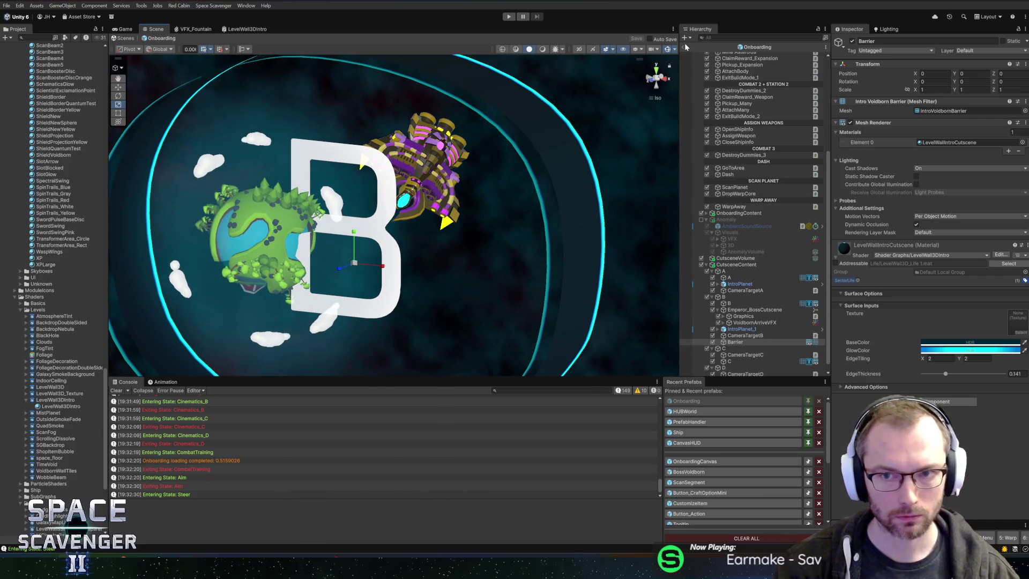
pyautogui.click(927, 344)
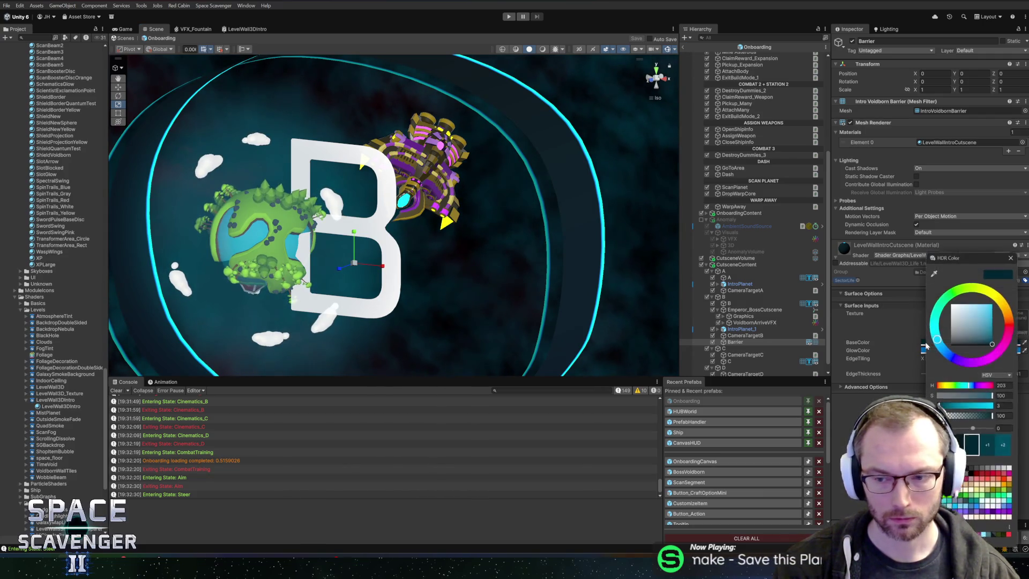
pyautogui.click(1015, 254)
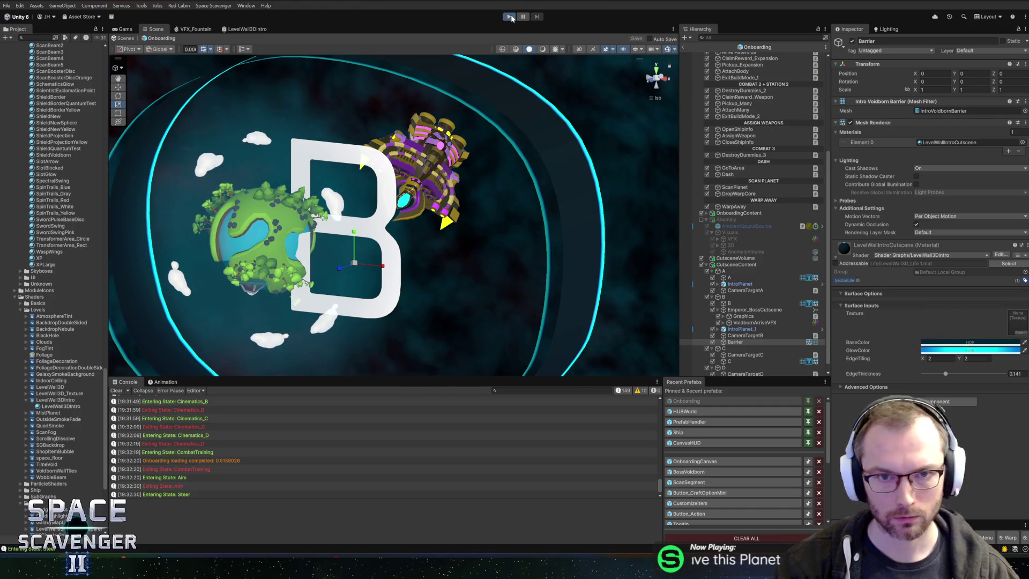
# Play the cutscene after exiting Prefab Mode, pause and resume, and run the debug timescale command
pyautogui.click(511, 17)
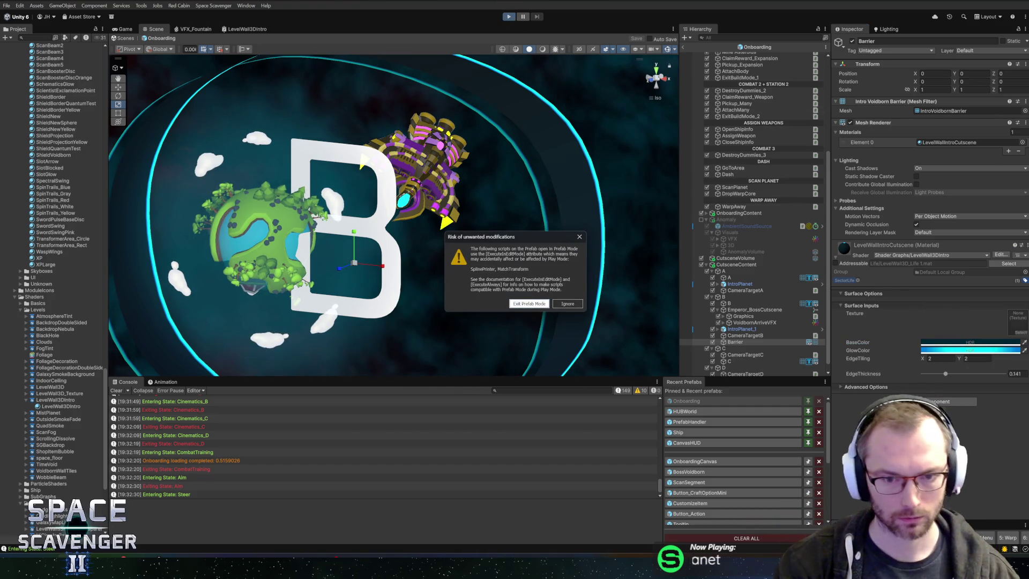
pyautogui.click(523, 304)
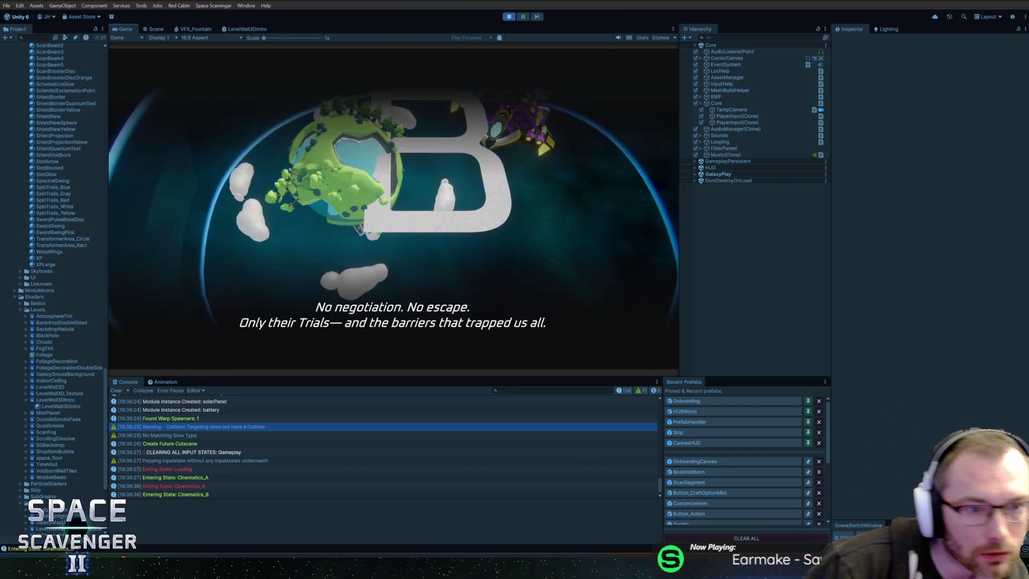
pyautogui.click(523, 17)
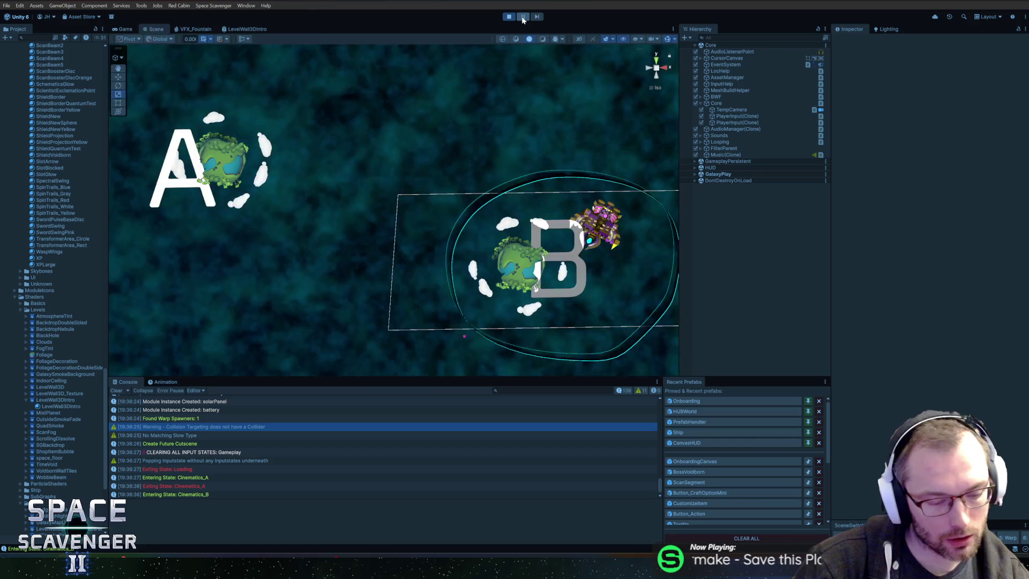
pyautogui.click(523, 17)
pyautogui.write('debug ti')
pyautogui.press('Tab')
pyautogui.press('Return')
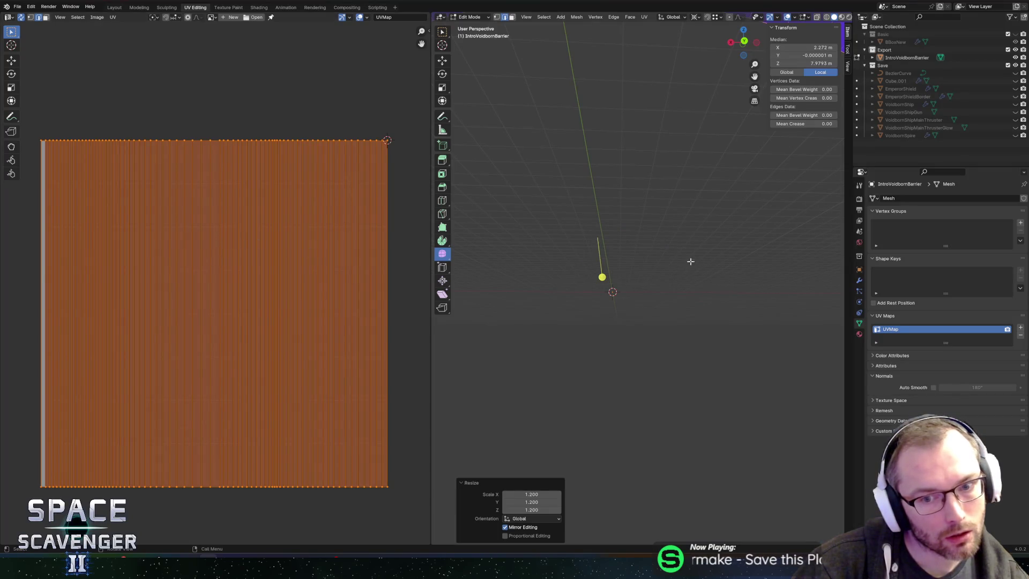
pyautogui.scroll(-8, 691, 263)
# In Blender, add edge loops around the ring mesh and export it as FBX
pyautogui.moveTo(691, 263); pyautogui.dragTo(655, 137)
pyautogui.scroll(4, 645, 147)
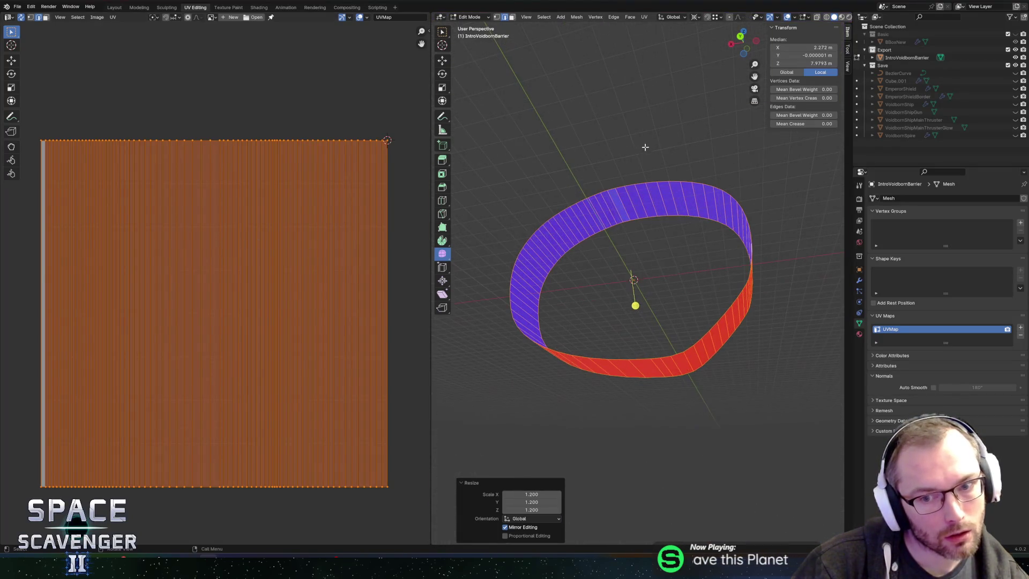
pyautogui.hotkey('ctrl', 'r')
pyautogui.click(616, 208)
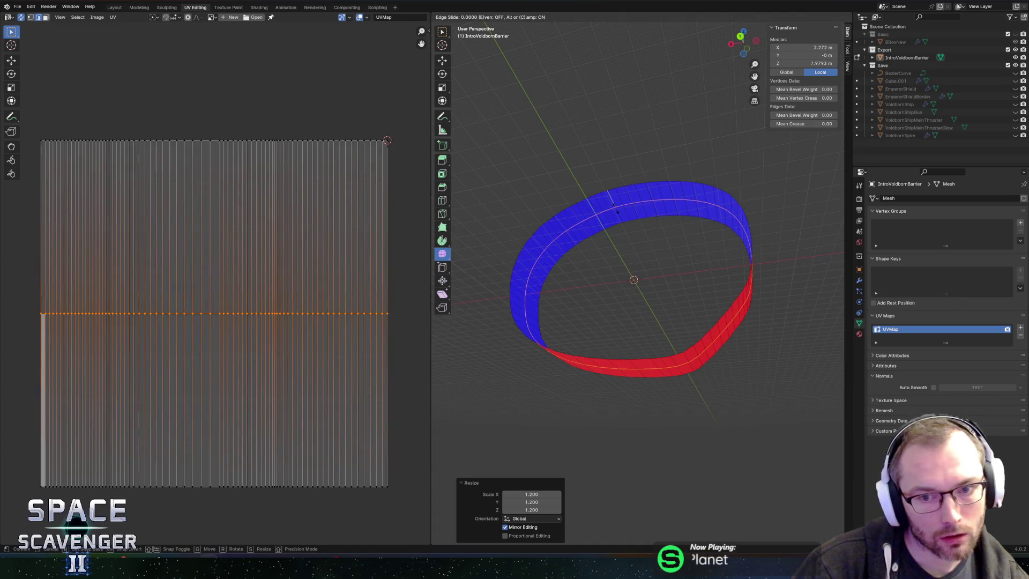
pyautogui.rightClick(611, 114)
pyautogui.press('a')
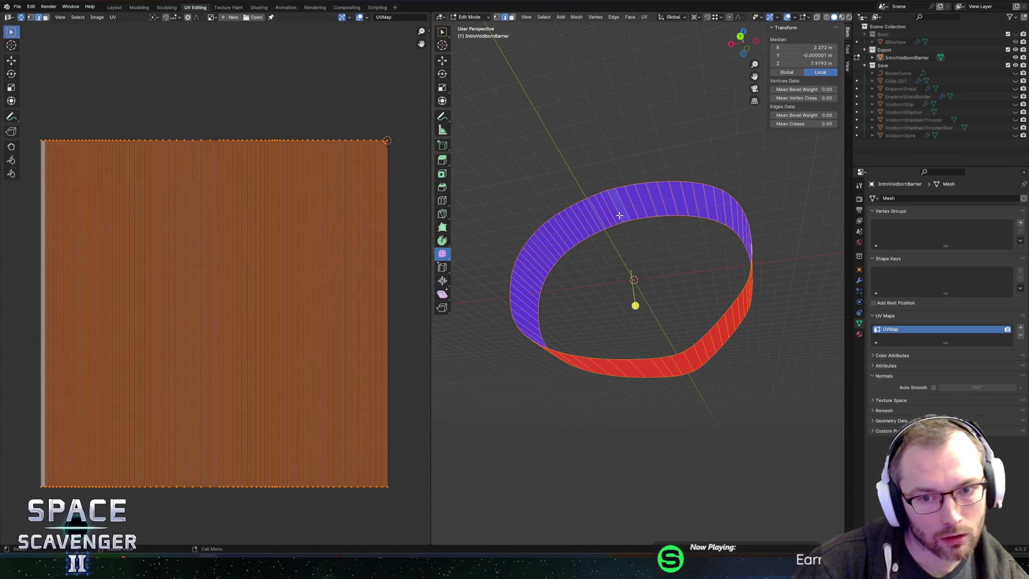
pyautogui.click(619, 213)
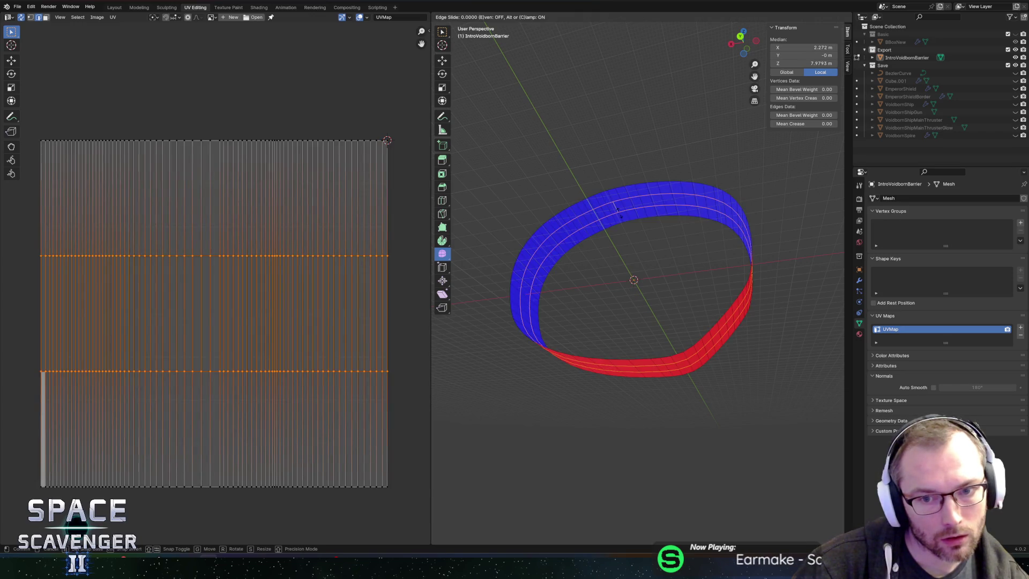
pyautogui.rightClick(619, 209)
pyautogui.hotkey('ctrl', 'shift', 'e')
pyautogui.click(767, 489)
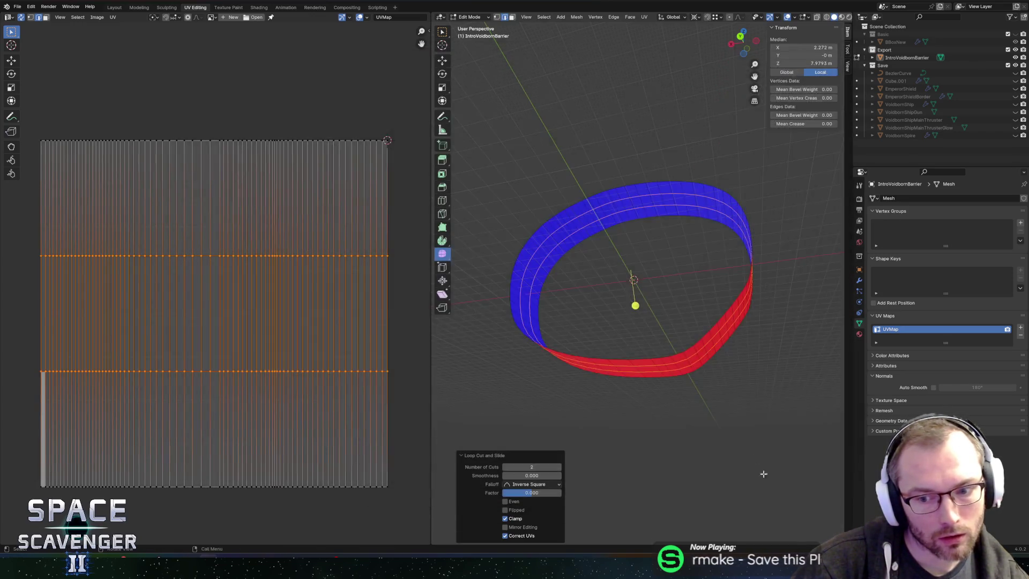
# After checking Unity, squeeze the two UV loops vertically closer and re-export the FBX
pyautogui.hotkey('alt', 'Tab')
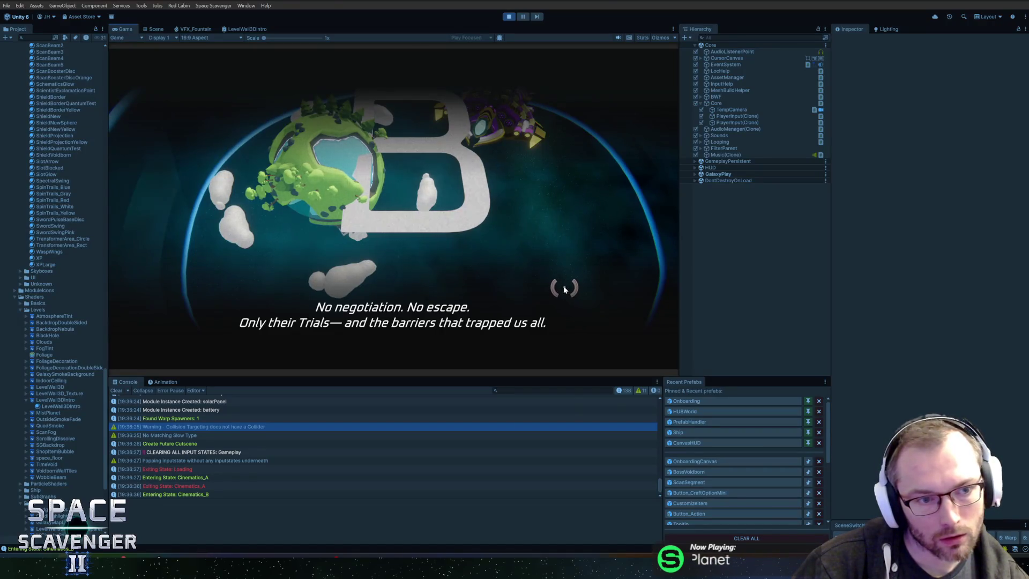
pyautogui.hotkey('alt', 'Tab')
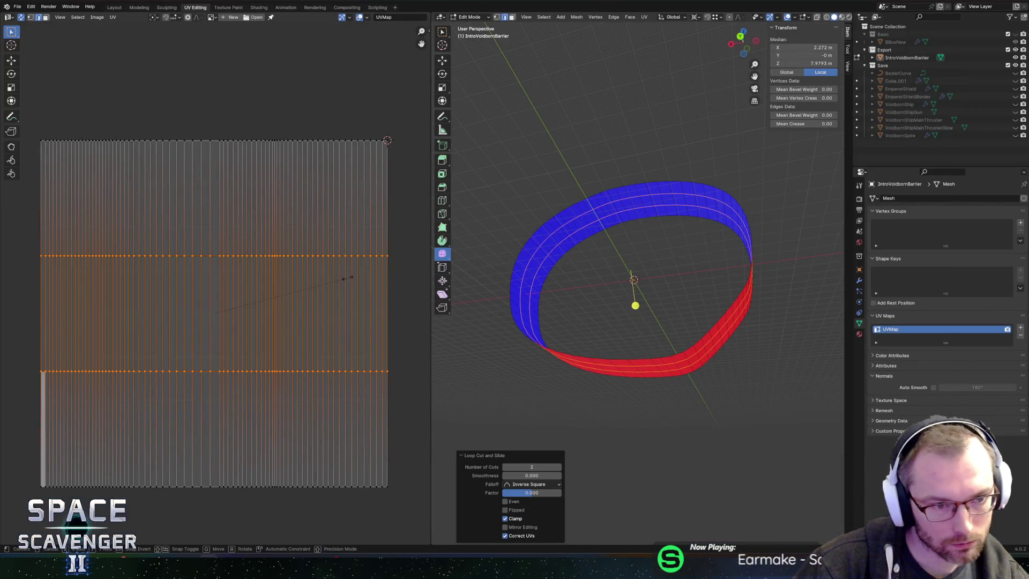
pyautogui.press('s')
pyautogui.press('y')
pyautogui.click(242, 300)
pyautogui.hotkey('ctrl', 'shift', 'e')
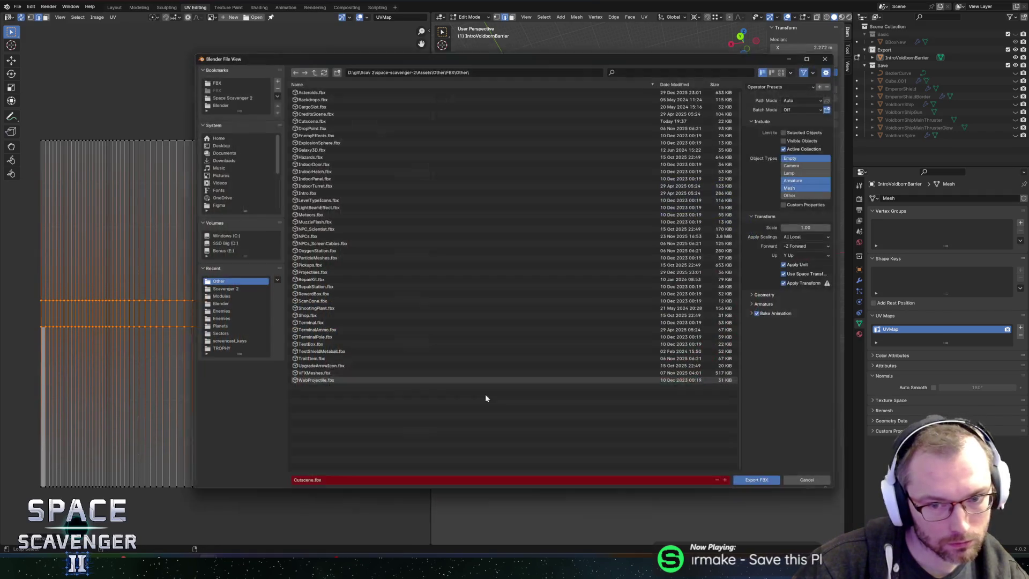
pyautogui.click(756, 490)
# Check the result in Unity, select the UV island's edges in Blender, then return to Unity's Scene view
pyautogui.hotkey('alt', 'Tab')
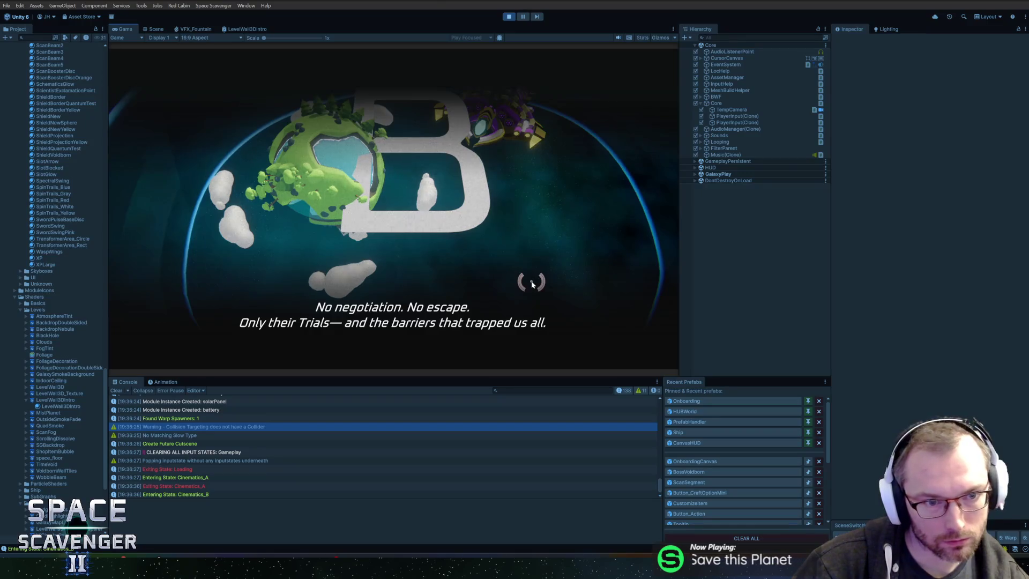
pyautogui.hotkey('alt', 'Tab')
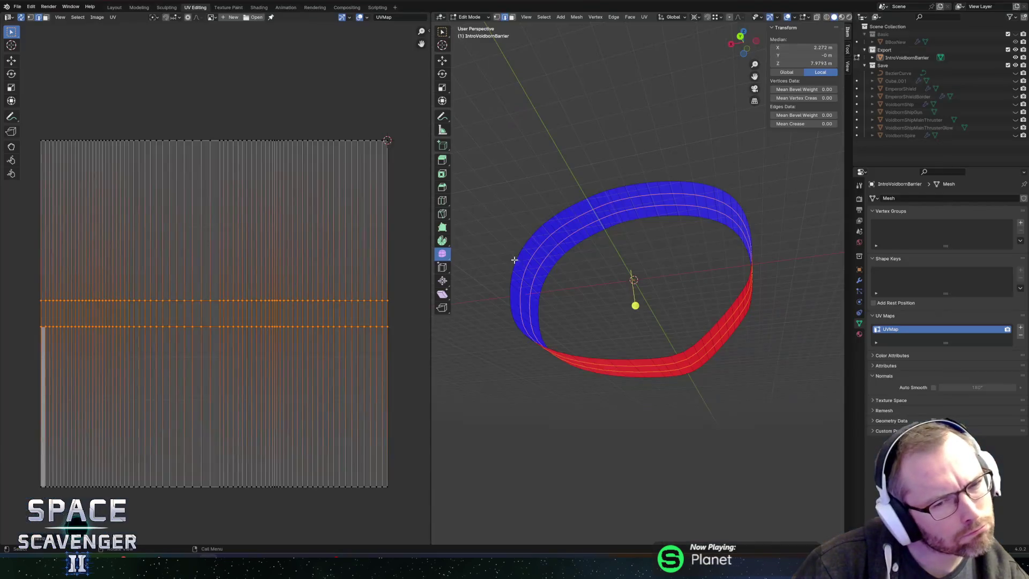
pyautogui.press('a')
pyautogui.click(388, 231)
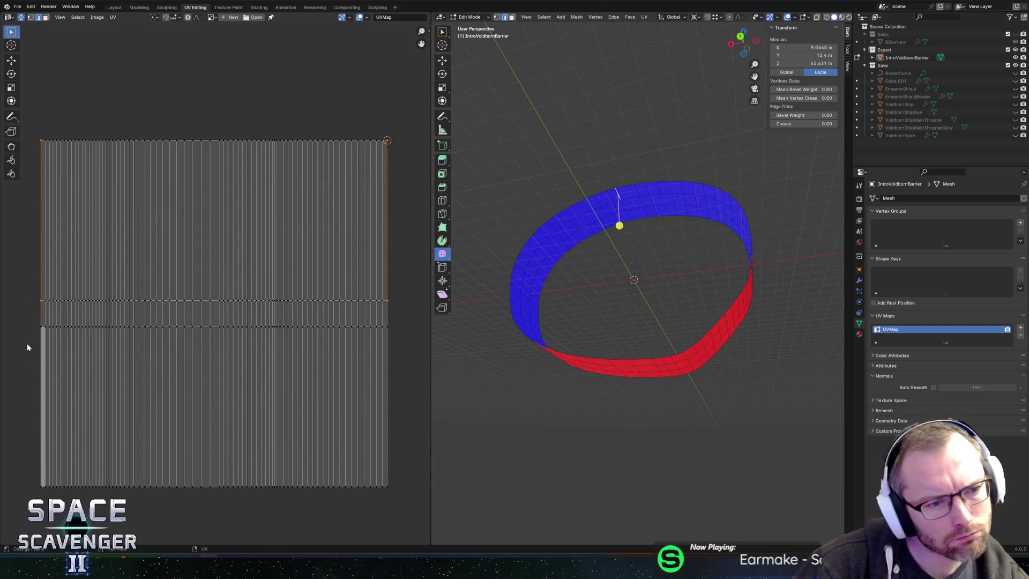
pyautogui.click(34, 368)
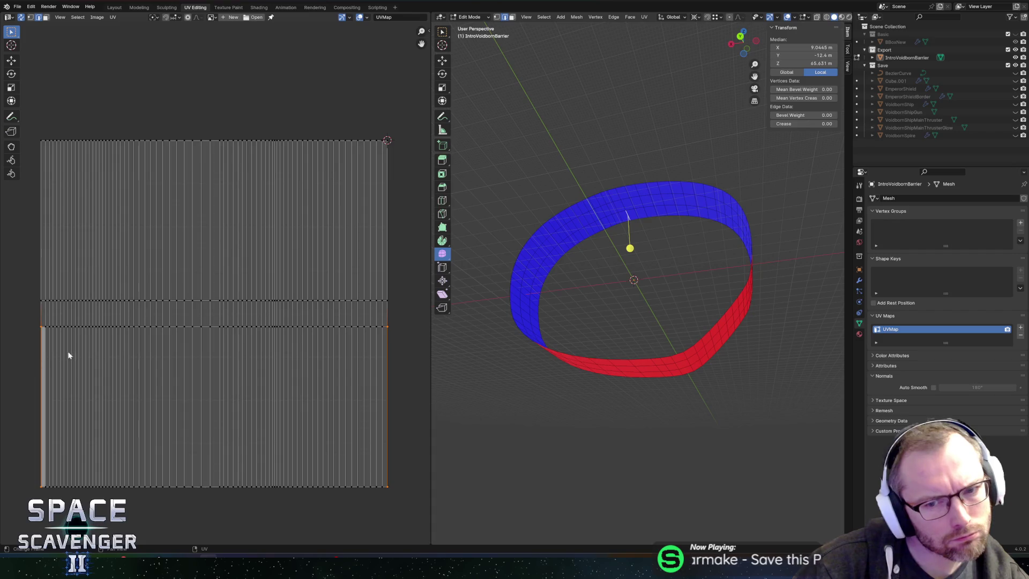
pyautogui.hotkey('alt', 'Tab')
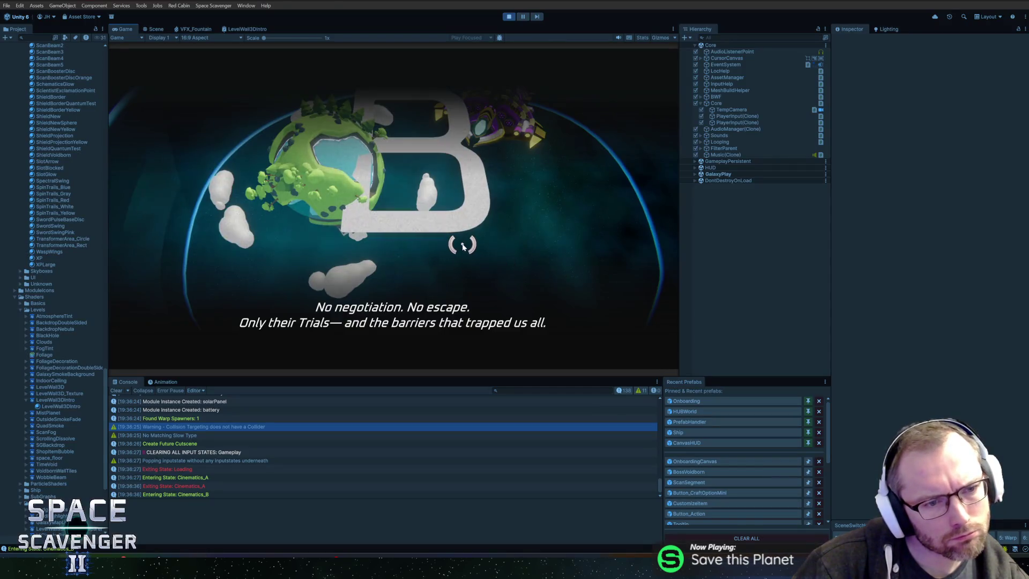
pyautogui.click(157, 29)
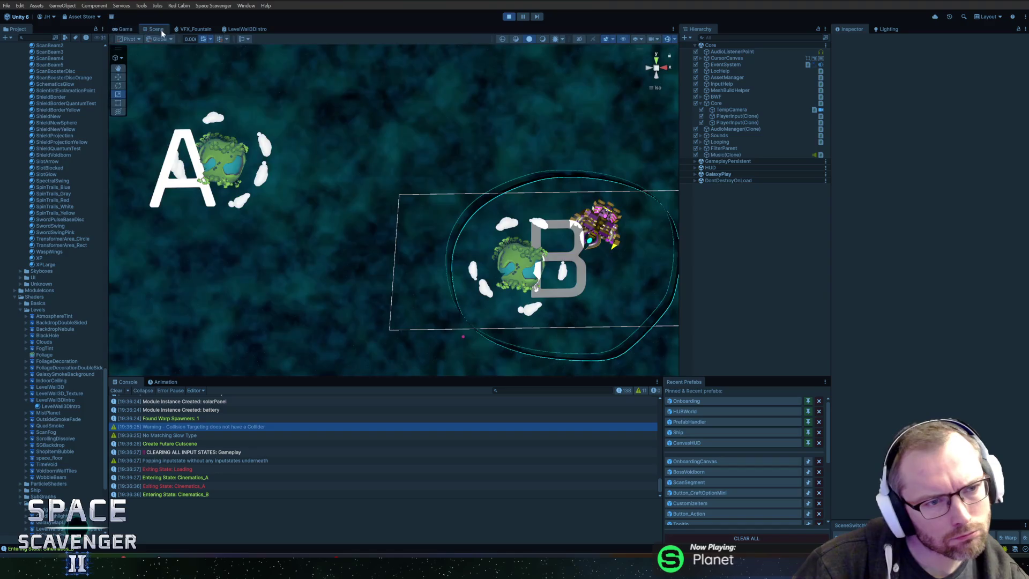
# Search the Hierarchy for 'fade', clear the search, and select GalaxyPlay
pyautogui.moveTo(581, 269)
pyautogui.mouseDown()
pyautogui.moveTo(317, 203)
pyautogui.moveTo(360, 289)
pyautogui.moveTo(376, 268)
pyautogui.moveTo(407, 259)
pyautogui.moveTo(338, 276)
pyautogui.moveTo(482, 275)
pyautogui.mouseUp()
pyautogui.scroll(-6, 482, 275)
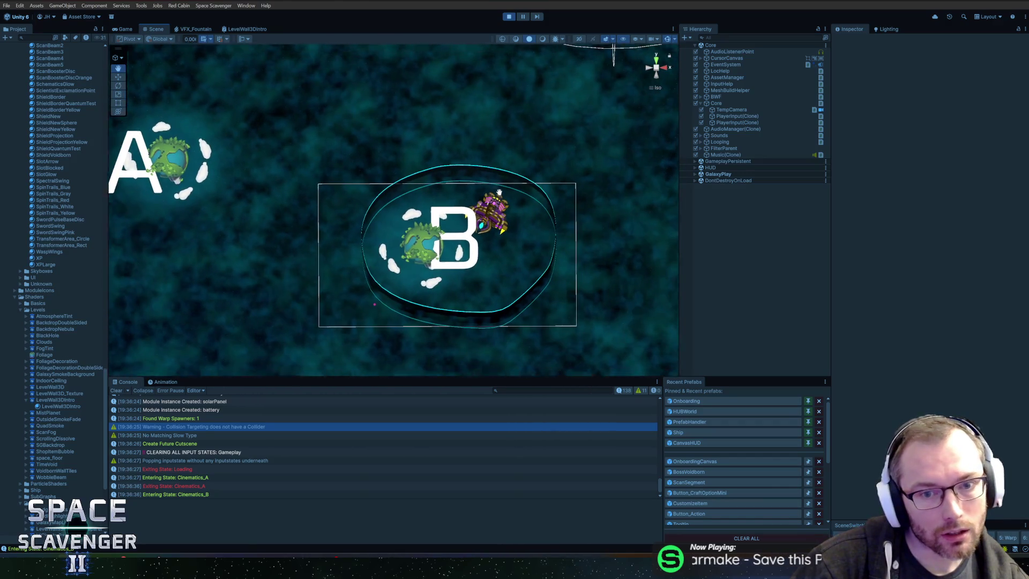
pyautogui.scroll(3, 428, 226)
pyautogui.click(744, 38)
pyautogui.write('fade')
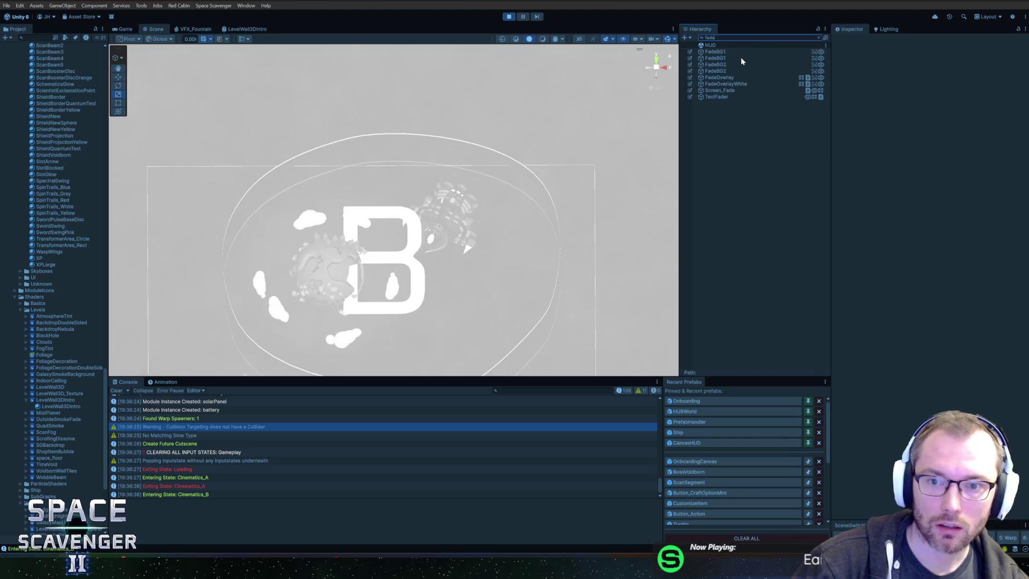
pyautogui.press('BackSpace')
pyautogui.press('BackSpace')
pyautogui.press('BackSpace')
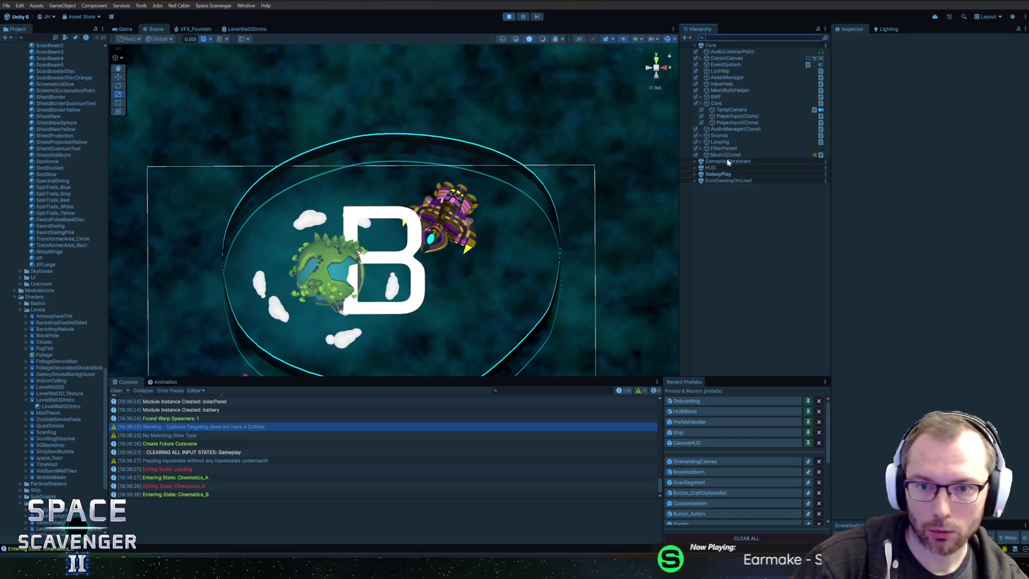
pyautogui.click(731, 175)
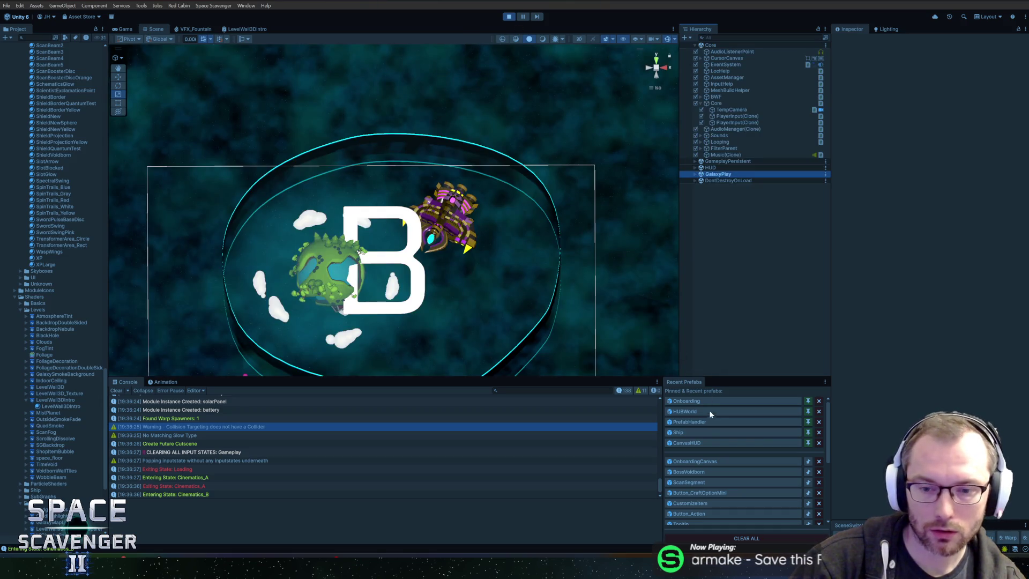
# Search 'onboarding', select OnboardingContent and frame it in the Scene view
pyautogui.click(748, 38)
pyautogui.write('onboarding')
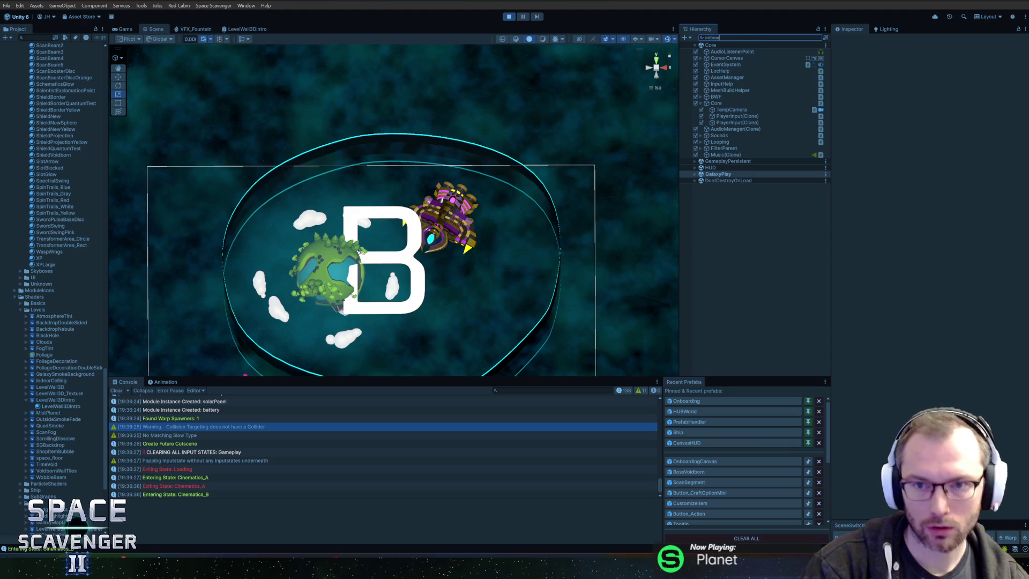
pyautogui.scroll(-5, 748, 203)
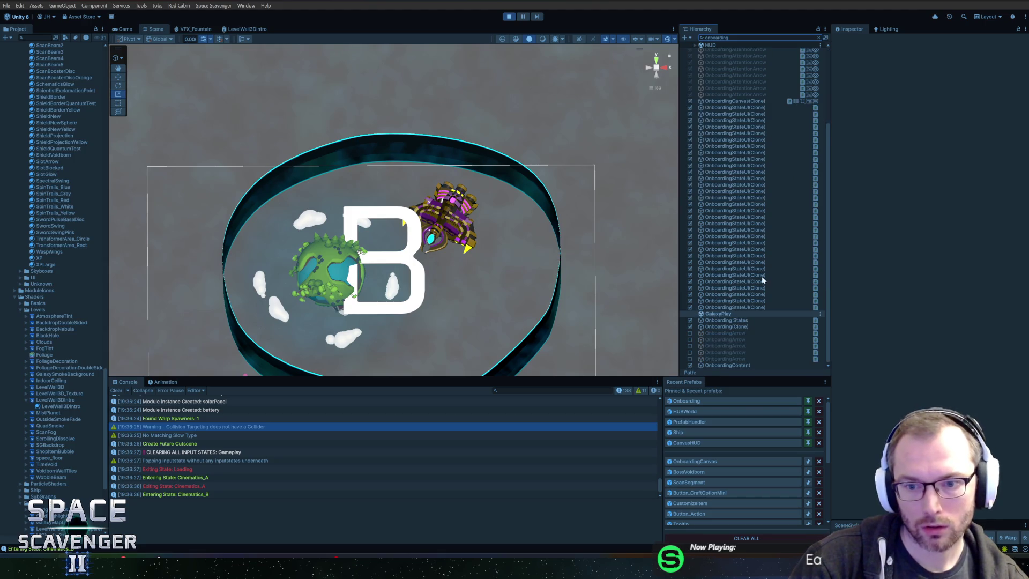
pyautogui.click(723, 366)
pyautogui.press('f')
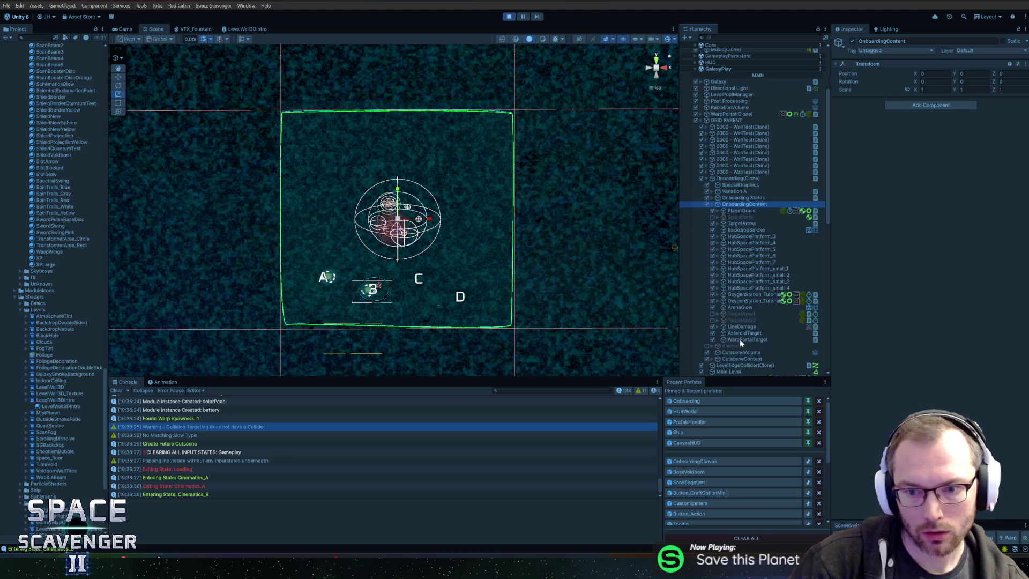
# Disable the BackdropSmoke object and compare the cutscene in the Game and Scene views
pyautogui.click(739, 308)
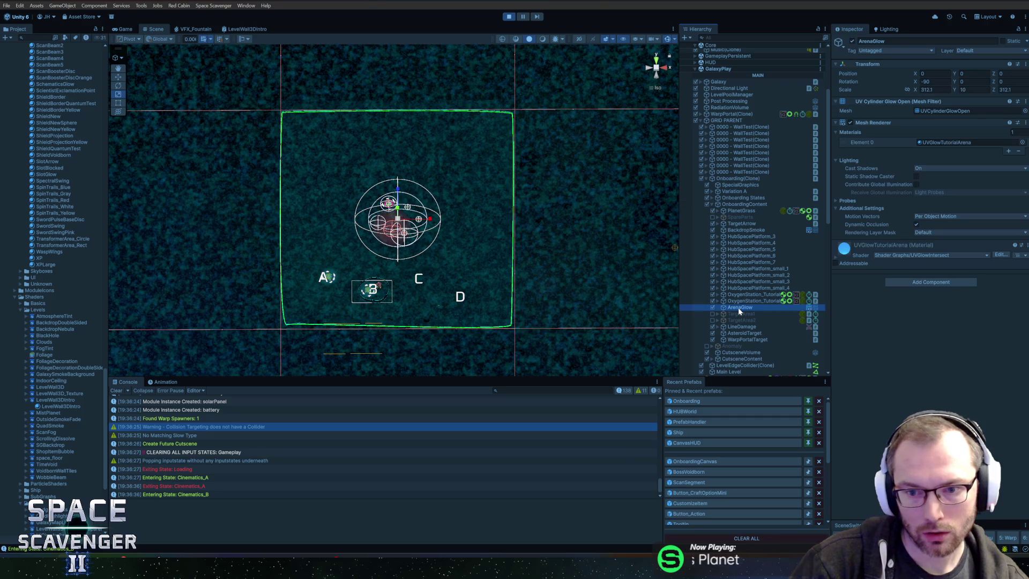
pyautogui.click(743, 230)
pyautogui.click(853, 41)
pyautogui.click(128, 29)
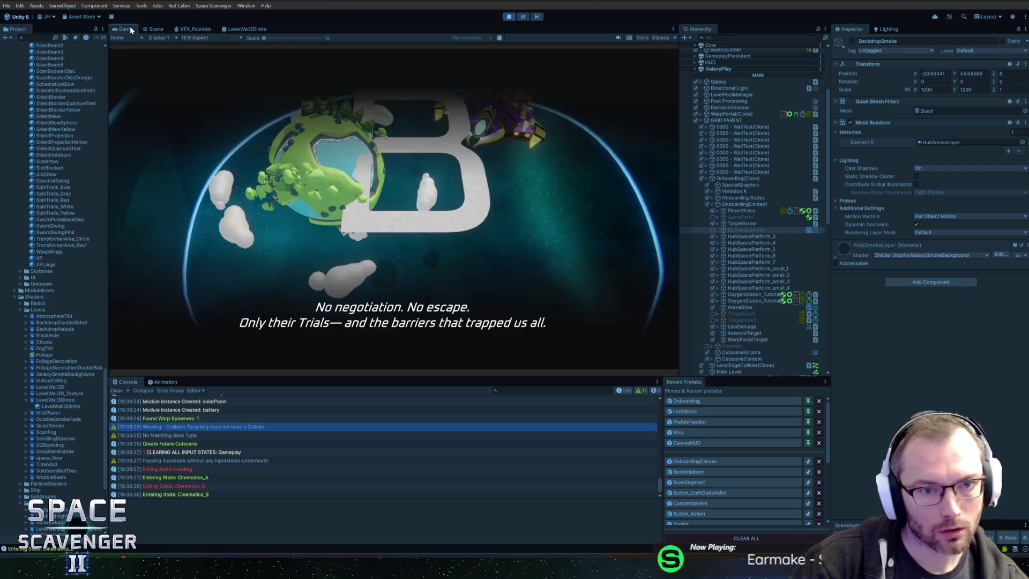
pyautogui.hotkey('ctrl', '1')
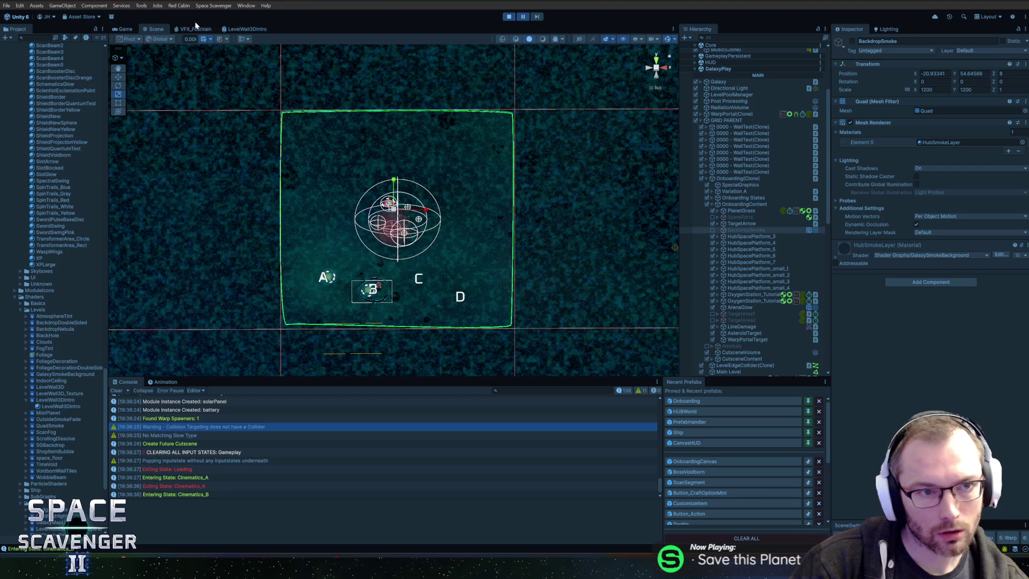
pyautogui.click(128, 29)
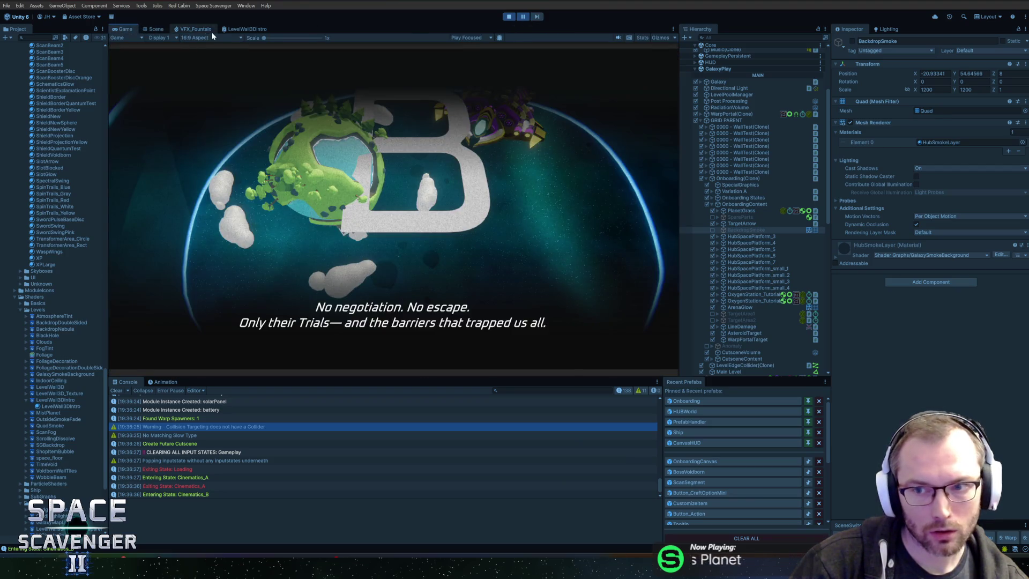
pyautogui.click(155, 29)
# Orbit the Scene view to a tilted look at planets A and B and their clouds
pyautogui.moveTo(361, 137)
pyautogui.mouseDown()
pyautogui.moveTo(244, 196)
pyautogui.moveTo(431, 177)
pyautogui.mouseUp()
pyautogui.scroll(-5, 244, 197)
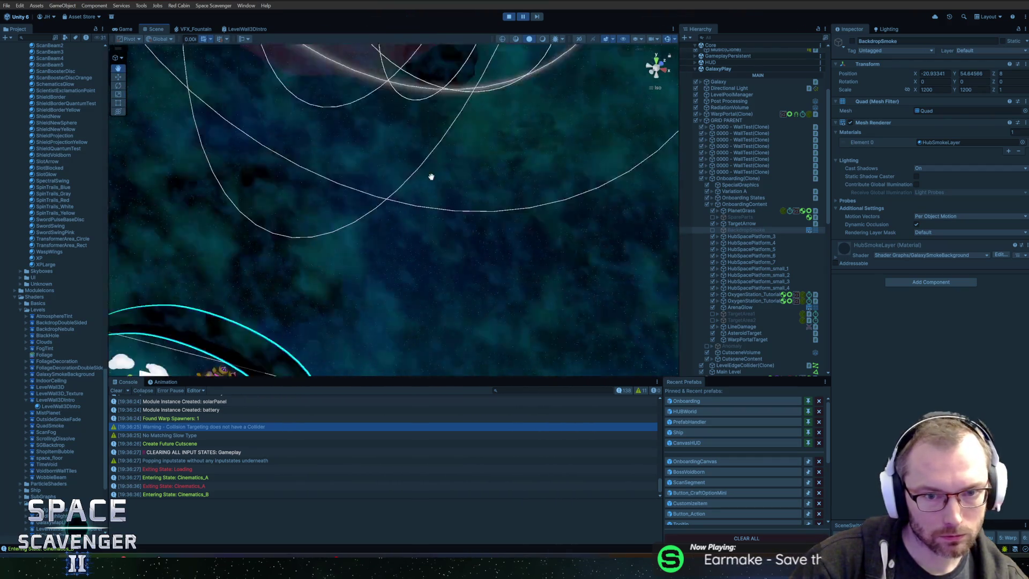
pyautogui.scroll(-5, 431, 177)
pyautogui.moveTo(519, 134); pyautogui.dragTo(279, 143)
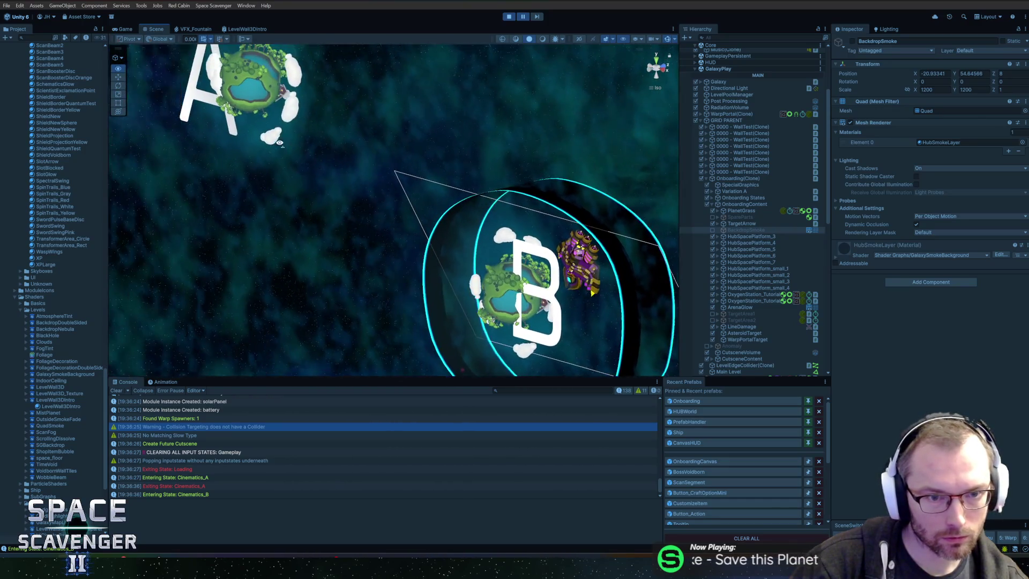
pyautogui.scroll(5, 423, 280)
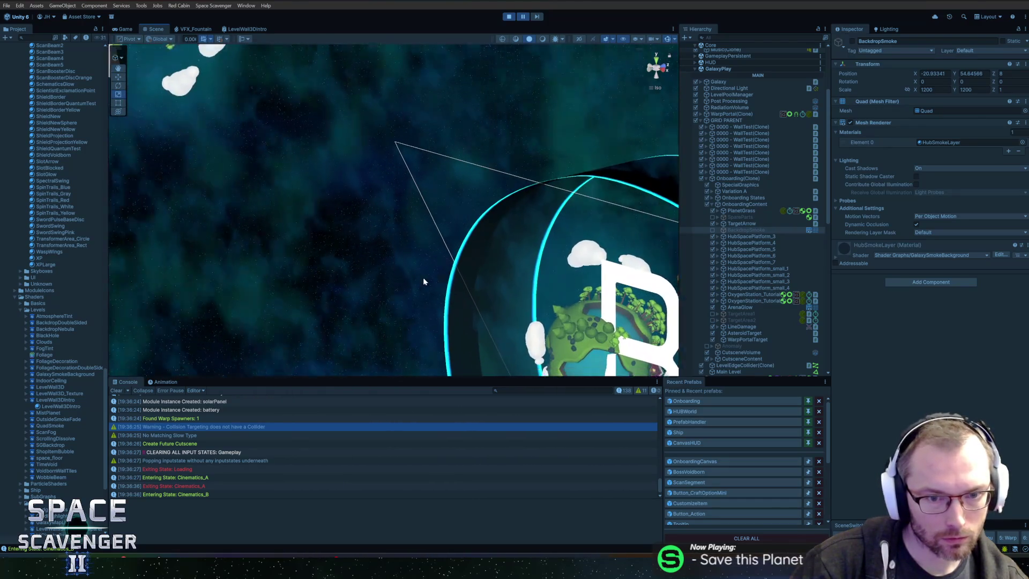
# Disable both SmokeLayer(Clone) objects together and preview the cutscene in the Game view
pyautogui.click(381, 243)
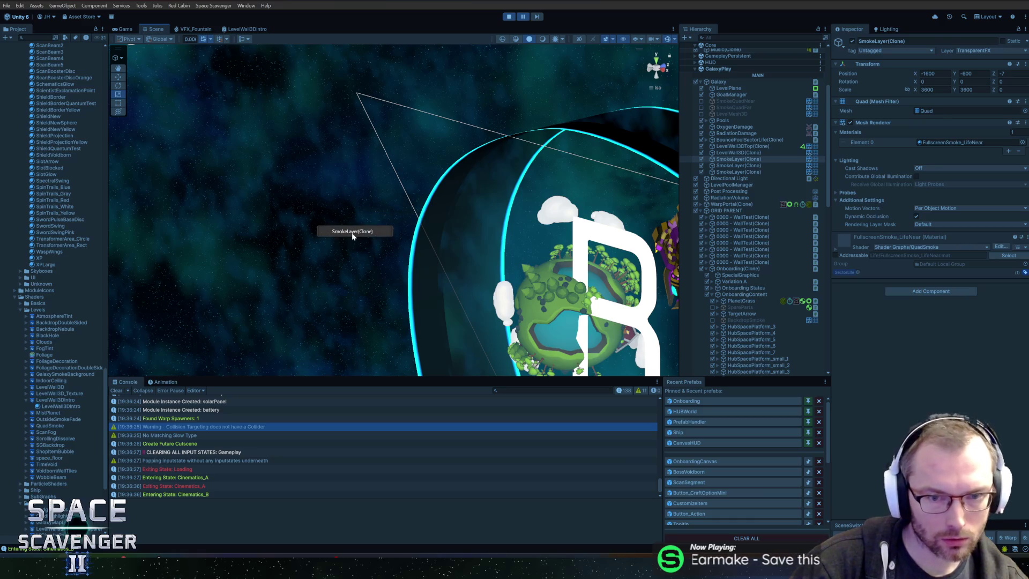
pyautogui.click(756, 159)
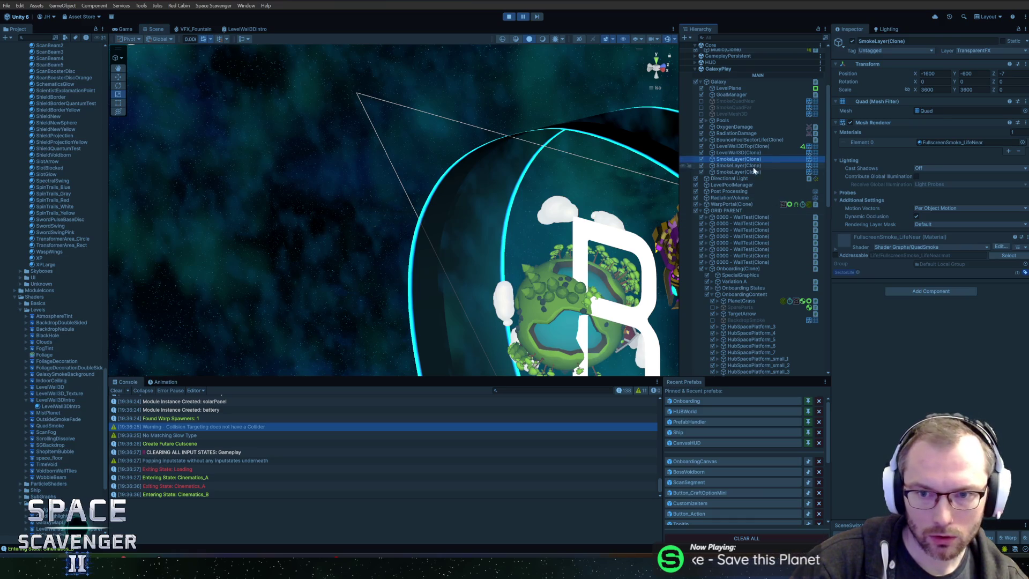
pyautogui.click(853, 42)
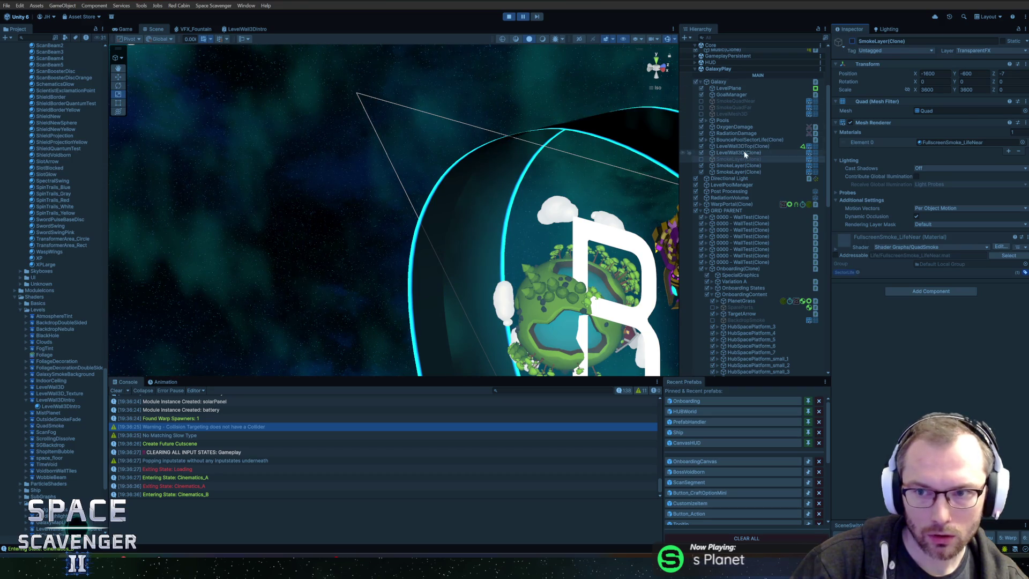
pyautogui.hotkey('ctrl', 'z')
pyautogui.click(746, 165)
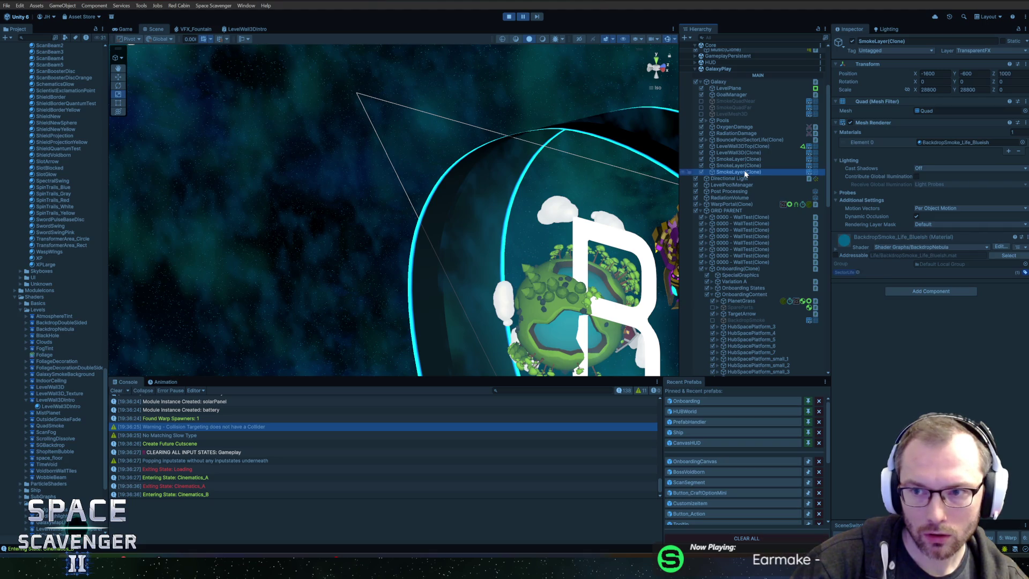
pyautogui.keyDown('ctrl'); pyautogui.click(745, 160); pyautogui.keyUp('ctrl')
pyautogui.press('w')
pyautogui.scroll(-10, 600, 200)
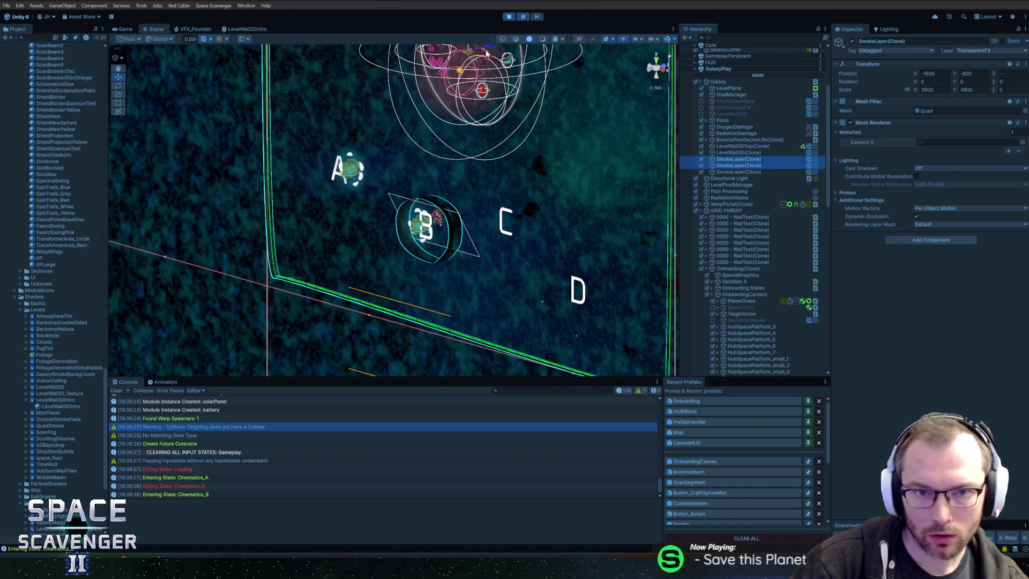
pyautogui.click(853, 42)
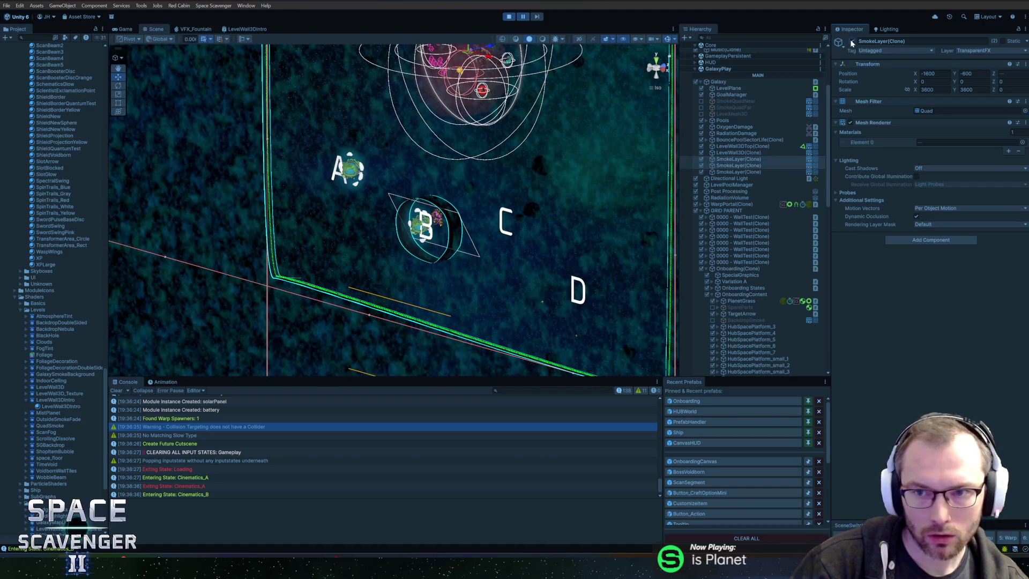
pyautogui.click(126, 29)
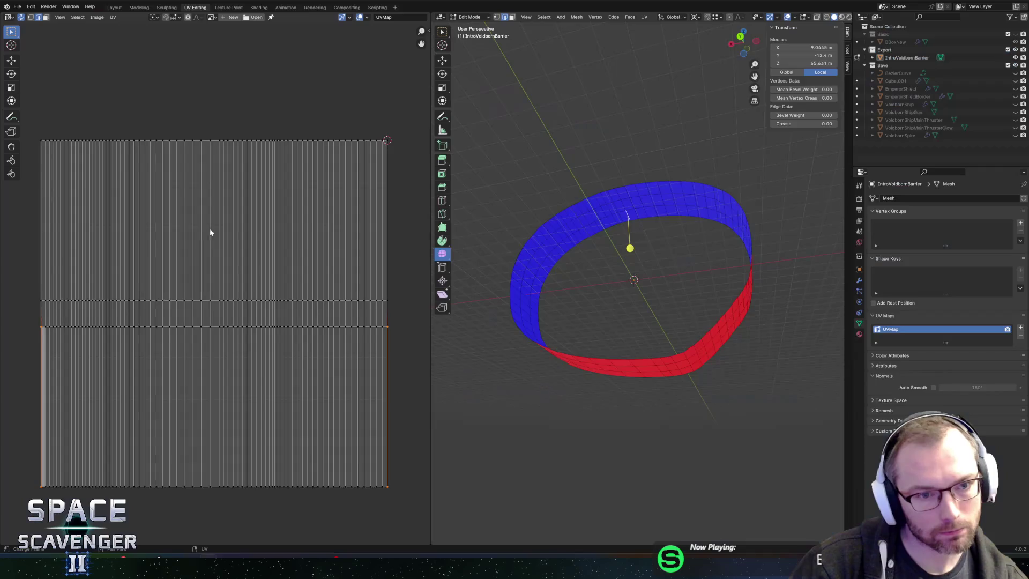
# Shade the whole ring flat in Object Mode and export it as Cutscene.fbx
pyautogui.press('a')
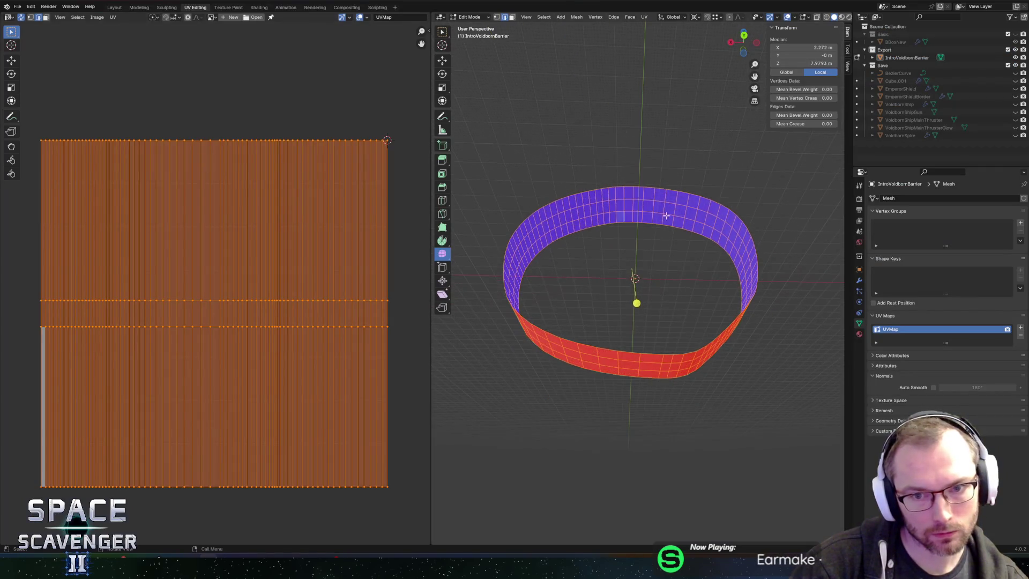
pyautogui.press('Tab')
pyautogui.rightClick(635, 199)
pyautogui.click(632, 197)
pyautogui.rightClick(633, 197)
pyautogui.click(616, 216)
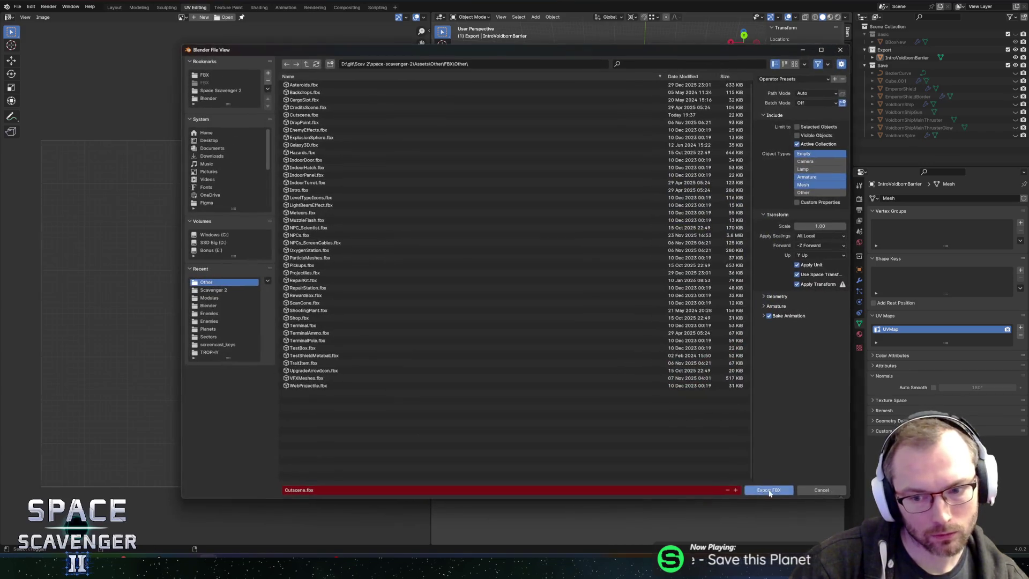
pyautogui.press('Return')
pyautogui.hotkey('alt', 'Tab')
pyautogui.hotkey('alt', 'Tab')
# Reapply Shade Flat to the ring object and re-export it over Cutscene.fbx
pyautogui.rightClick(610, 221)
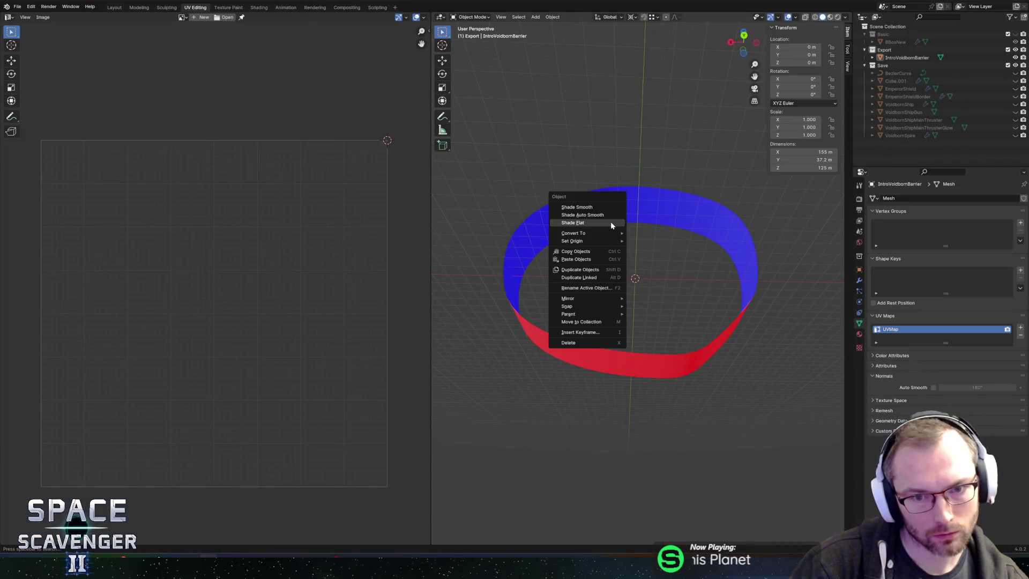
pyautogui.click(664, 205)
pyautogui.rightClick(649, 209)
pyautogui.click(648, 210)
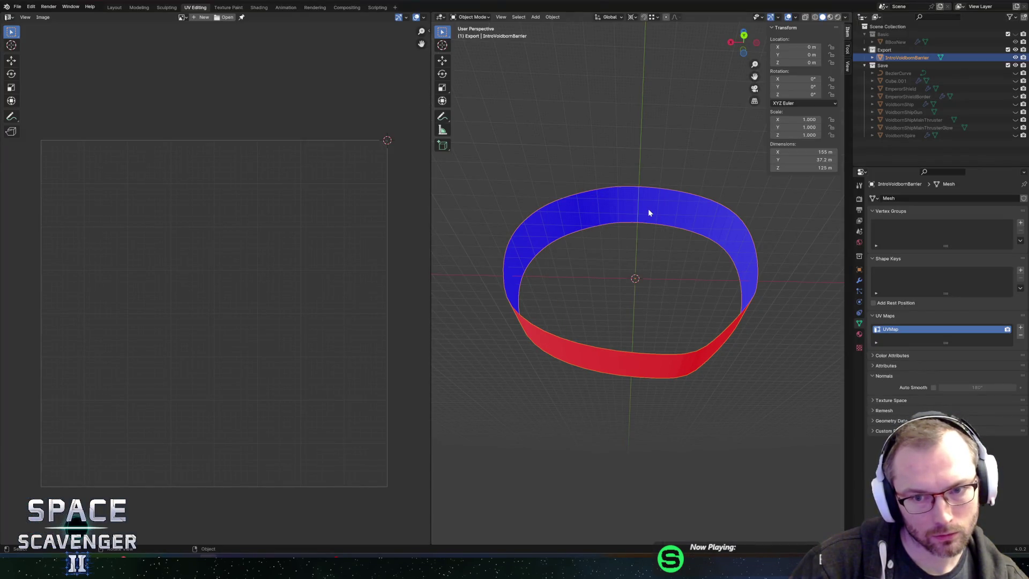
pyautogui.hotkey('ctrl', 'e')
pyautogui.press('Return')
pyautogui.hotkey('alt', 'Tab')
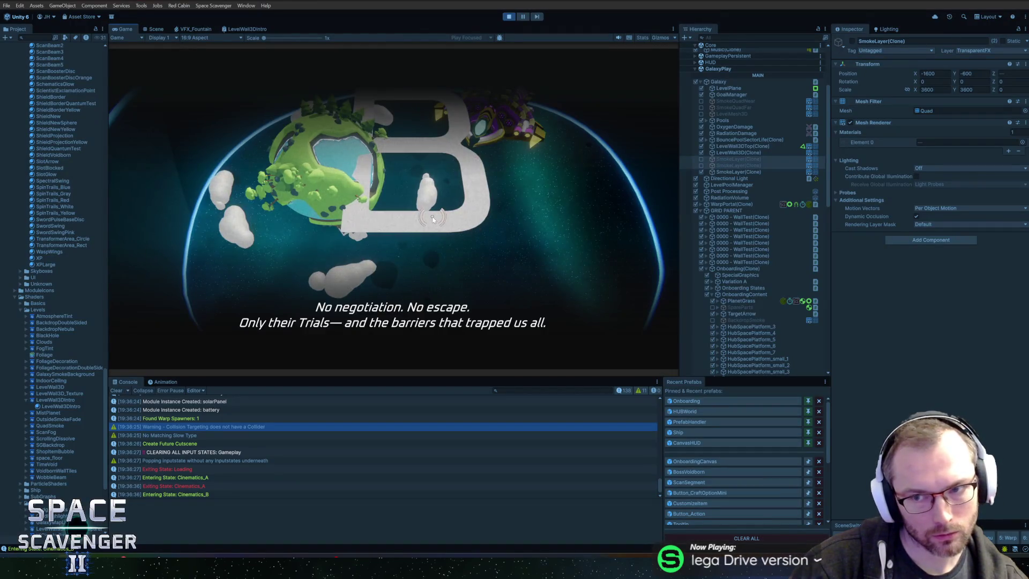
# Move a block of faces on the ring's upper left and export the ring to FBX
pyautogui.hotkey('alt', 'Tab')
pyautogui.press('Tab')
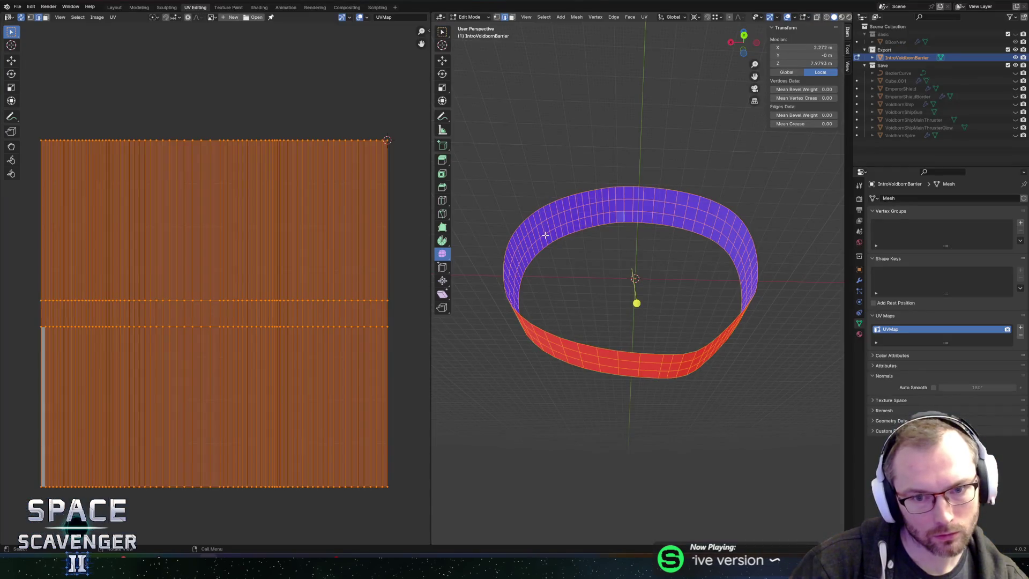
pyautogui.scroll(1, 536, 241)
pyautogui.moveTo(467, 184)
pyautogui.mouseDown()
pyautogui.moveTo(555, 266)
pyautogui.moveTo(532, 266)
pyautogui.mouseUp()
pyautogui.press('g')
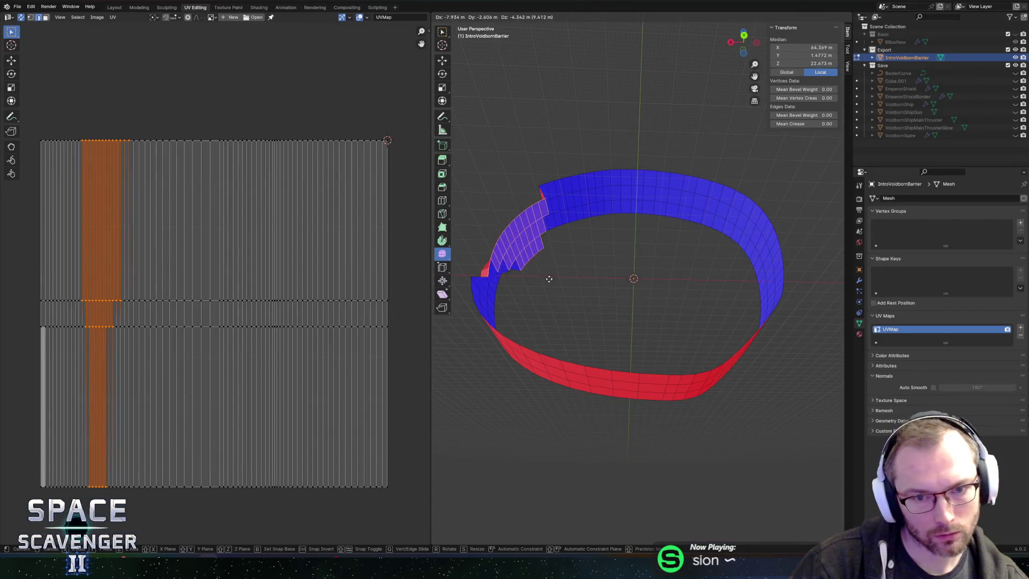
pyautogui.press('Return')
pyautogui.hotkey('ctrl', 'alt', 'e')
pyautogui.click(772, 490)
pyautogui.hotkey('alt', 'Tab')
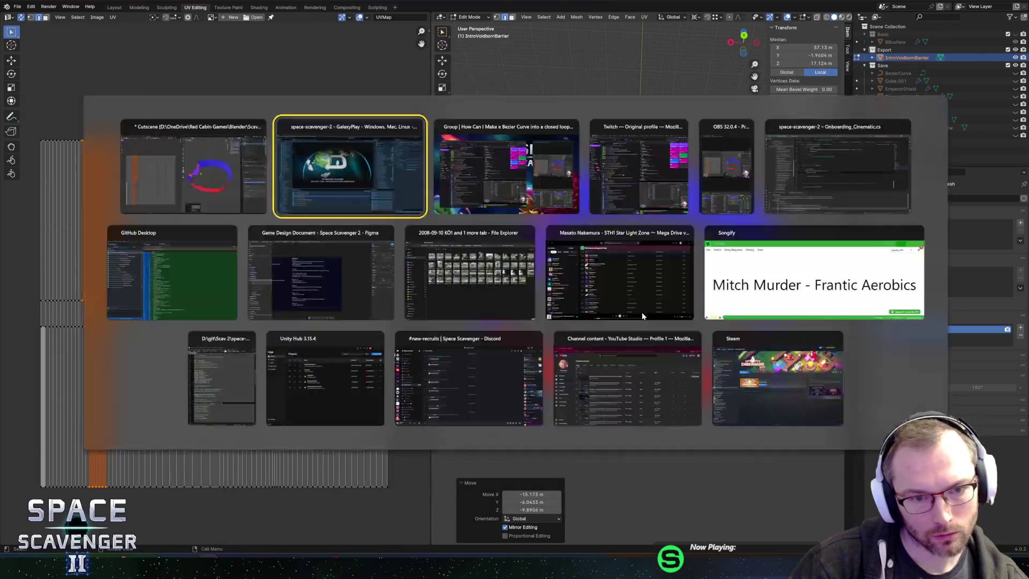
# Clear the face selection and re-export the ring mesh as FBX
pyautogui.hotkey('alt', 'Tab')
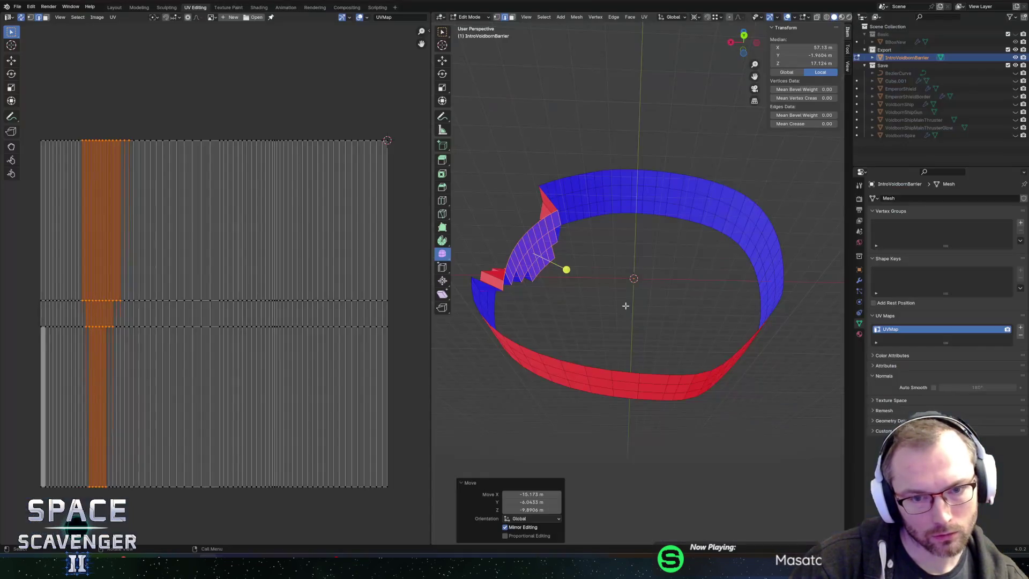
pyautogui.hotkey('alt', 'a')
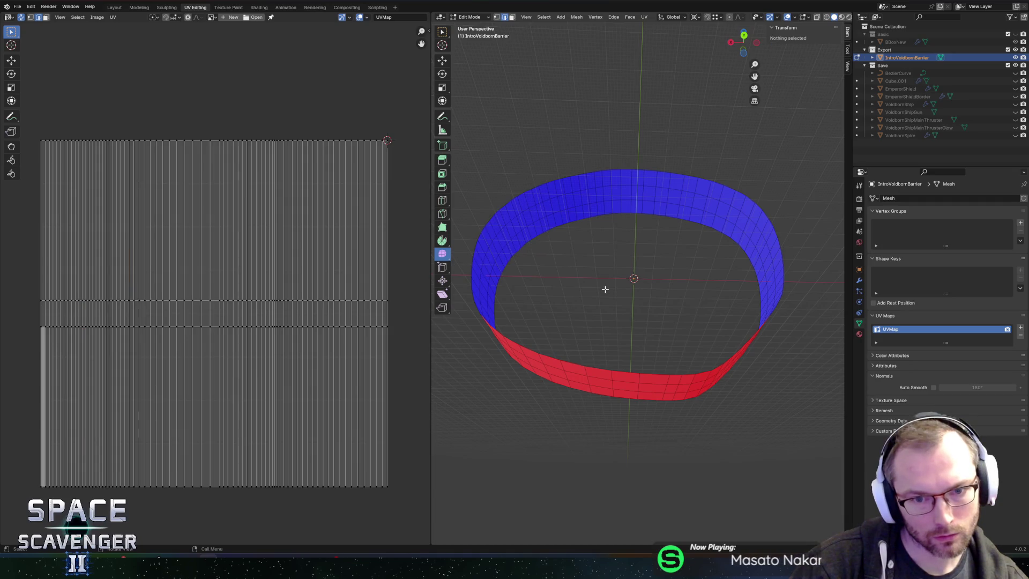
pyautogui.hotkey('ctrl', 'alt', 'e')
pyautogui.click(772, 489)
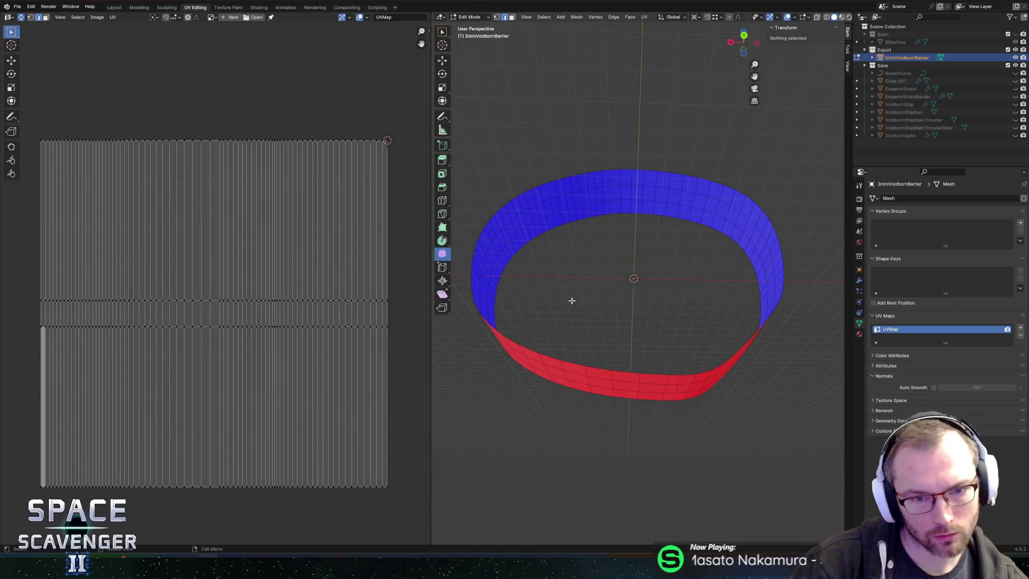
pyautogui.hotkey('alt', 'Tab')
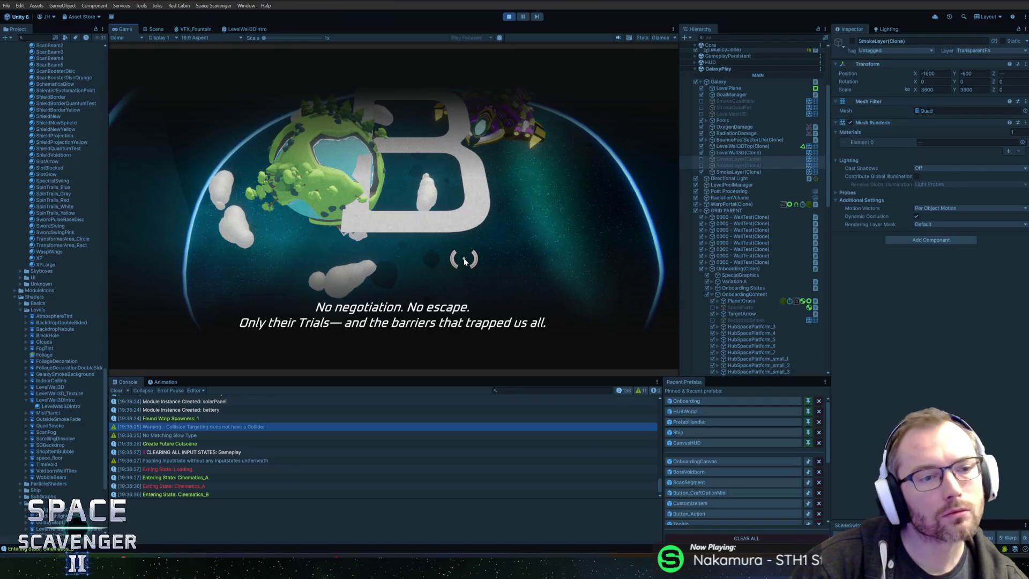
# Inspect the ring's left side by selecting faces and several vertical and horizontal edge loops
pyautogui.hotkey('alt', 'Tab')
pyautogui.click(504, 224)
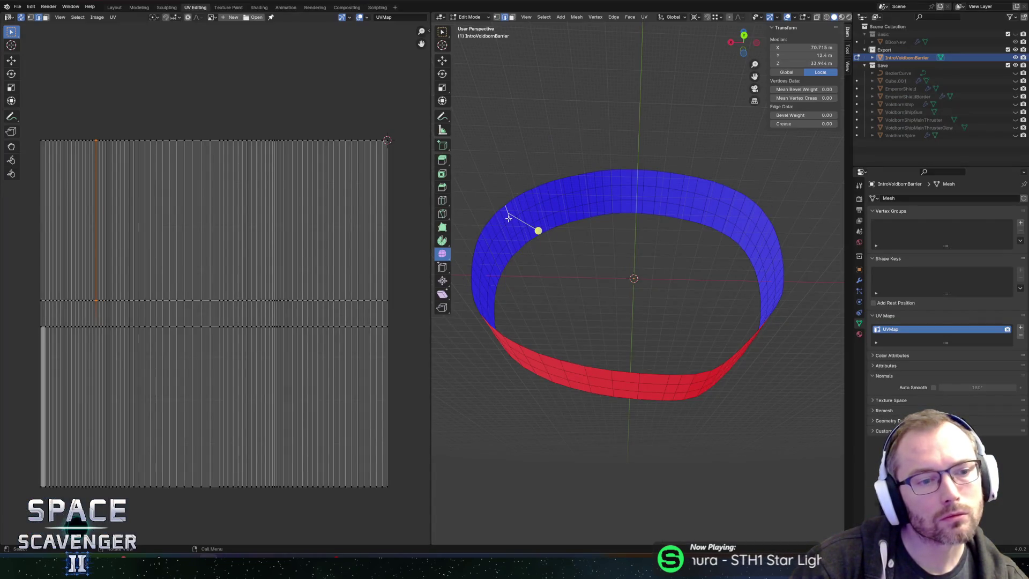
pyautogui.moveTo(479, 166); pyautogui.dragTo(542, 276)
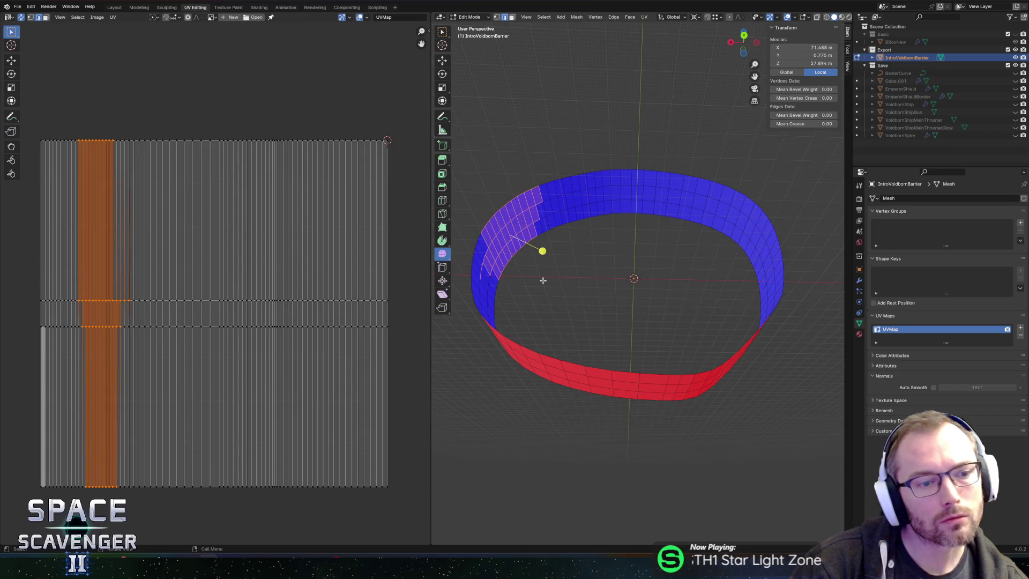
pyautogui.click(542, 277)
pyautogui.keyDown('alt'); pyautogui.click(528, 227); pyautogui.keyUp('alt')
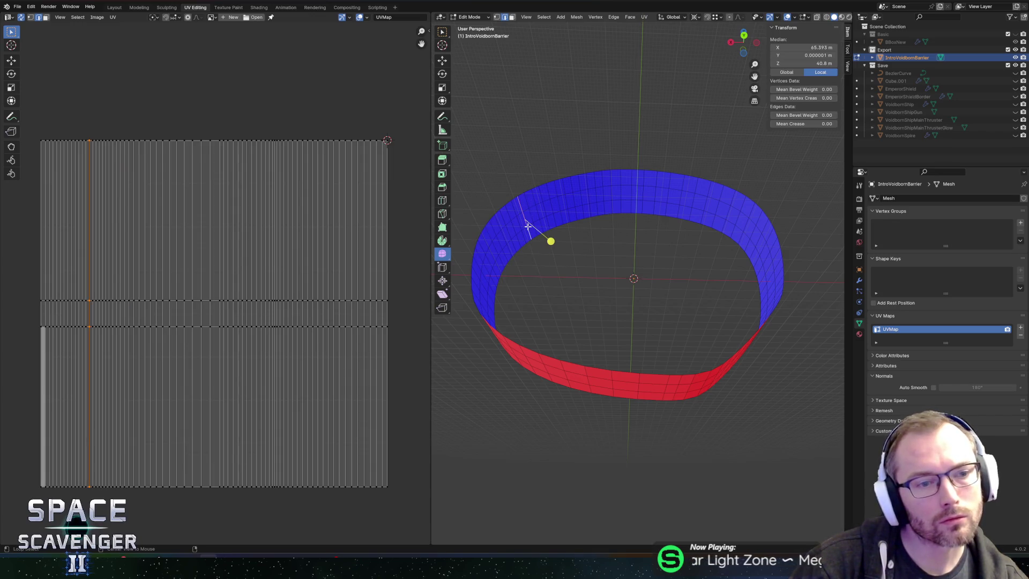
pyautogui.keyDown('alt'); pyautogui.click(519, 228); pyautogui.keyUp('alt')
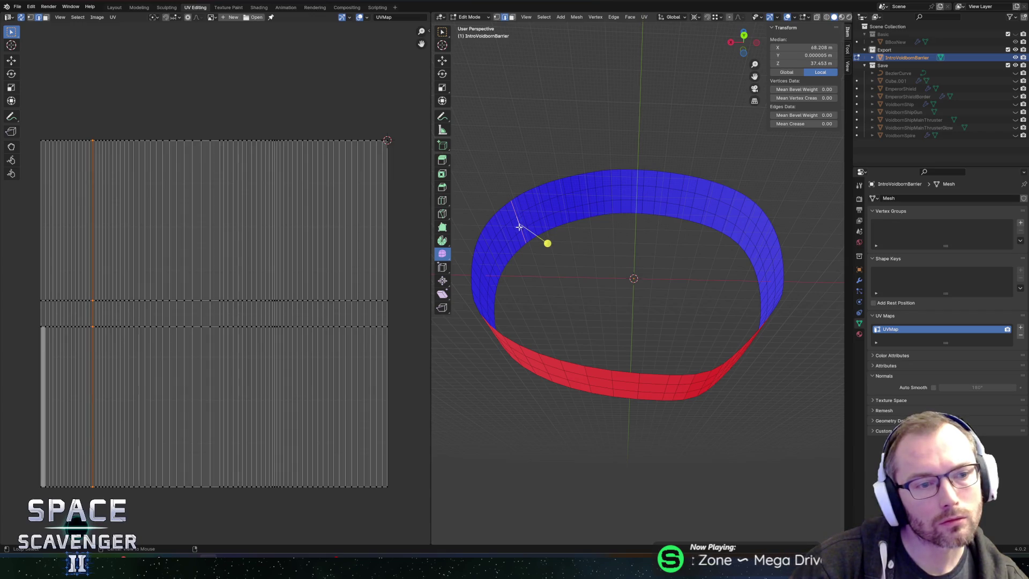
pyautogui.keyDown('alt'); pyautogui.click(510, 221); pyautogui.keyUp('alt')
pyautogui.keyDown('alt'); pyautogui.click(510, 235); pyautogui.keyUp('alt')
pyautogui.keyDown('alt'); pyautogui.click(504, 237); pyautogui.keyUp('alt')
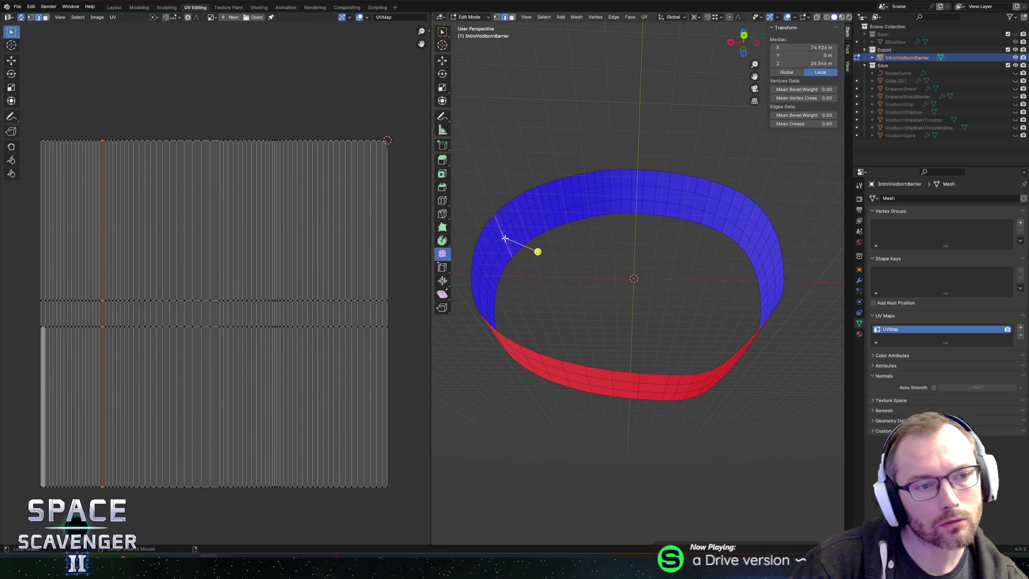
pyautogui.keyDown('alt'); pyautogui.click(531, 243); pyautogui.keyUp('alt')
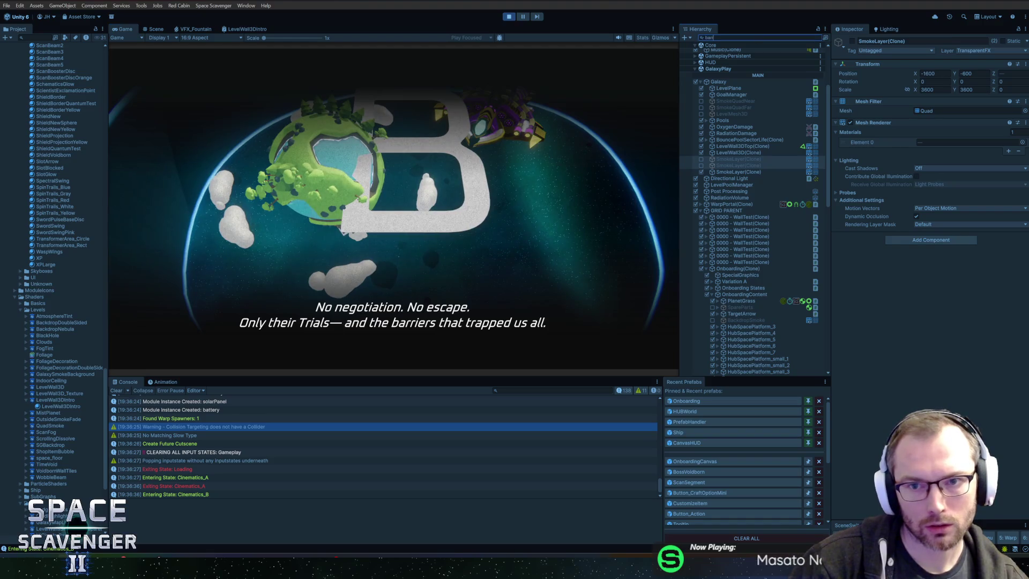
# Set the Barrier material's EdgeTiling to 1 by 1, nudging EdgeThickness slightly higher
pyautogui.press('Escape')
pyautogui.moveTo(947, 373)
pyautogui.mouseDown()
pyautogui.moveTo(995, 375)
pyautogui.moveTo(946, 375)
pyautogui.mouseUp()
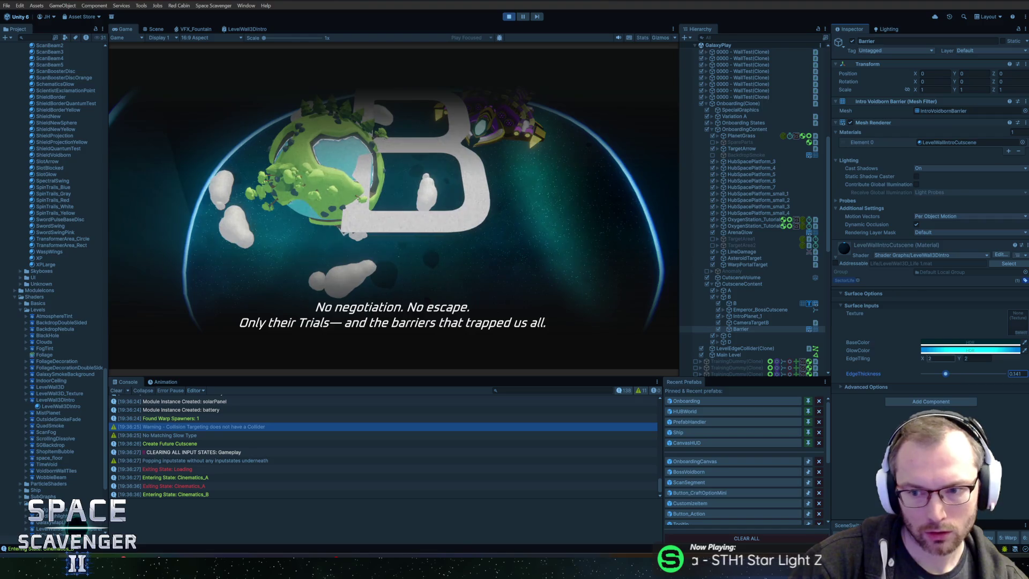
pyautogui.click(941, 358)
pyautogui.write('1')
pyautogui.press('Tab')
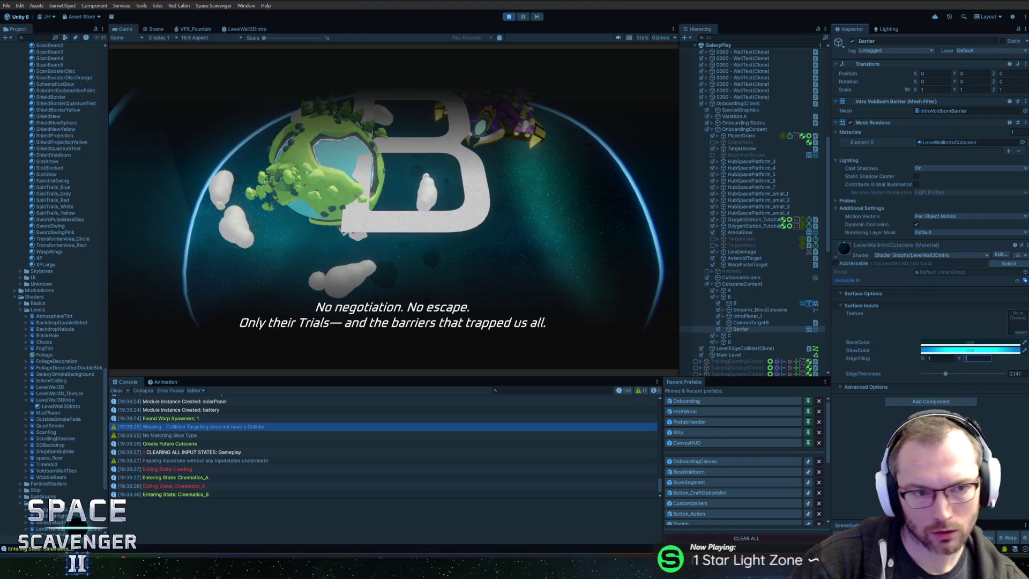
pyautogui.write('1')
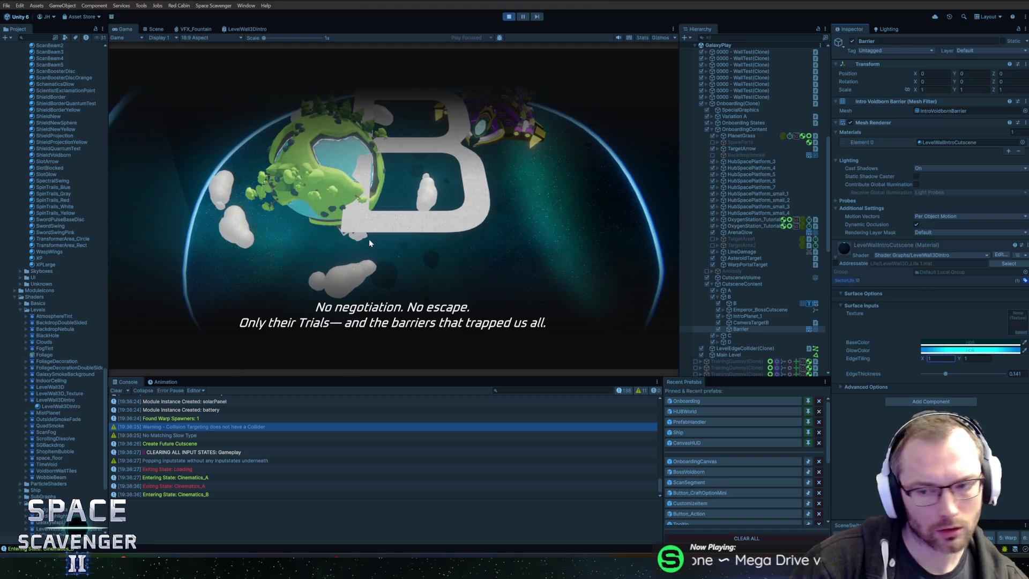
# Preview a red BaseColor hue, revert it to cyan, and open the barrier's shader graph
pyautogui.click(930, 345)
pyautogui.click(1019, 324)
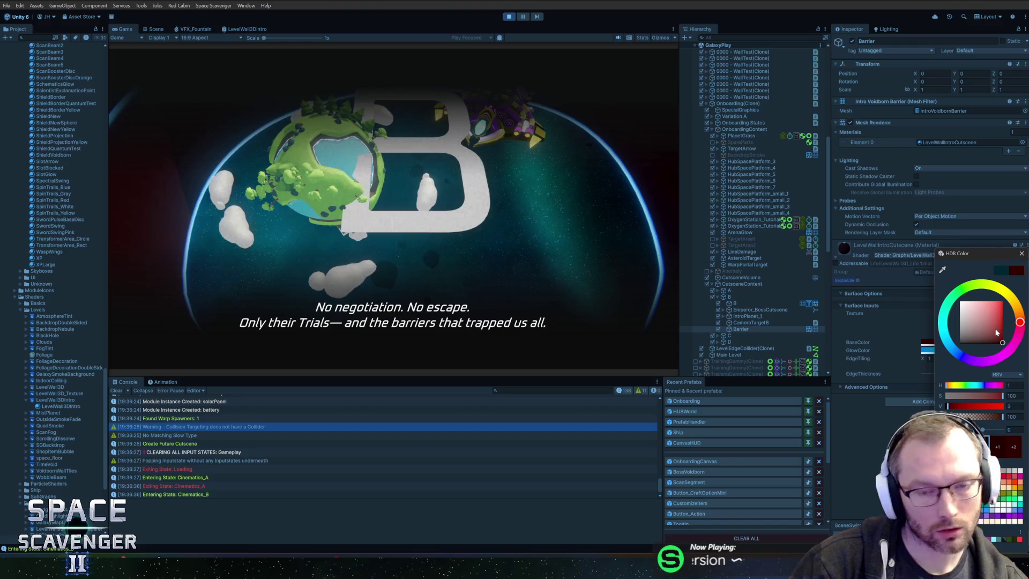
pyautogui.hotkey('ctrl', 'z')
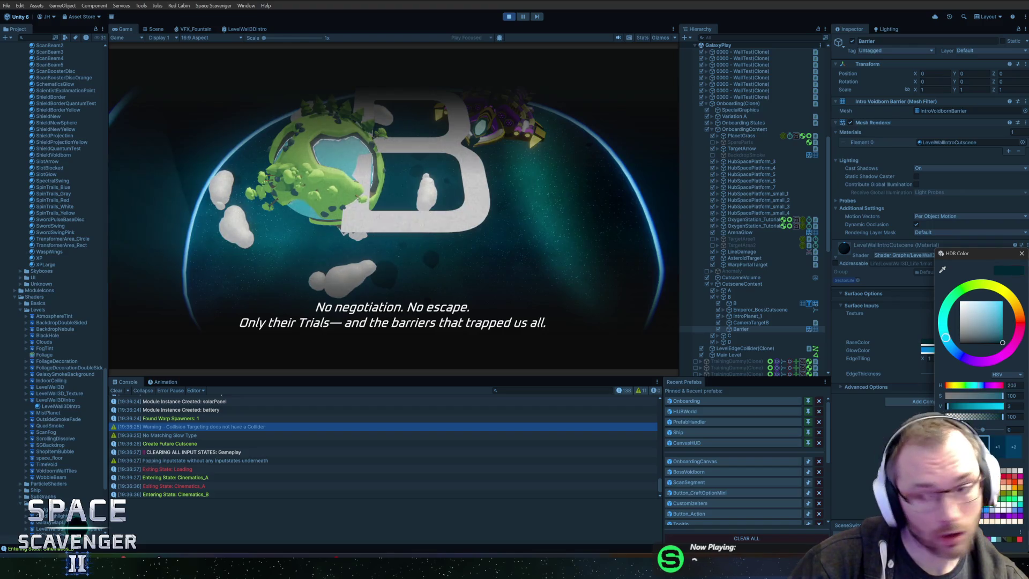
pyautogui.click(1023, 254)
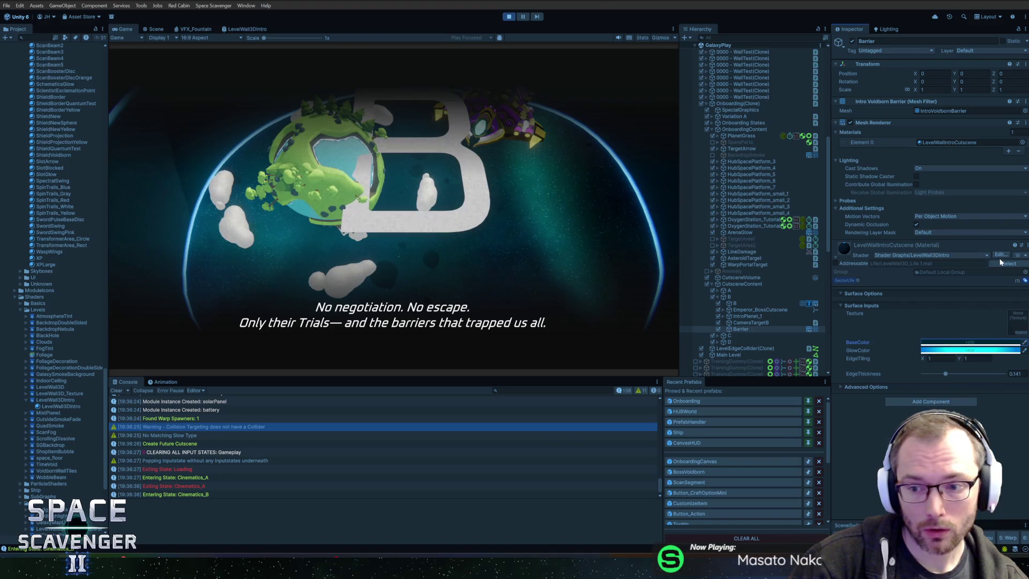
pyautogui.click(1001, 255)
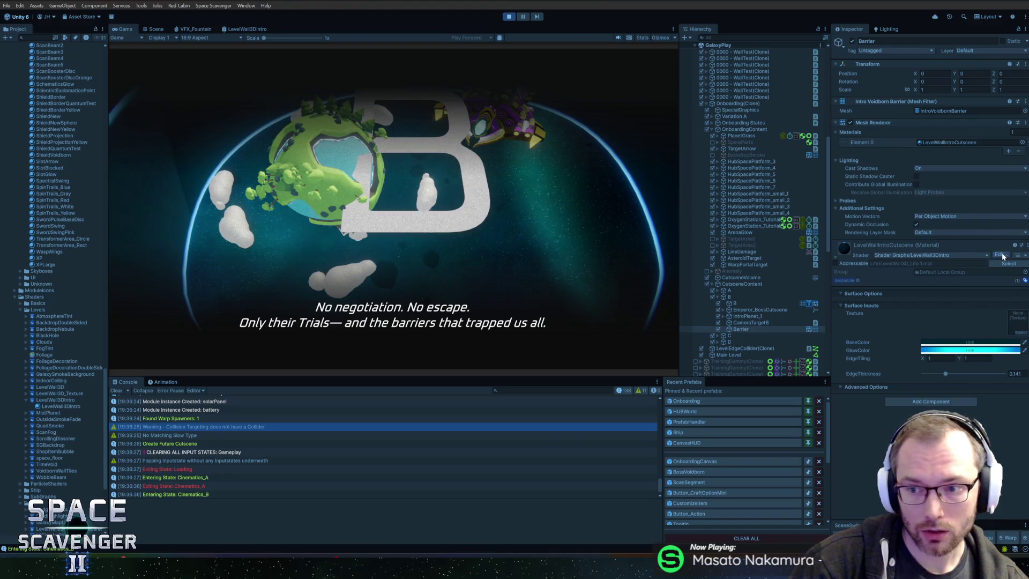
pyautogui.scroll(-3, 514, 262)
# Inspect the Split and EdgeTiling nodes in the LevelWall3DIntro graph
pyautogui.scroll(8, 329, 231)
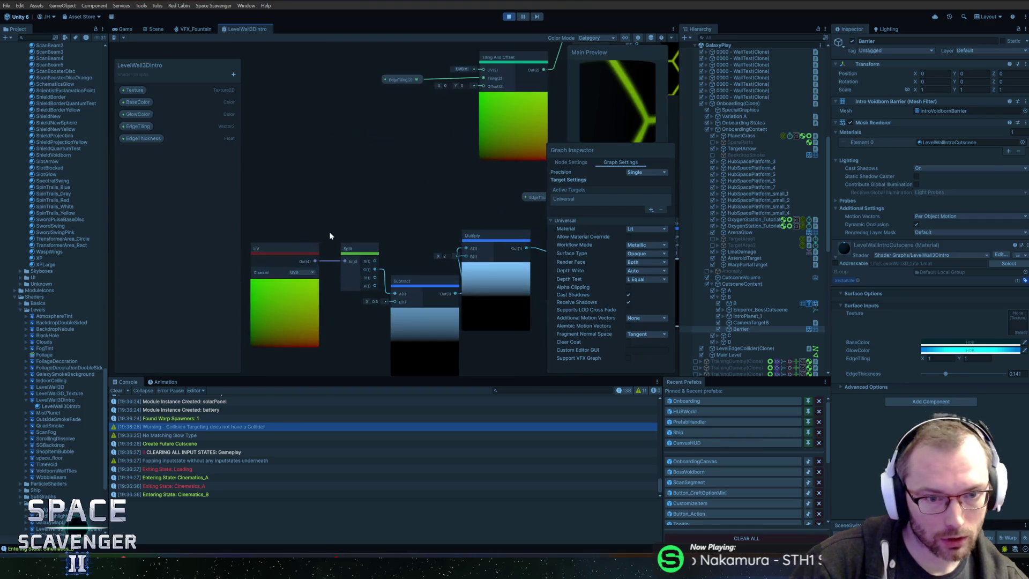
pyautogui.click(391, 254)
pyautogui.scroll(-2, 431, 223)
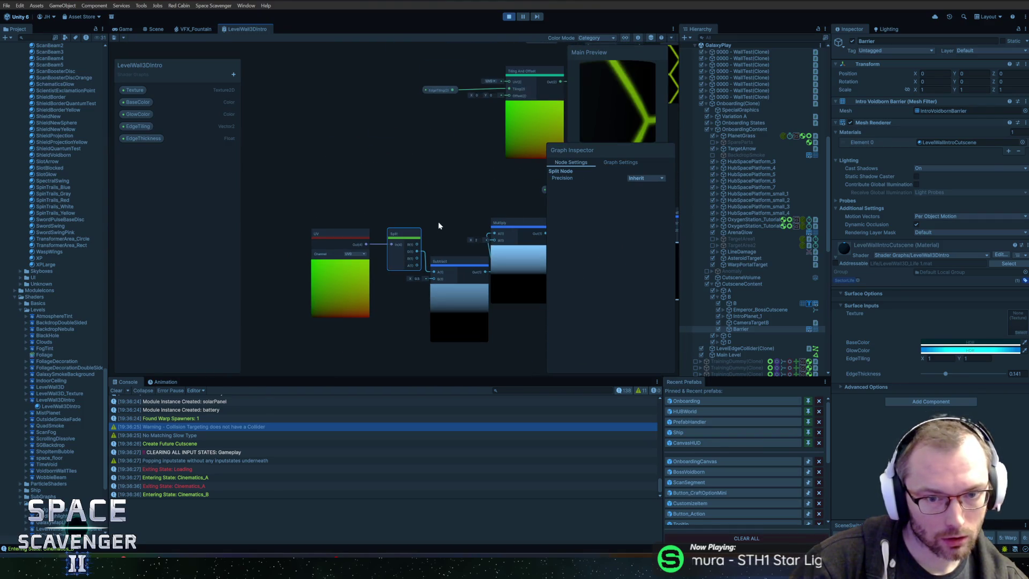
pyautogui.moveTo(375, 182)
pyautogui.mouseDown()
pyautogui.moveTo(345, 269)
pyautogui.moveTo(316, 230)
pyautogui.mouseUp()
pyautogui.click(299, 183)
pyautogui.moveTo(340, 147); pyautogui.dragTo(317, 168)
pyautogui.scroll(2, 321, 190)
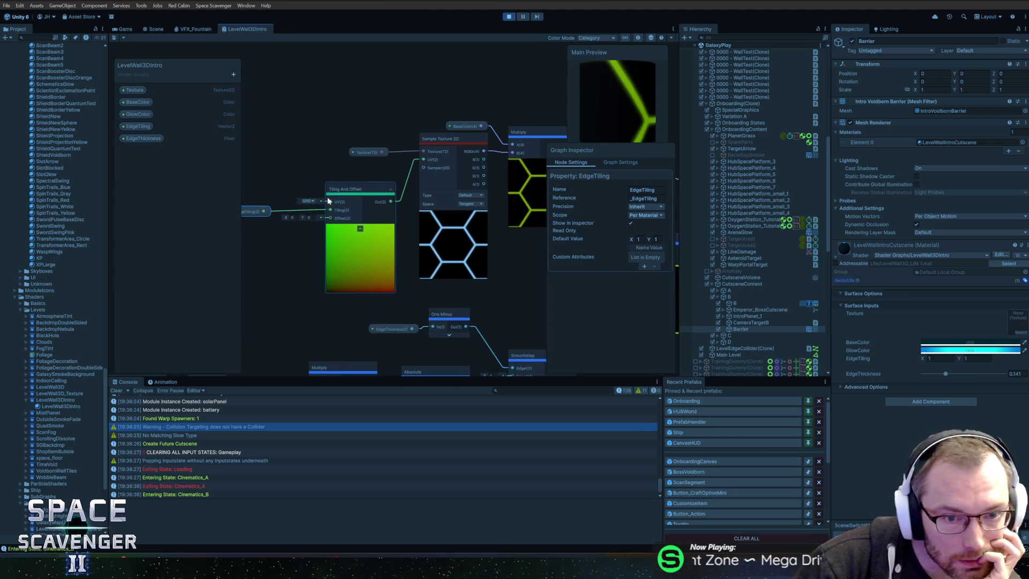
pyautogui.moveTo(429, 221)
pyautogui.mouseDown()
pyautogui.moveTo(288, 225)
pyautogui.moveTo(411, 194)
pyautogui.moveTo(313, 173)
pyautogui.moveTo(392, 200)
pyautogui.moveTo(272, 188)
pyautogui.moveTo(386, 193)
pyautogui.moveTo(395, 177)
pyautogui.mouseUp()
# Inspect the Multiply node's output and the master stack, then save the shader graph
pyautogui.click(405, 151)
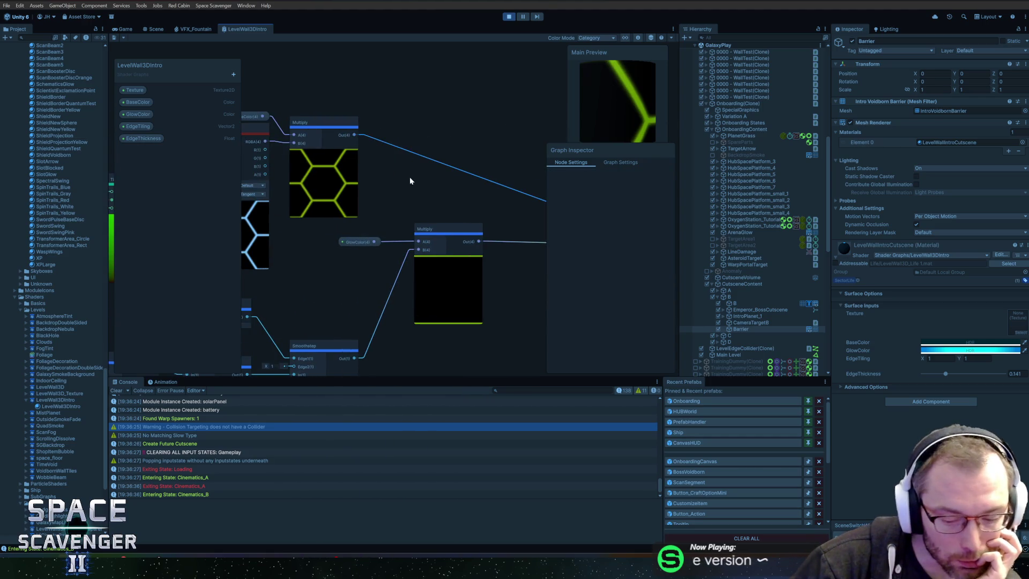
pyautogui.moveTo(437, 85)
pyautogui.mouseDown()
pyautogui.moveTo(533, 85)
pyautogui.moveTo(464, 88)
pyautogui.moveTo(396, 109)
pyautogui.mouseUp()
pyautogui.scroll(-2, 461, 88)
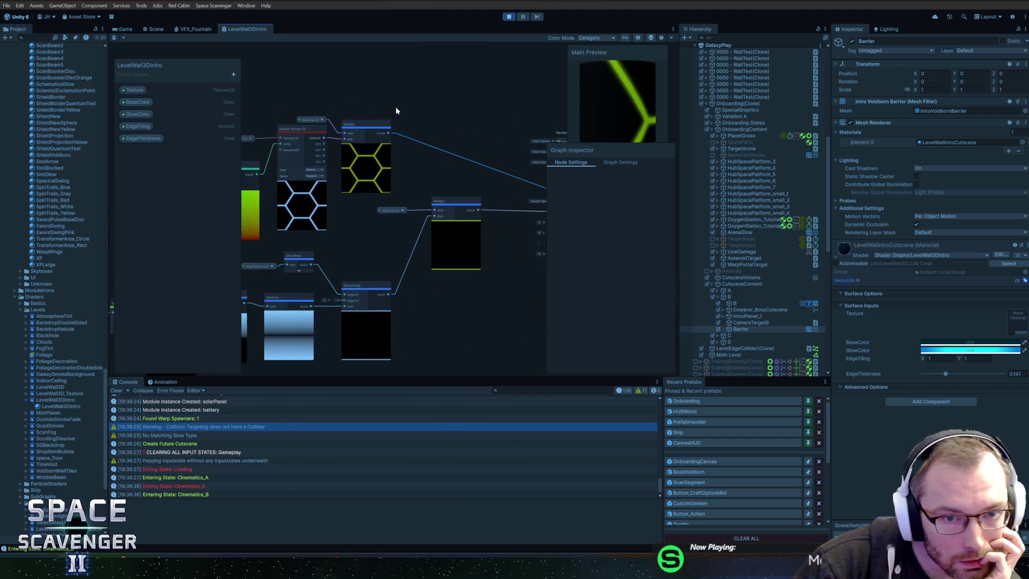
pyautogui.moveTo(655, 158)
pyautogui.mouseDown()
pyautogui.moveTo(571, 158)
pyautogui.moveTo(475, 195)
pyautogui.mouseUp()
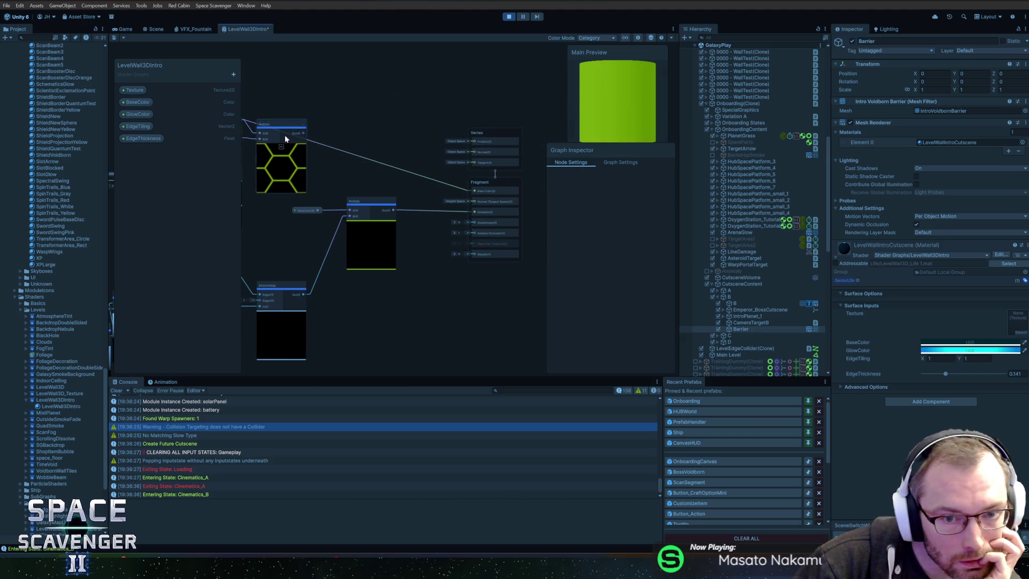
pyautogui.click(115, 38)
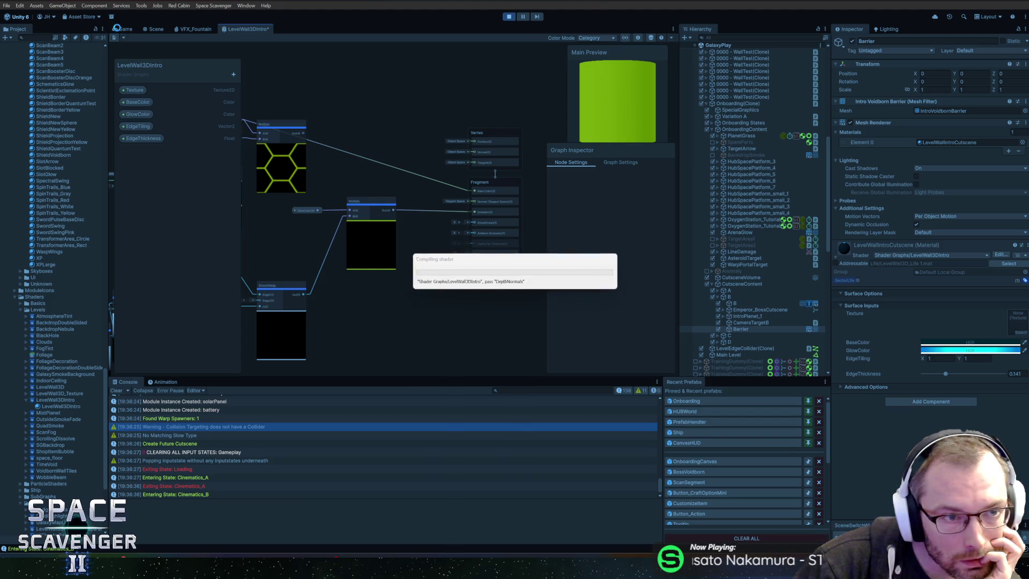
pyautogui.click(124, 30)
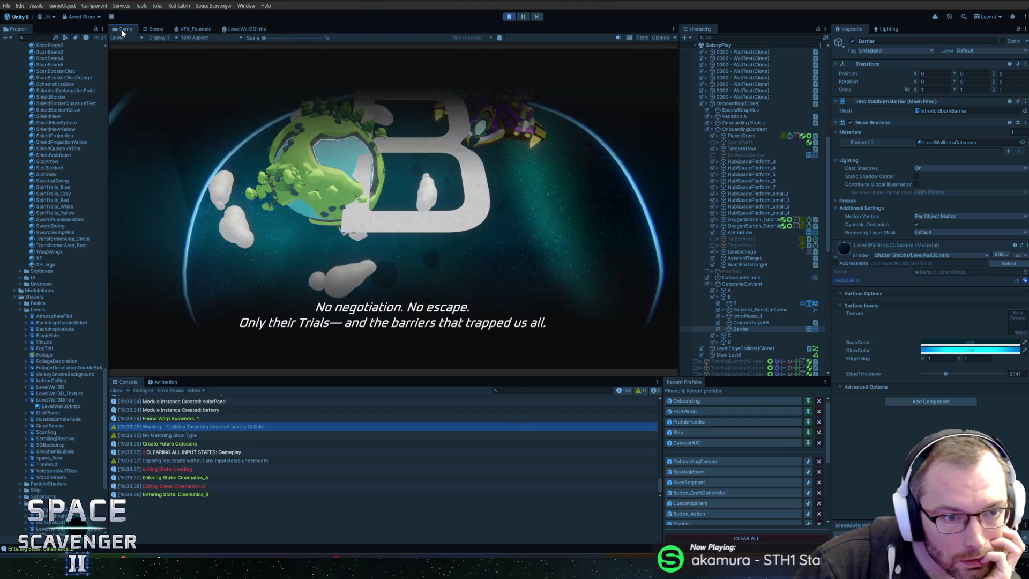
# Remove the Texture property and delete the Sample Texture 2D and Hexagon nodes
pyautogui.click(231, 30)
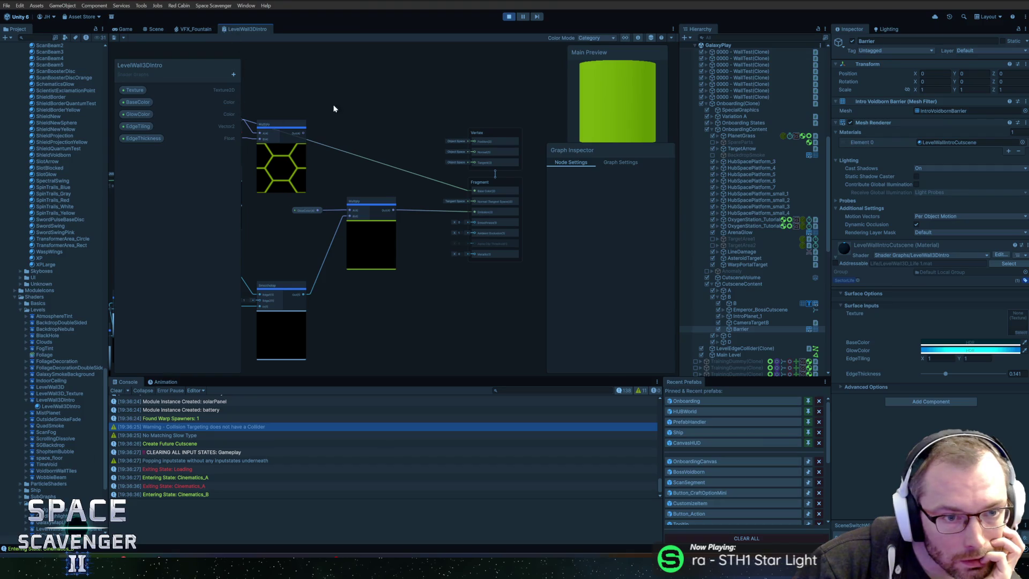
pyautogui.moveTo(138, 101)
pyautogui.mouseDown()
pyautogui.moveTo(329, 120)
pyautogui.moveTo(496, 156)
pyautogui.mouseUp()
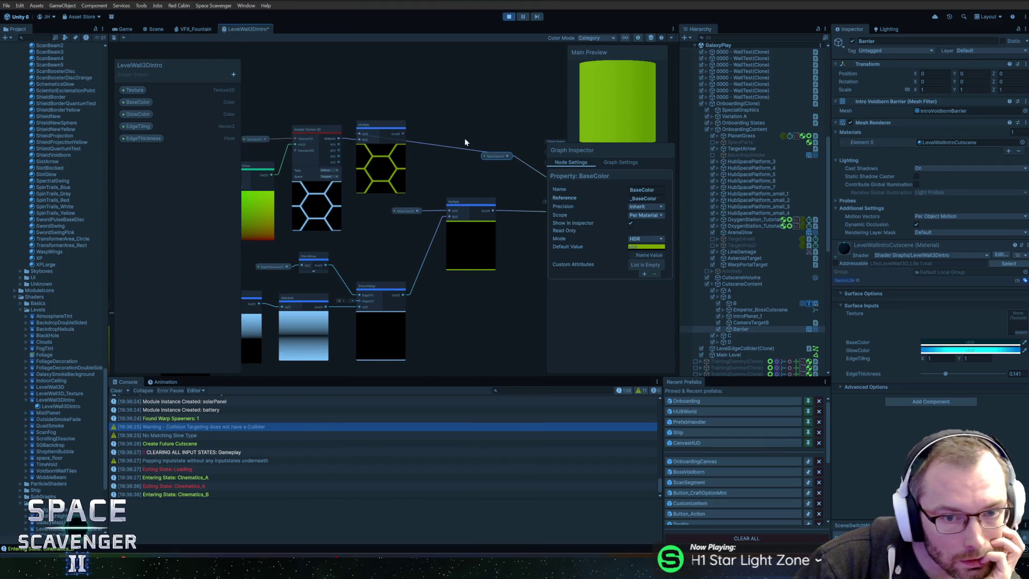
pyautogui.scroll(3, 329, 119)
pyautogui.click(348, 147)
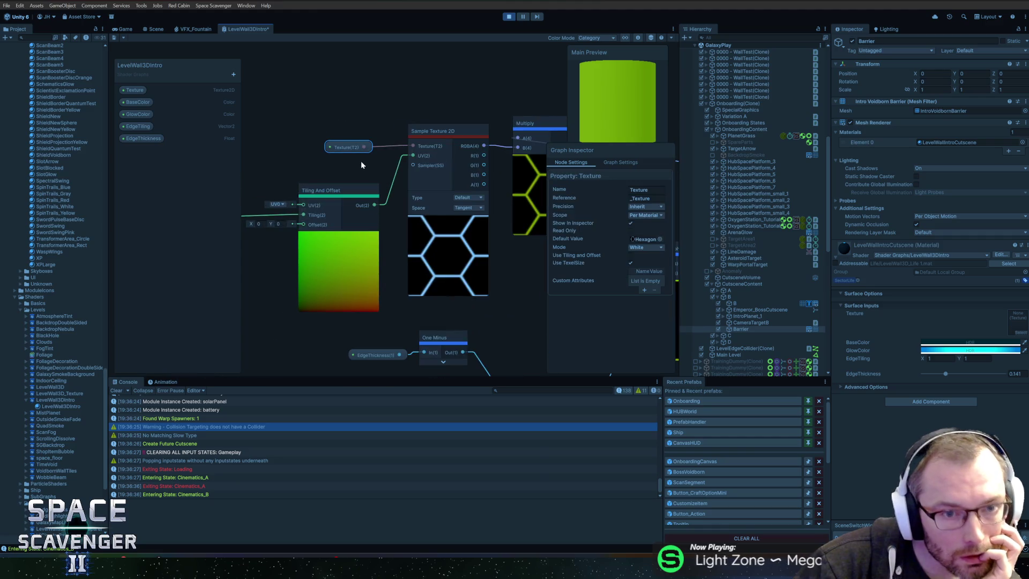
pyautogui.click(133, 91)
pyautogui.press('Delete')
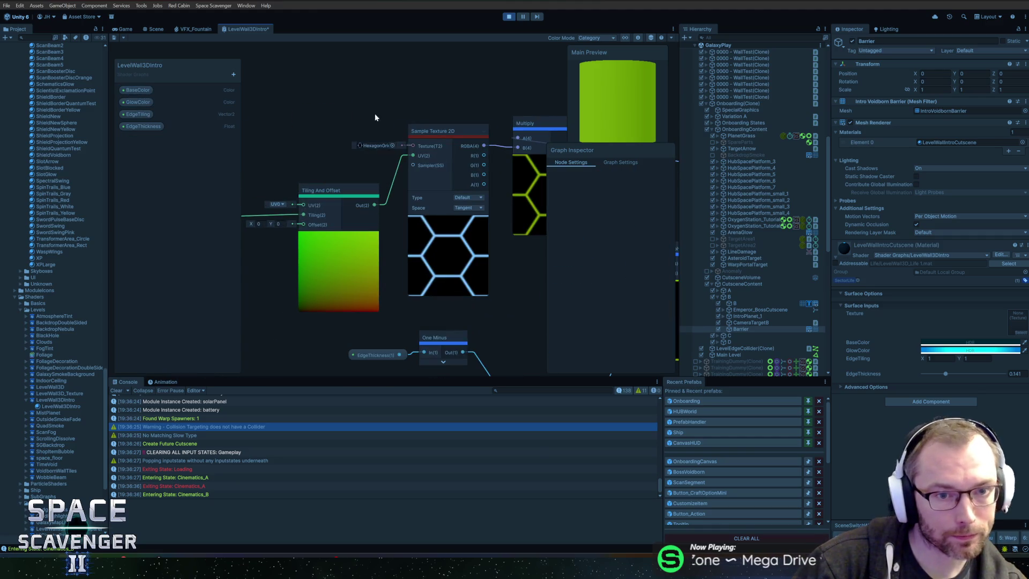
pyautogui.press('Delete')
# Delete the Tiling And Offset node from the graph
pyautogui.moveTo(298, 156); pyautogui.dragTo(393, 172)
pyautogui.click(395, 189)
pyautogui.press('Delete')
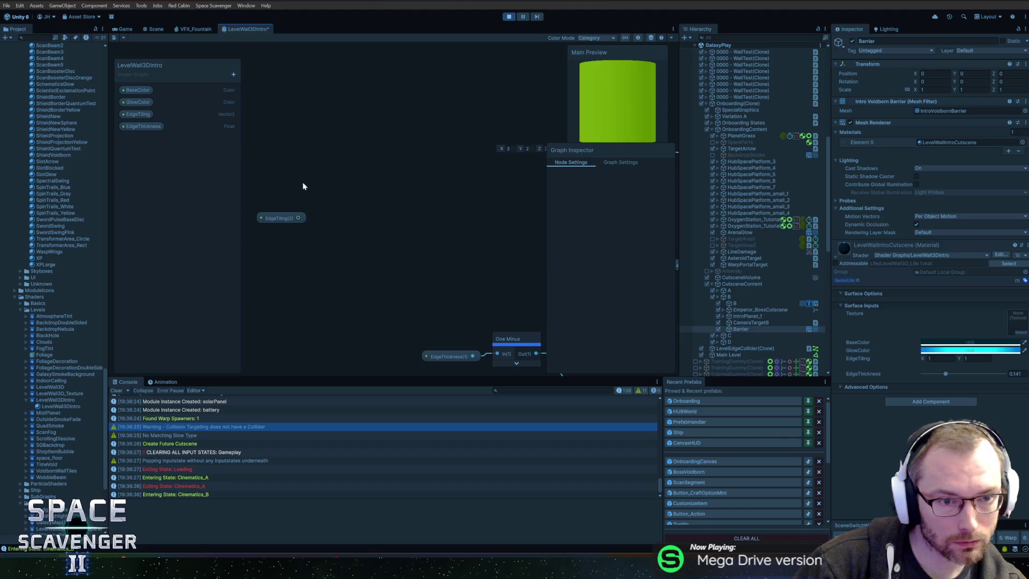
pyautogui.hotkey('ctrl', 'z')
pyautogui.press('Delete')
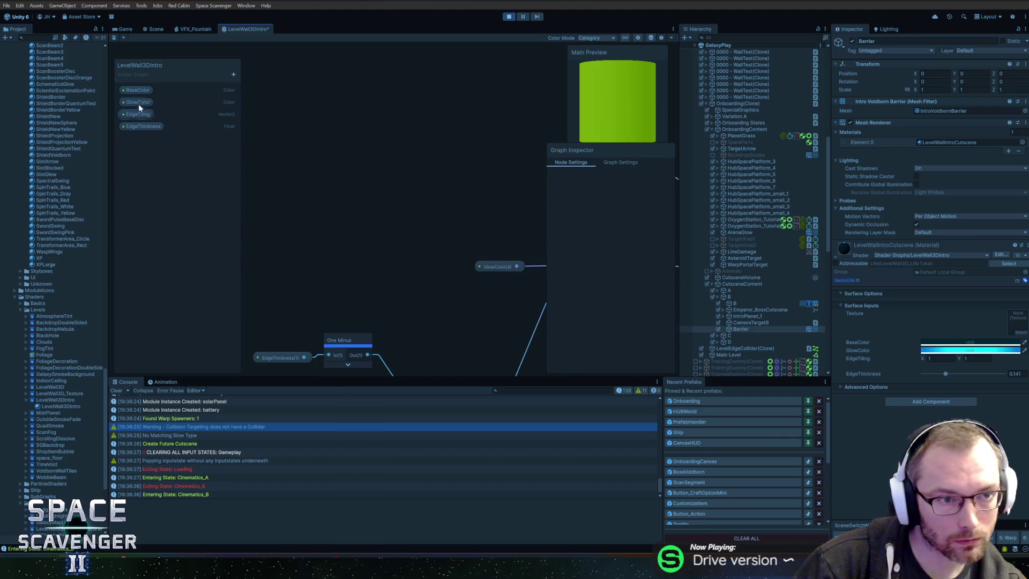
# Delete the EdgeTiling property and save the shader graph
pyautogui.click(134, 114)
pyautogui.scroll(-5, 344, 179)
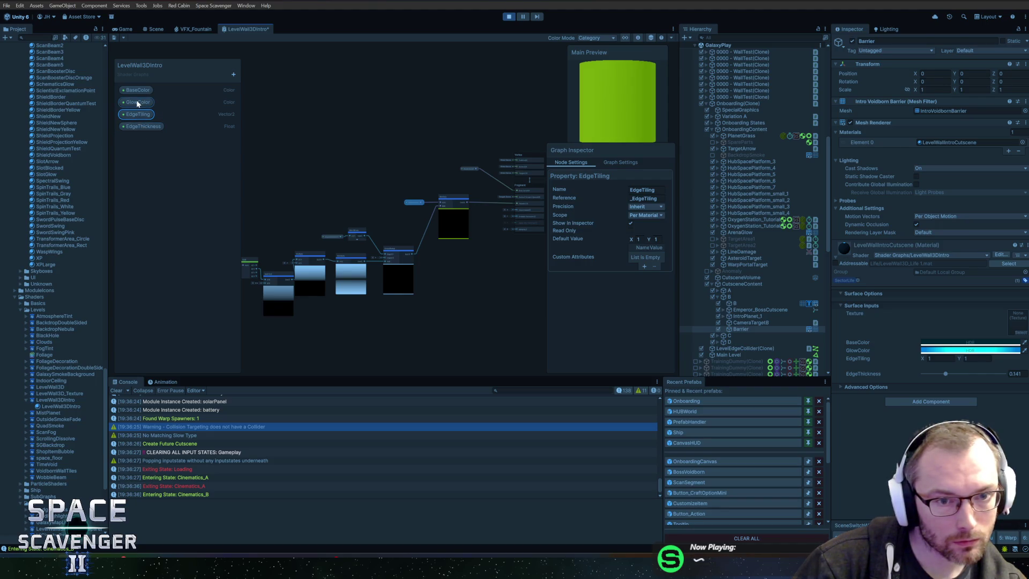
pyautogui.press('Delete')
pyautogui.scroll(5, 383, 133)
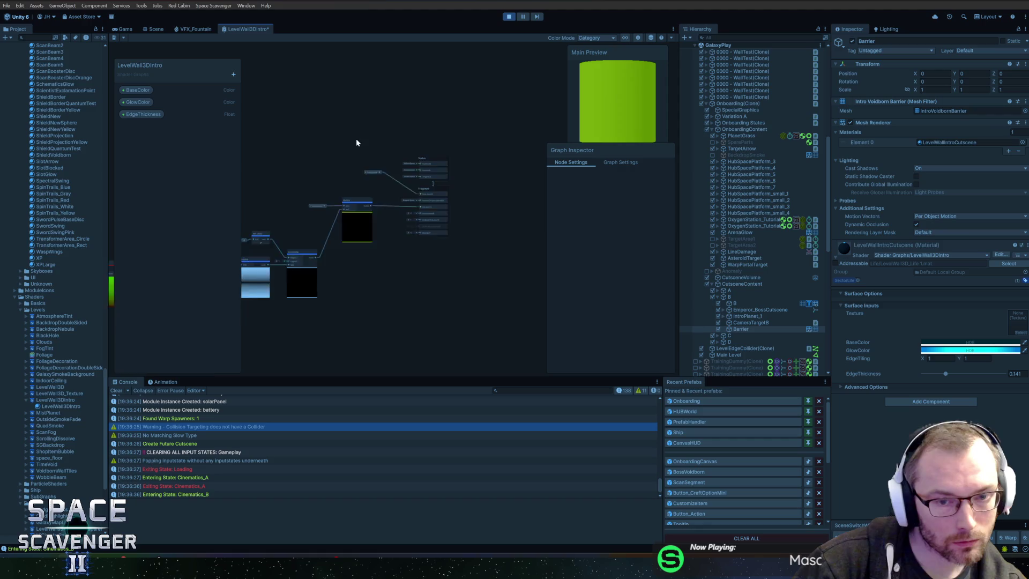
pyautogui.hotkey('ctrl', 's')
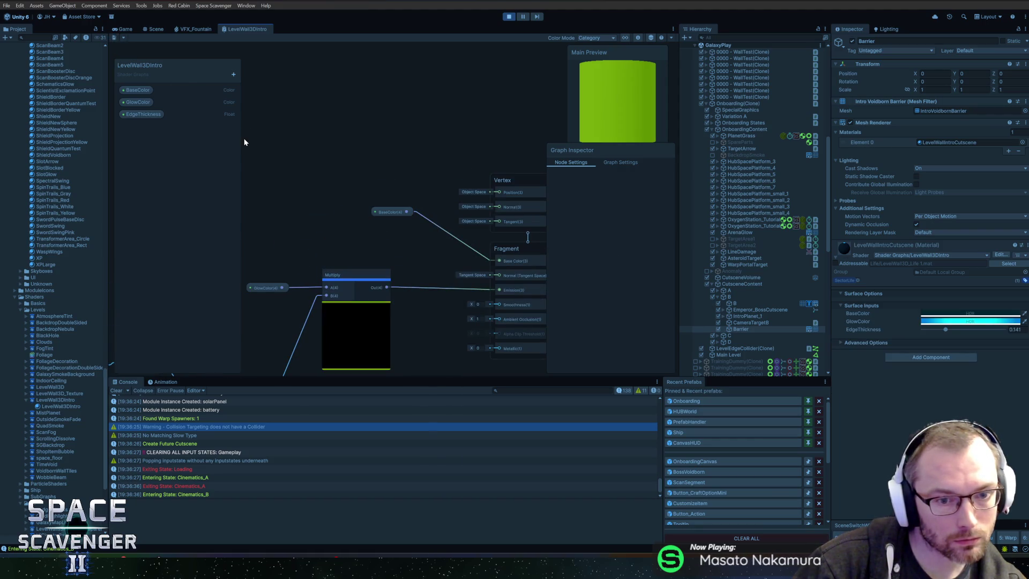
pyautogui.click(125, 30)
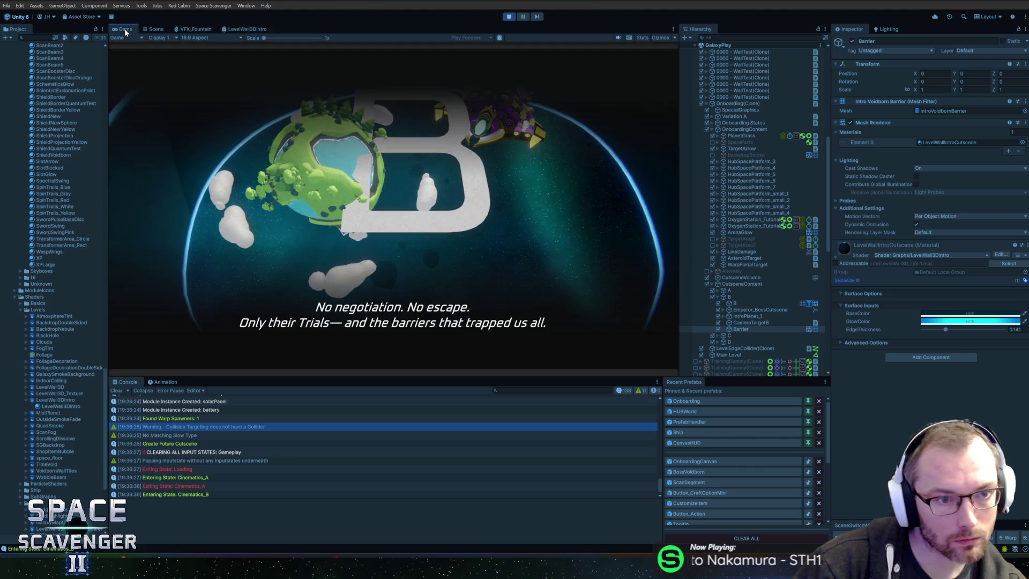
# Delete the BaseColor node, undo the deletion, and save the LevelWall3DIntro graph
pyautogui.click(232, 32)
pyautogui.click(408, 212)
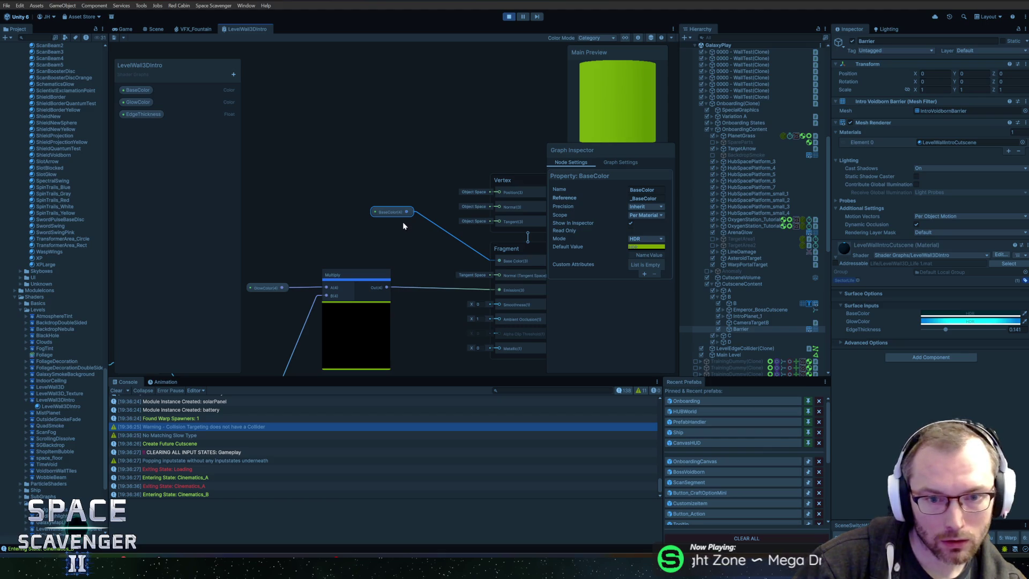
pyautogui.press('Delete')
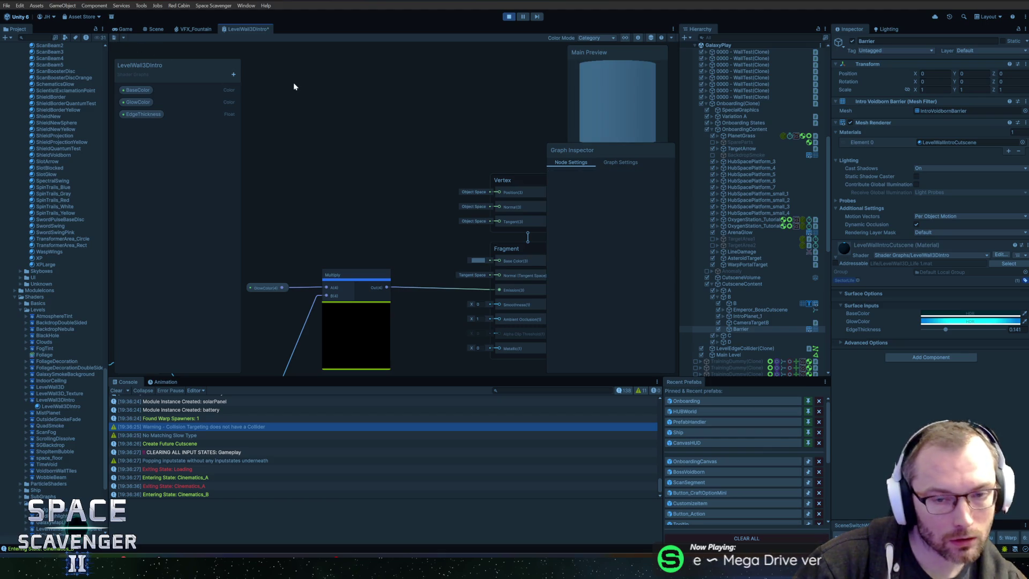
pyautogui.hotkey('ctrl', 'z')
pyautogui.hotkey('ctrl', 'z')
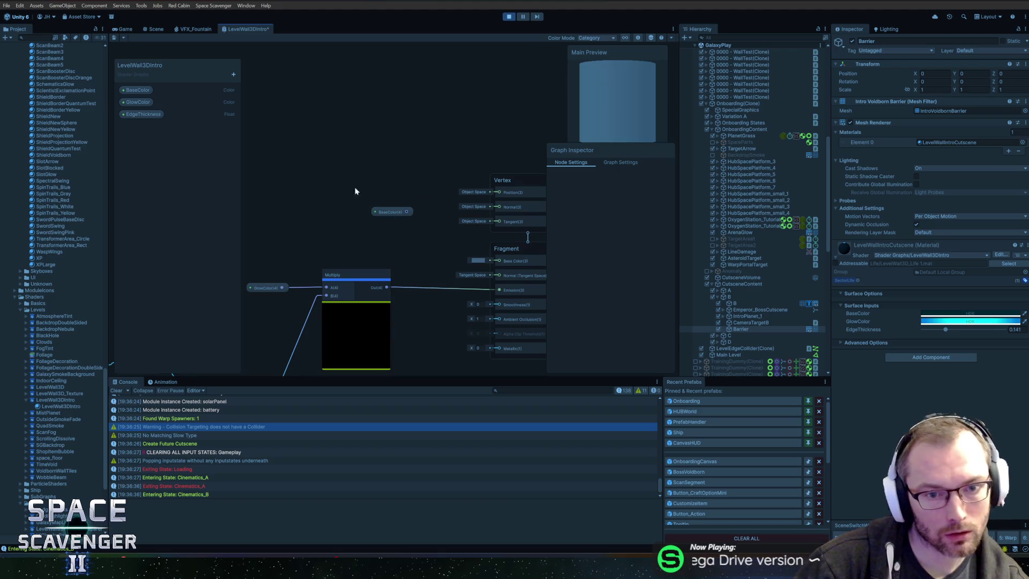
pyautogui.click(114, 37)
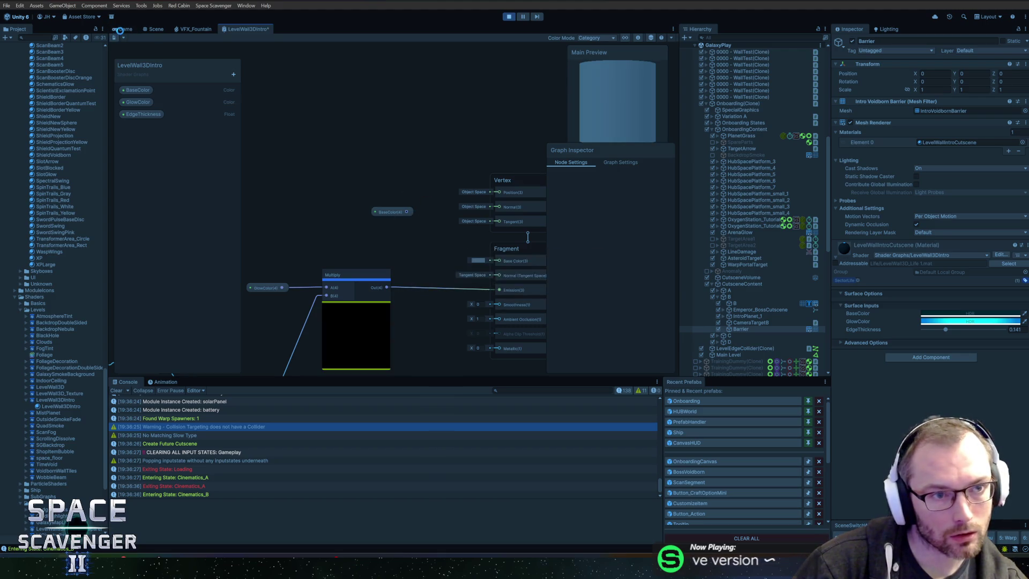
pyautogui.click(122, 31)
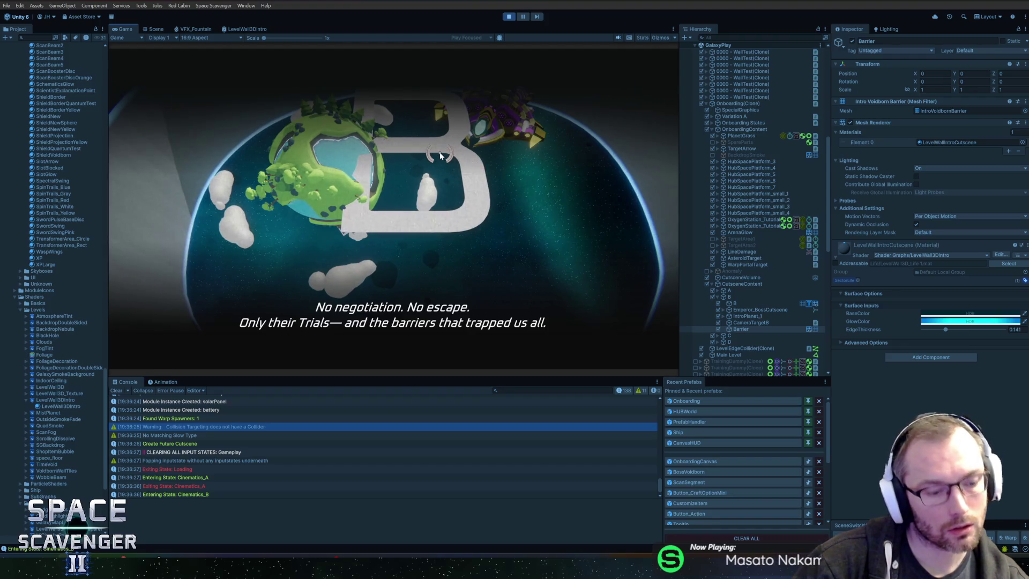
# Enable the free camera with the debug console command 'deg freecam'
pyautogui.press('`')
pyautogui.write('deb')
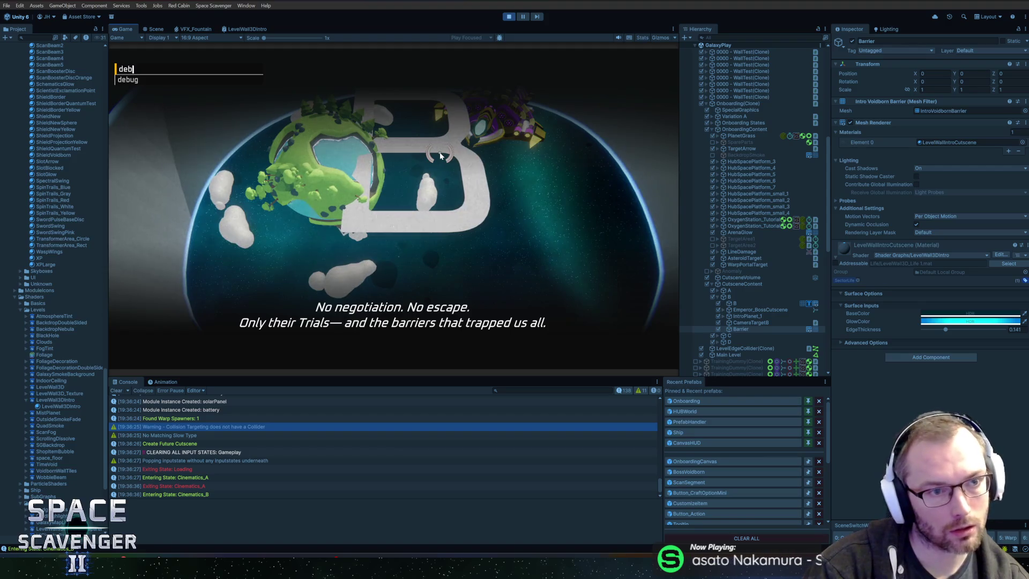
pyautogui.write('g freecam')
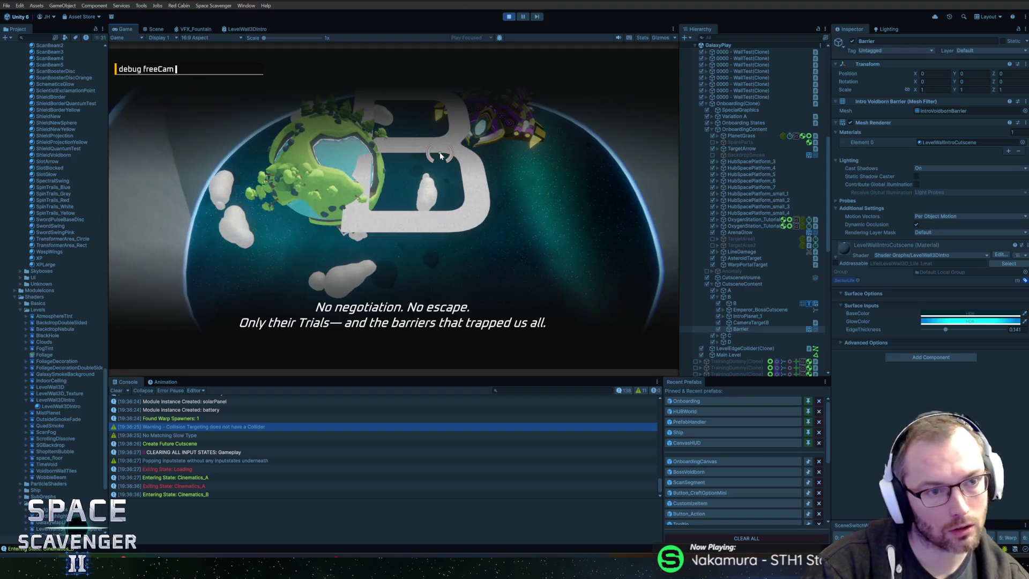
pyautogui.press('Return')
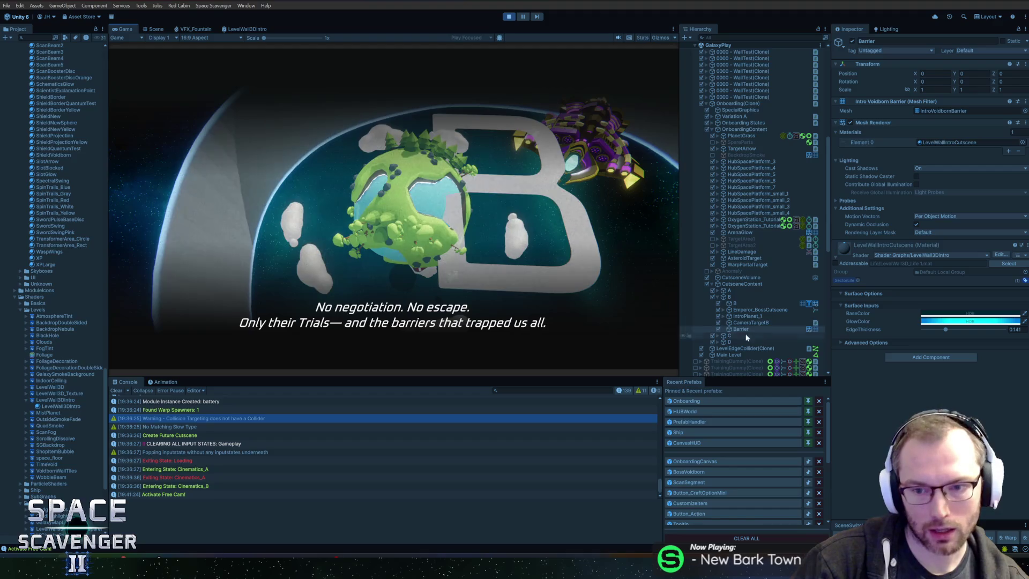
# Turn off the Barrier's shadow casting, run 'debug freeCam 1', and stop play mode
pyautogui.click(933, 178)
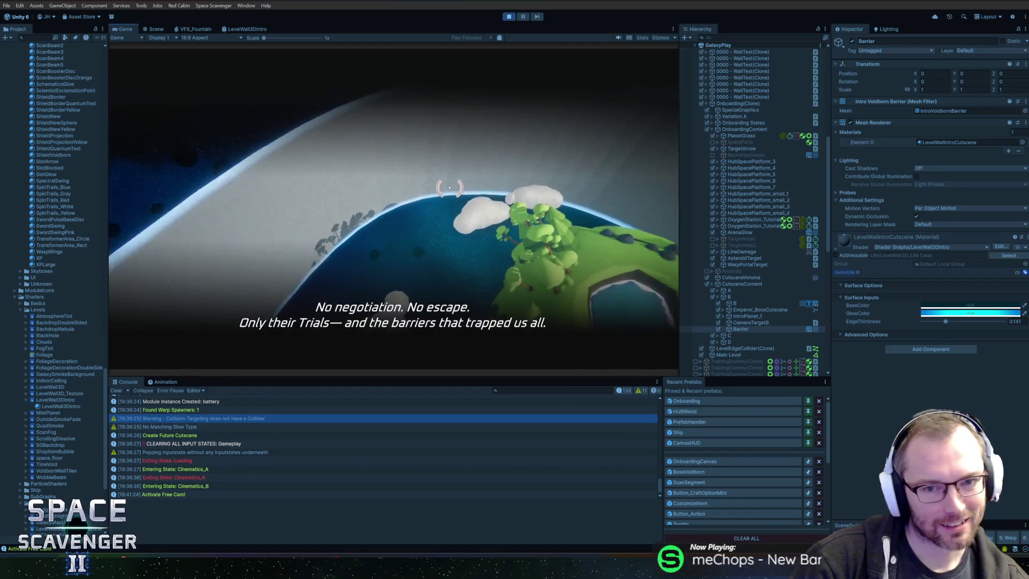
pyautogui.write('debug freeCam 1')
pyautogui.press('Return')
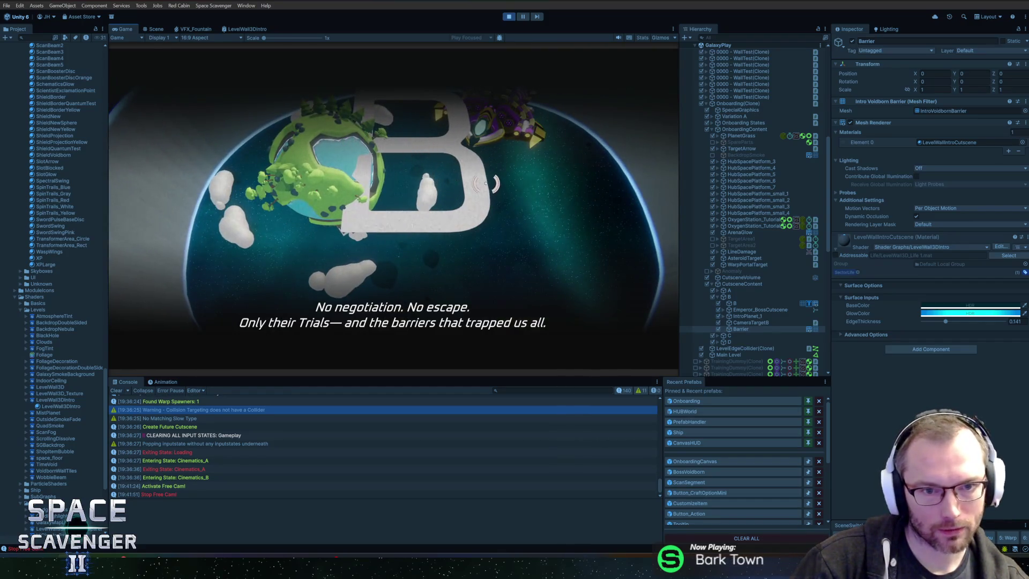
pyautogui.click(508, 17)
# Reconnect BaseColor to the fragment's Base Color and save the shader graph
pyautogui.hotkey('alt', 'Tab')
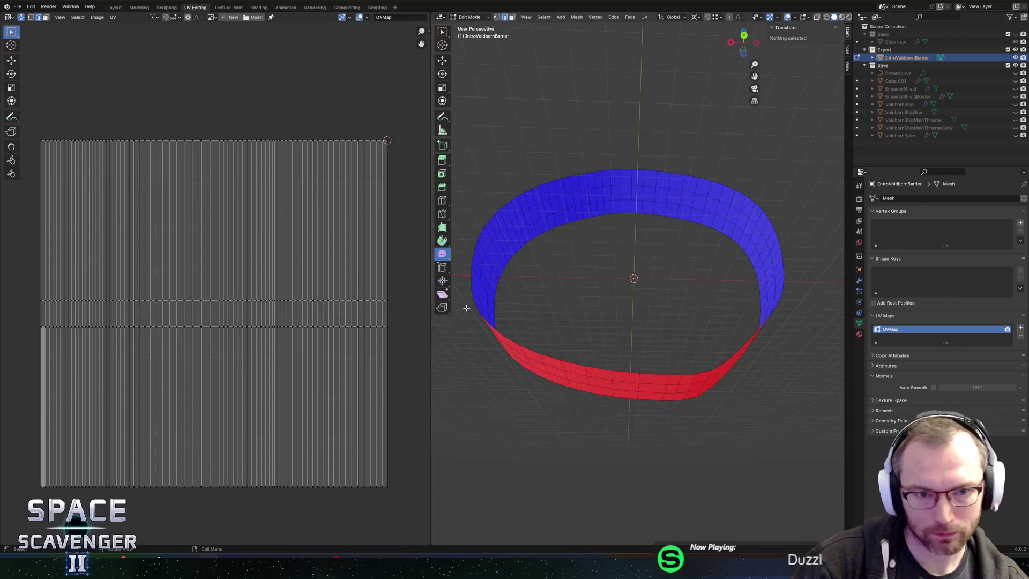
pyautogui.hotkey('alt', 'Tab')
pyautogui.hotkey('alt', 'Tab')
pyautogui.hotkey('alt', 'Tab')
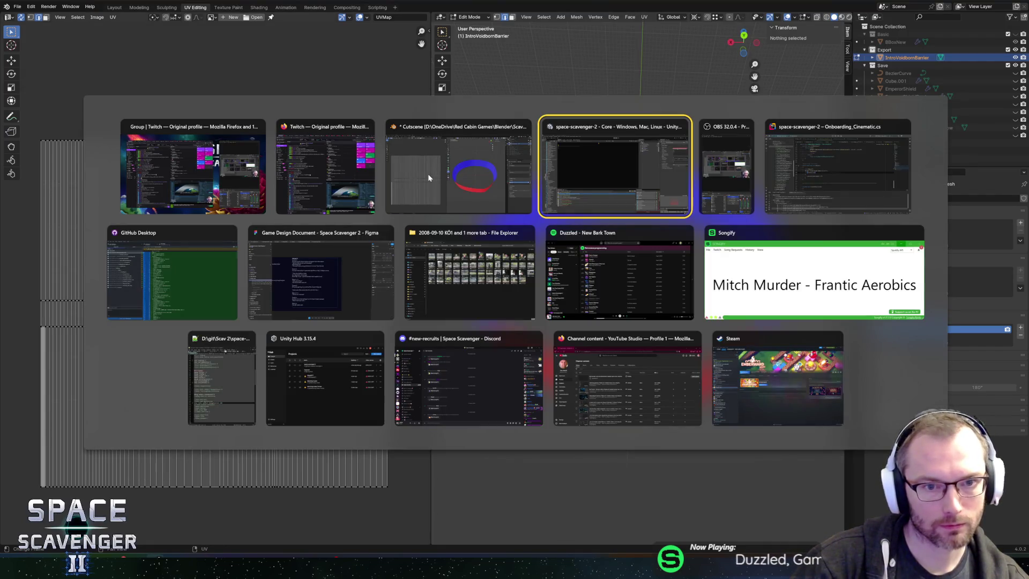
pyautogui.hotkey('alt', 'shift', 'Tab')
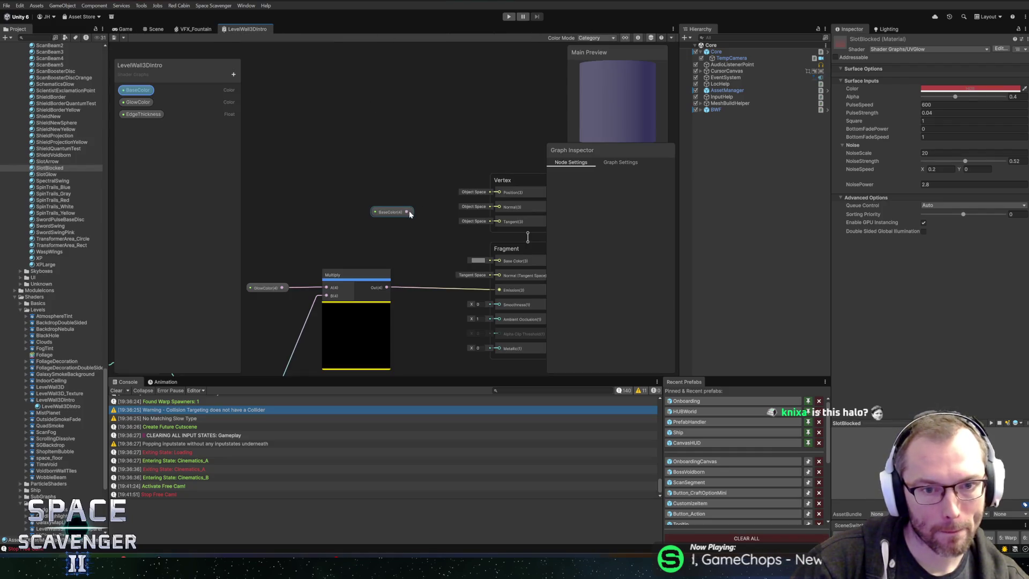
pyautogui.moveTo(406, 212)
pyautogui.mouseDown()
pyautogui.moveTo(472, 258)
pyautogui.moveTo(498, 261)
pyautogui.mouseUp()
pyautogui.click(113, 37)
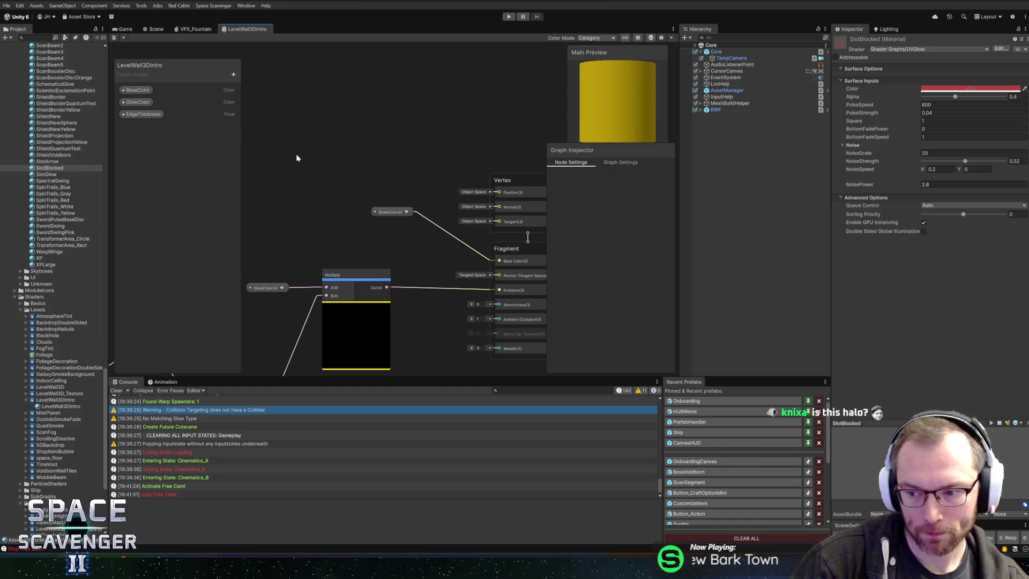
pyautogui.click(123, 30)
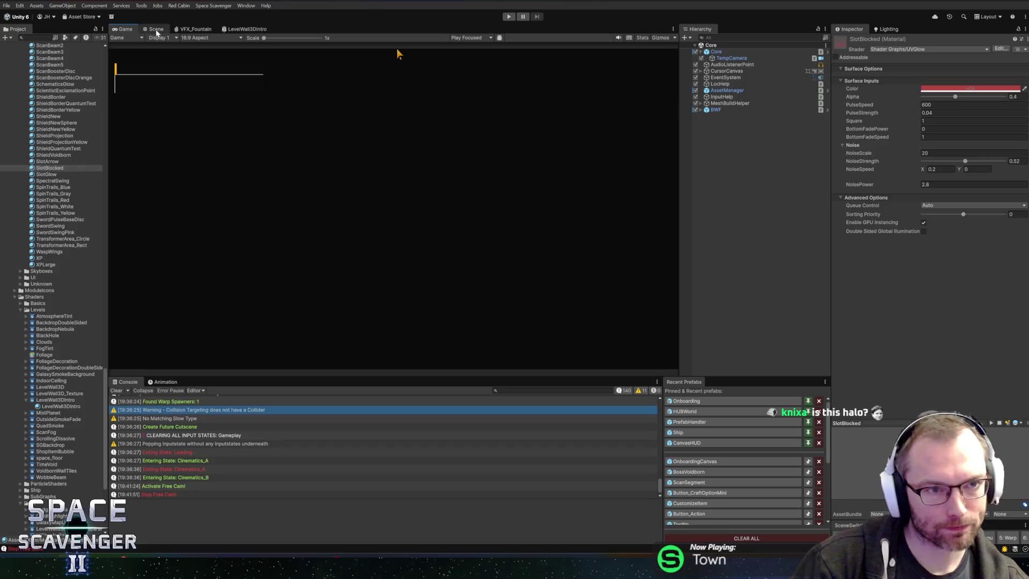
pyautogui.click(156, 30)
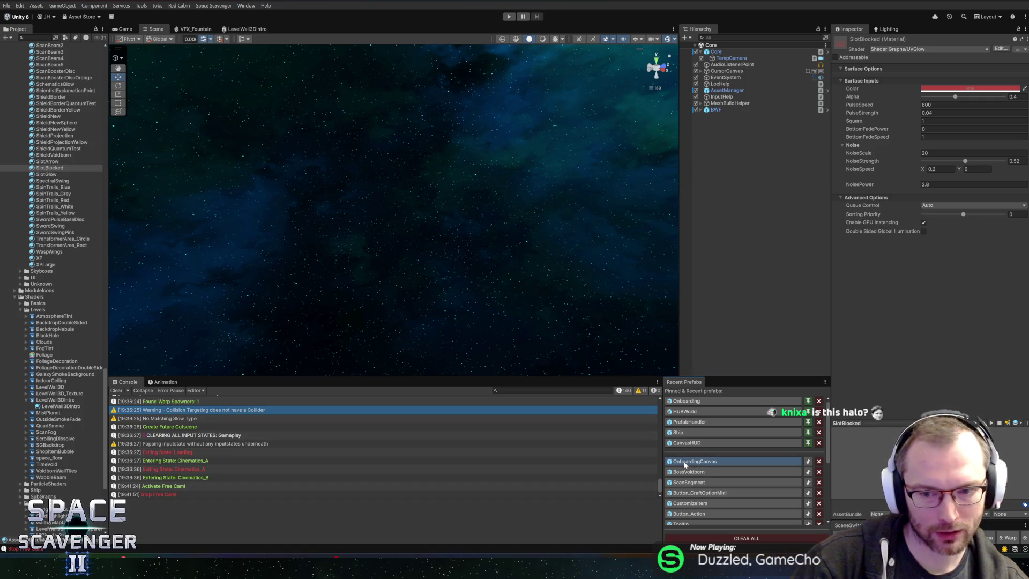
# Open the Onboarding prefab from Recent Prefabs after briefly viewing OnboardingCanvas
pyautogui.click(685, 462)
pyautogui.moveTo(533, 266); pyautogui.dragTo(500, 274)
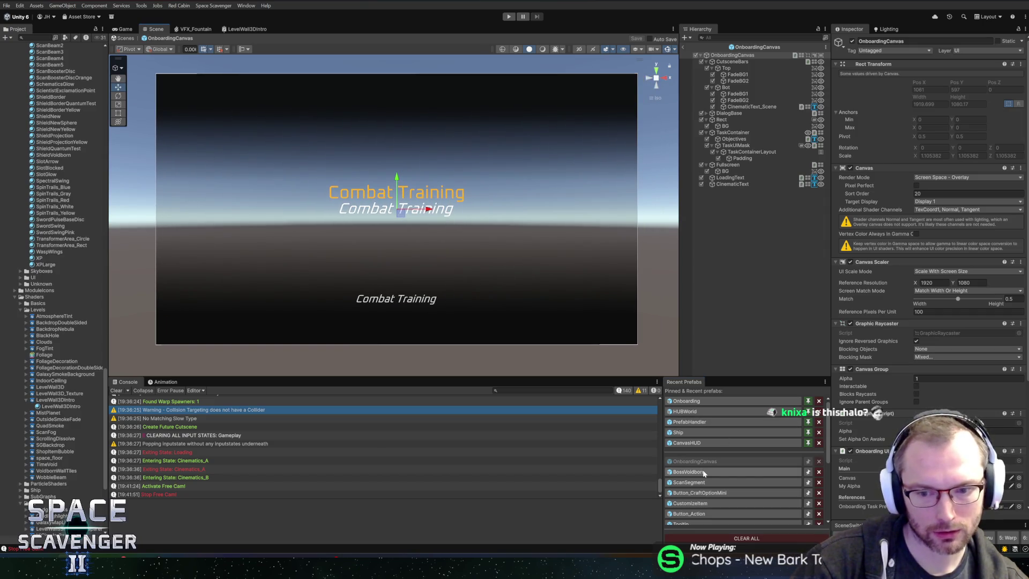
pyautogui.click(687, 401)
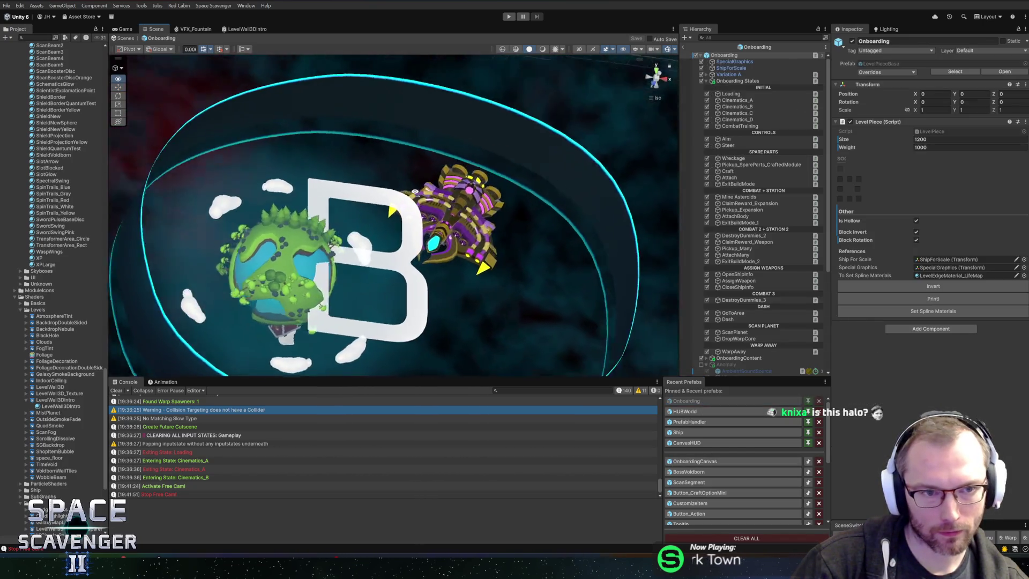
pyautogui.scroll(-4, 730, 342)
pyautogui.scroll(-2, 730, 342)
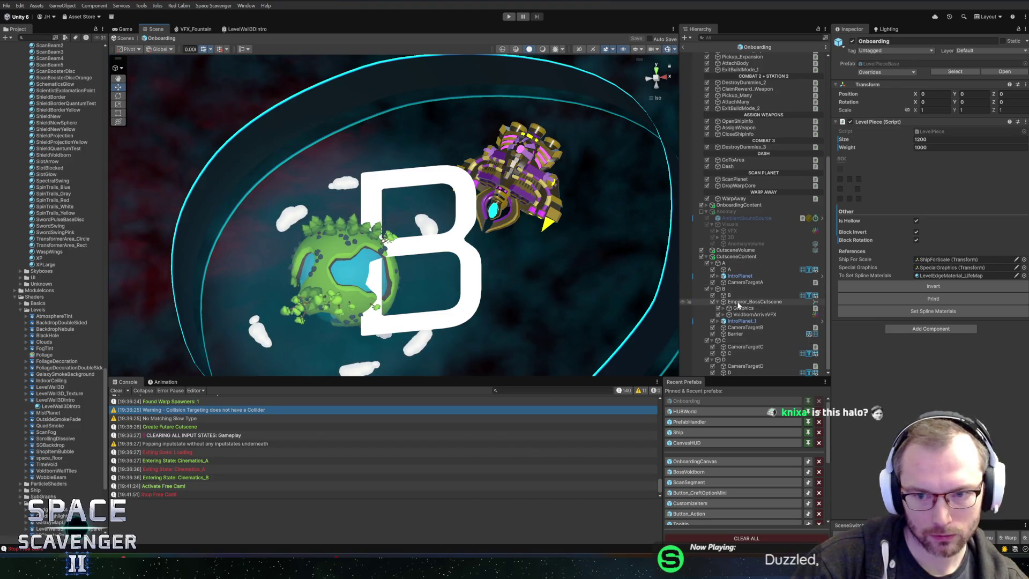
# Set the Barrier's Mesh Renderer Cast Shadows to Off, save the prefab, and play the cutscene
pyautogui.click(736, 333)
pyautogui.click(944, 168)
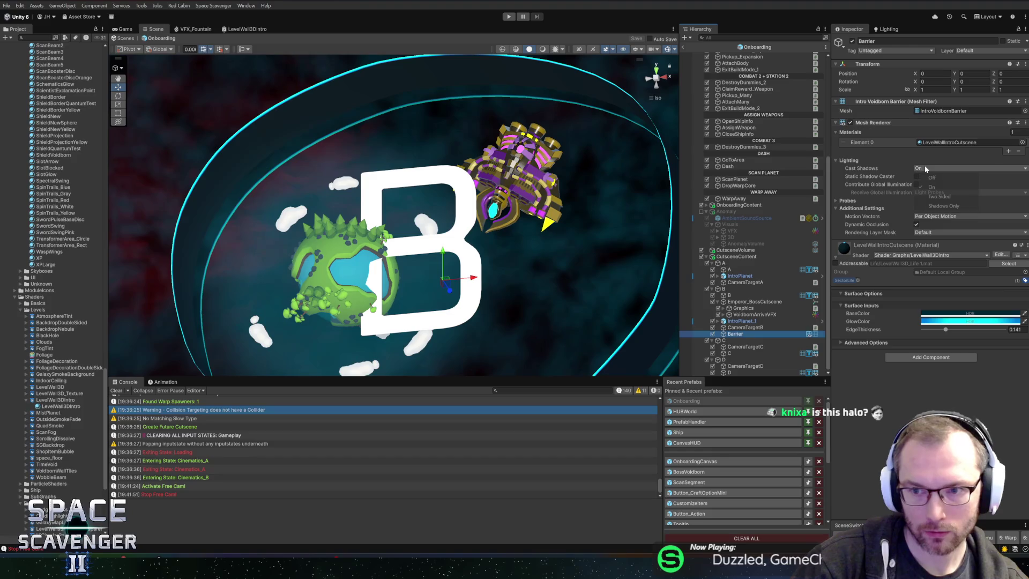
pyautogui.click(943, 183)
pyautogui.hotkey('ctrl', 's')
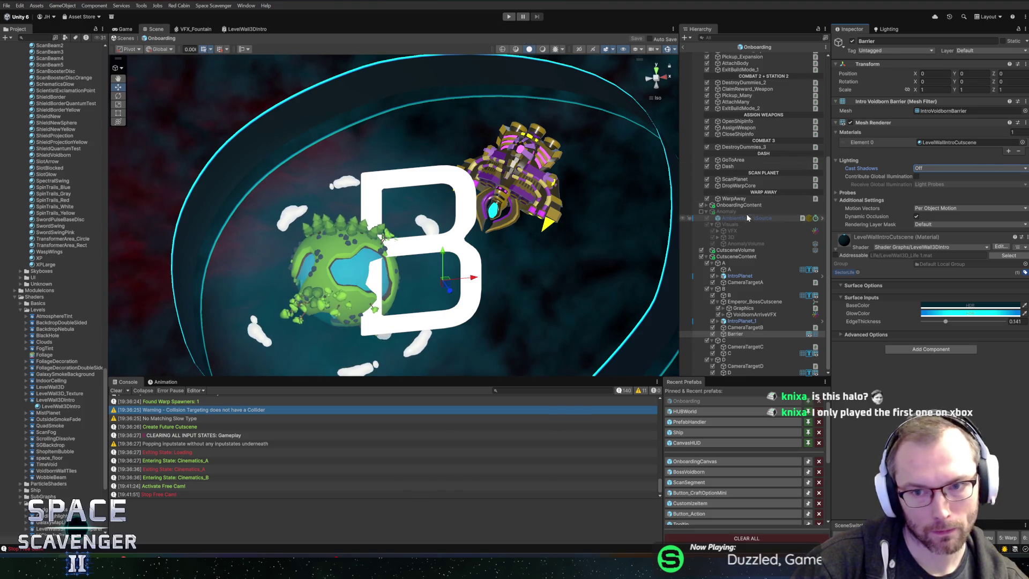
pyautogui.scroll(5, 740, 134)
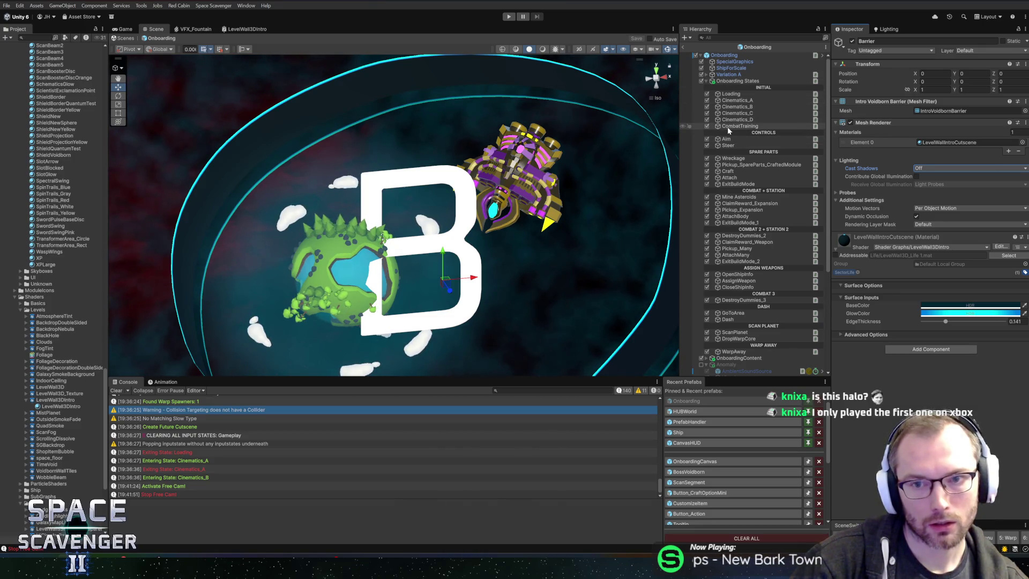
pyautogui.scroll(-4, 732, 152)
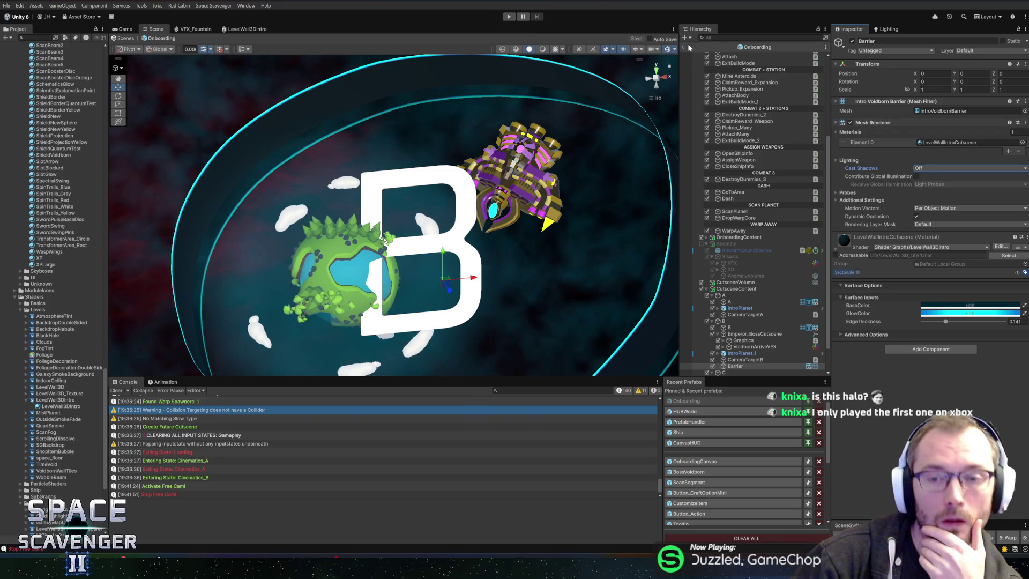
pyautogui.click(509, 17)
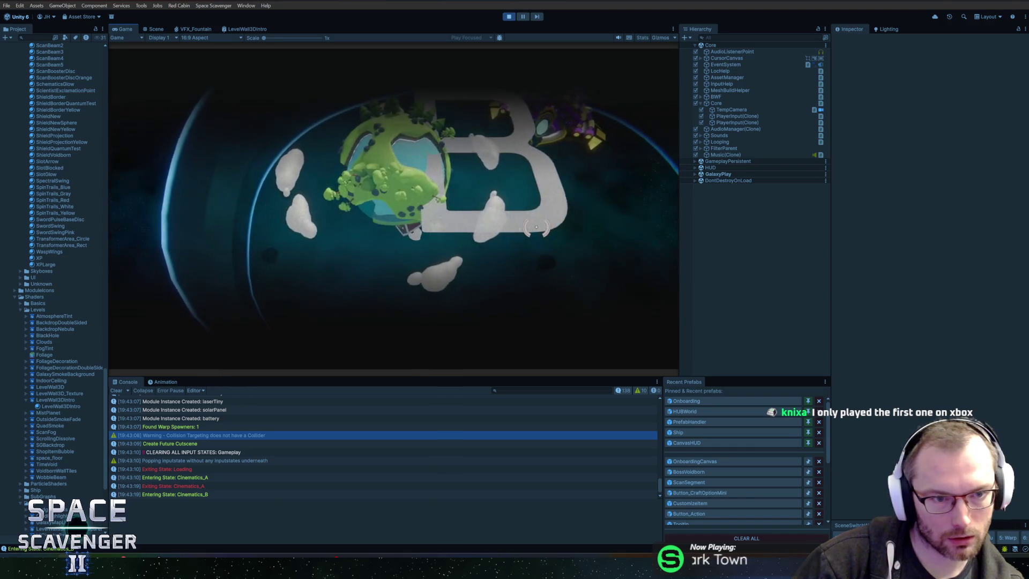
pyautogui.press('`')
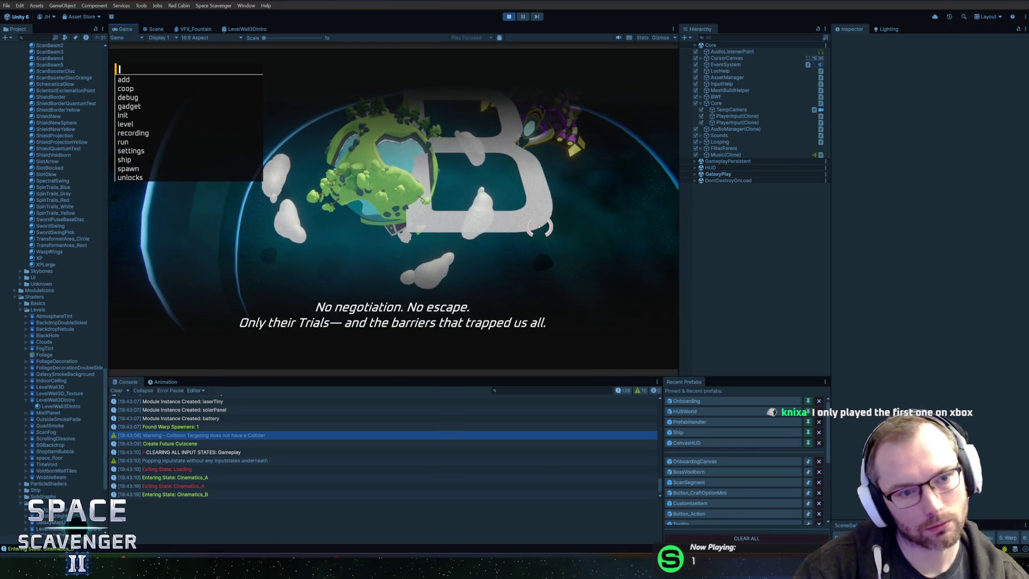
pyautogui.write('debug timeScale')
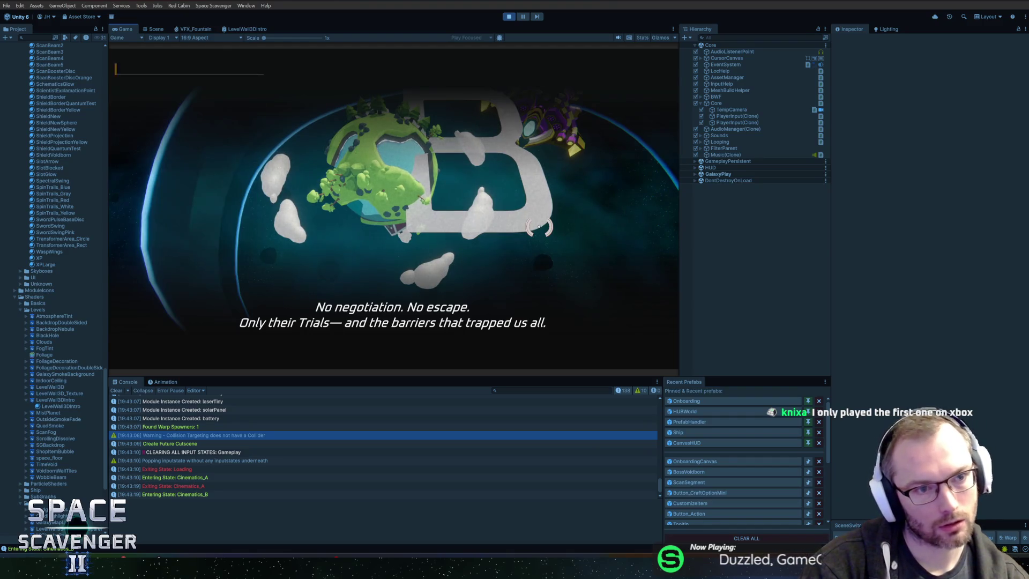
pyautogui.hotkey('alt', 'Tab')
pyautogui.press('Tab')
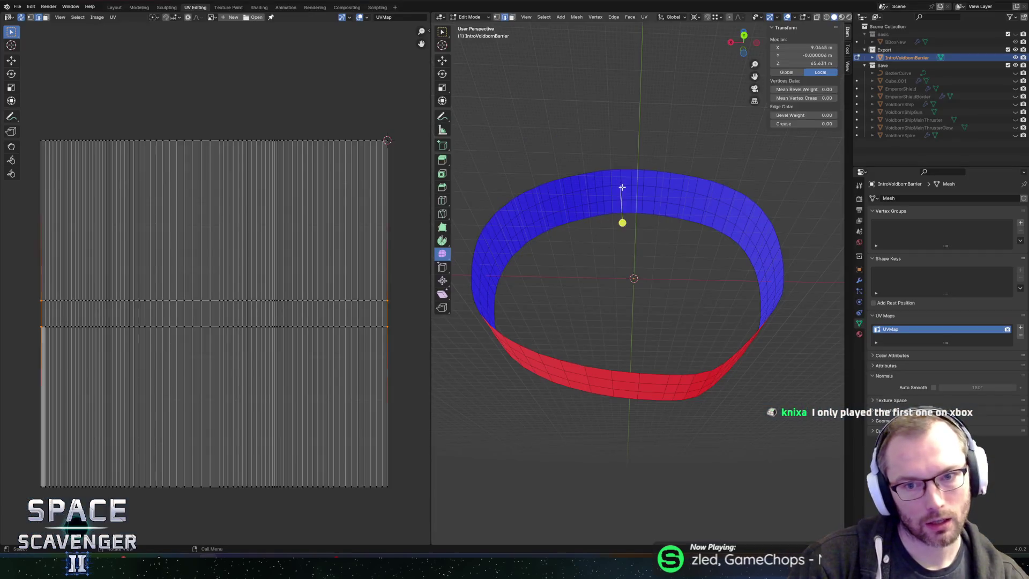
pyautogui.rightClick(619, 188)
pyautogui.click(607, 176)
pyautogui.hotkey('ctrl', 'e')
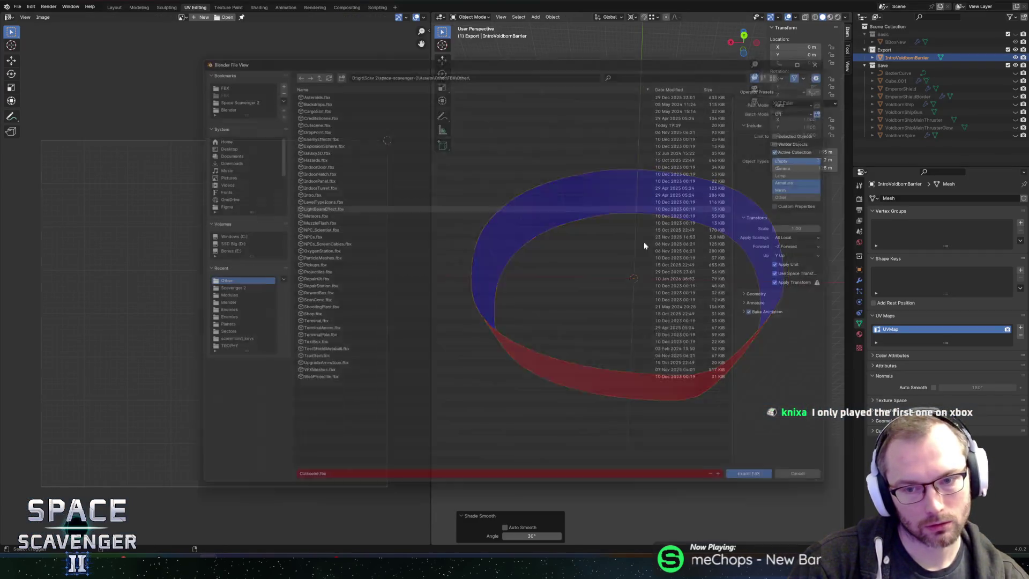
pyautogui.press('Return')
pyautogui.hotkey('alt', 'Tab')
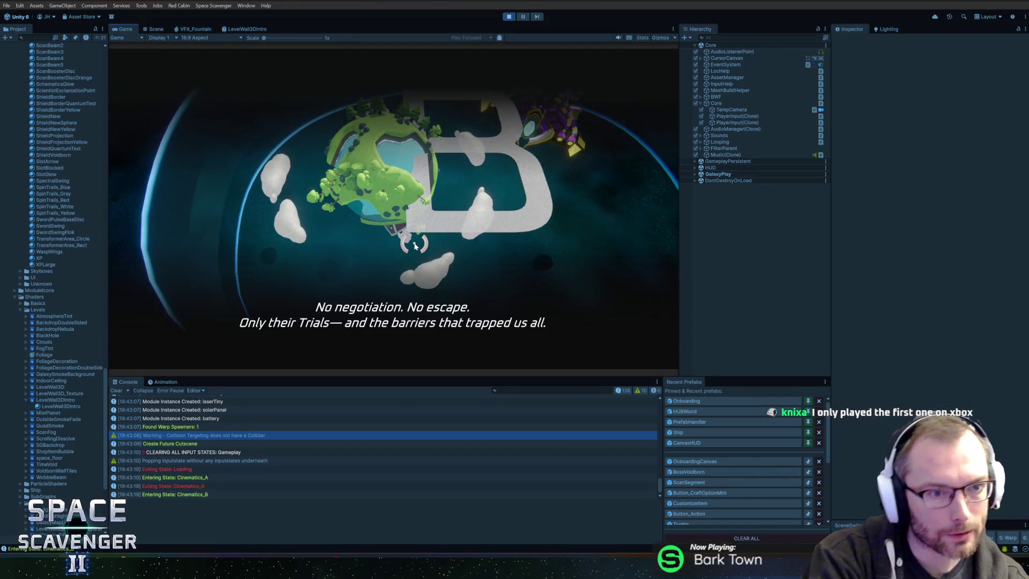
pyautogui.click(730, 37)
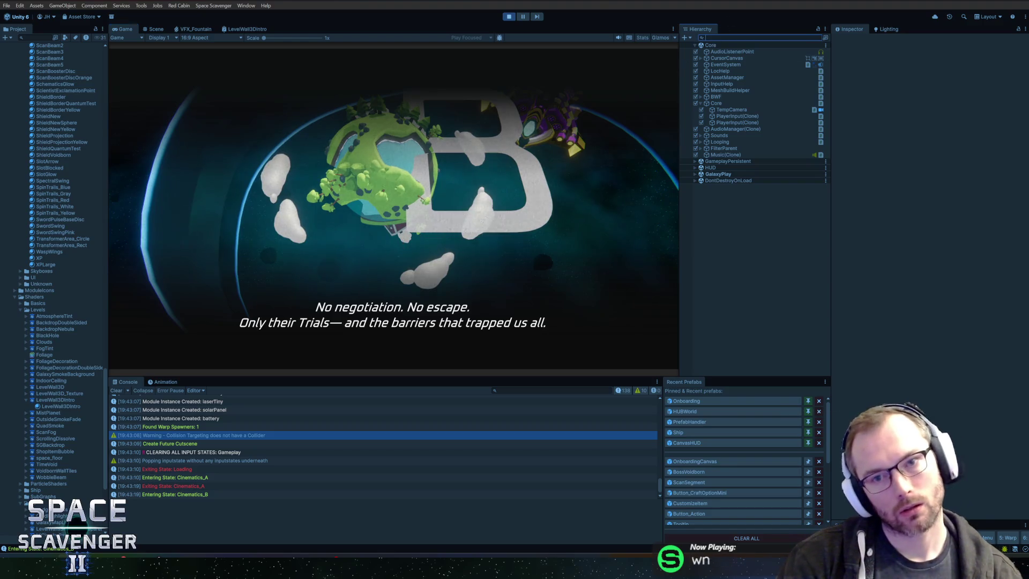
# Filter the Hierarchy for the smoke layers and select the LifeFar smoke layer
pyautogui.write('el')
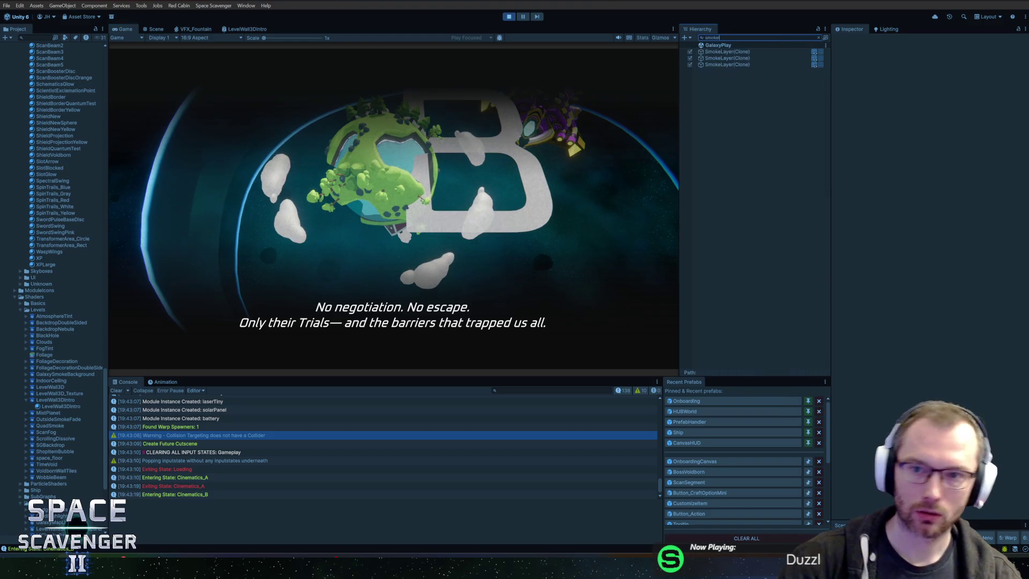
pyautogui.click(745, 58)
pyautogui.click(745, 52)
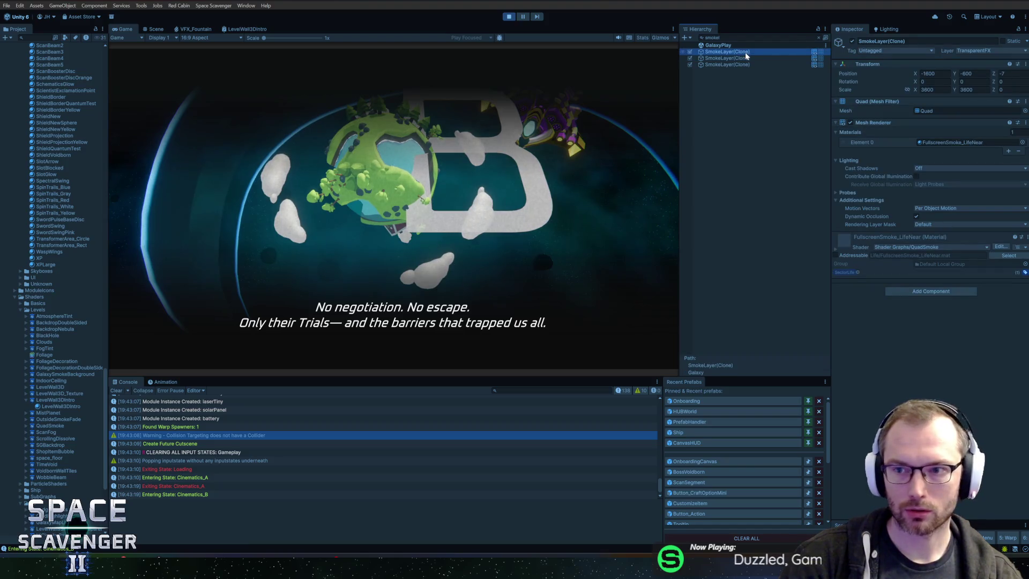
pyautogui.keyDown('shift'); pyautogui.click(746, 58); pyautogui.keyUp('shift')
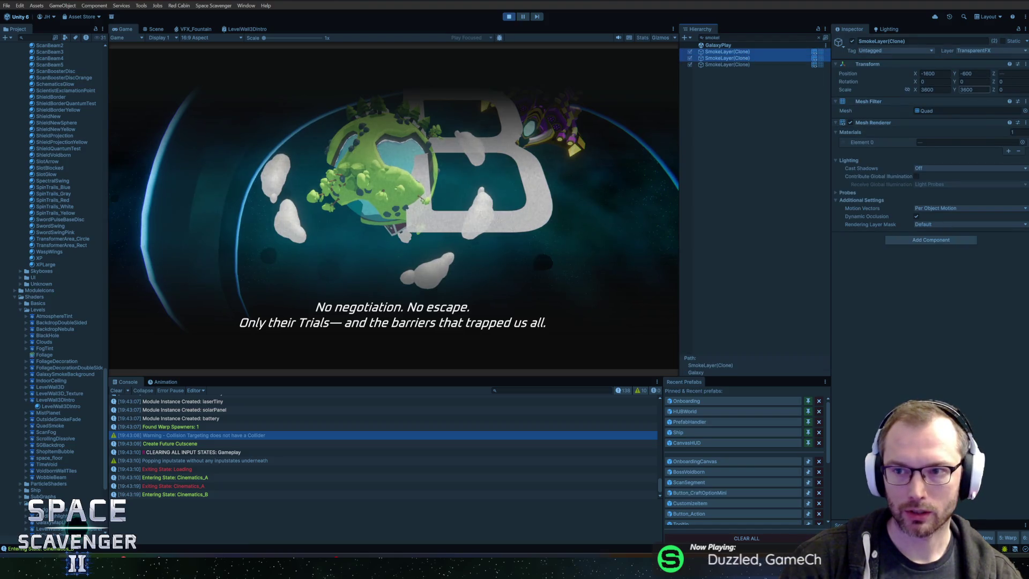
pyautogui.click(777, 59)
# Set the LifeFar smoke layer's Position Z to -22
pyautogui.click(1011, 74)
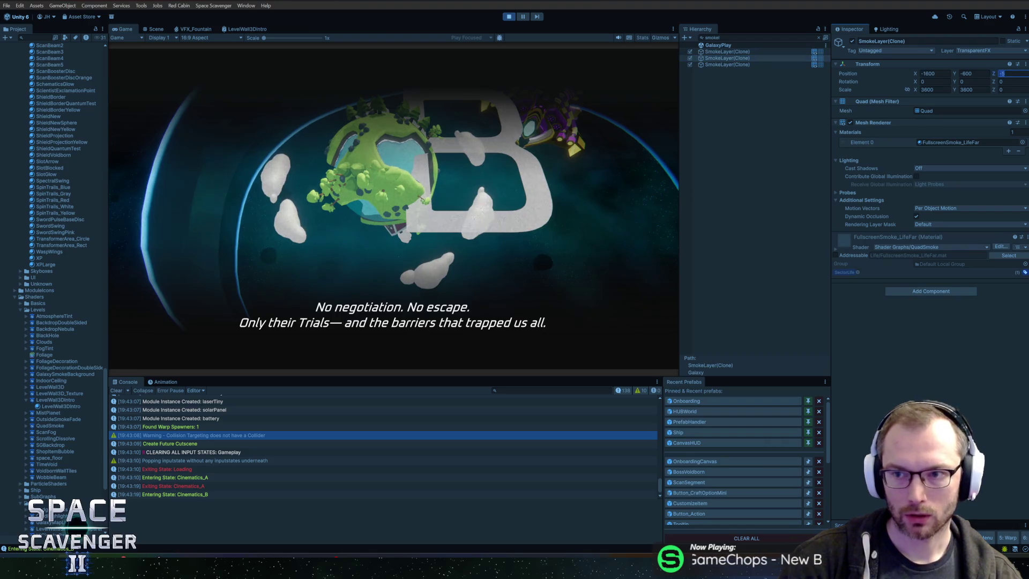
pyautogui.write('-12')
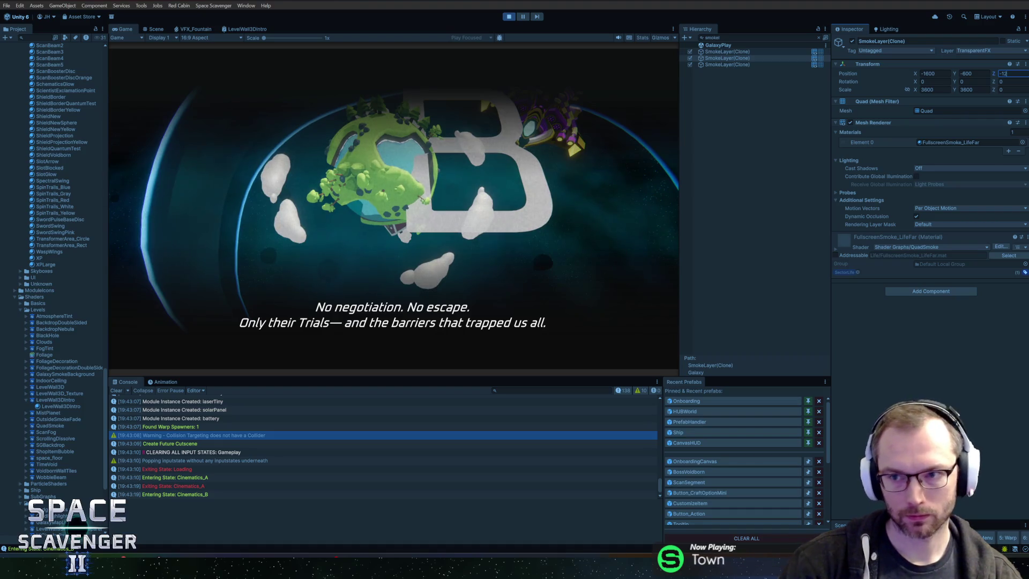
pyautogui.press('BackSpace')
pyautogui.write('5')
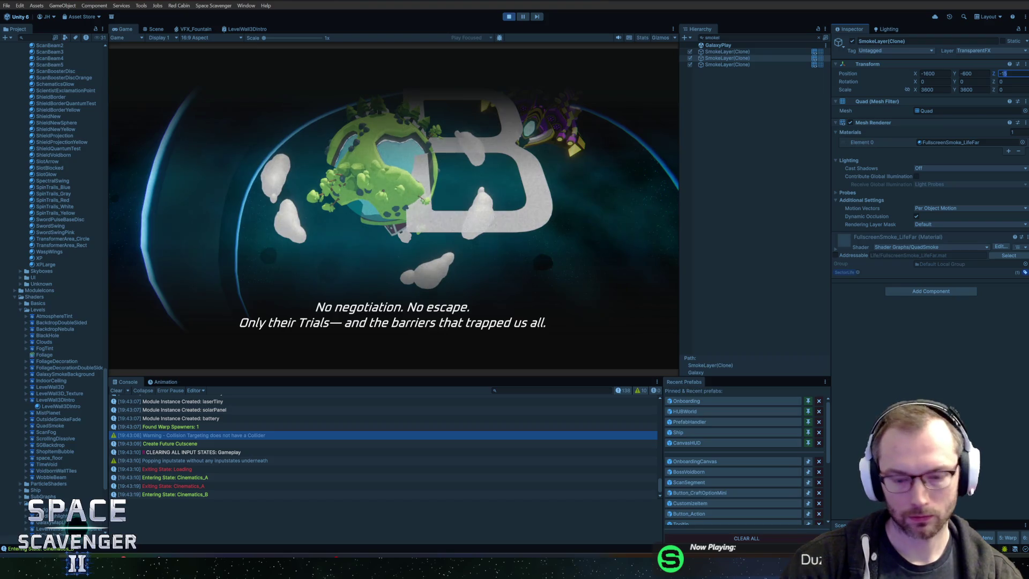
pyautogui.write('-19')
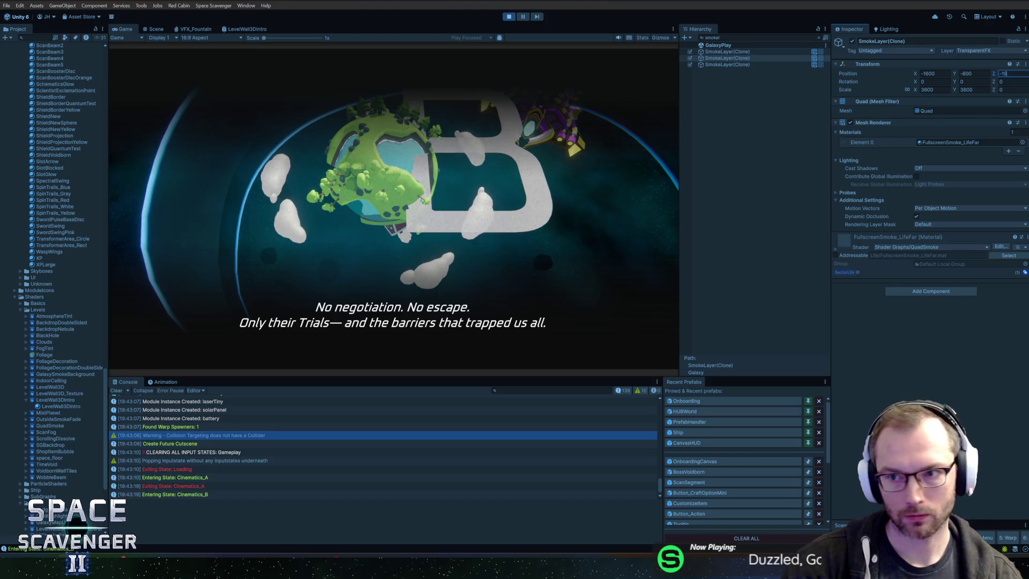
pyautogui.write('-22')
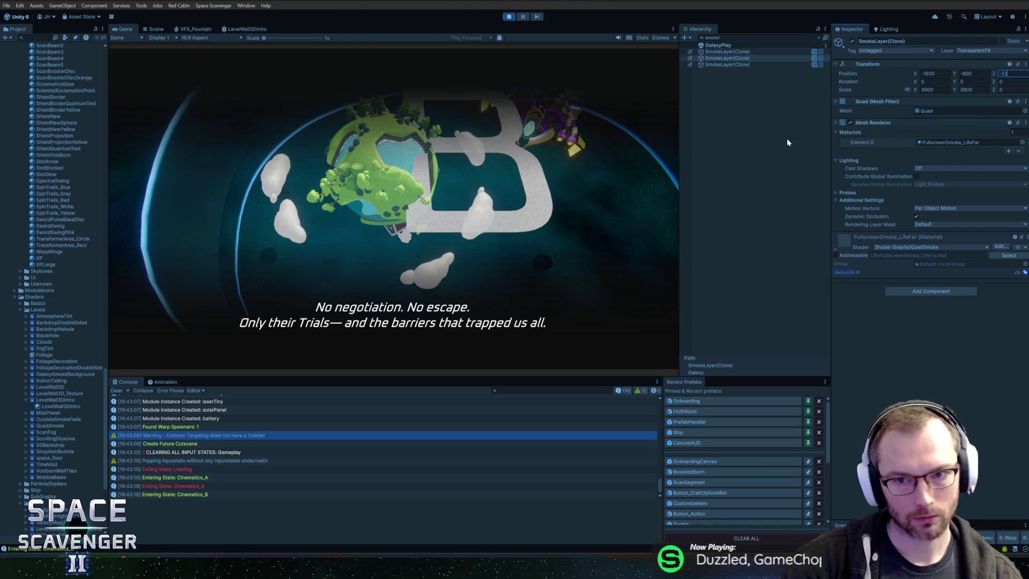
# Set the LifeNear smoke layer's Position Z to -21
pyautogui.click(748, 52)
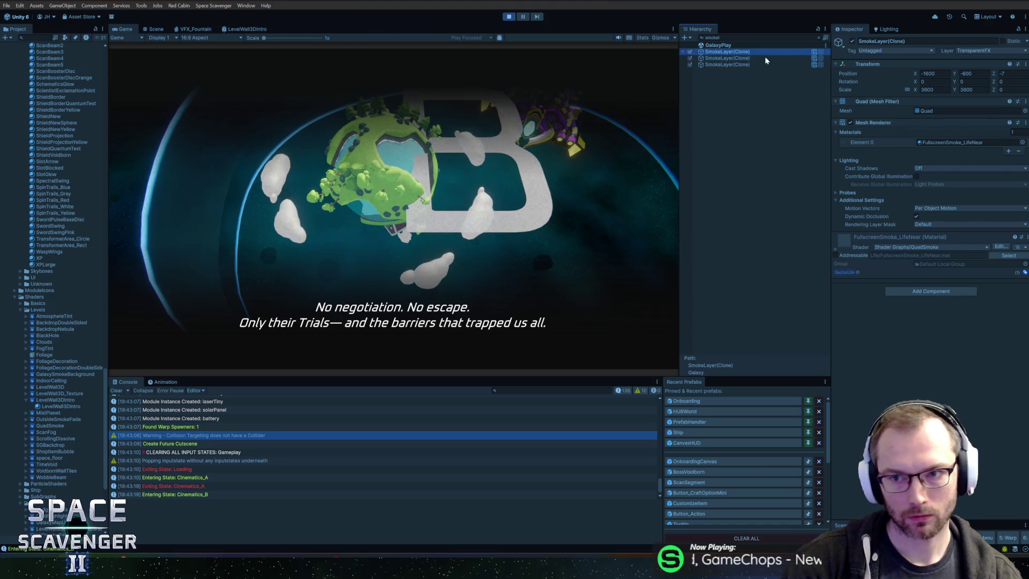
pyautogui.click(1011, 73)
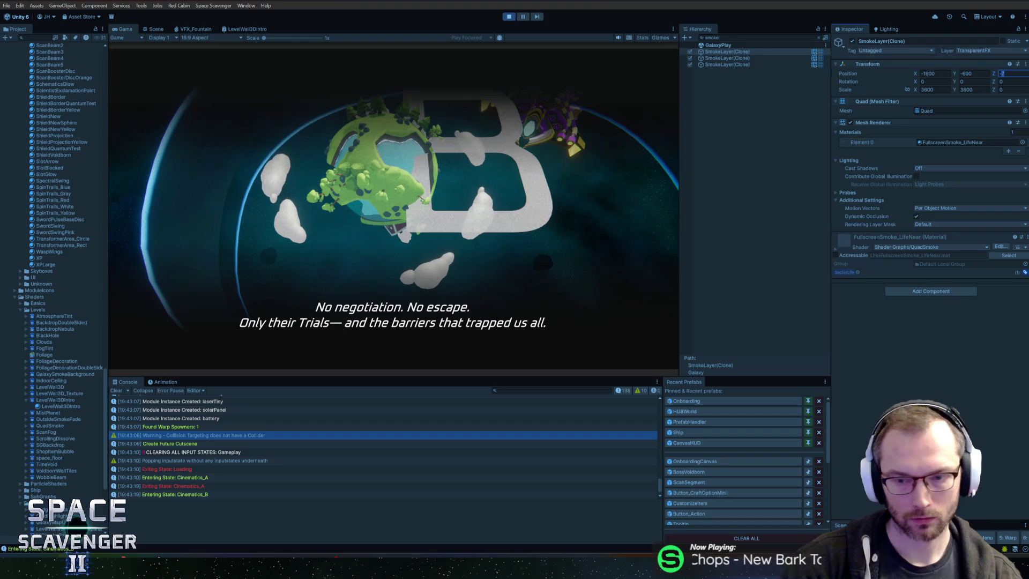
pyautogui.write('-21')
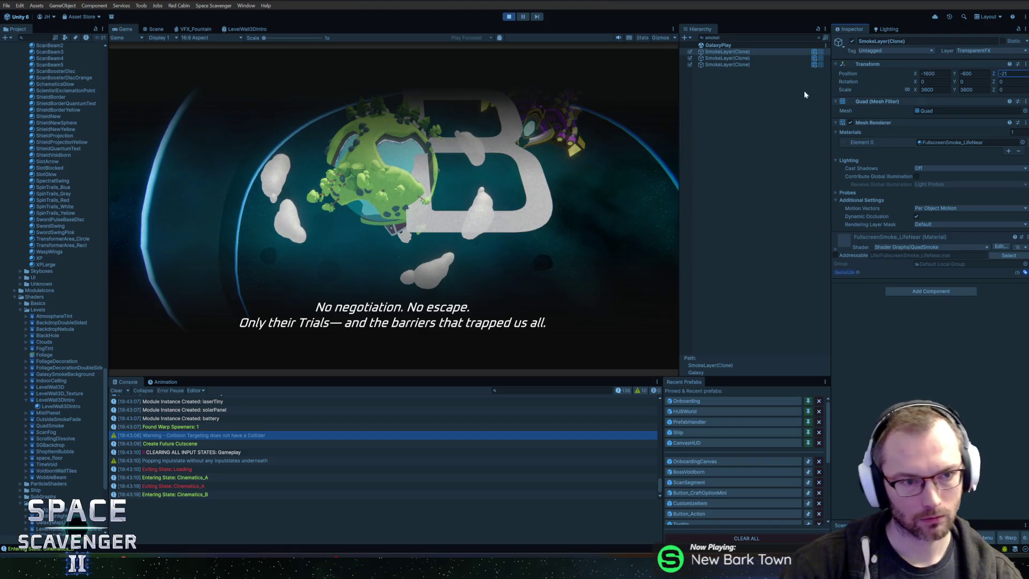
pyautogui.press('Return')
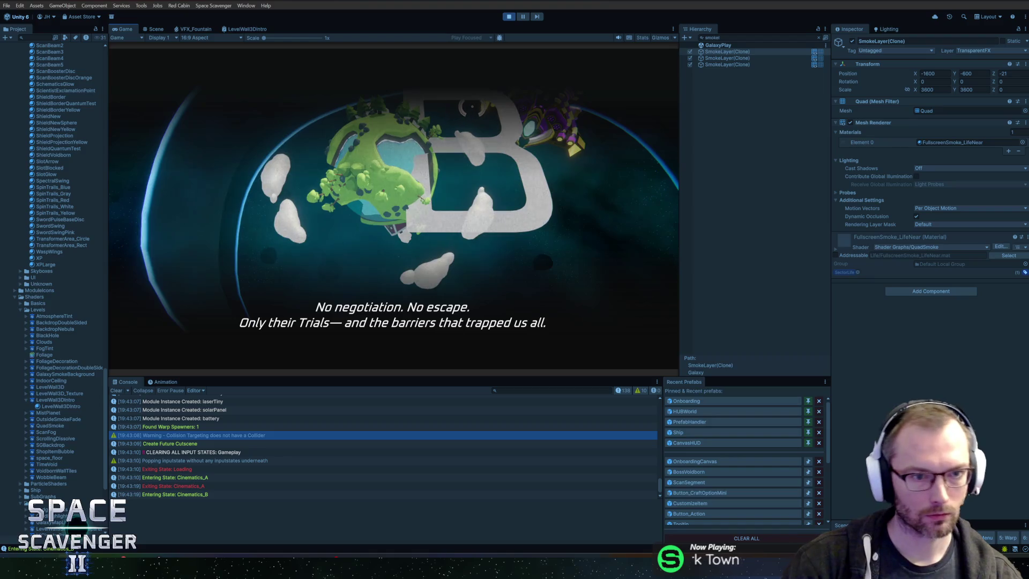
# Inspect the third smoke layer, then search the Hierarchy for 'darken'
pyautogui.click(747, 64)
pyautogui.click(738, 39)
pyautogui.write('darken')
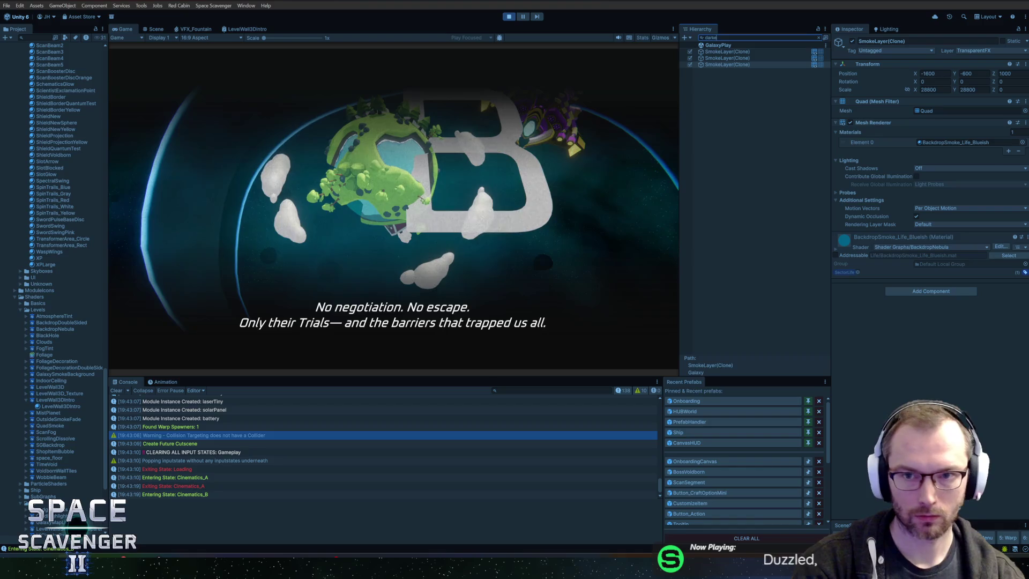
pyautogui.press('BackSpace')
pyautogui.press('BackSpace')
pyautogui.press('BackSpace')
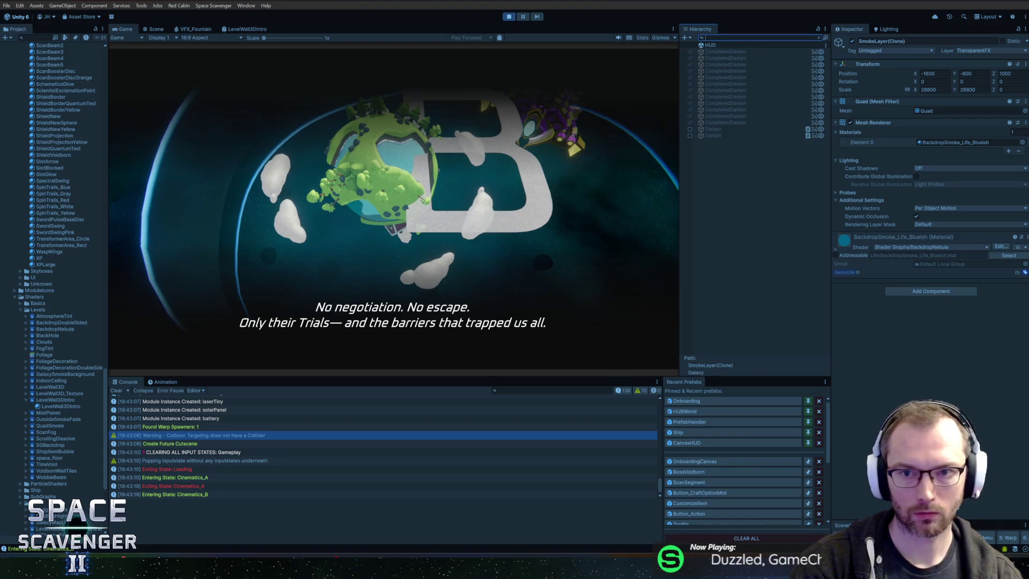
# Find BackdropSmoke under Onboarding(Clone) > OnboardingContent and deactivate it
pyautogui.write('onboarding')
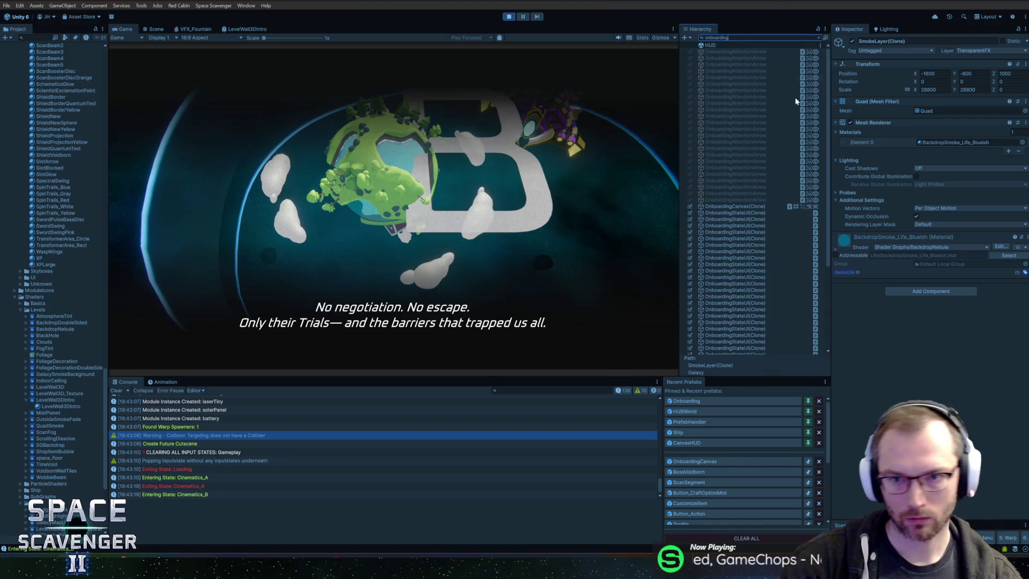
pyautogui.scroll(-5, 796, 98)
pyautogui.click(744, 312)
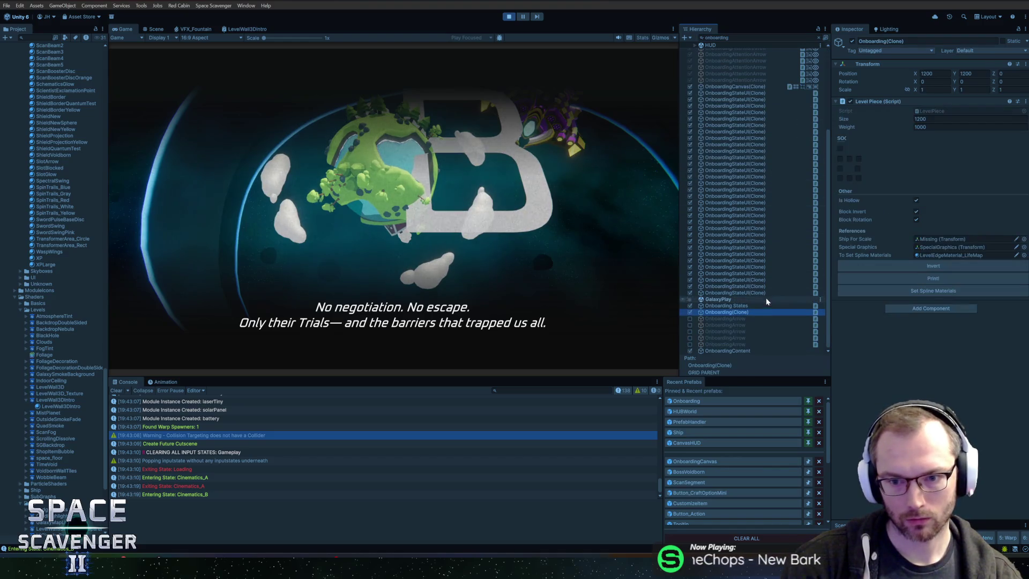
pyautogui.press('Escape')
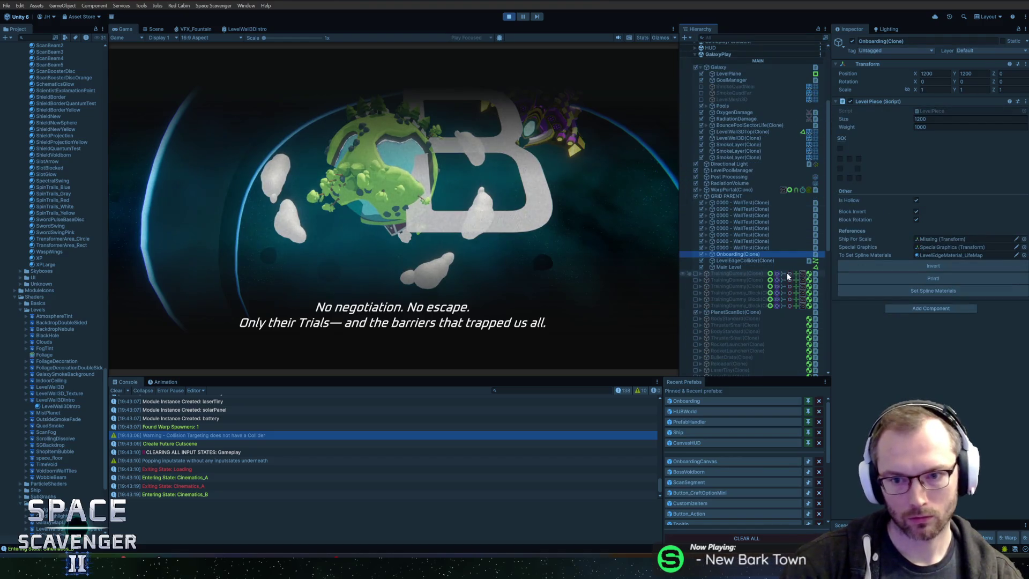
pyautogui.press('Right')
pyautogui.press('Down')
pyautogui.press('Down')
pyautogui.press('Down')
pyautogui.press('Right')
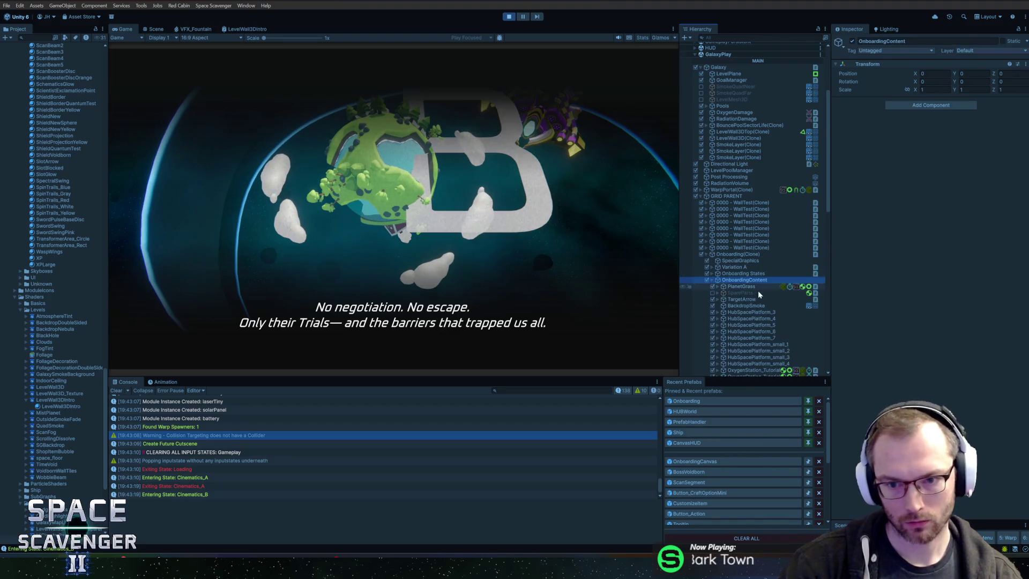
pyautogui.scroll(-5, 758, 290)
pyautogui.click(750, 185)
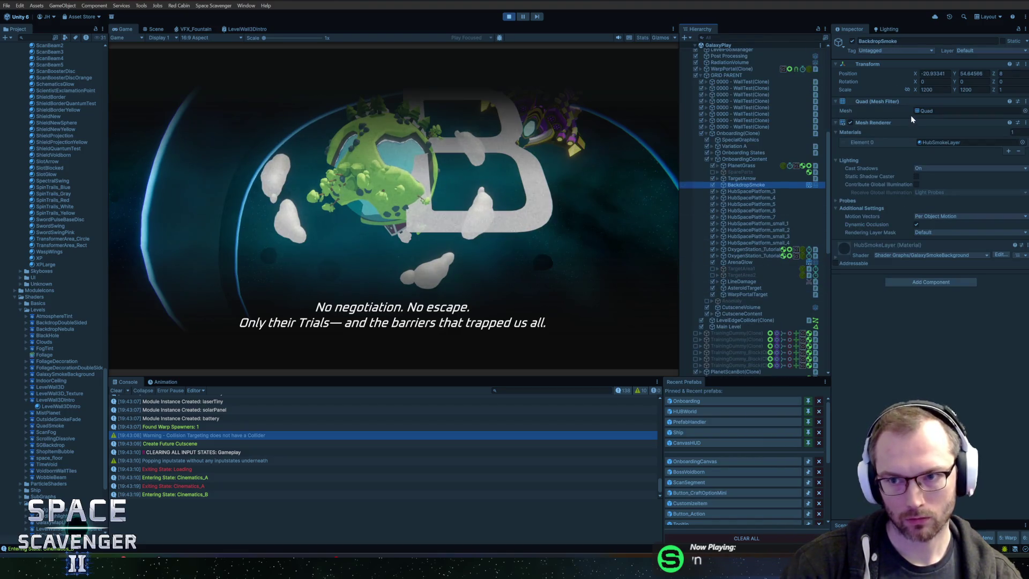
pyautogui.click(853, 41)
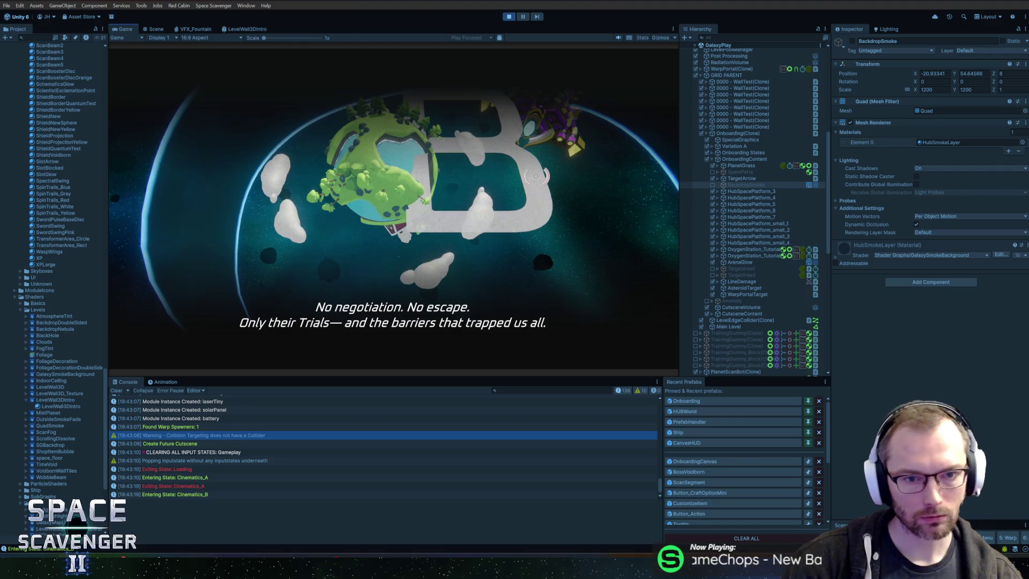
# Run 'debug timeScale 1' in the in-game console so the cutscene resumes
pyautogui.press('`')
pyautogui.press('BackSpace')
pyautogui.write('1')
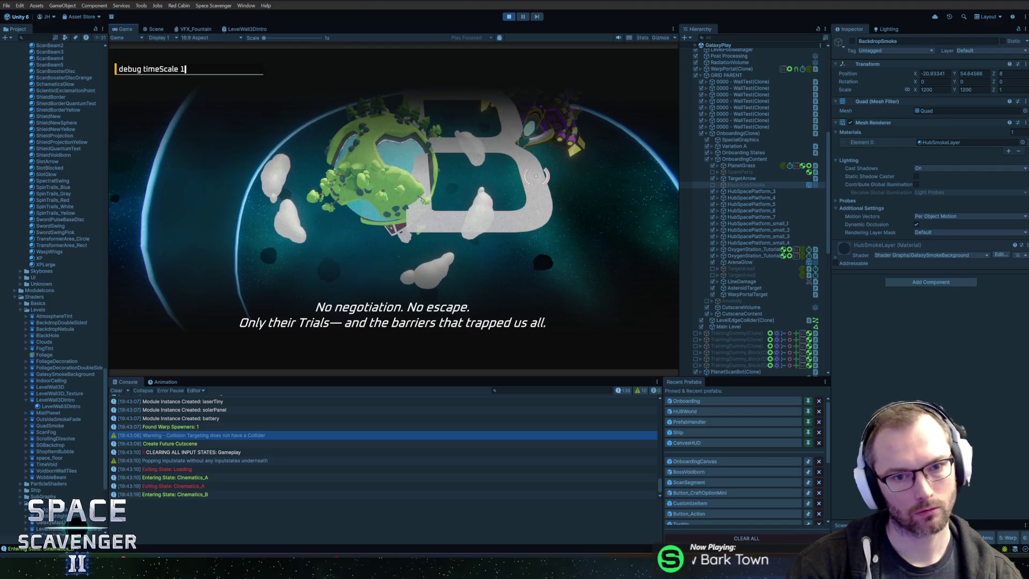
pyautogui.press('Return')
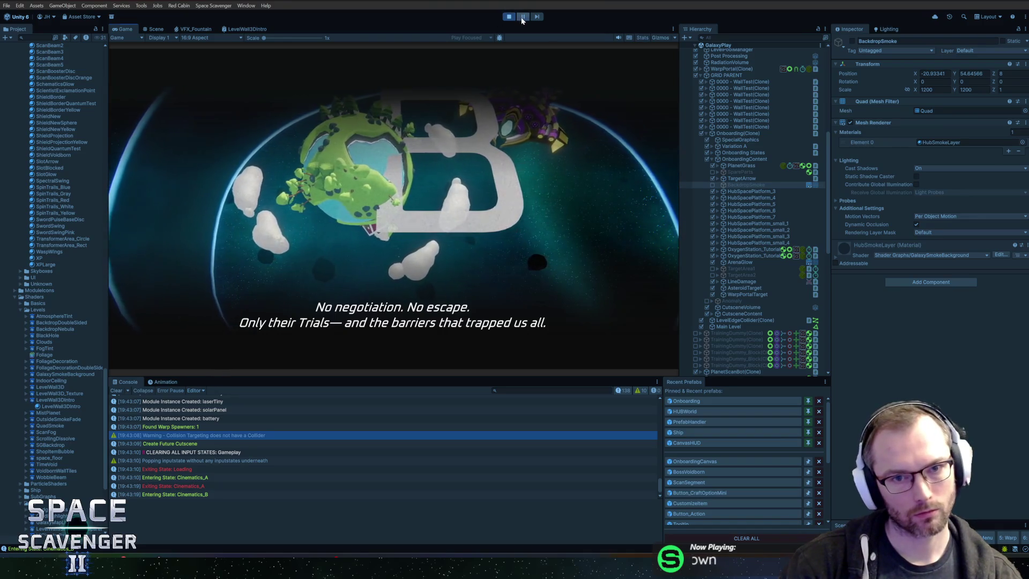
# Pause and resume the cutscene, stop play mode at the Aim objective, and Alt+Tab to Blender and back
pyautogui.click(523, 17)
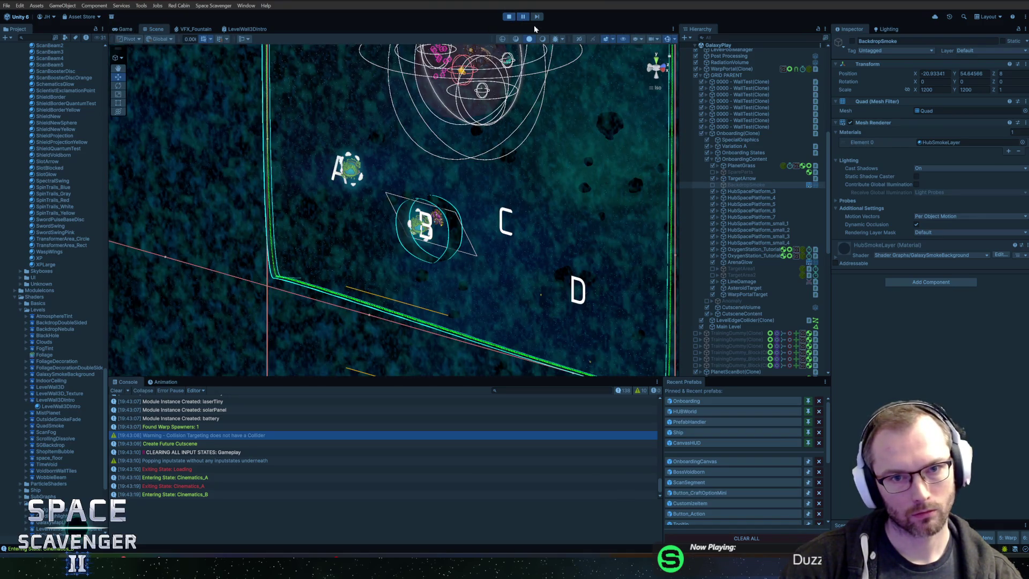
pyautogui.click(523, 17)
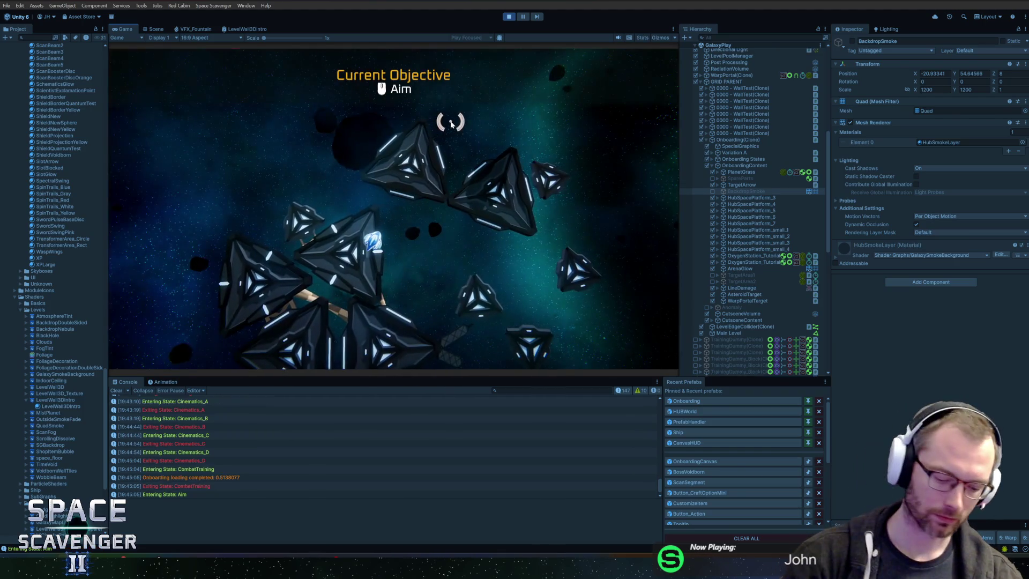
pyautogui.hotkey('ctrl', 'p')
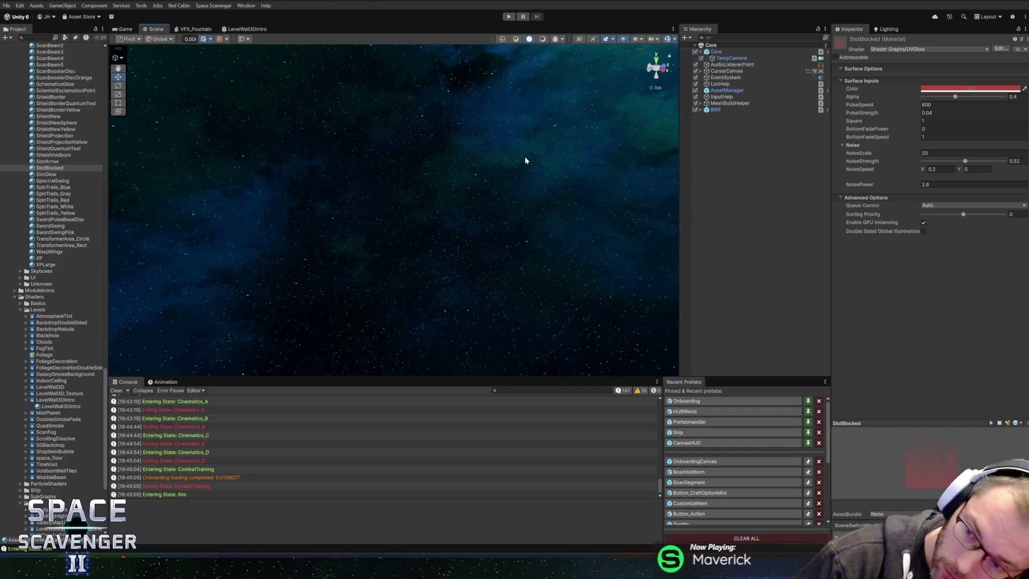
pyautogui.hotkey('alt', 'Tab')
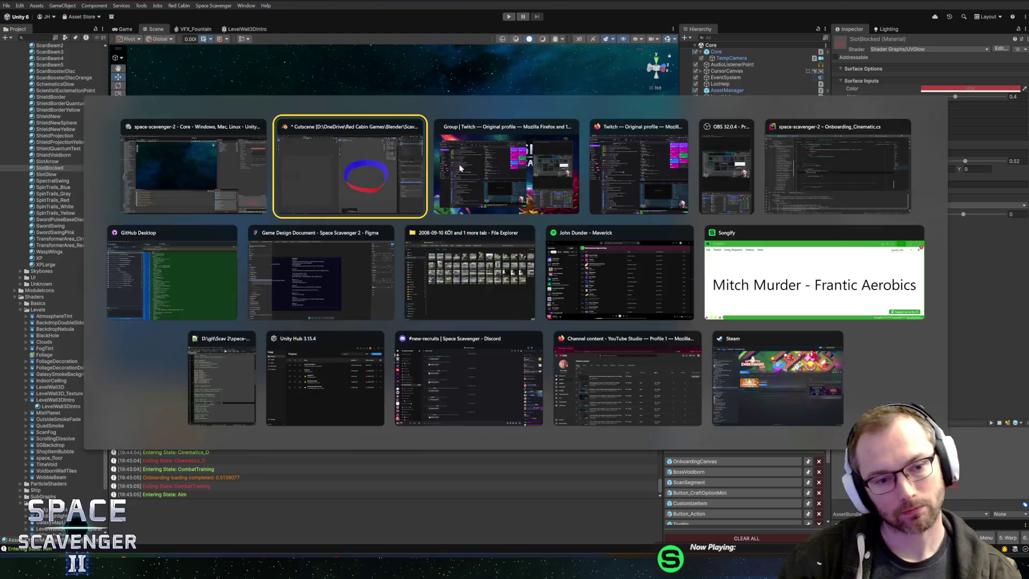
pyautogui.hotkey('alt', 'Tab')
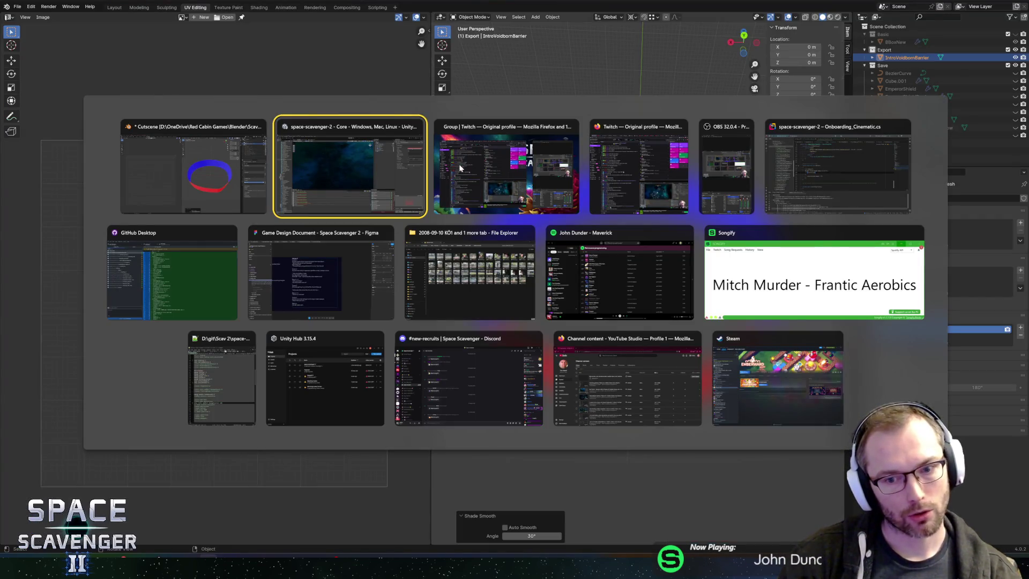
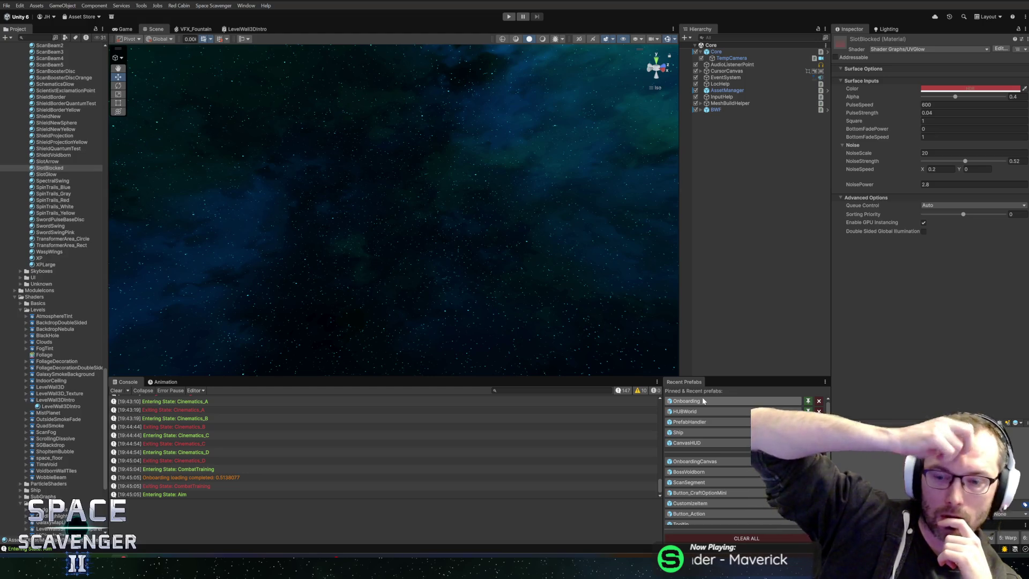
# Open the Onboarding prefab from Recent Prefabs and orbit to see the planet, ship and letter B
pyautogui.click(704, 401)
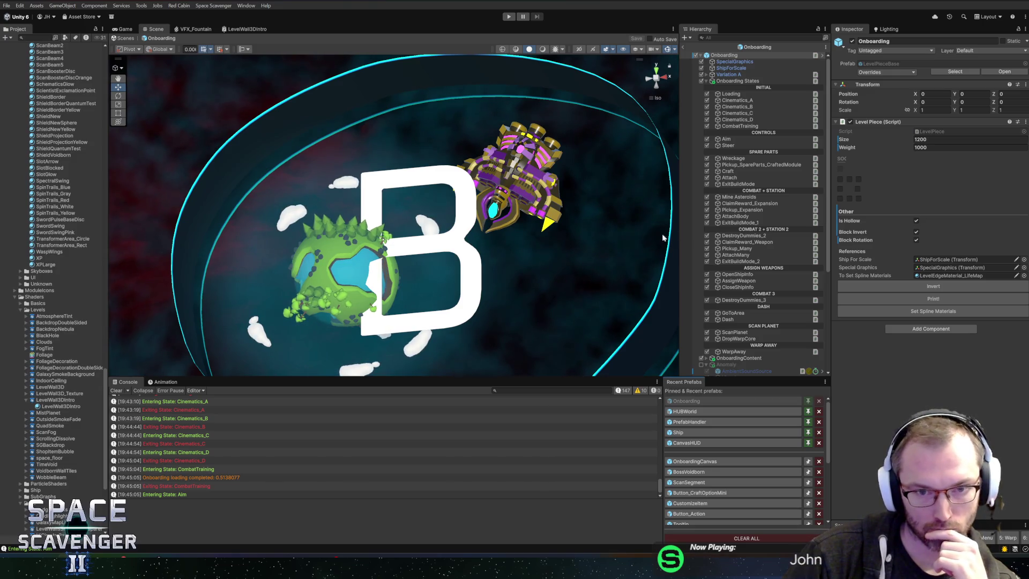
pyautogui.moveTo(555, 227)
pyautogui.mouseDown()
pyautogui.moveTo(599, 262)
pyautogui.moveTo(587, 236)
pyautogui.mouseUp()
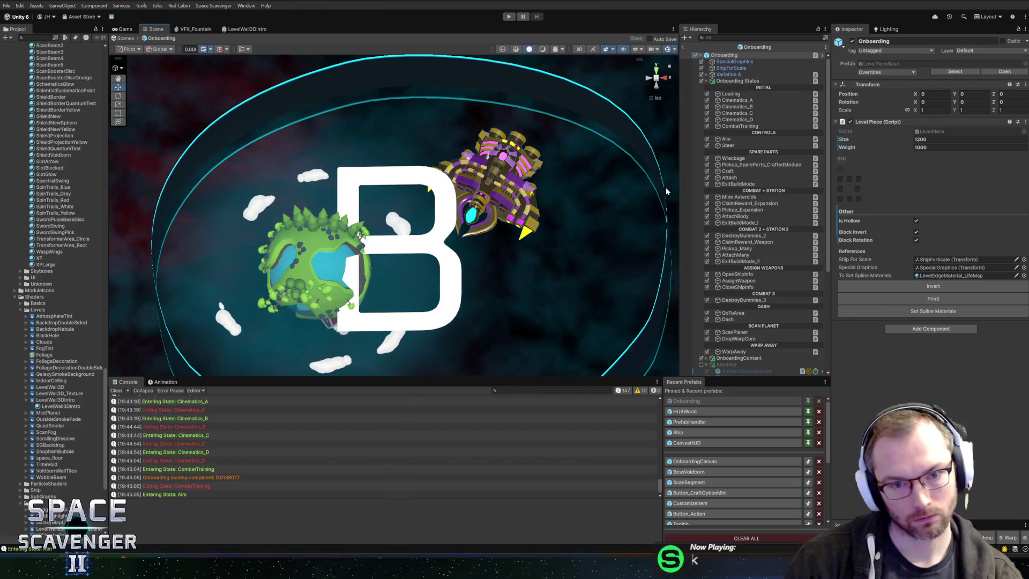
# In Blender, stretch the whole ring mesh to 1.803 along X and export it as FBX
pyautogui.hotkey('alt', 'Tab')
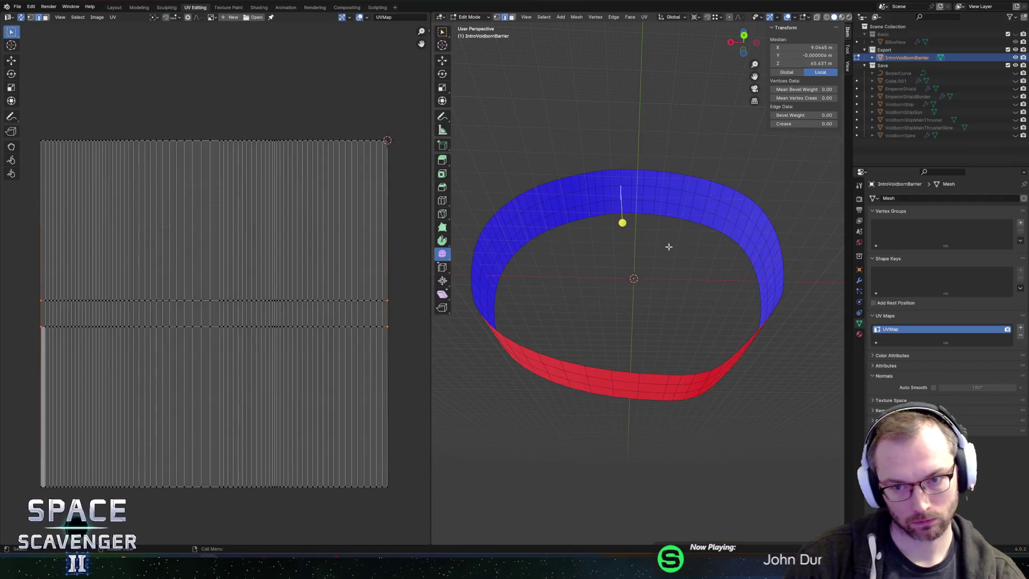
pyautogui.press('a')
pyautogui.press('s')
pyautogui.press('x')
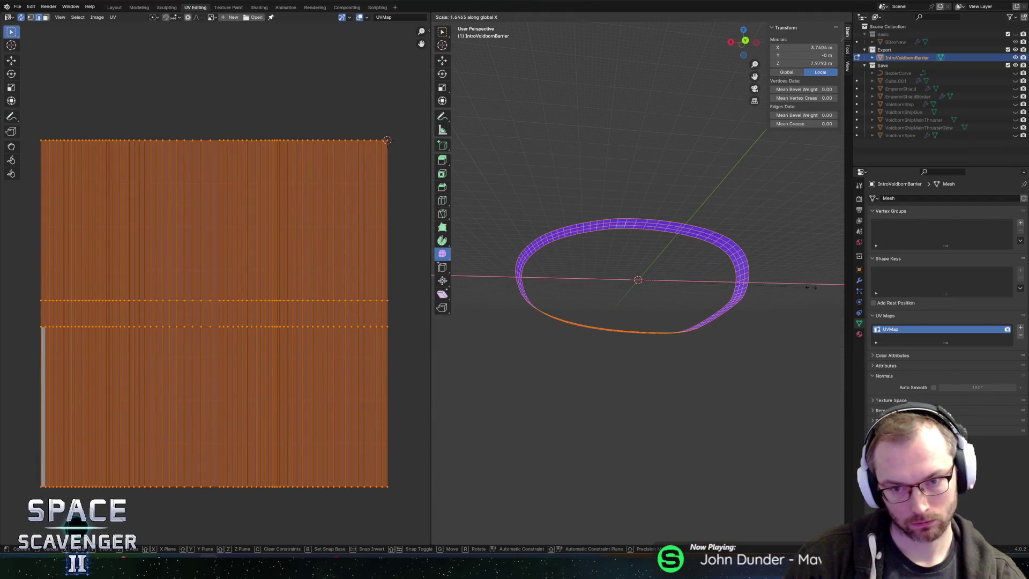
pyautogui.click(842, 292)
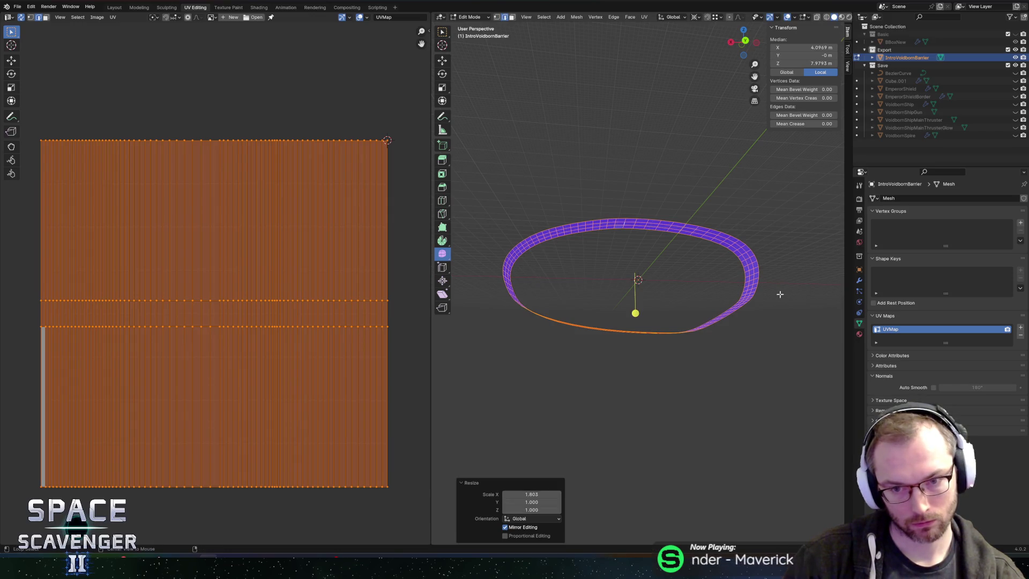
pyautogui.hotkey('ctrl', 'shift', 'e')
pyautogui.press('Return')
pyautogui.hotkey('alt', 'Tab')
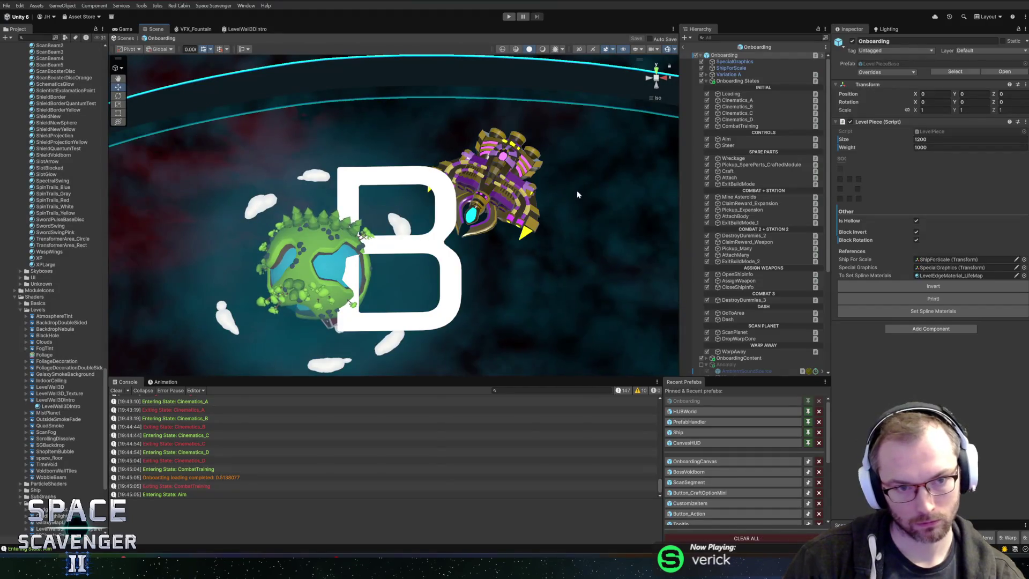
# Squash the ring to 0.848 along Z and re-export over Cutscene.fbx
pyautogui.hotkey('alt', 'Tab')
pyautogui.press('s')
pyautogui.press('z')
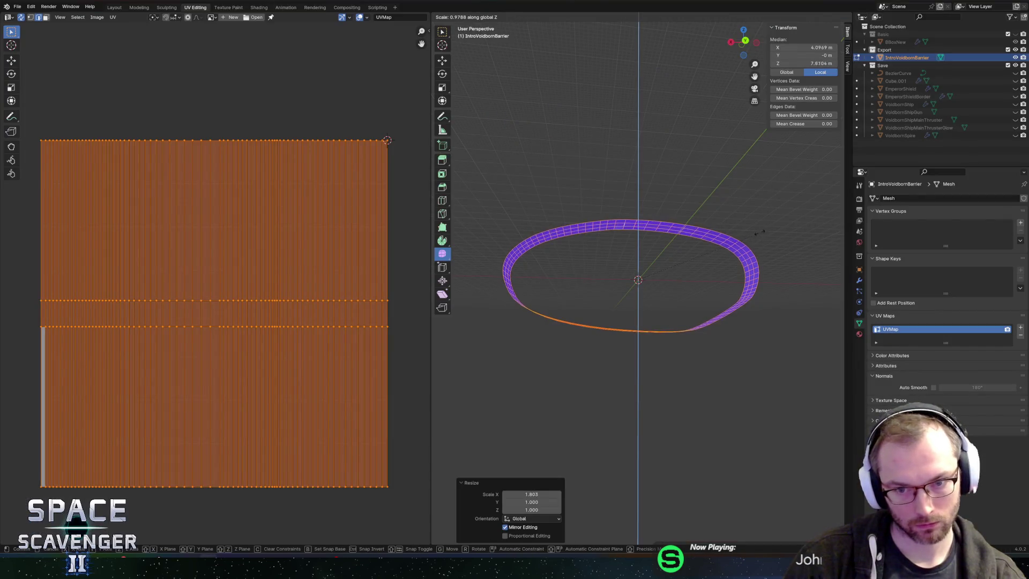
pyautogui.click(741, 232)
pyautogui.hotkey('ctrl', 'shift', 'e')
pyautogui.press('Return')
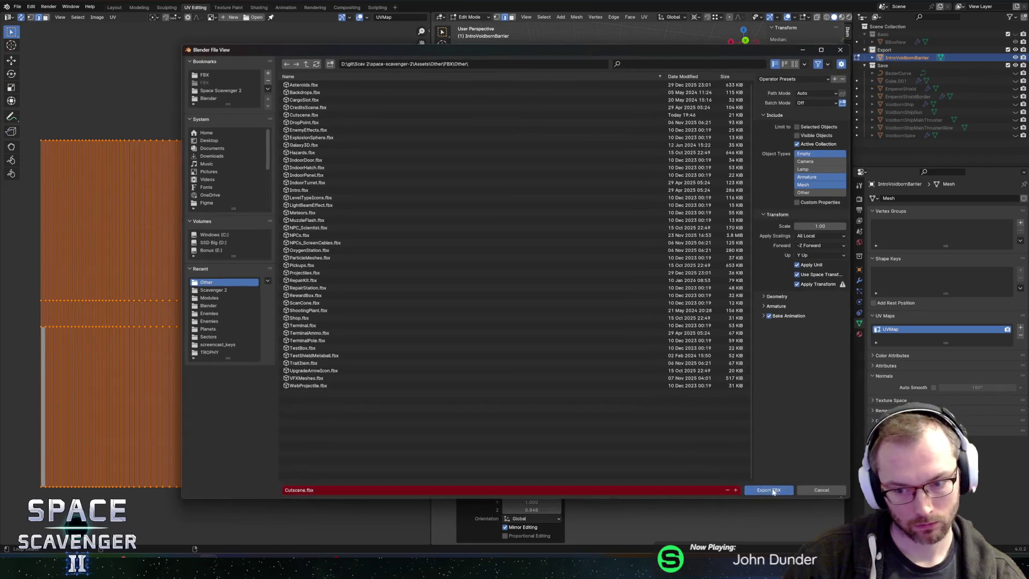
pyautogui.hotkey('alt', 'Tab')
pyautogui.moveTo(506, 167)
pyautogui.mouseDown()
pyautogui.moveTo(414, 225)
pyautogui.moveTo(670, 221)
pyautogui.mouseUp()
pyautogui.scroll(-5, 770, 219)
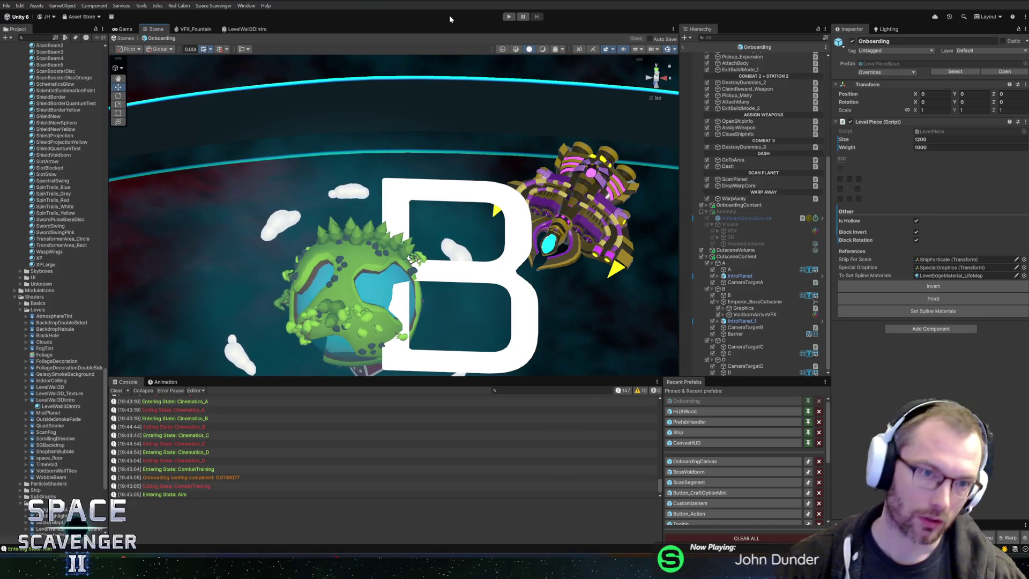
pyautogui.click(246, 6)
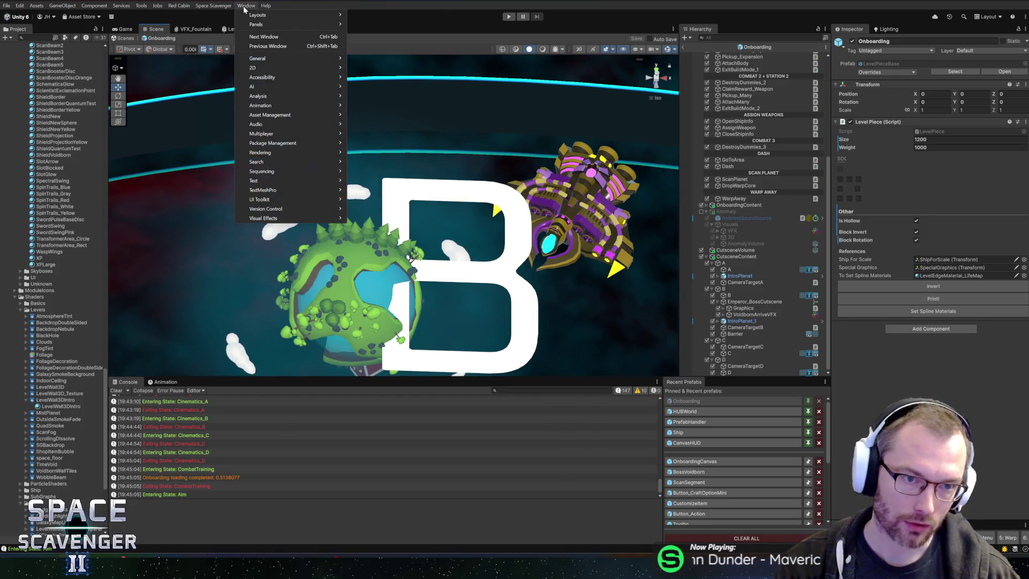
pyautogui.moveTo(255, 106)
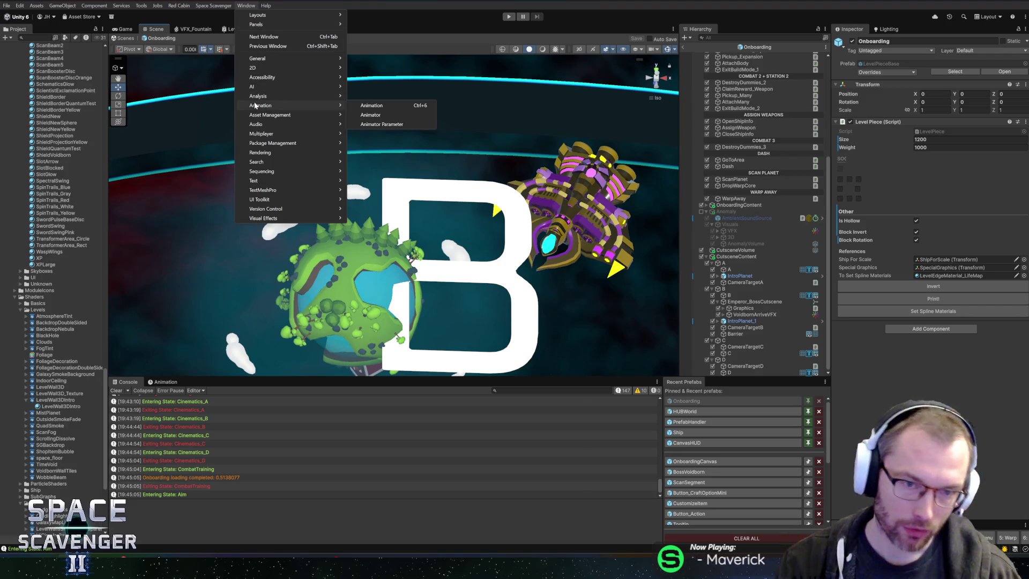
pyautogui.moveTo(273, 152)
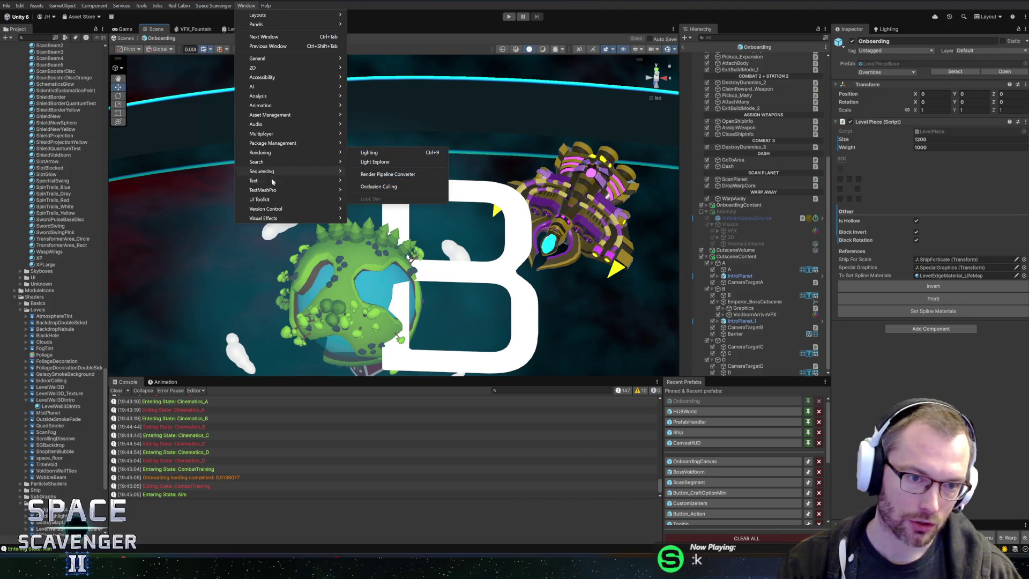
pyautogui.moveTo(280, 172)
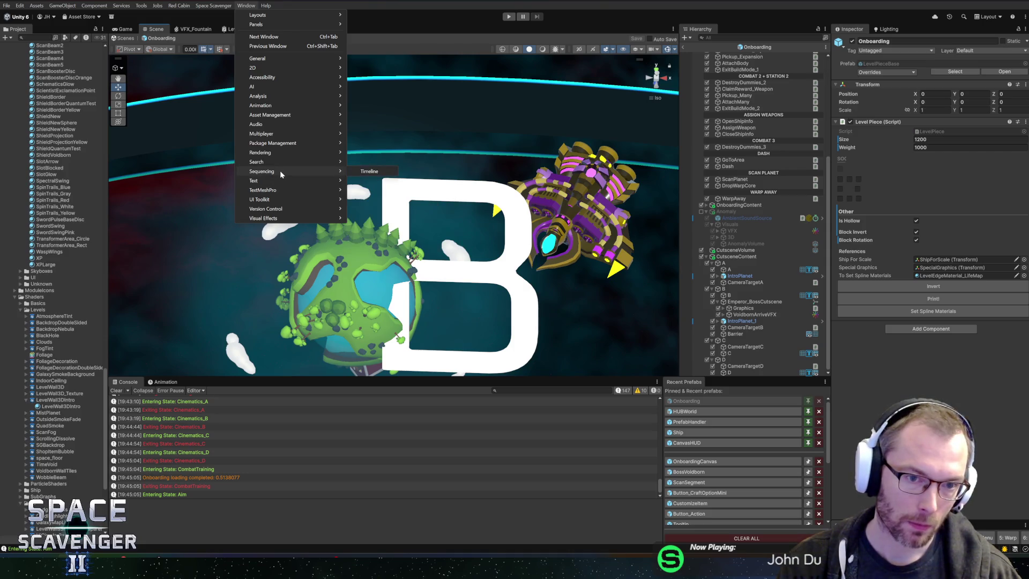
pyautogui.click(370, 172)
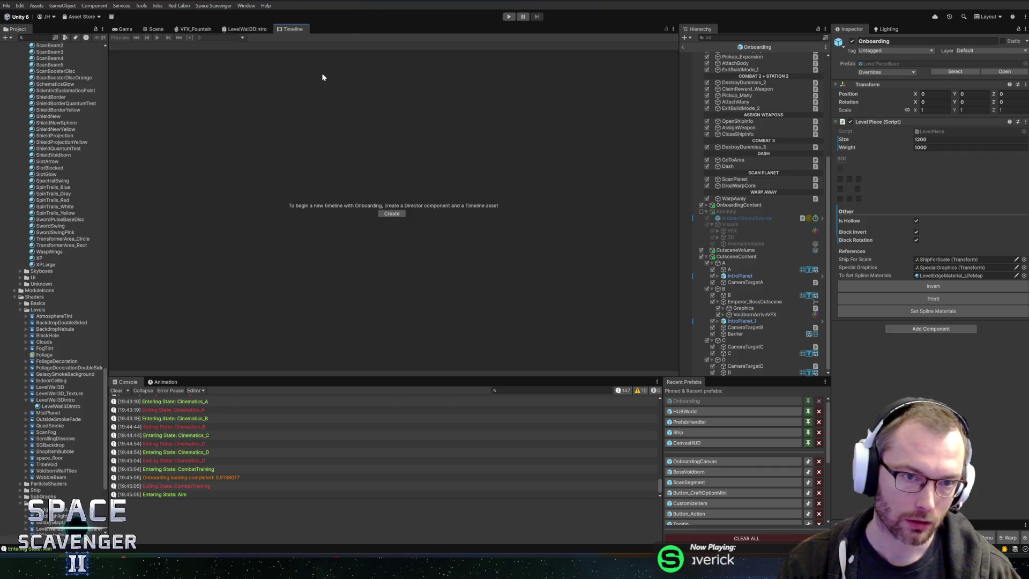
pyautogui.middleClick(289, 30)
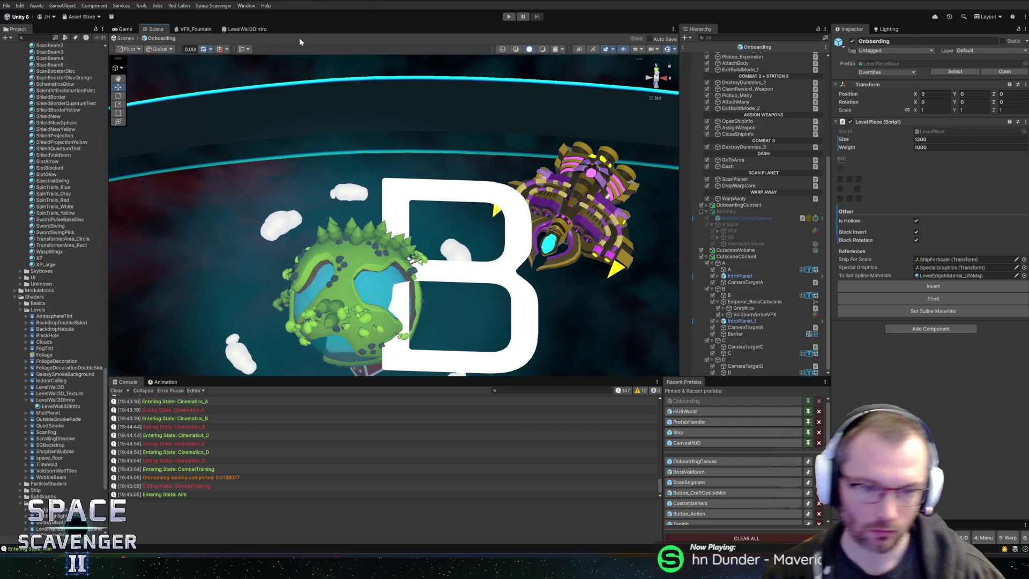
pyautogui.hotkey('alt', 'Tab')
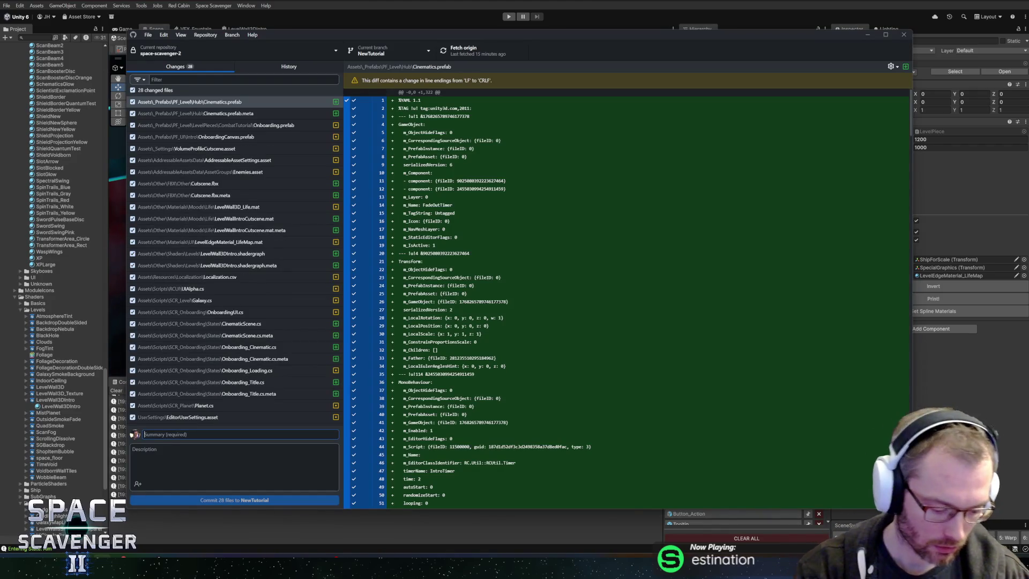
# Commit the 28 changes to NewTutorial as 'Intro Cutscene Setup' and push to origin
pyautogui.write('Cutscene Setup')
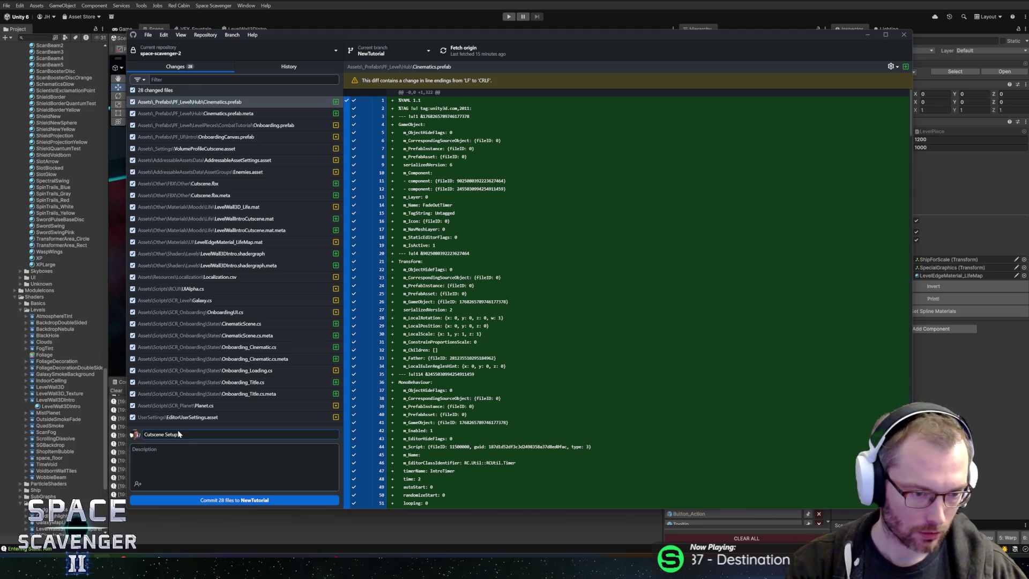
pyautogui.hotkey('ctrl', 'Return')
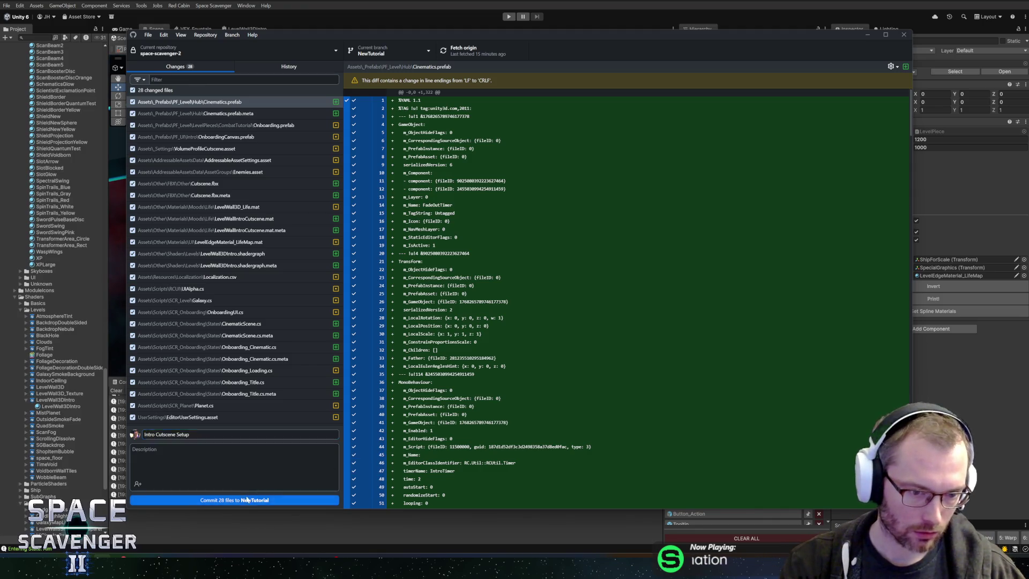
pyautogui.click(477, 43)
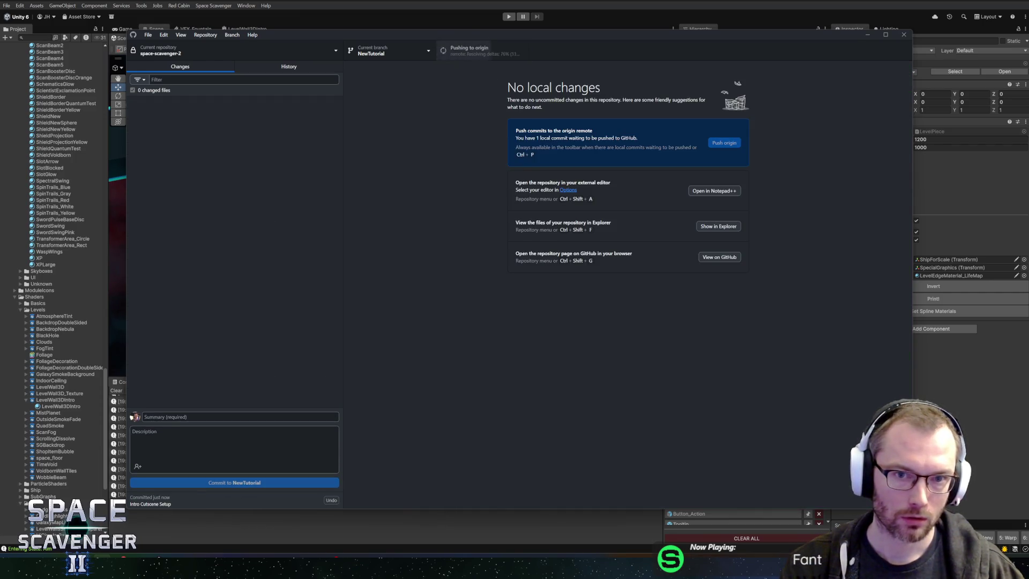
# Back in Unity, tilt the view of the ring and play the game to watch the intro cutscene
pyautogui.hotkey('alt', 'Tab')
pyautogui.moveTo(411, 239); pyautogui.dragTo(501, 195)
pyautogui.click(509, 16)
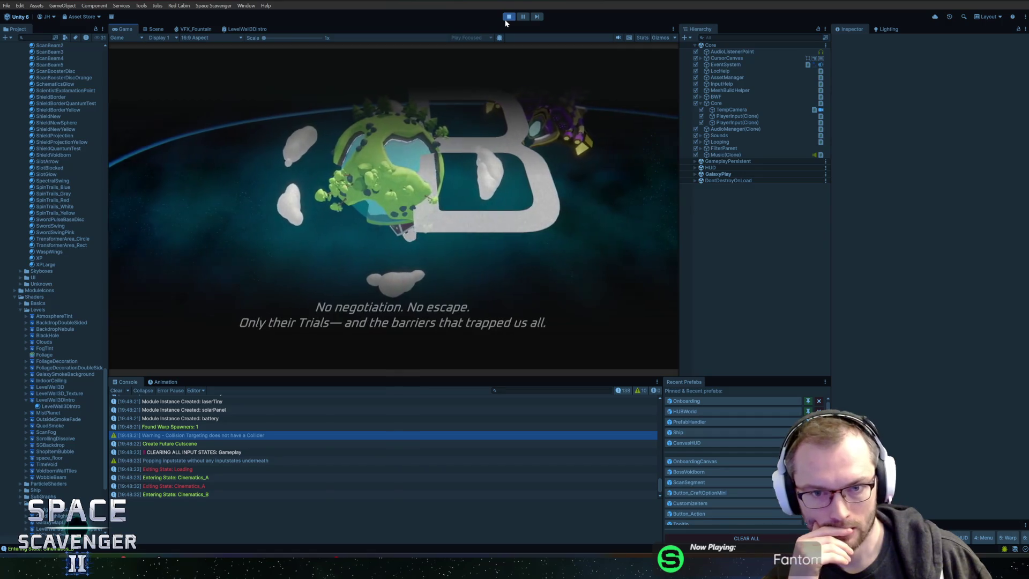
# Stop play, open the Onboarding prefab and adjust CameraTargetB
pyautogui.click(508, 17)
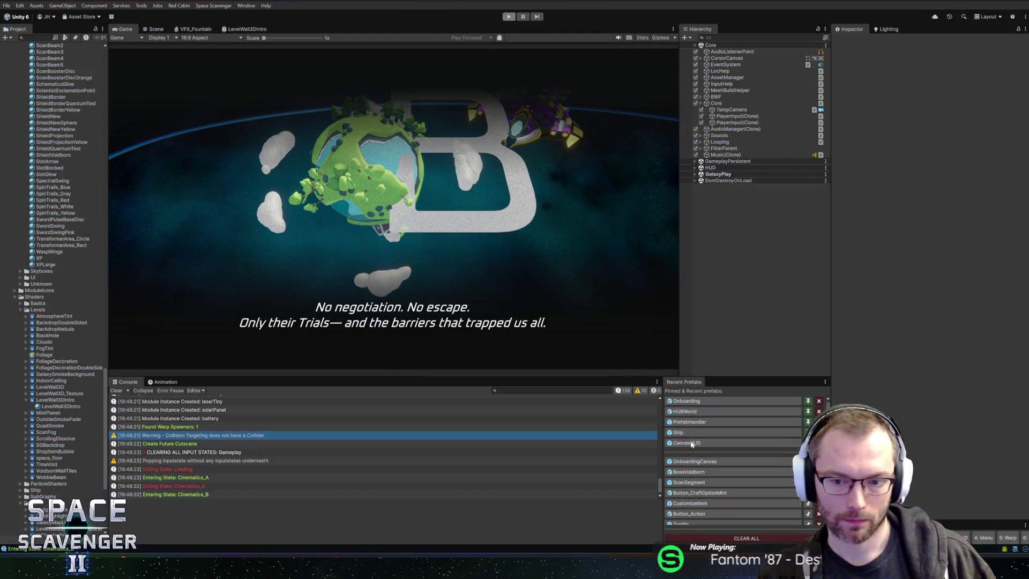
pyautogui.click(687, 401)
pyautogui.scroll(-5, 751, 322)
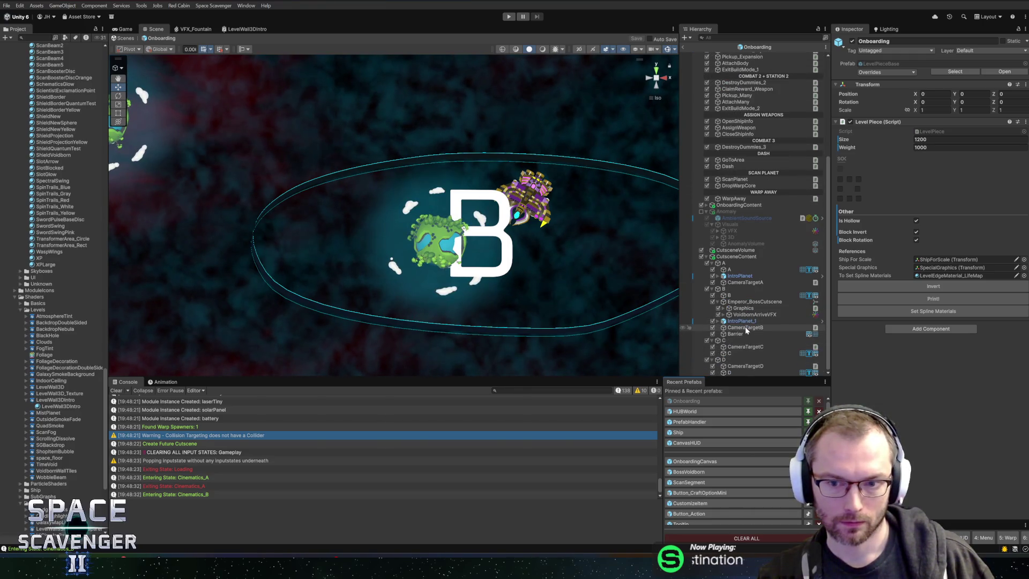
pyautogui.click(746, 327)
pyautogui.click(417, 230)
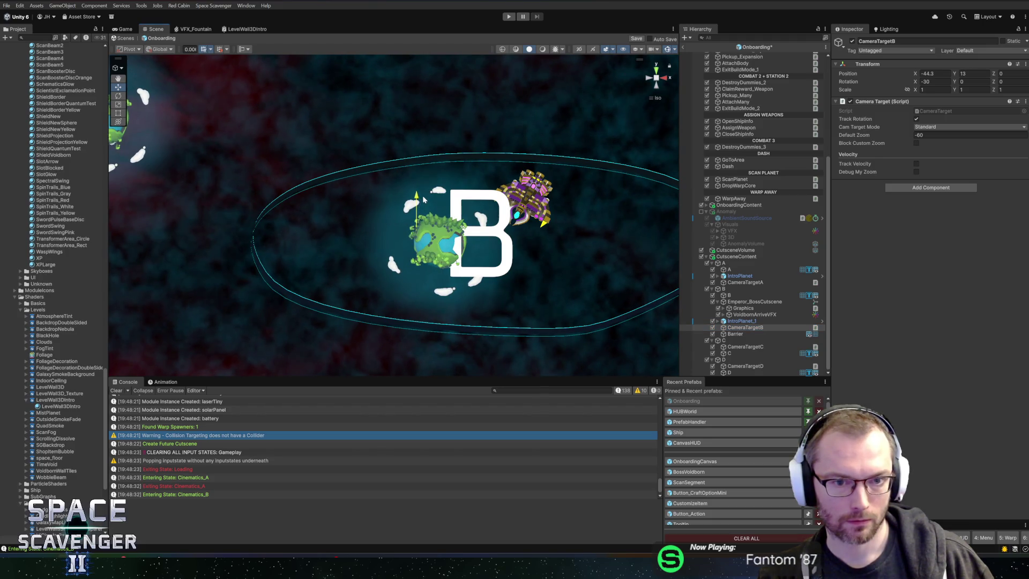
# Exit prefab mode and replay the intro cutscene up to the Aim objective, then stop
pyautogui.click(683, 47)
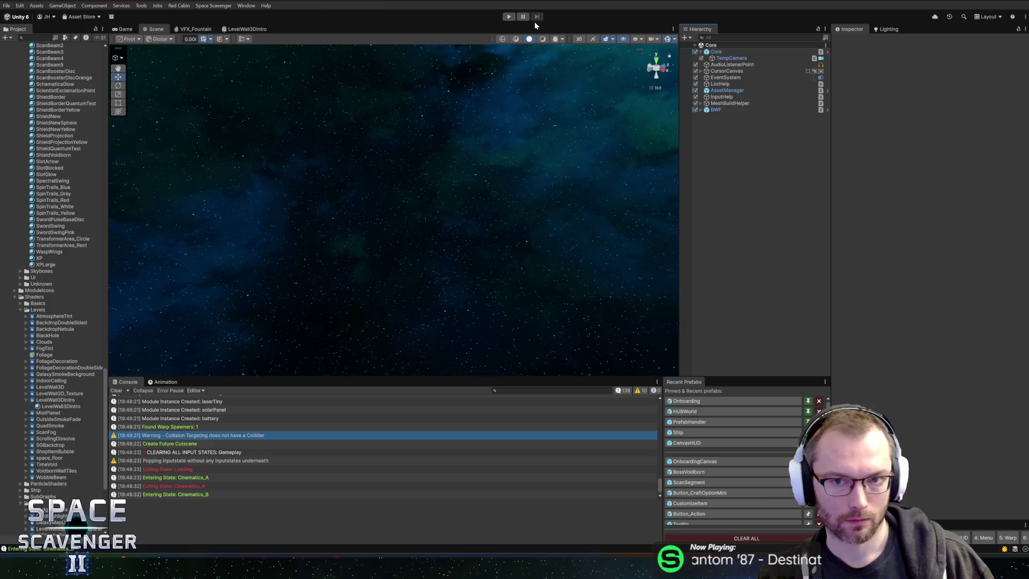
pyautogui.click(511, 17)
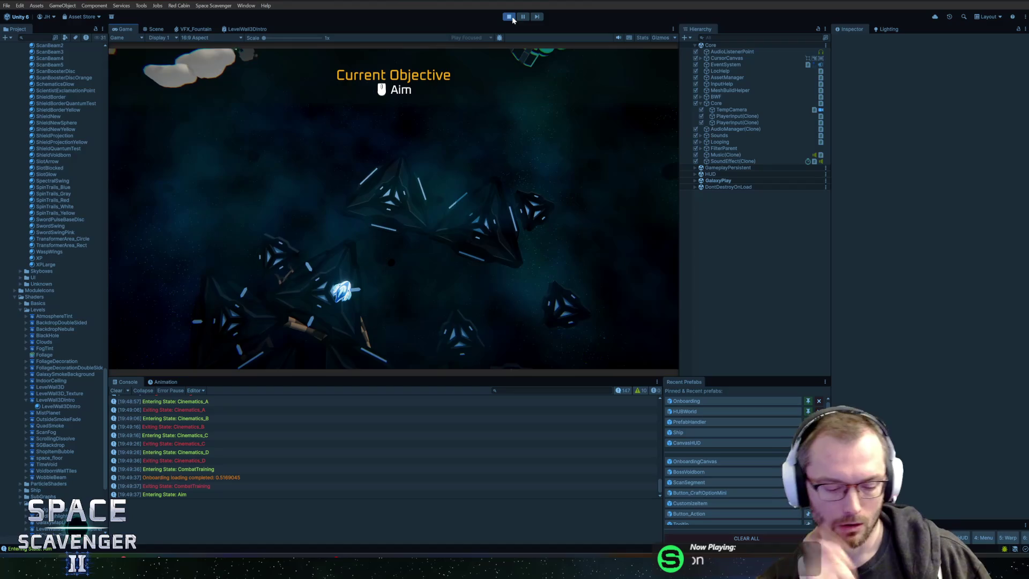
pyautogui.click(511, 17)
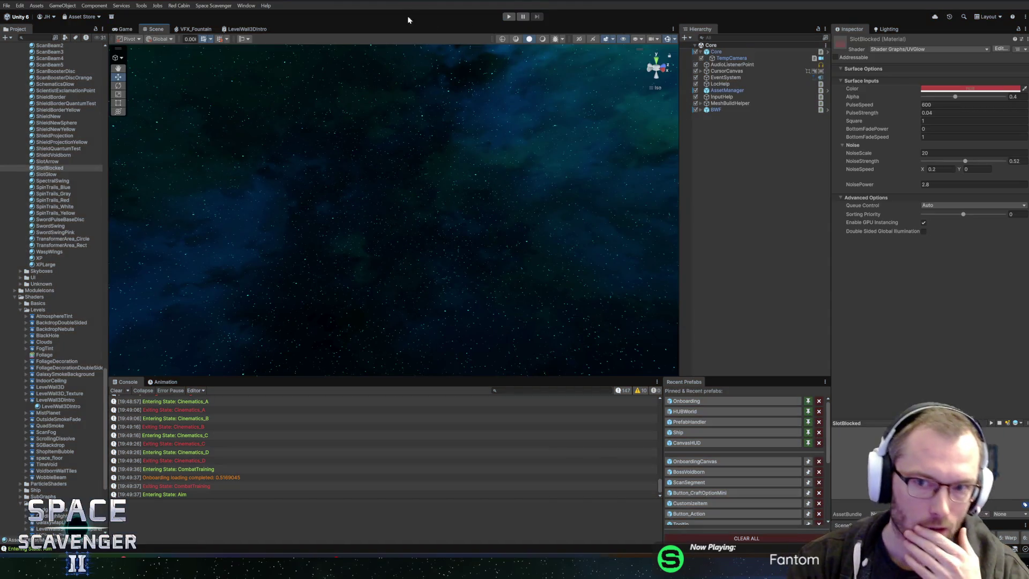
# Open the Onboarding prefab, select Cinematics_A and locate the prefab's folder in the Project window
pyautogui.click(687, 401)
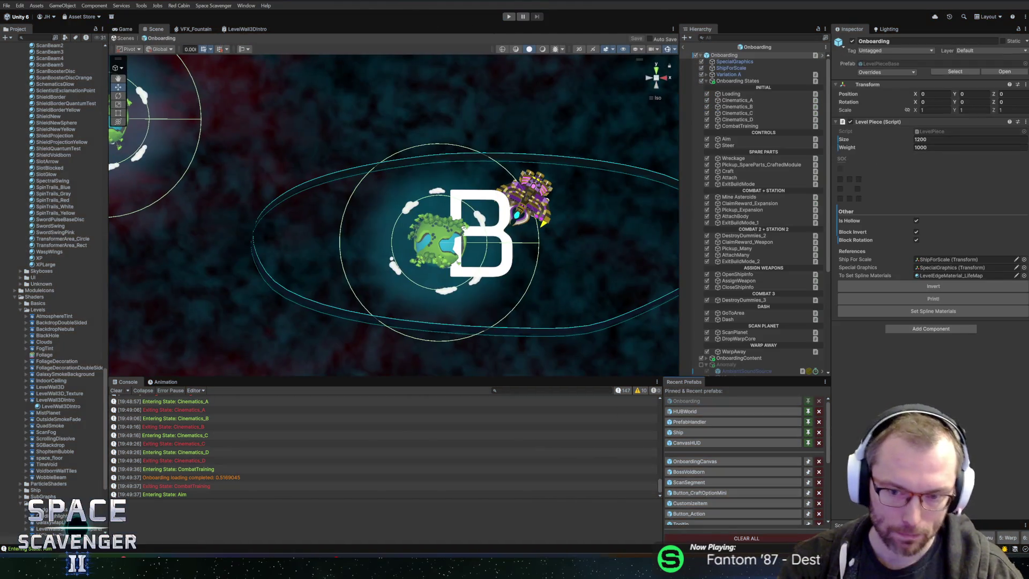
pyautogui.click(736, 101)
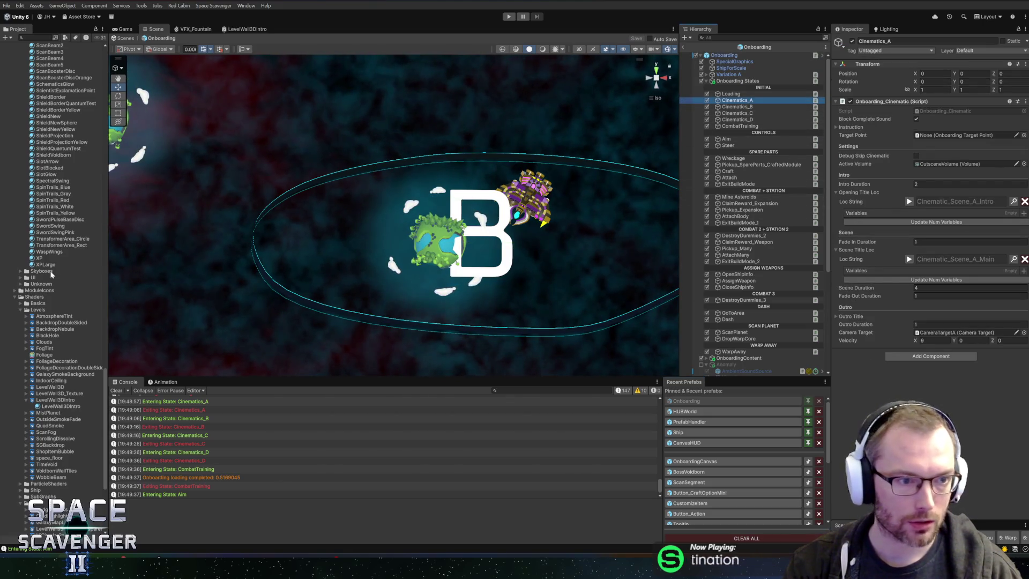
pyautogui.click(740, 47)
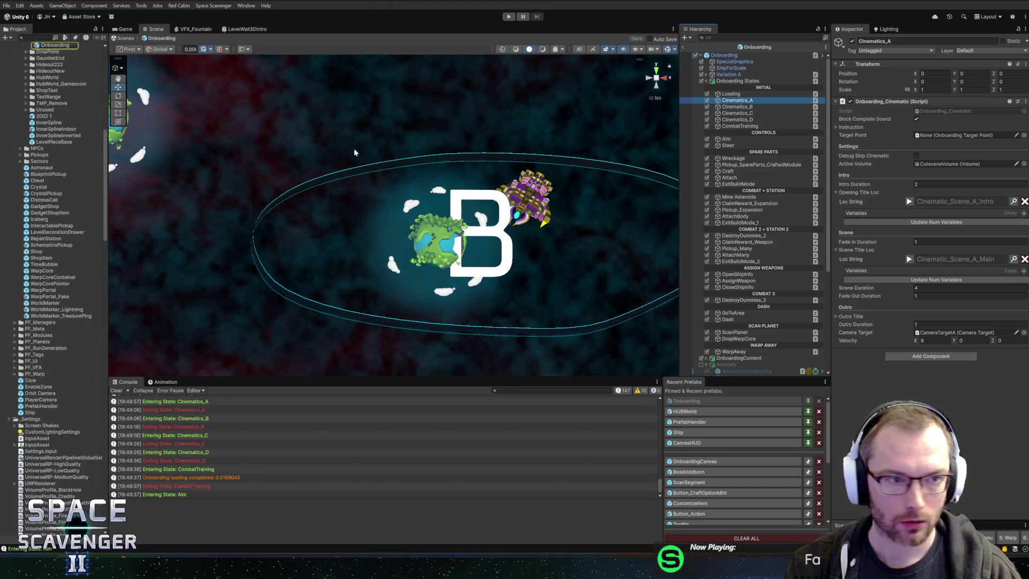
pyautogui.scroll(-5, 36, 226)
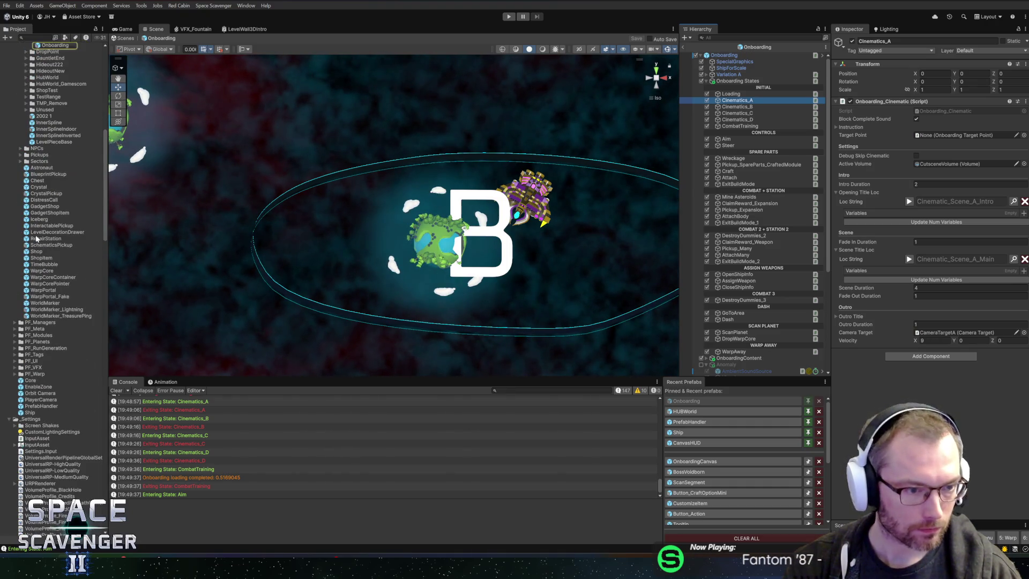
pyautogui.scroll(6, 40, 249)
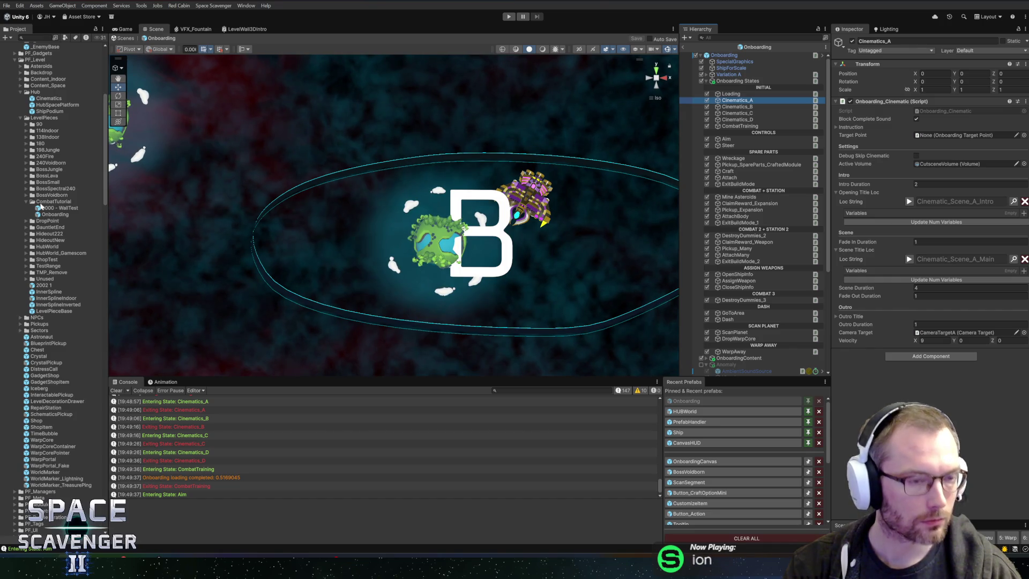
pyautogui.scroll(3, 39, 132)
# Create a Timeline asset named IntroCutscene in Hub and dock its Timeline window below the Scene view
pyautogui.rightClick(29, 184)
pyautogui.moveTo(48, 191)
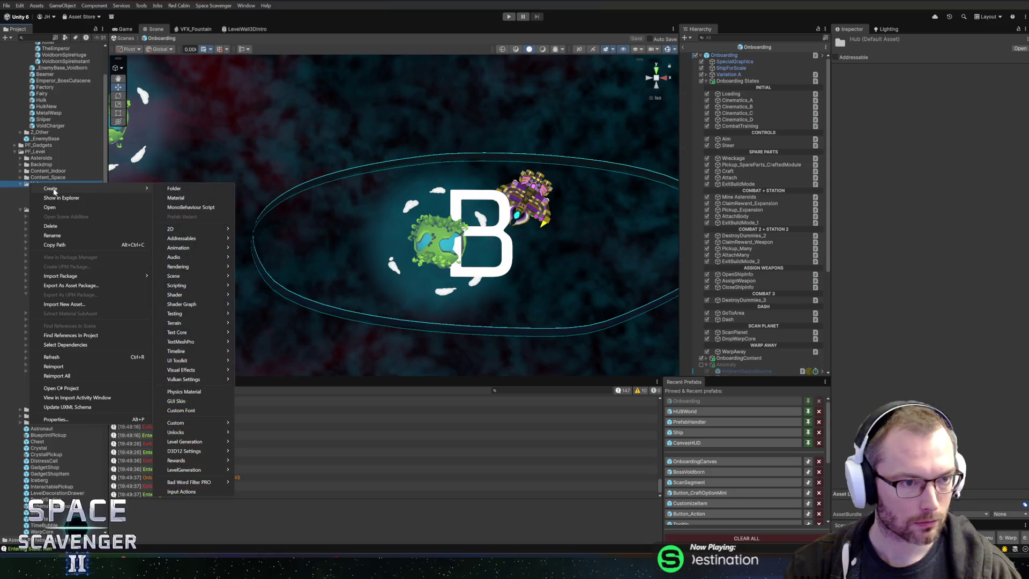
pyautogui.moveTo(189, 351)
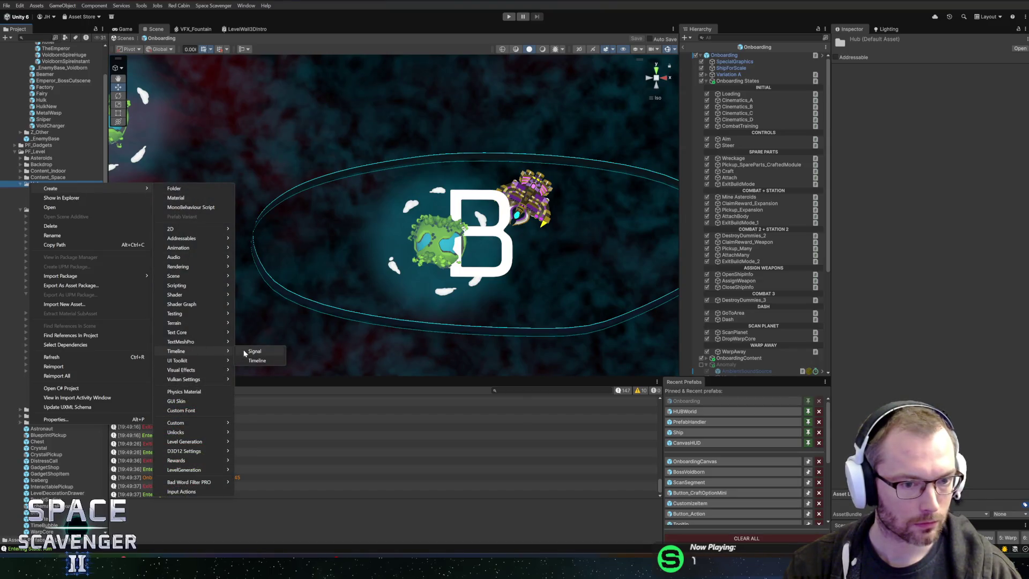
pyautogui.click(256, 360)
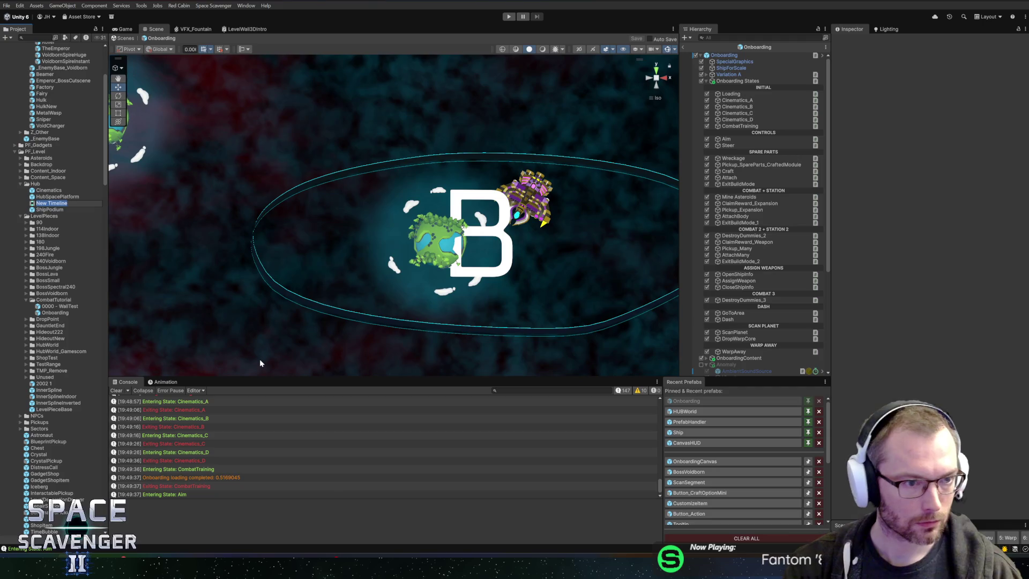
pyautogui.write('IntroCutscene')
pyautogui.press('Return')
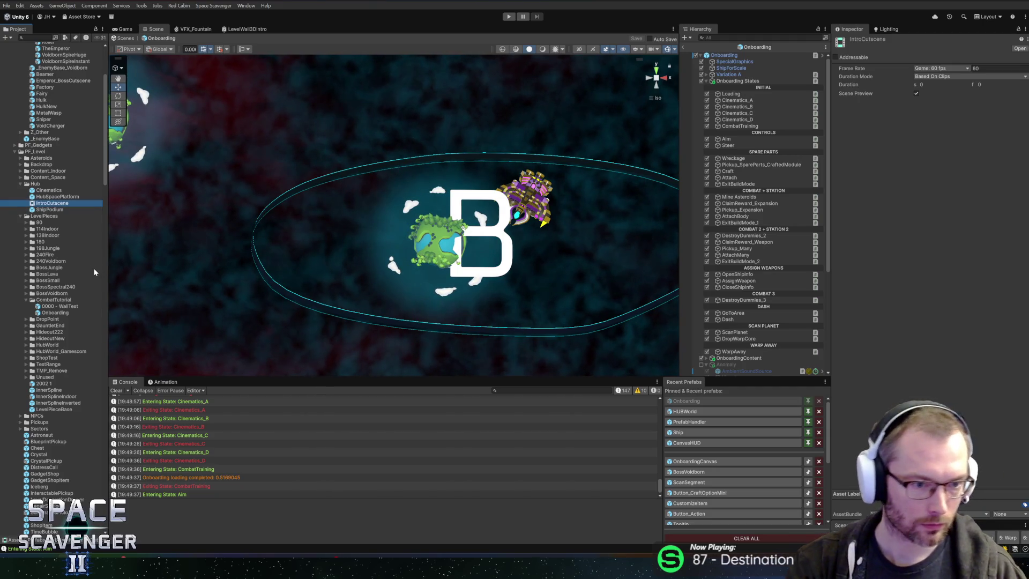
pyautogui.doubleClick(47, 204)
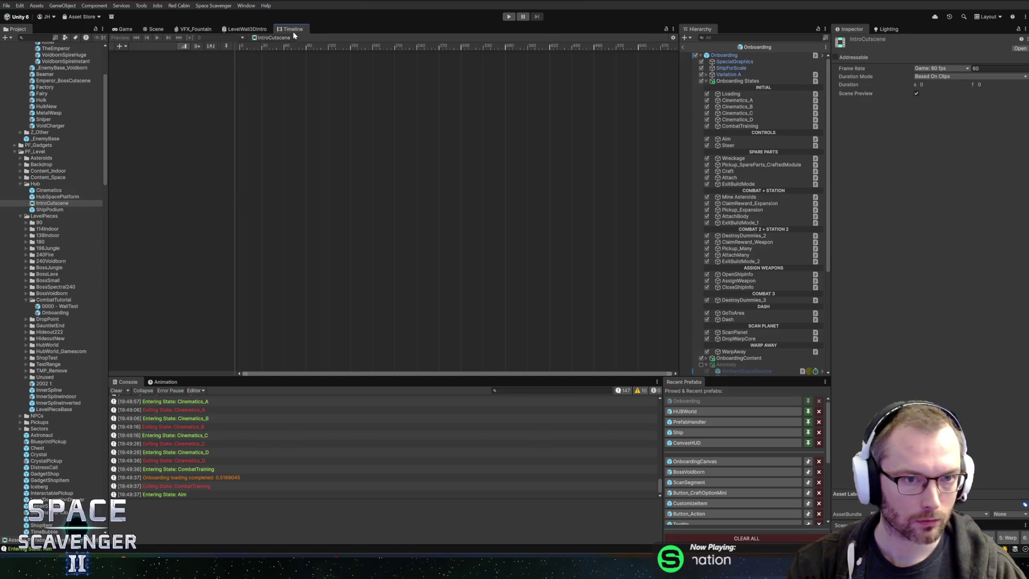
pyautogui.moveTo(292, 29)
pyautogui.mouseDown()
pyautogui.moveTo(232, 382)
pyautogui.moveTo(238, 360)
pyautogui.mouseUp()
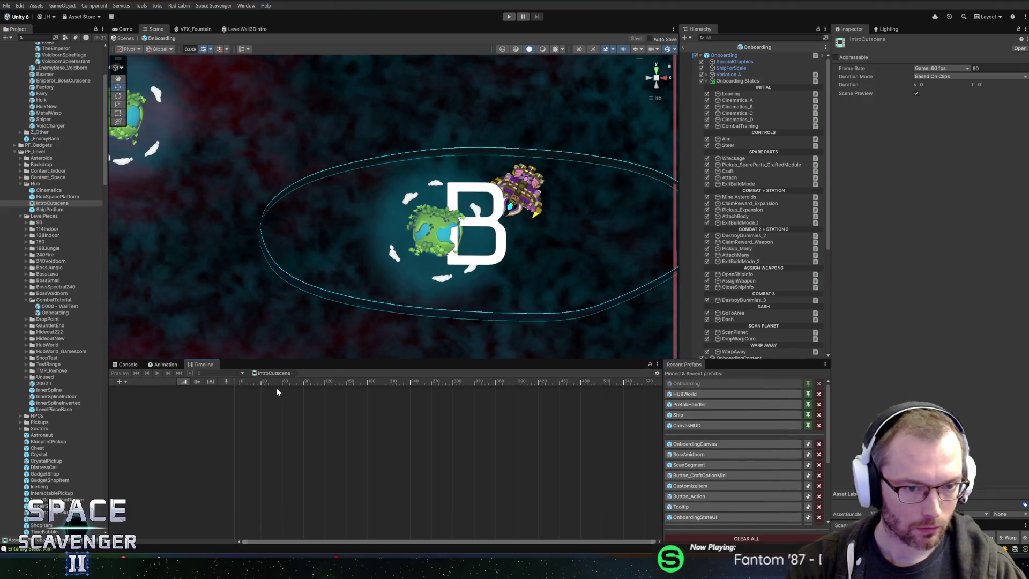
pyautogui.click(738, 100)
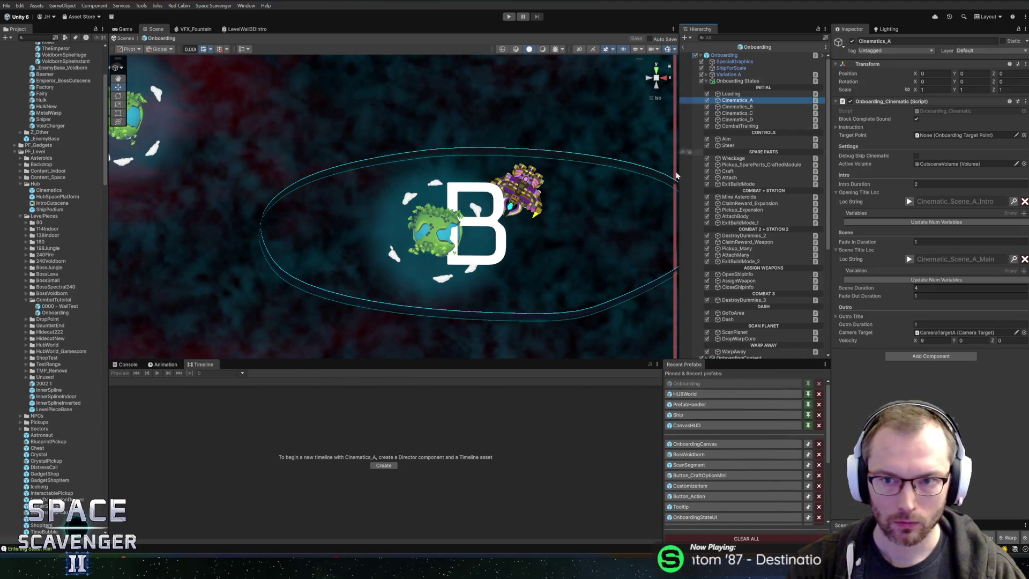
# Add a Signal Receiver with one empty reaction, then a Playable Director, to Cinematics_A
pyautogui.click(931, 356)
pyautogui.write('timeline')
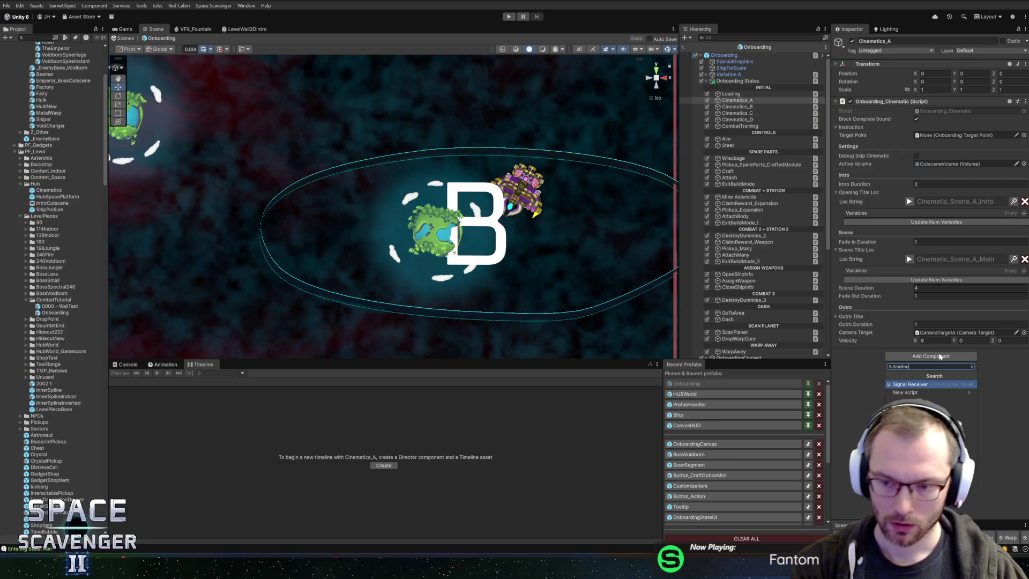
pyautogui.press('Return')
pyautogui.click(1003, 376)
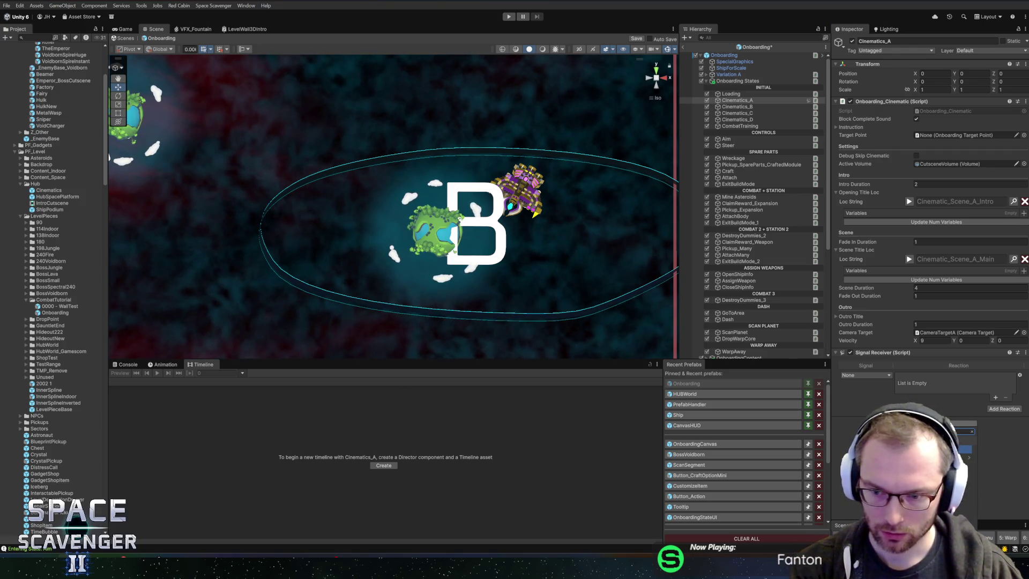
pyautogui.press('Return')
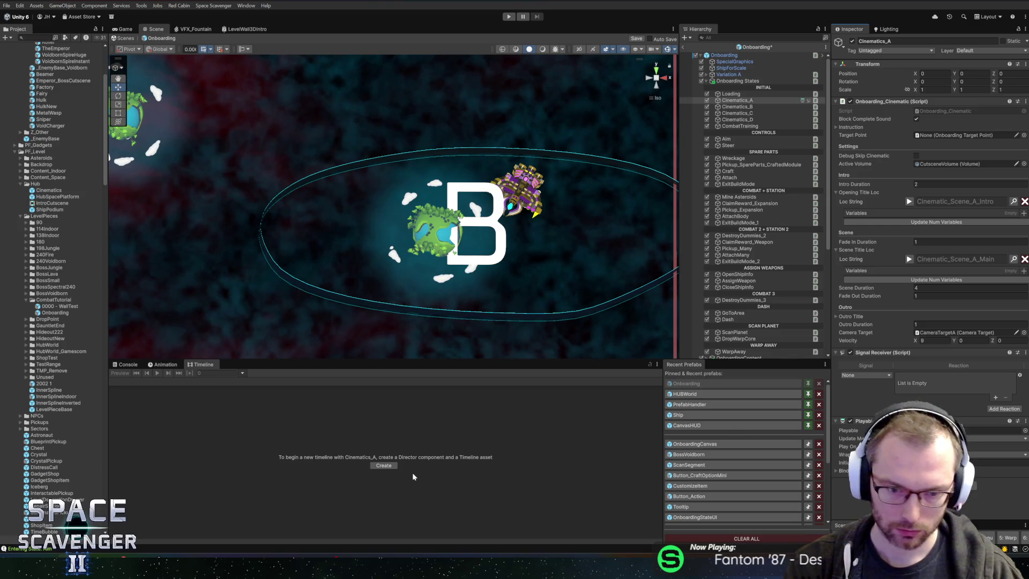
# Create a Cinematics_ATimeline asset from the Timeline window and save it in _Prefabs/PF_Level/Hub
pyautogui.click(383, 465)
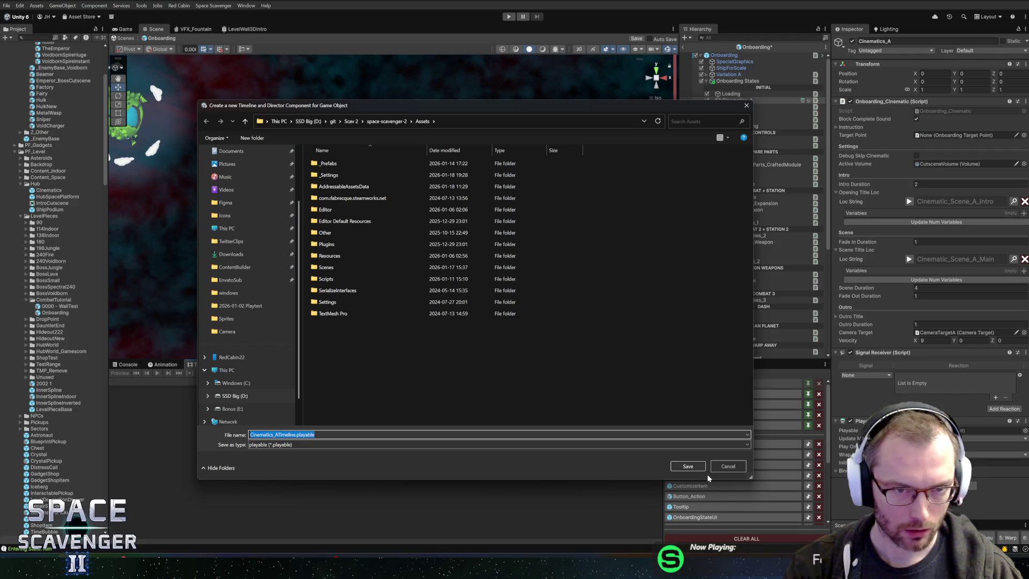
pyautogui.doubleClick(342, 167)
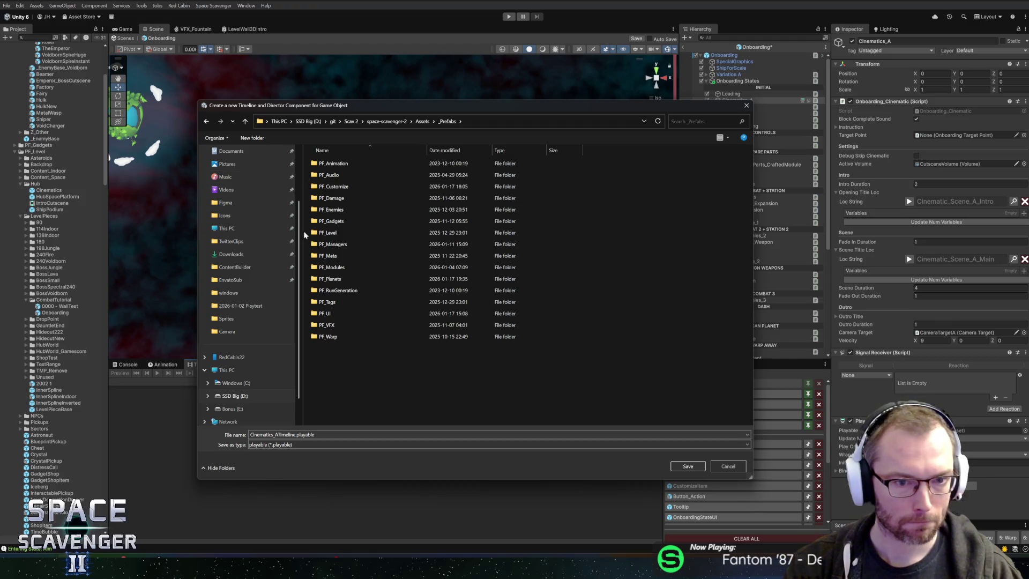
pyautogui.doubleClick(338, 235)
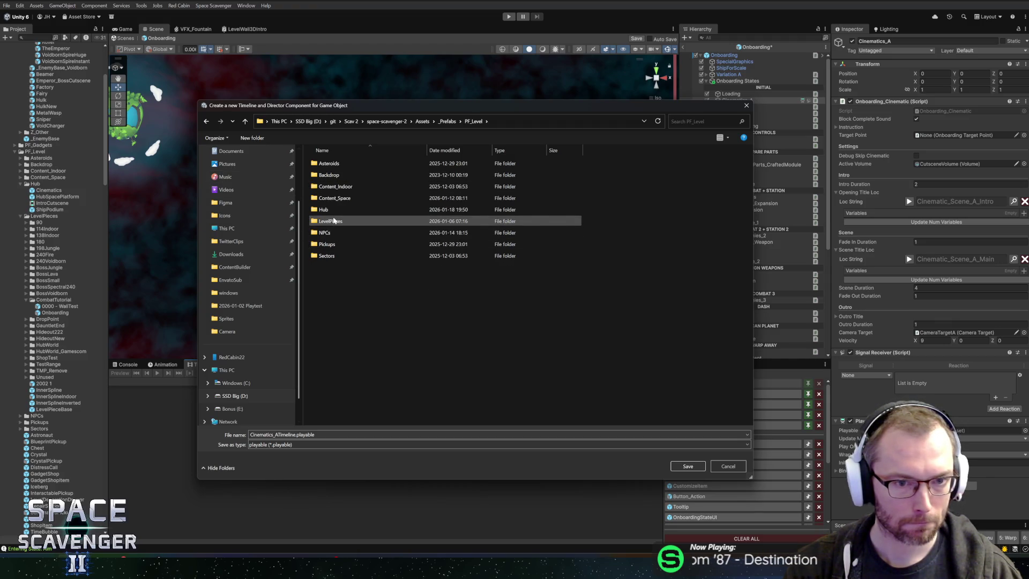
pyautogui.doubleClick(328, 210)
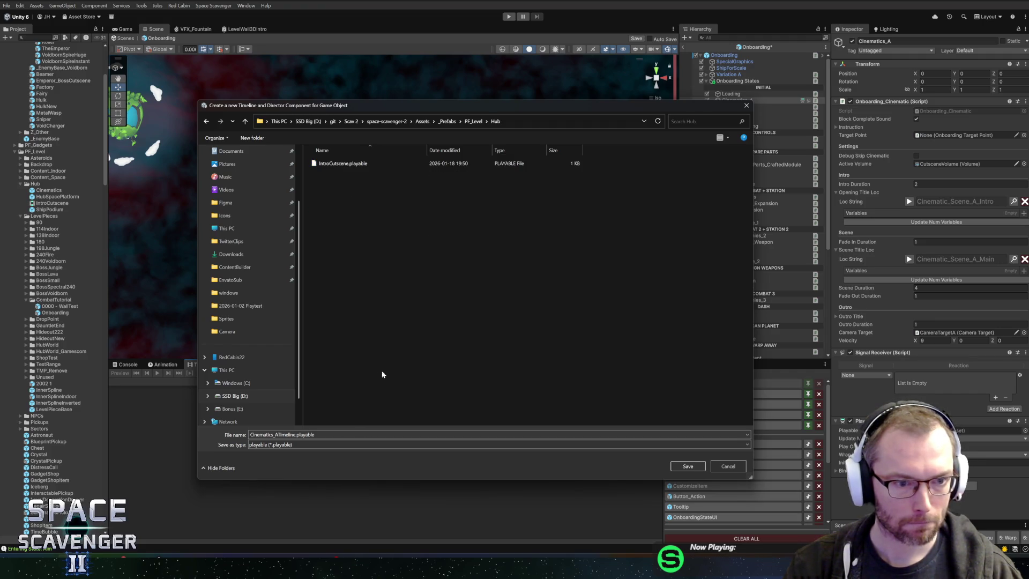
pyautogui.click(688, 466)
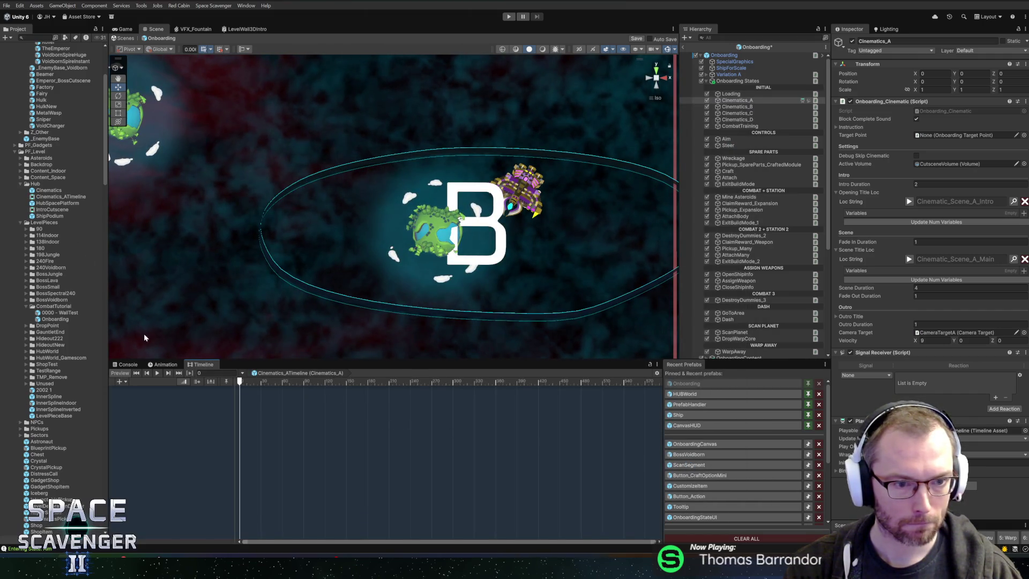
pyautogui.click(280, 373)
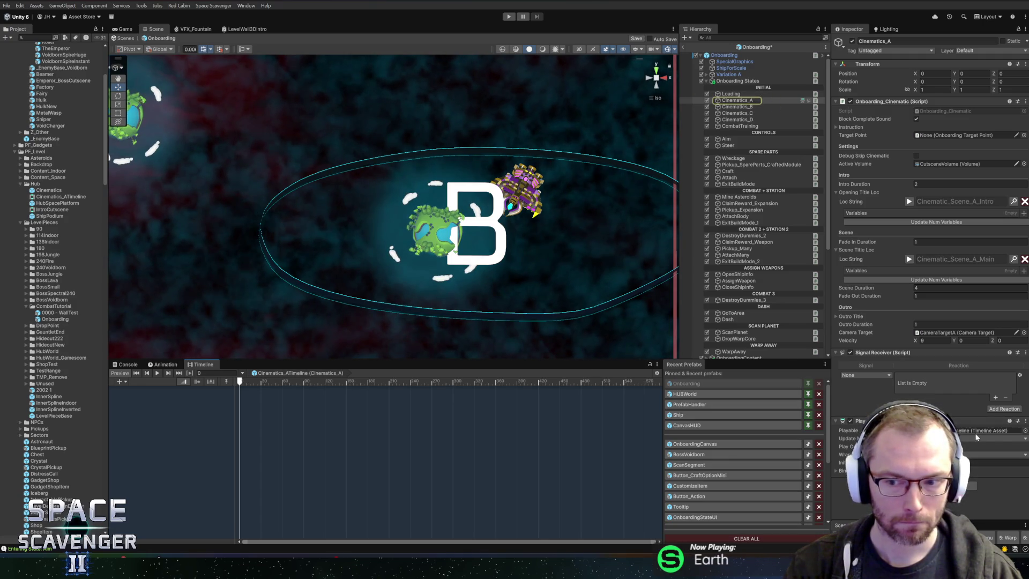
# Assign IntroCutscene as the director's Playable and remove the Signal Receiver component
pyautogui.click(1025, 430)
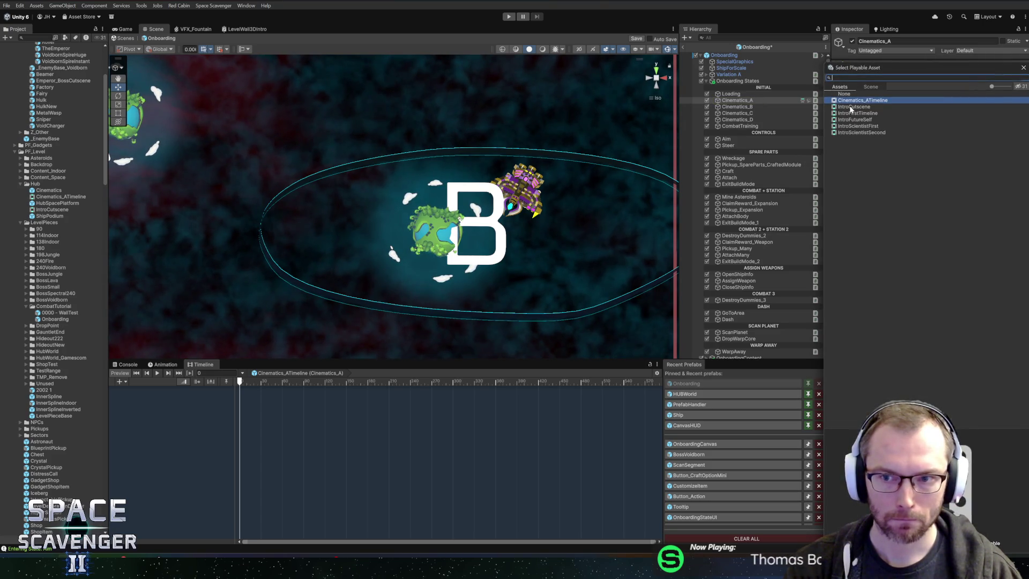
pyautogui.doubleClick(850, 107)
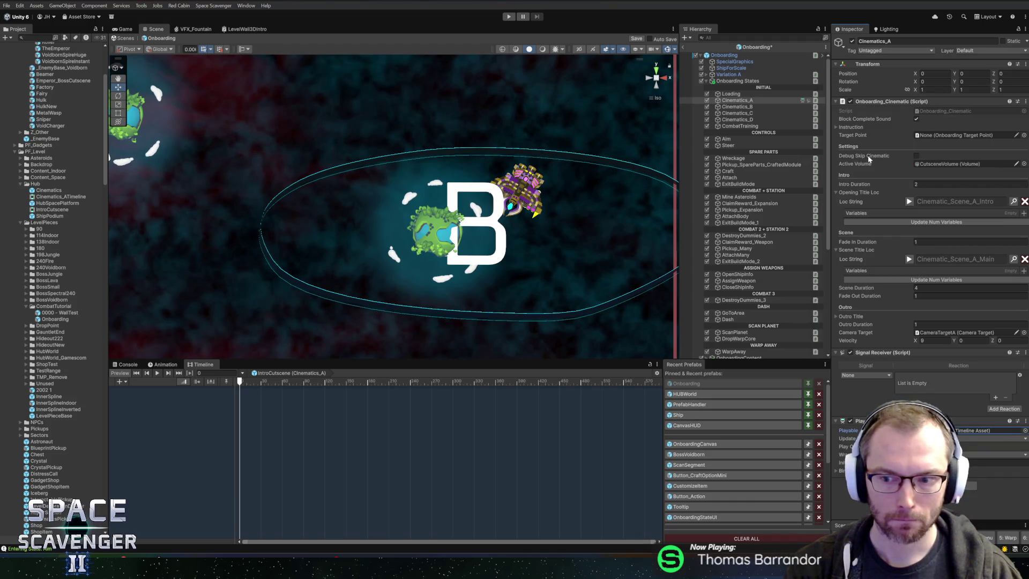
pyautogui.rightClick(909, 354)
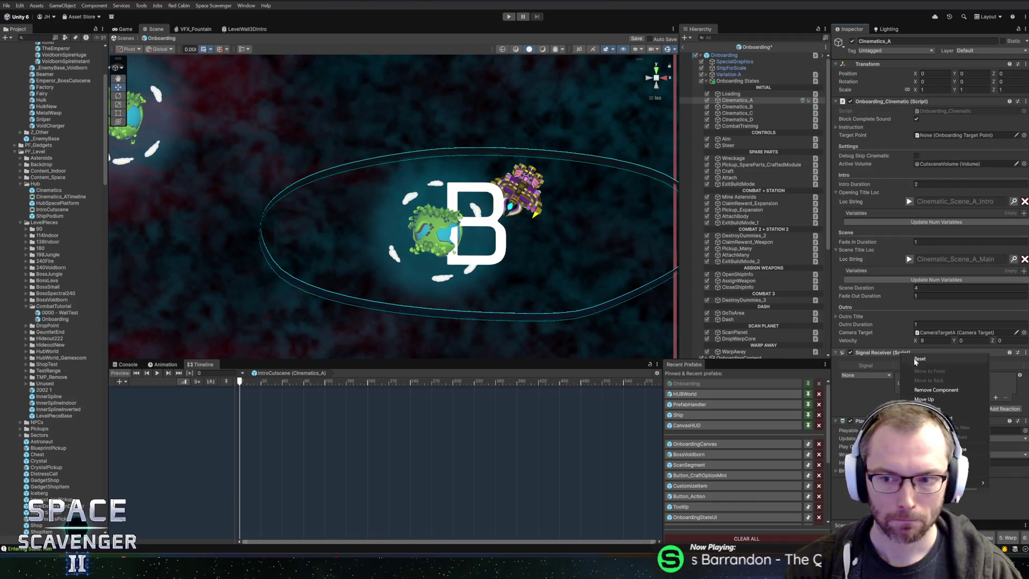
pyautogui.click(941, 391)
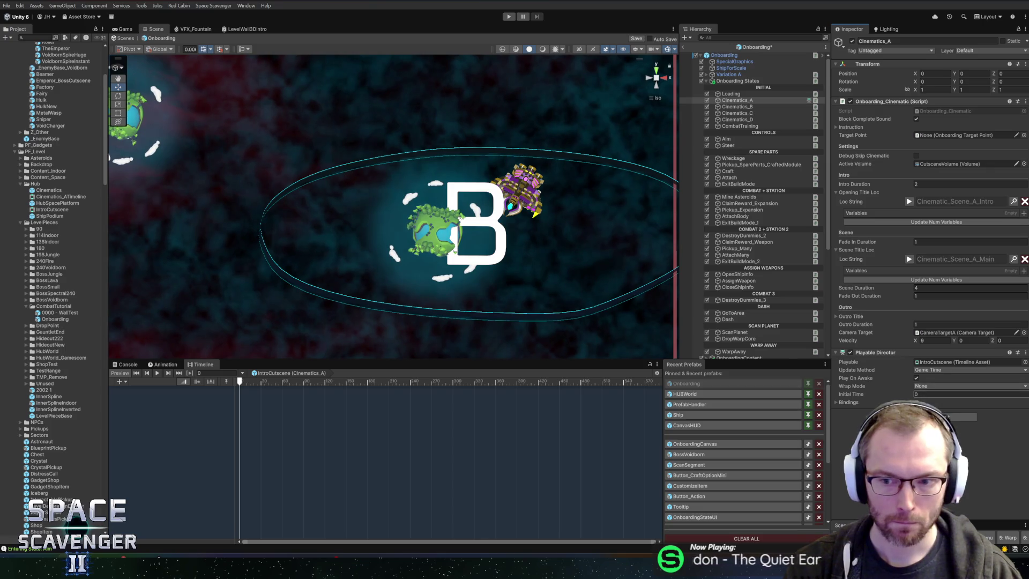
# Keep Update Method at Game Time, turn off Play On Awake, and keep Wrap Mode None
pyautogui.click(947, 369)
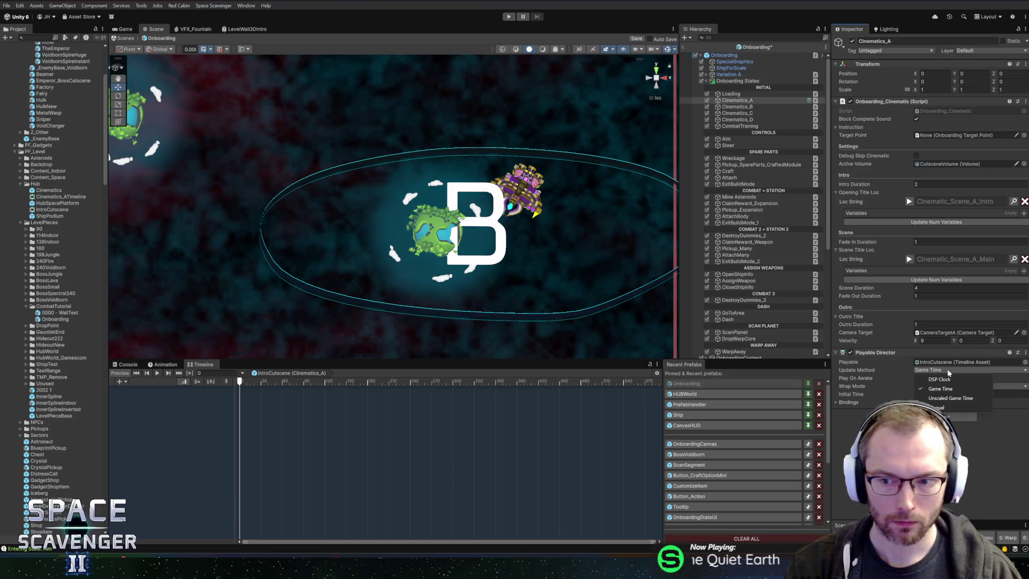
pyautogui.click(941, 388)
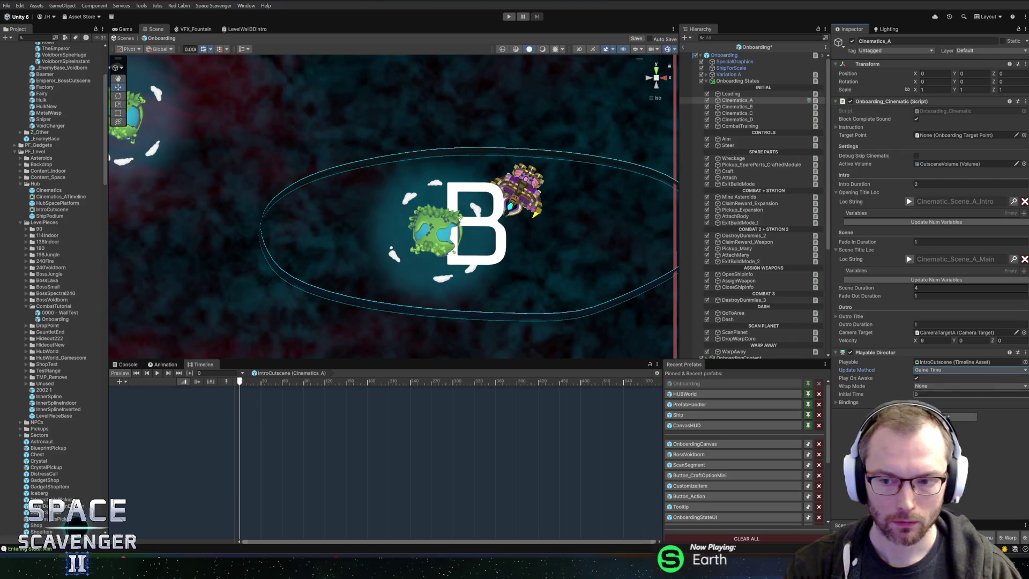
pyautogui.click(916, 378)
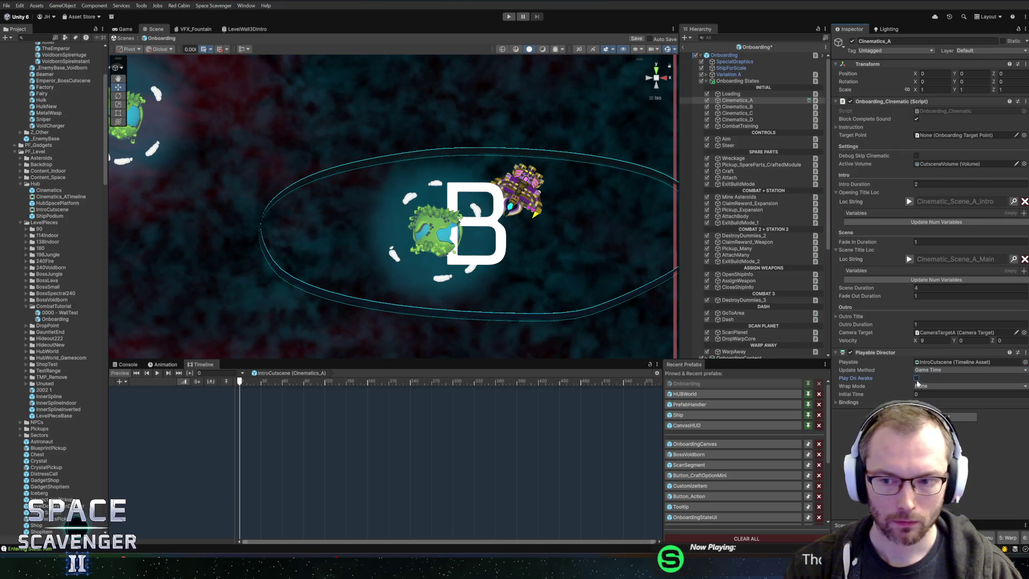
pyautogui.click(926, 387)
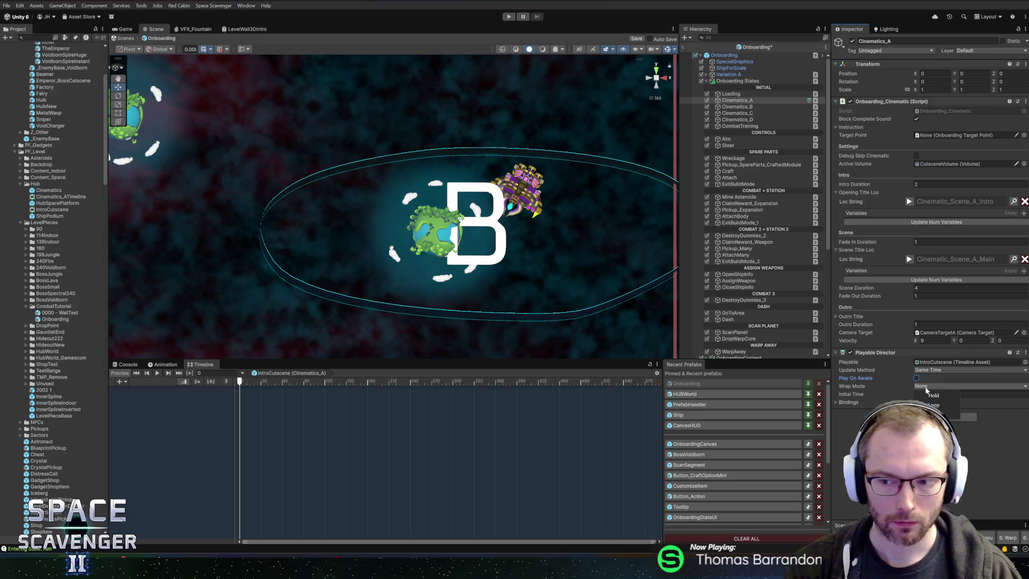
pyautogui.click(921, 387)
pyautogui.click(921, 387)
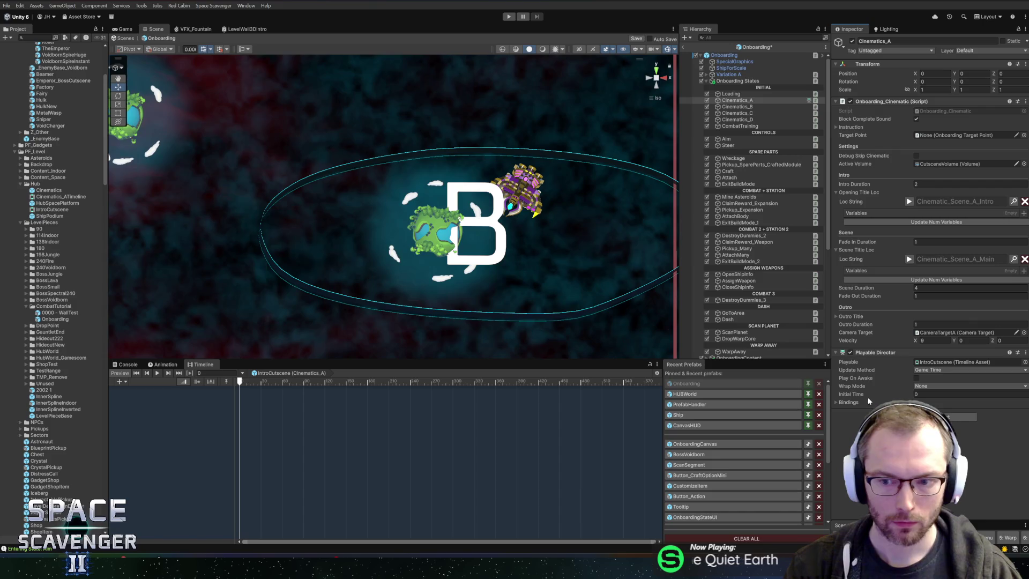
# Expand the director's empty Bindings list, scrub the timeline preview, and open Onboarding_Cinematic's component options
pyautogui.click(845, 404)
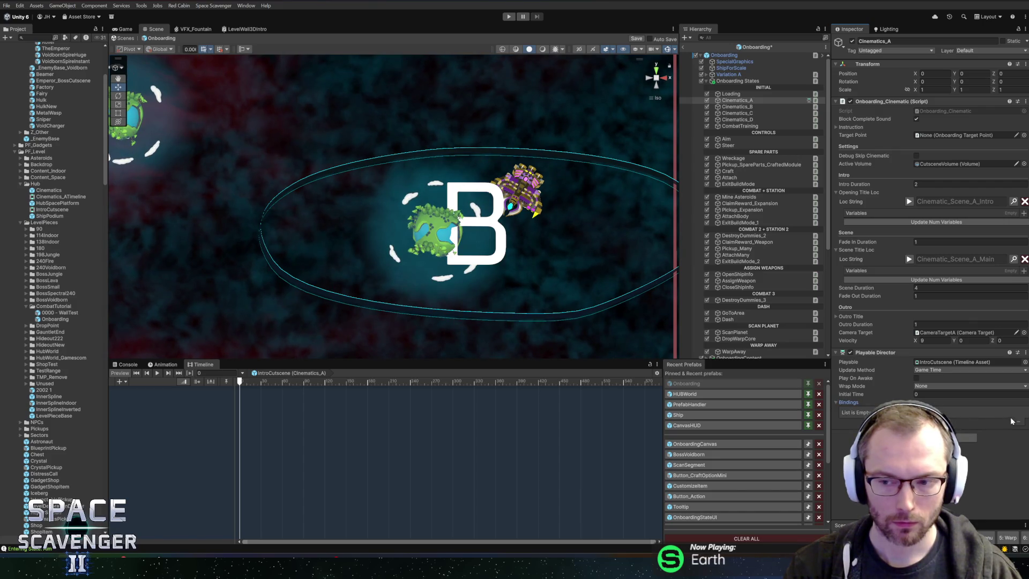
pyautogui.moveTo(298, 381); pyautogui.dragTo(239, 382)
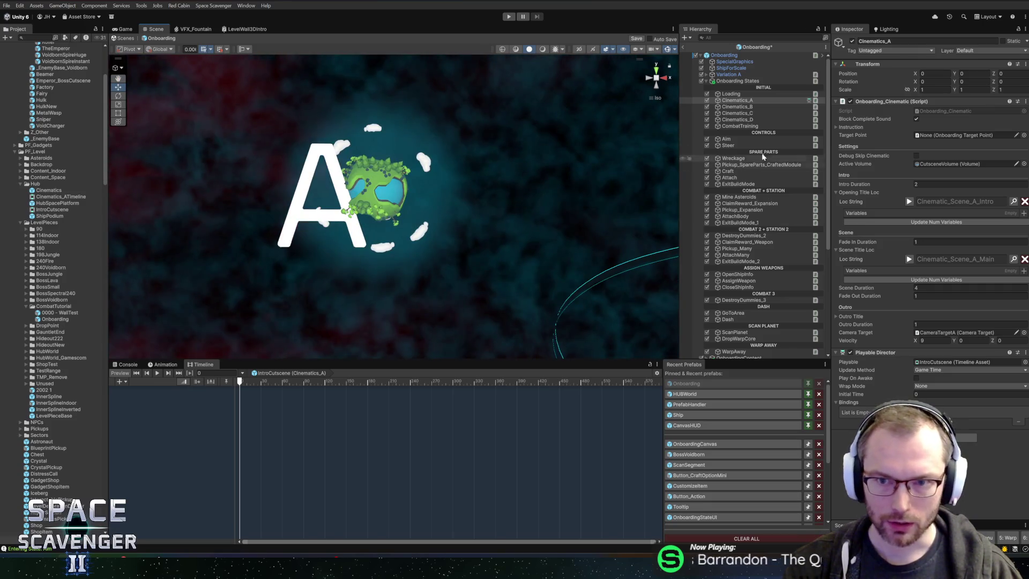
pyautogui.rightClick(885, 103)
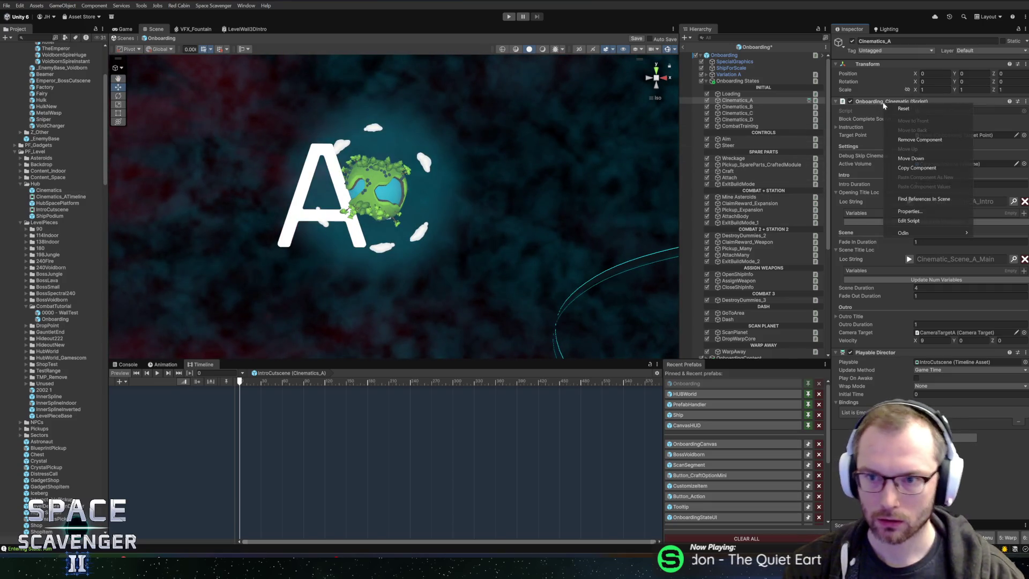
# Open Onboarding_Cinematic.cs in Rider and review its duration and title localization fields
pyautogui.click(909, 221)
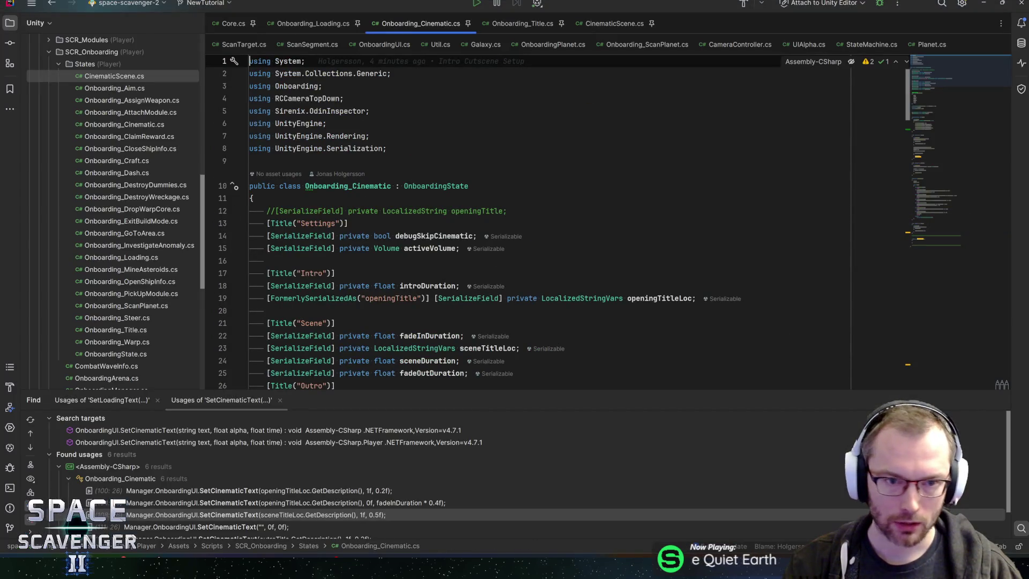
pyautogui.scroll(-3, 536, 214)
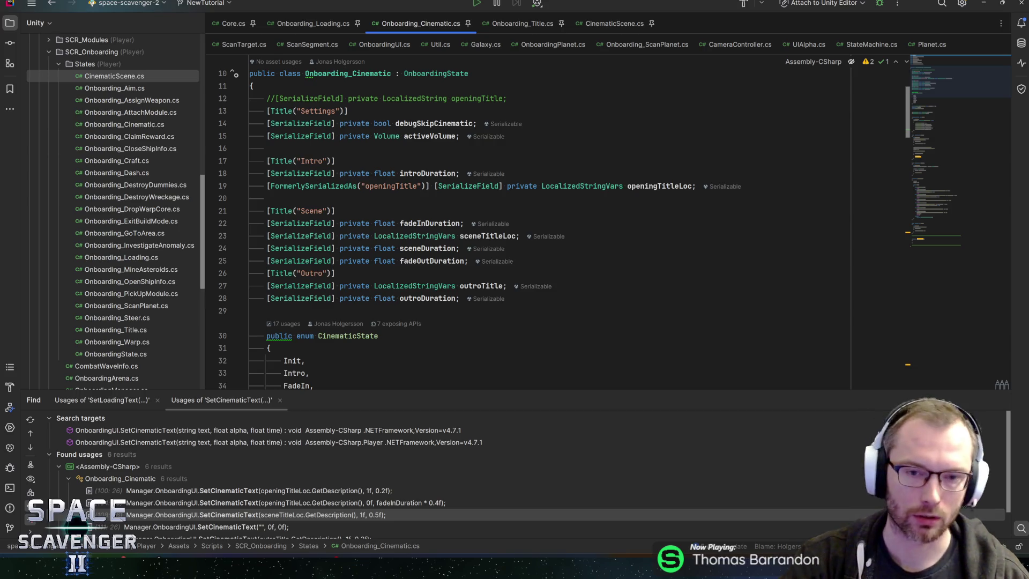
pyautogui.click(370, 73)
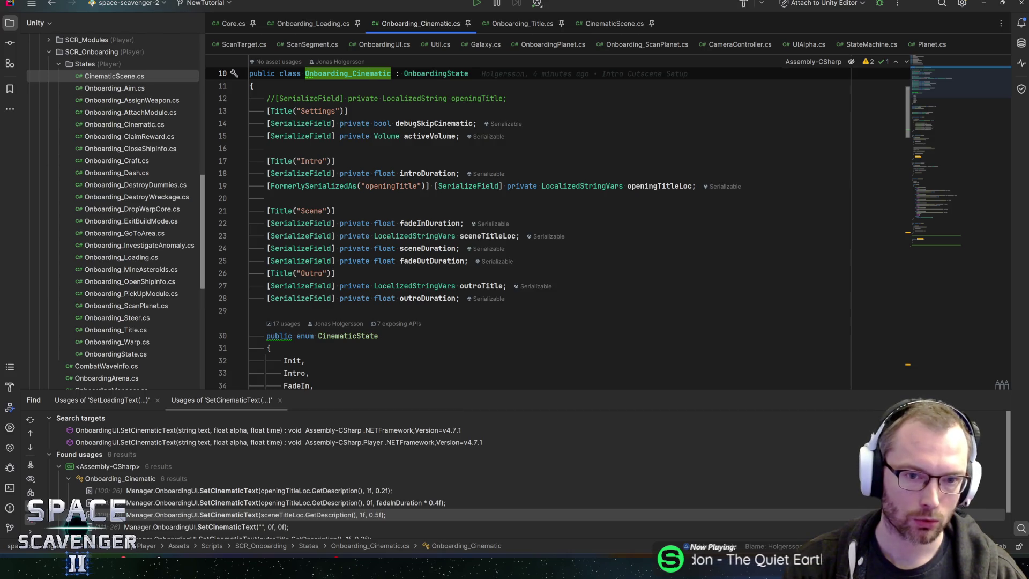
pyautogui.click(413, 173)
pyautogui.doubleClick(442, 224)
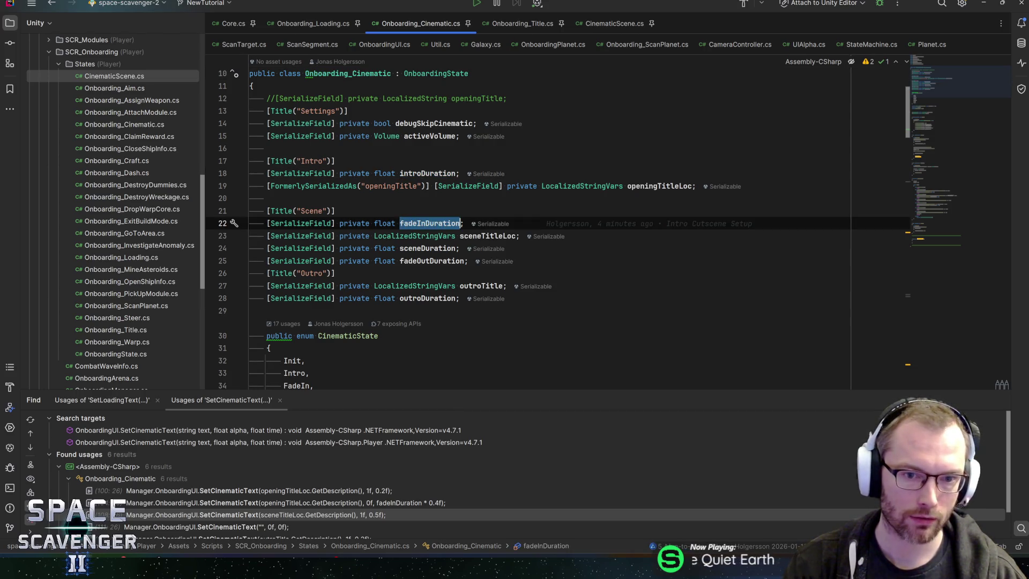
pyautogui.click(426, 249)
pyautogui.click(426, 261)
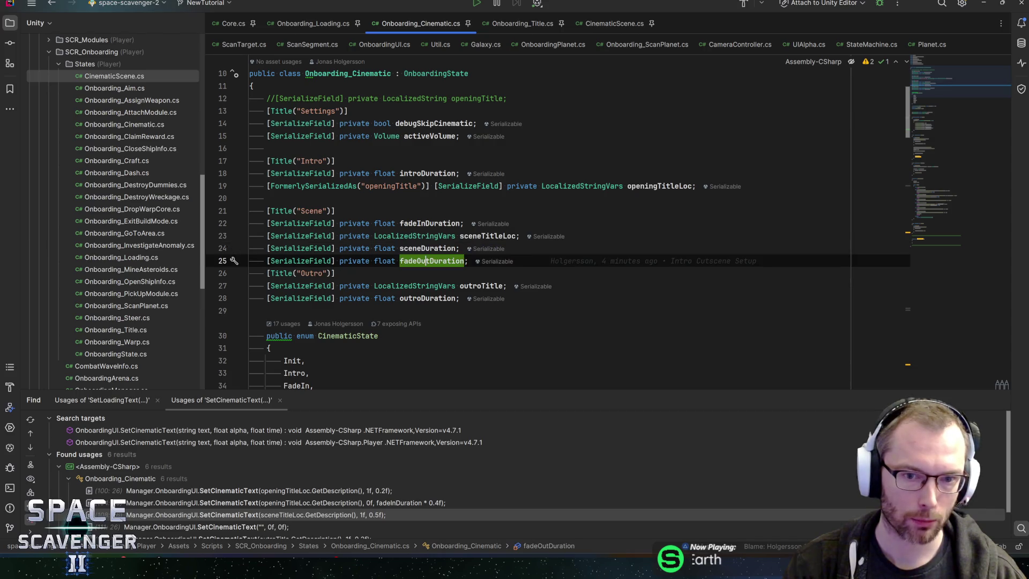
pyautogui.click(486, 235)
pyautogui.click(666, 186)
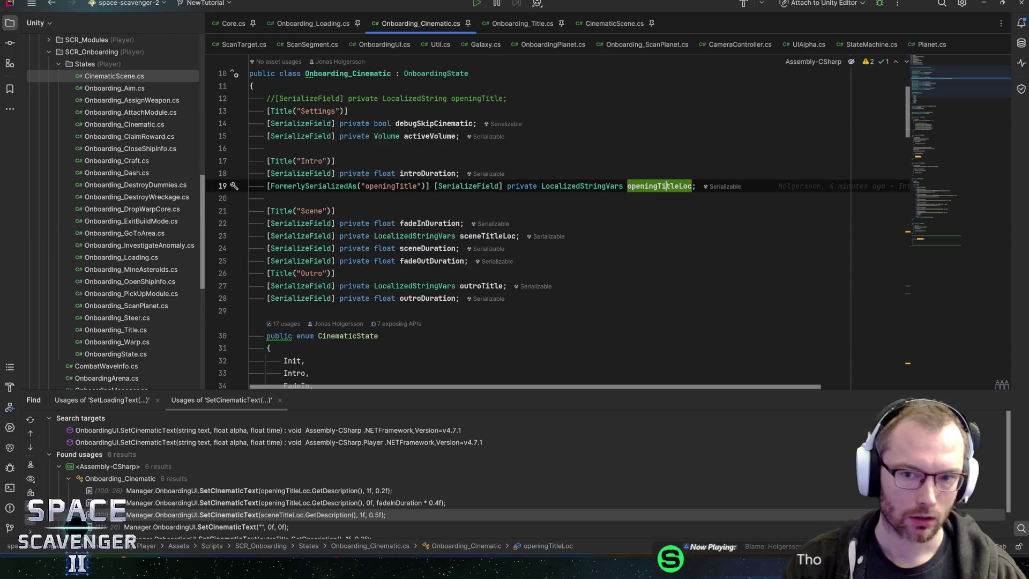
pyautogui.moveTo(667, 186)
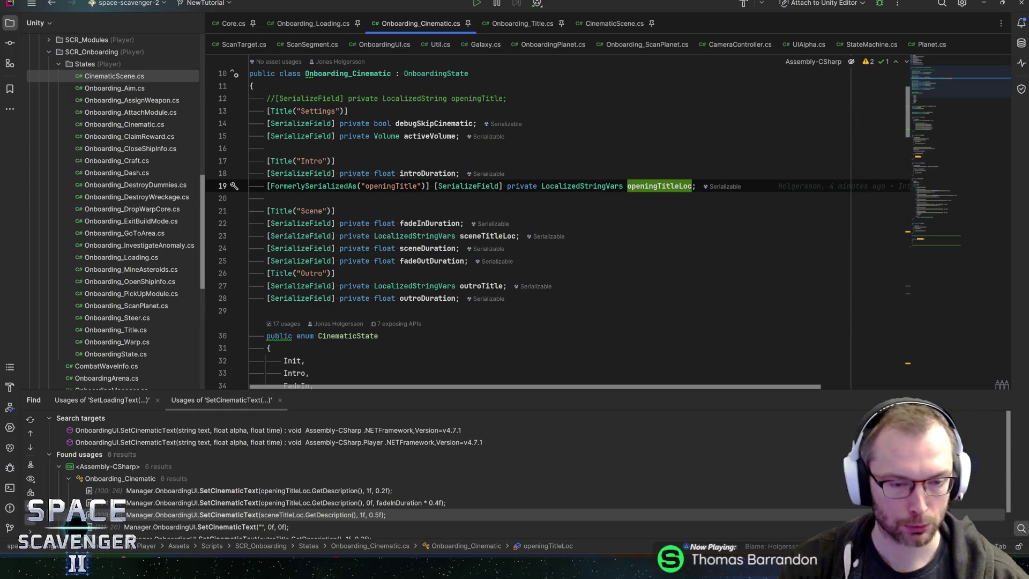
pyautogui.scroll(-3, 667, 186)
pyautogui.scroll(3, 666, 186)
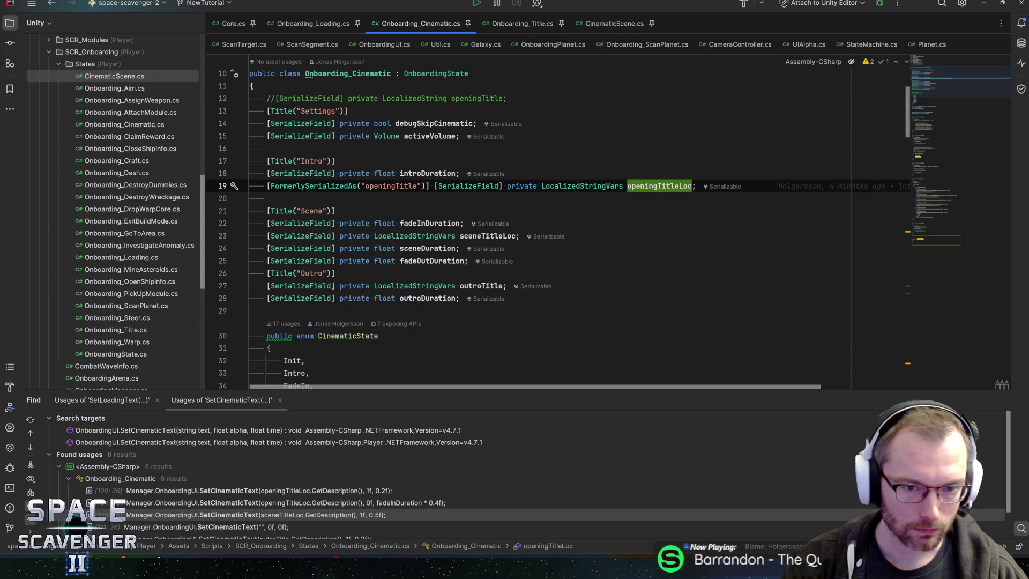
# Add '[SerializeField] private PlayableDirector director;' below activeVolume via the serial template, then let Unity recompile
pyautogui.click(471, 136)
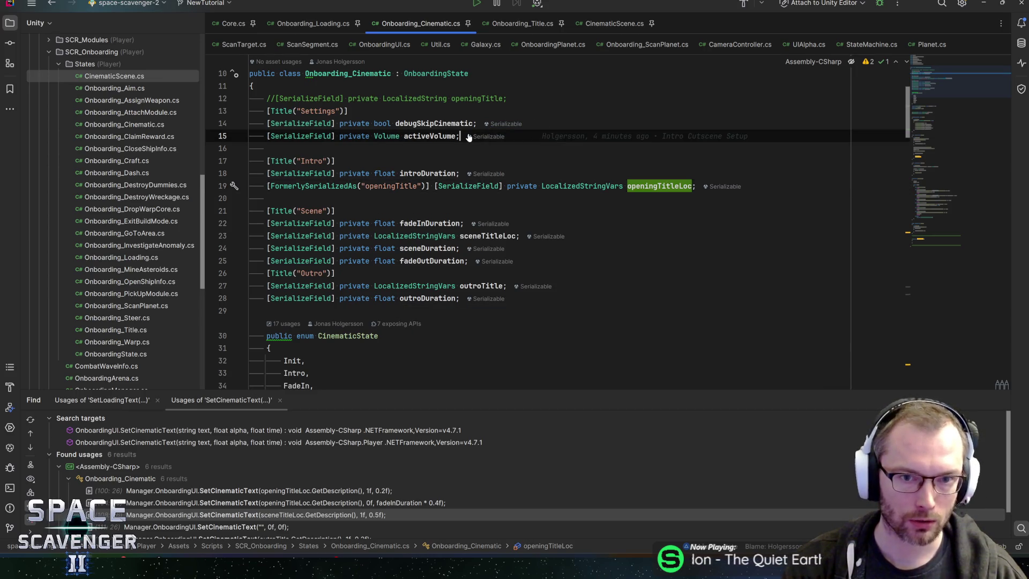
pyautogui.press('Return')
pyautogui.press('Return')
pyautogui.write('seria')
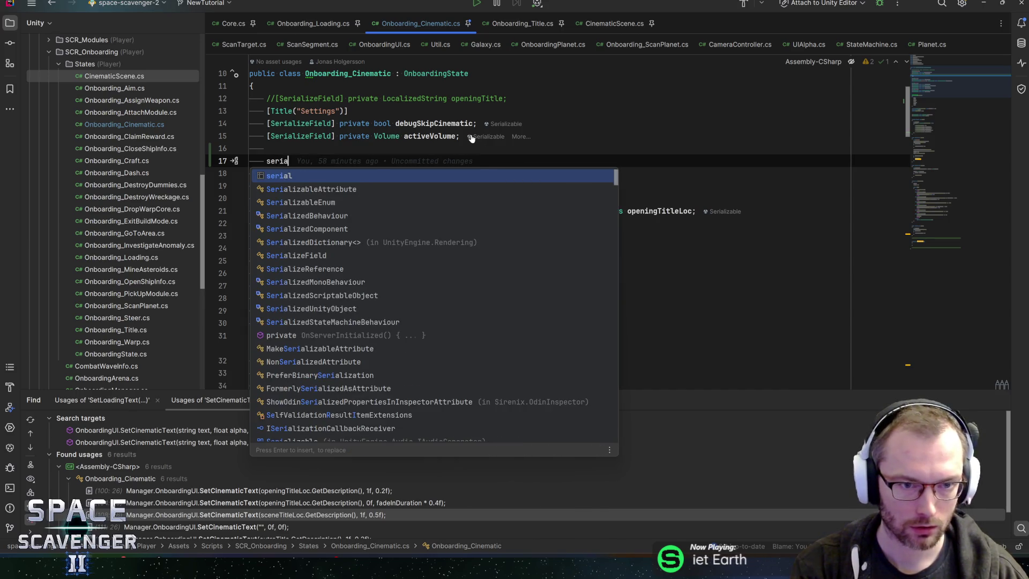
pyautogui.press('Return')
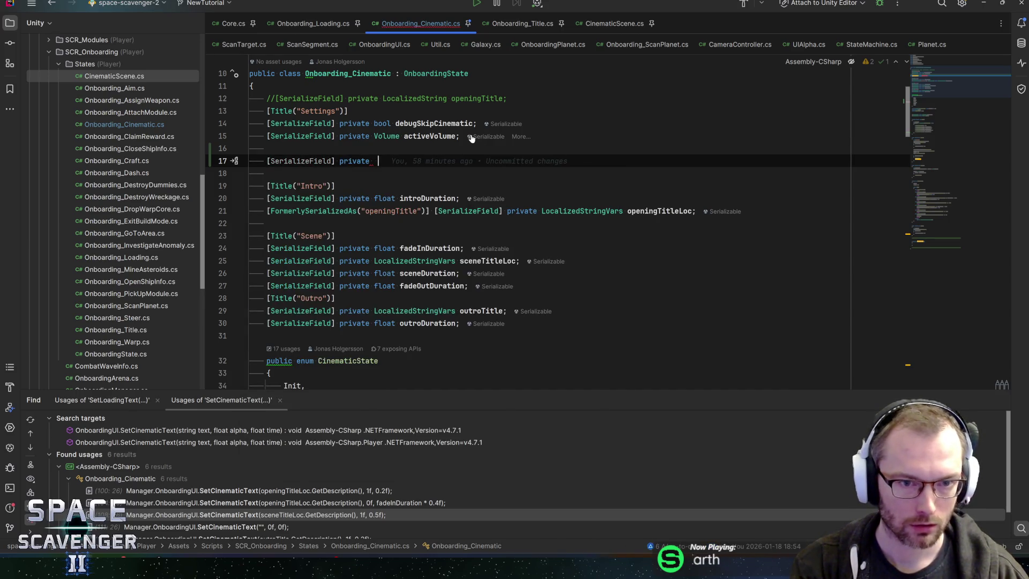
pyautogui.write('Director')
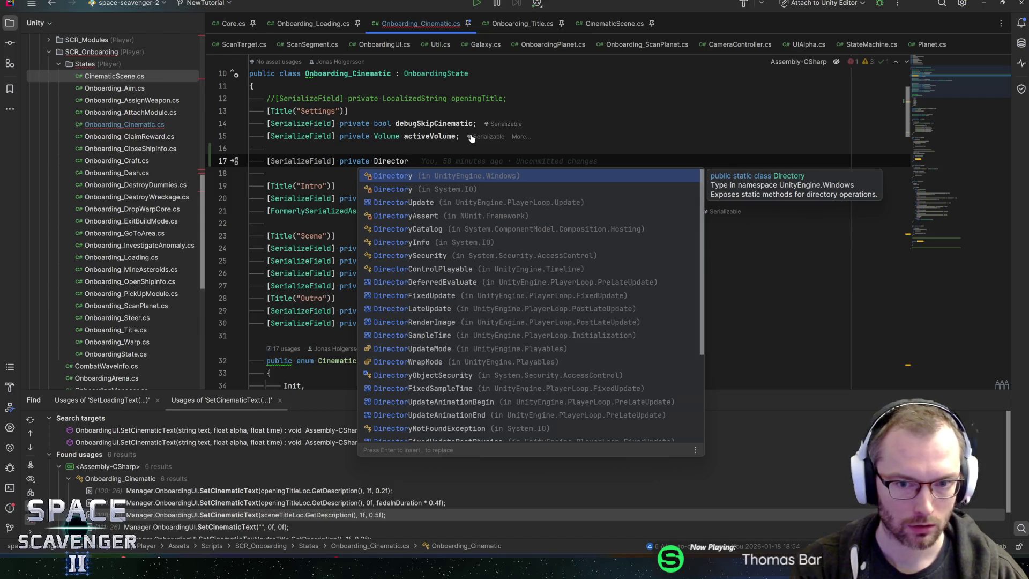
pyautogui.hotkey('alt', 'Tab')
pyautogui.hotkey('alt', 'Tab')
pyautogui.hotkey('ctrl', 'BackSpace')
pyautogui.write('pl')
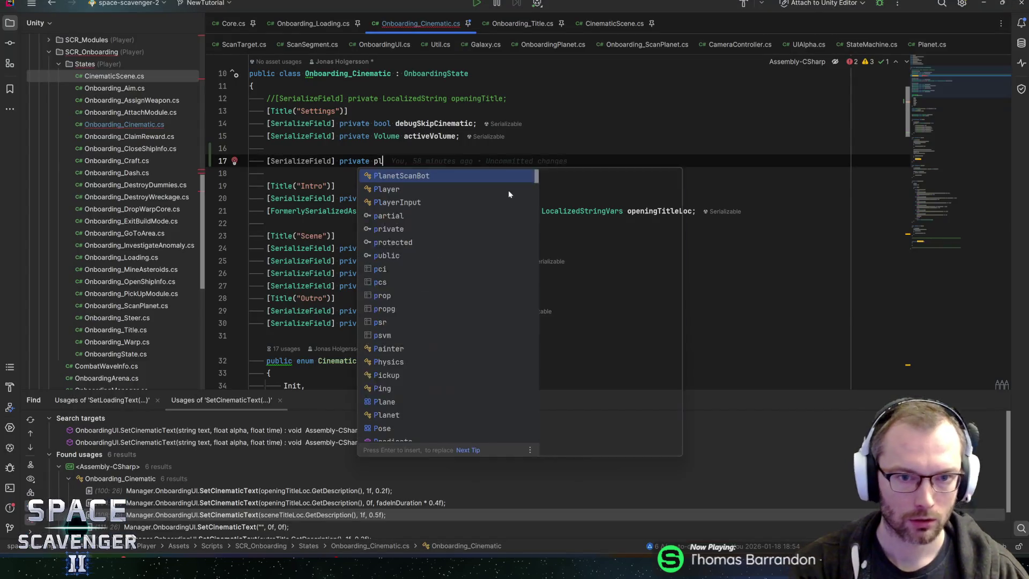
pyautogui.write('ayabledire')
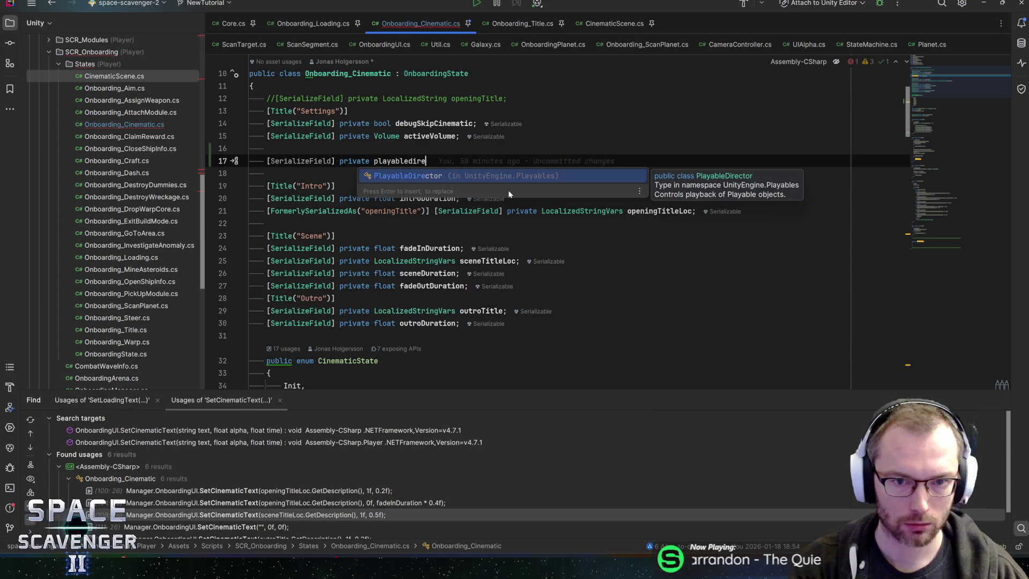
pyautogui.press('Return')
pyautogui.write('director;')
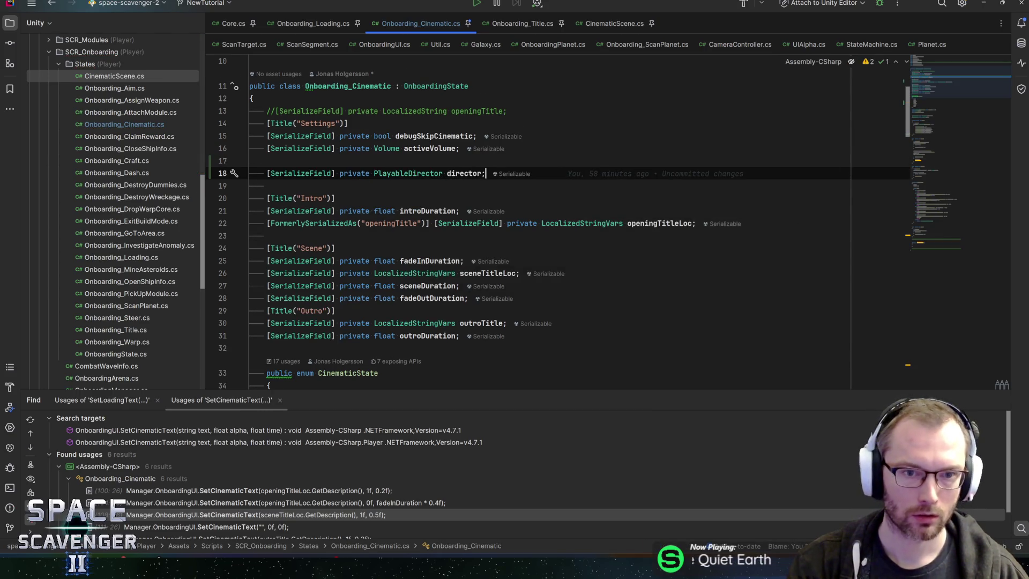
pyautogui.hotkey('alt', 'Tab')
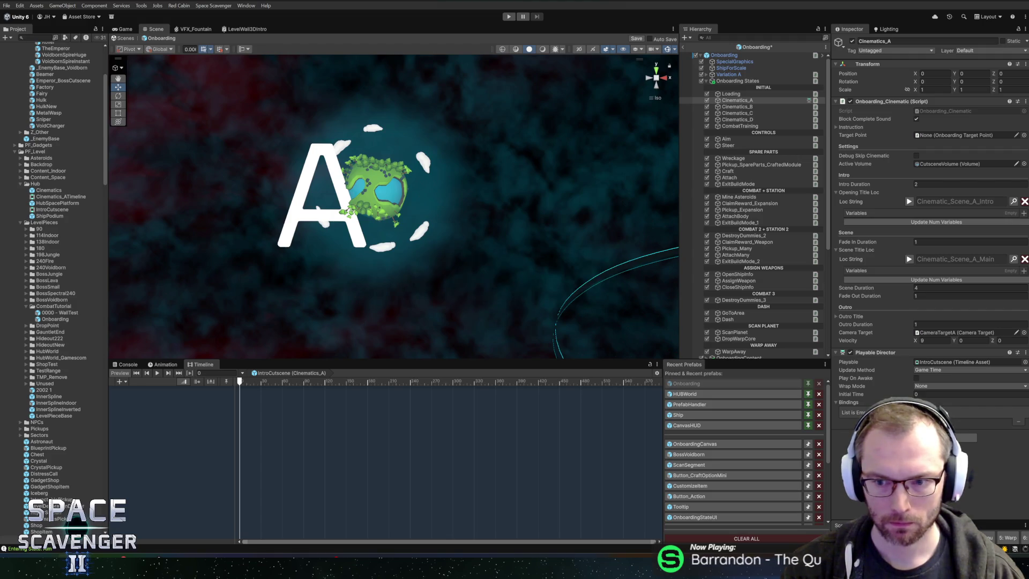
# Drag Cinematics_A's Playable Director into the Director field and rename the IntroCutscene timeline to IntroCutscene_A
pyautogui.moveTo(875, 360); pyautogui.dragTo(950, 176)
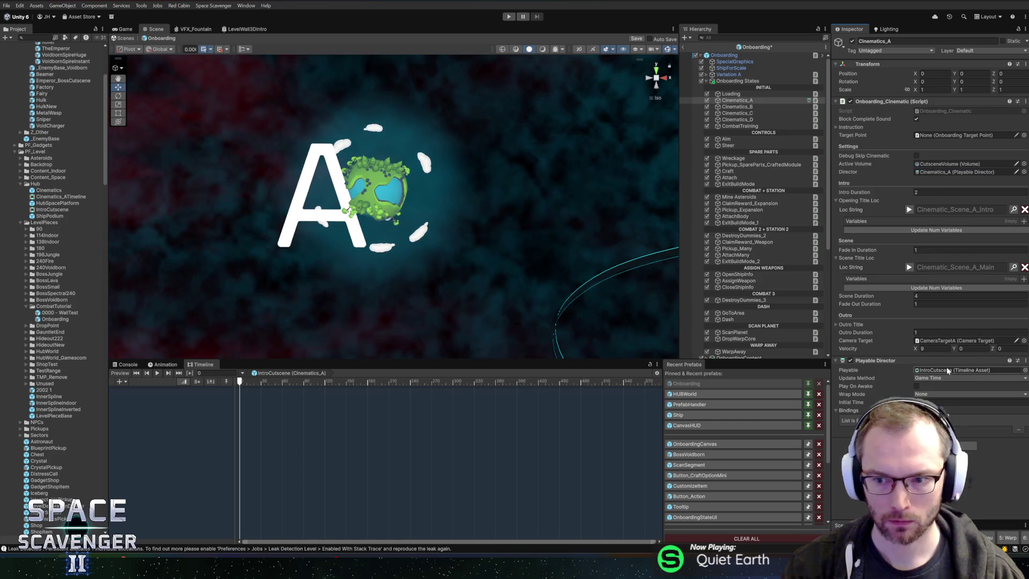
pyautogui.click(947, 369)
pyautogui.click(45, 210)
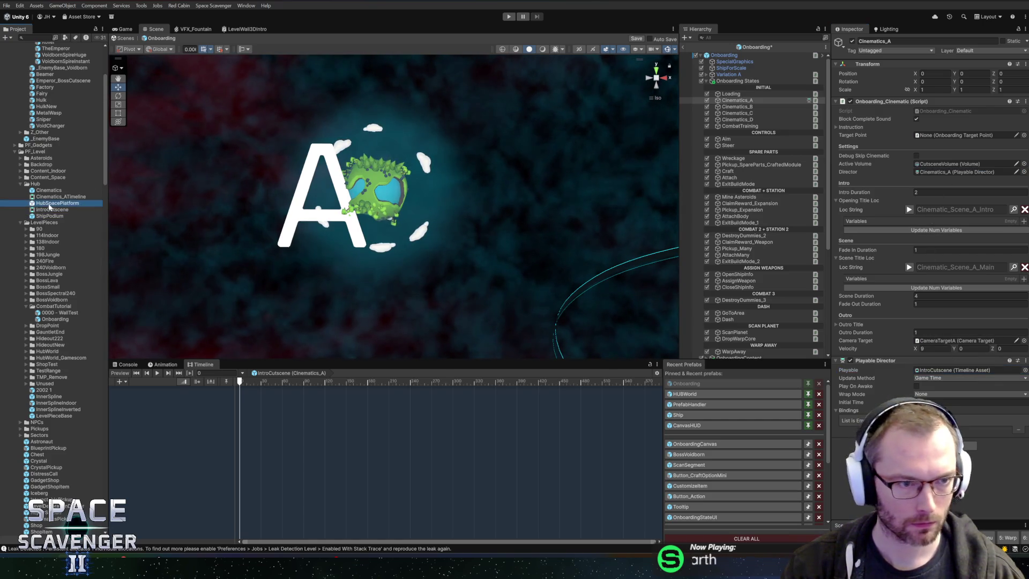
pyautogui.write('_A')
pyautogui.press('Return')
pyautogui.click(266, 370)
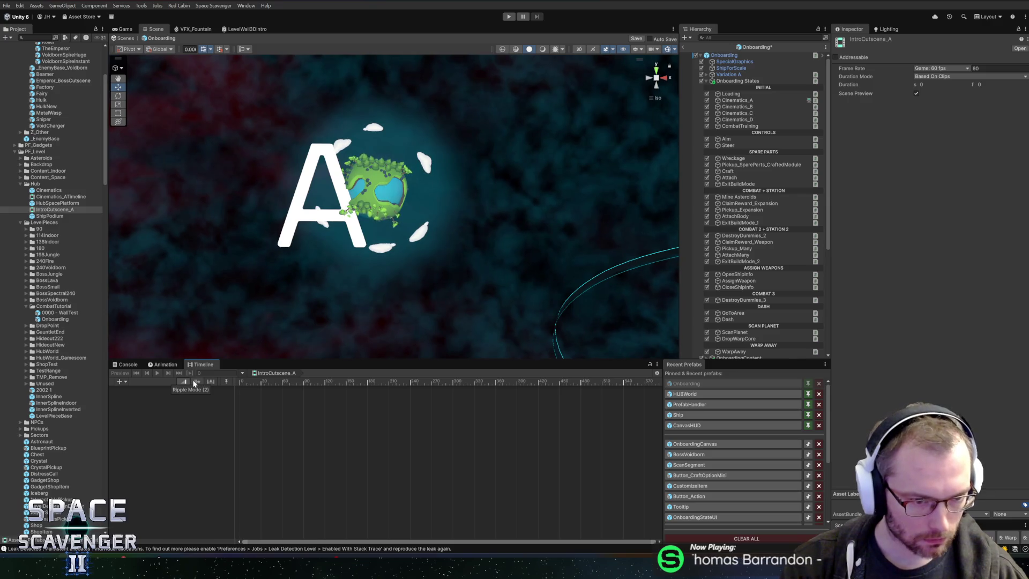
# Add a Signal Track to the IntroCutscene_A timeline
pyautogui.click(126, 381)
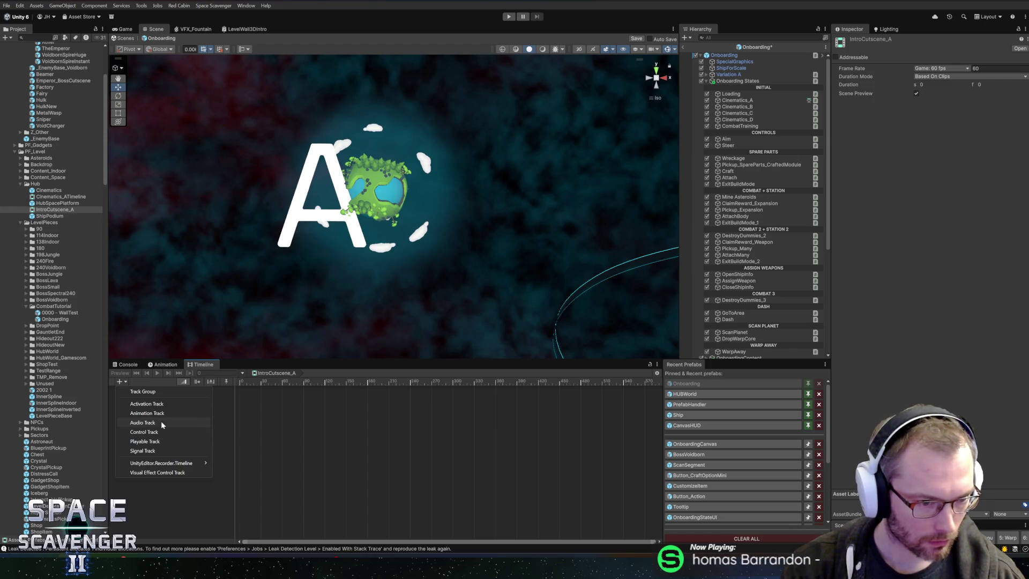
pyautogui.click(161, 452)
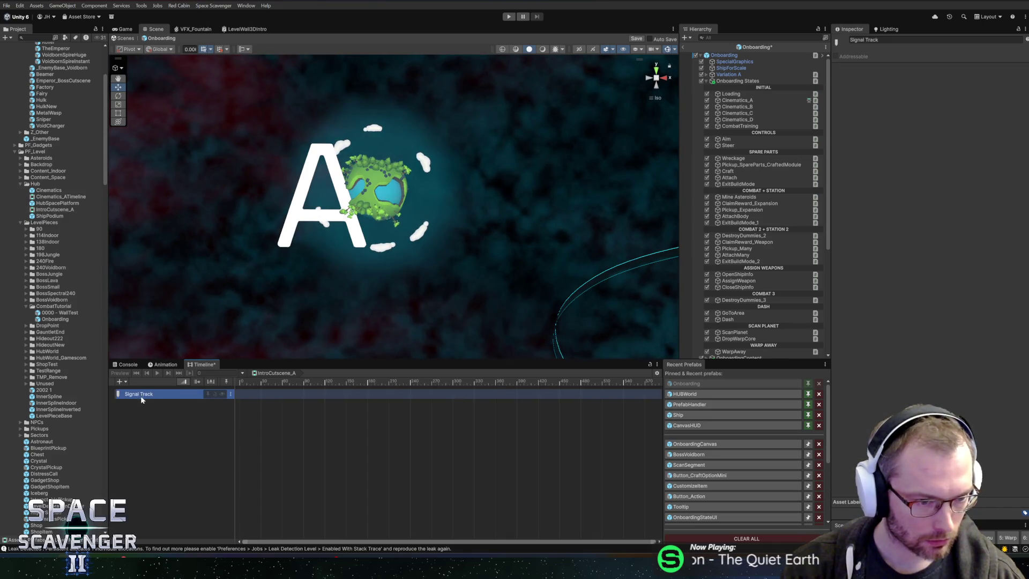
pyautogui.moveTo(268, 329); pyautogui.dragTo(421, 183)
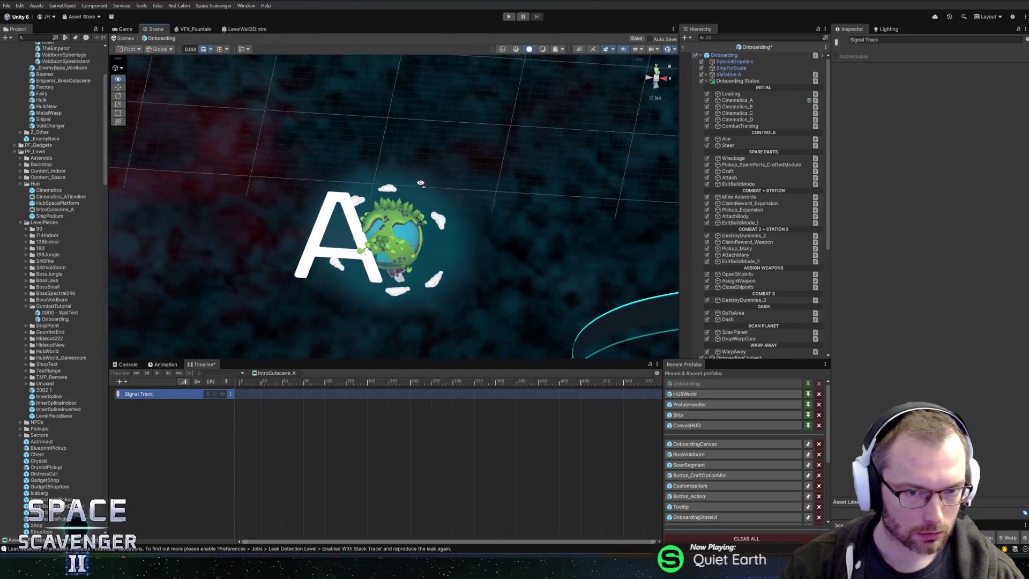
pyautogui.rightClick(416, 257)
pyautogui.click(252, 383)
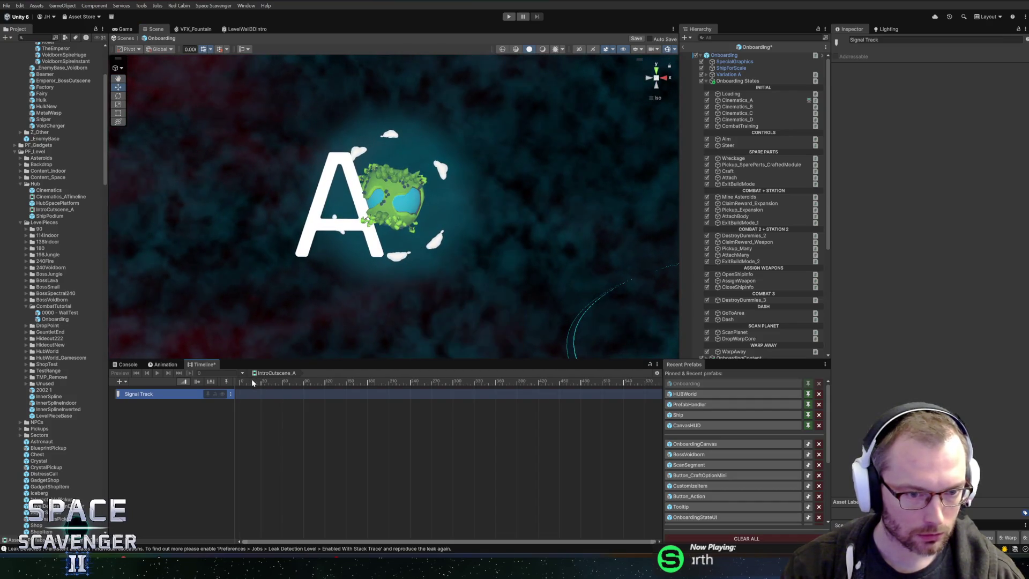
# Switch the timeline ruler to display time in seconds
pyautogui.click(375, 394)
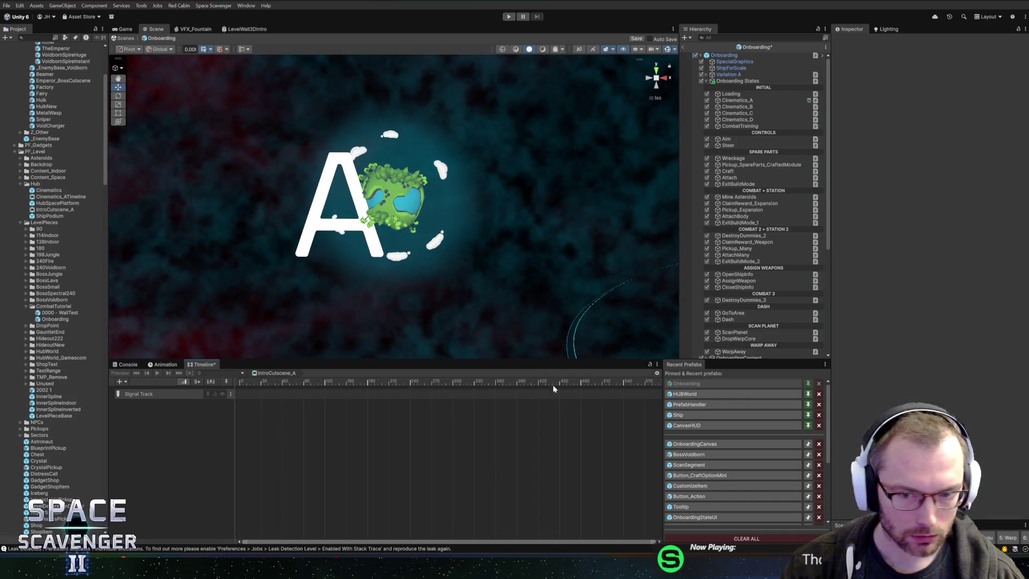
pyautogui.click(656, 373)
pyautogui.click(677, 413)
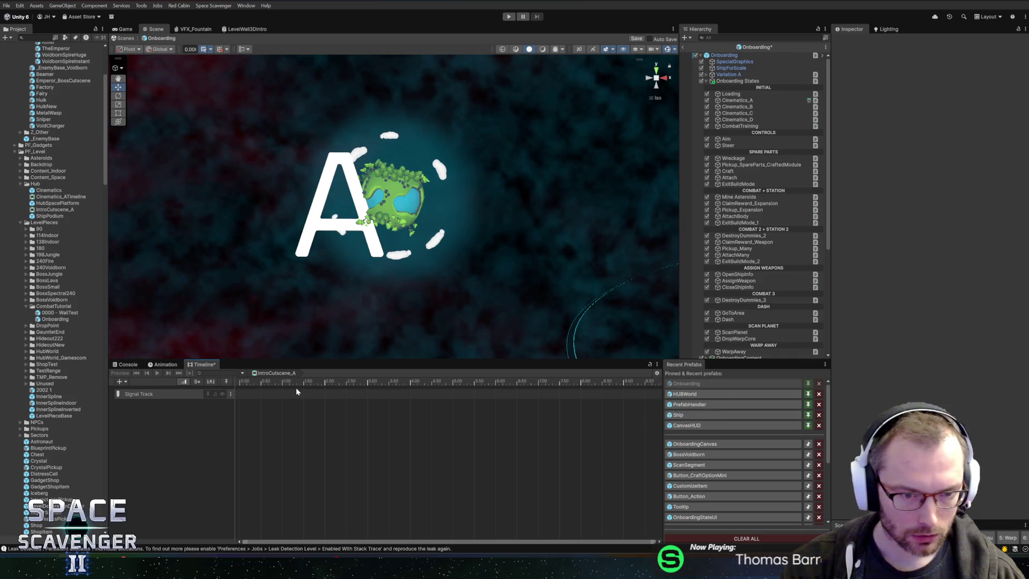
# Select the Signal Track and bring up its marker options menu
pyautogui.click(255, 394)
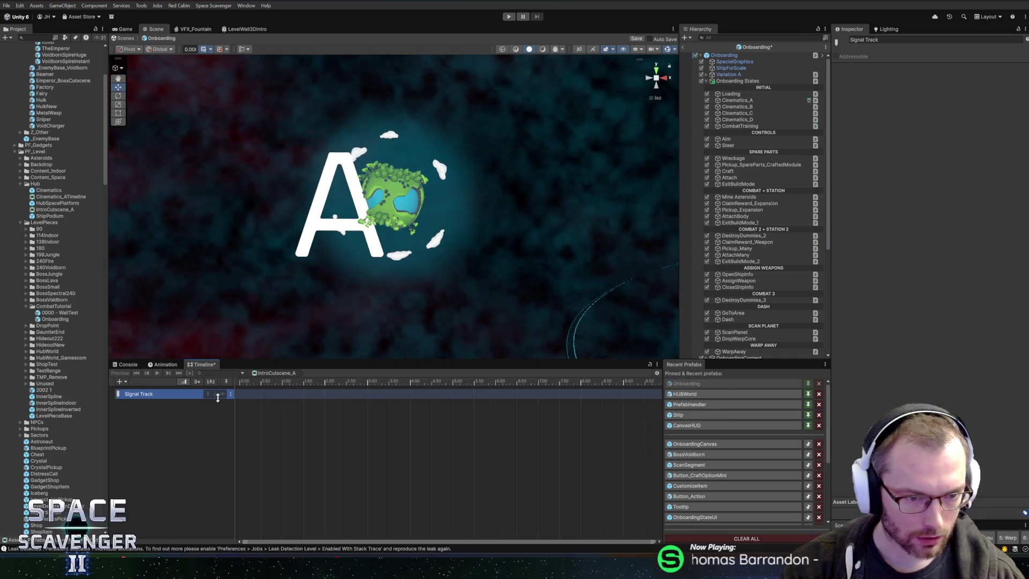
pyautogui.click(231, 395)
pyautogui.click(475, 420)
pyautogui.click(259, 391)
pyautogui.rightClick(246, 396)
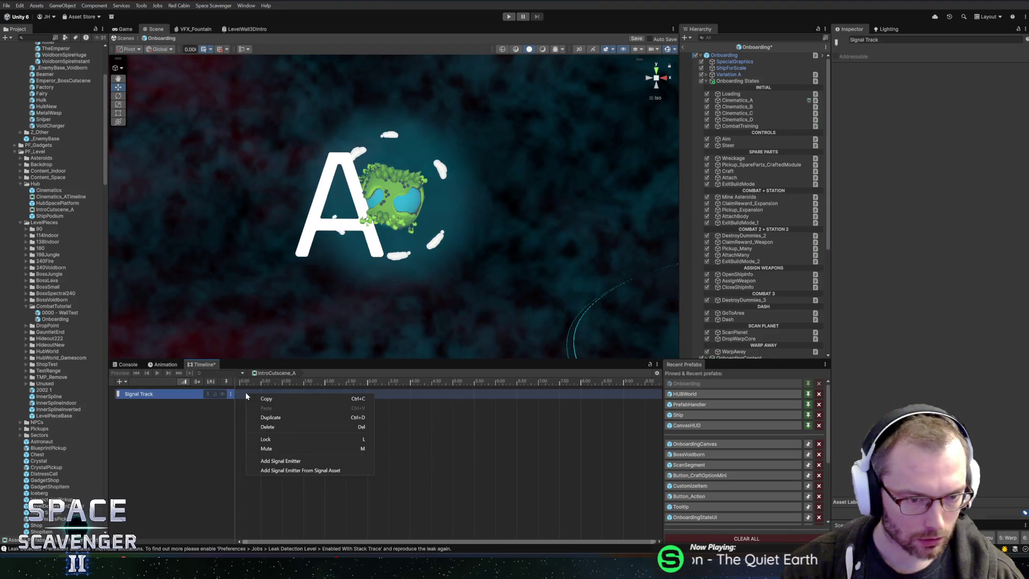
# Add a signal emitter at about 1.07 s, then cancel creating a new signal asset
pyautogui.click(283, 460)
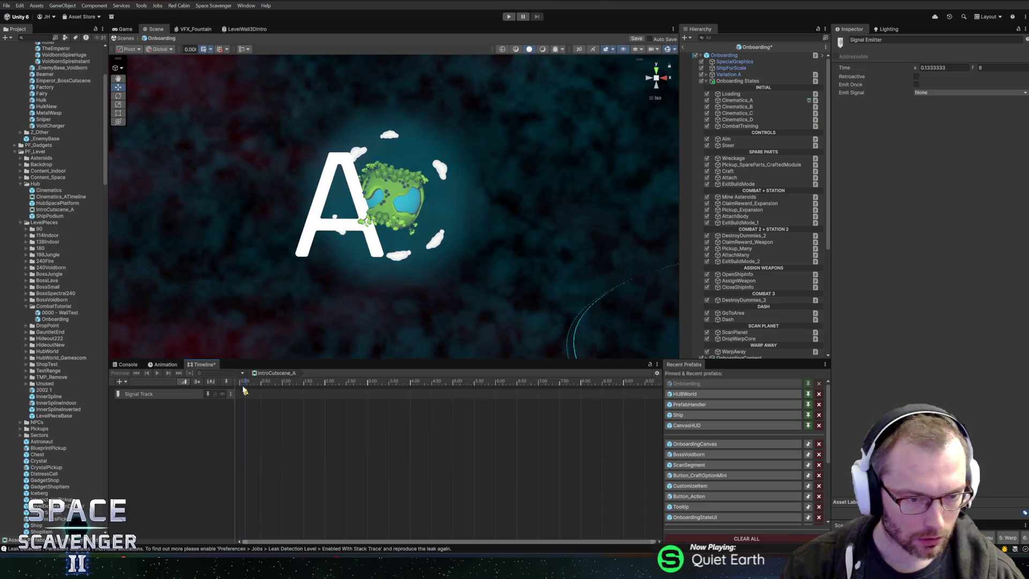
pyautogui.moveTo(245, 391); pyautogui.dragTo(286, 394)
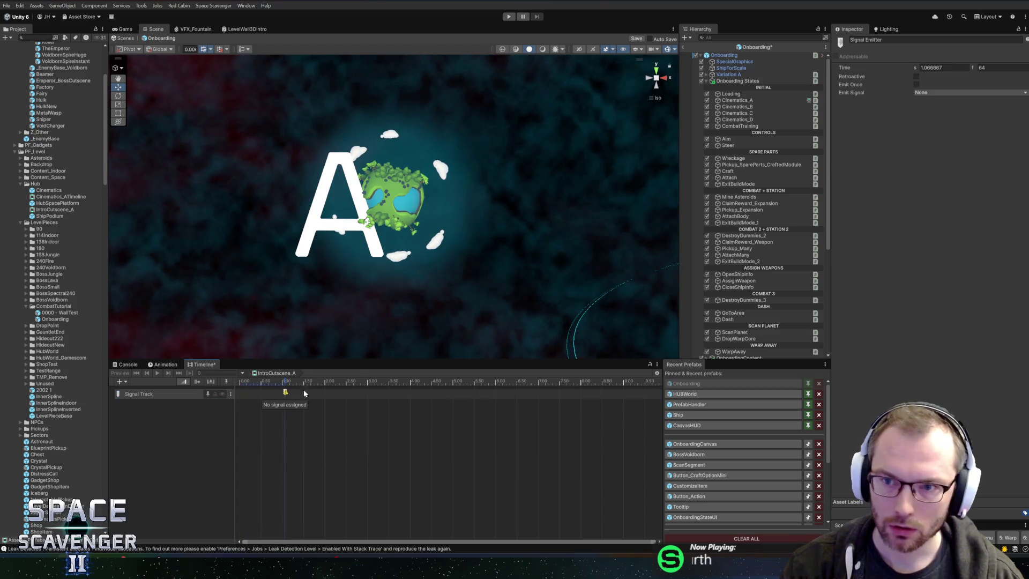
pyautogui.click(941, 93)
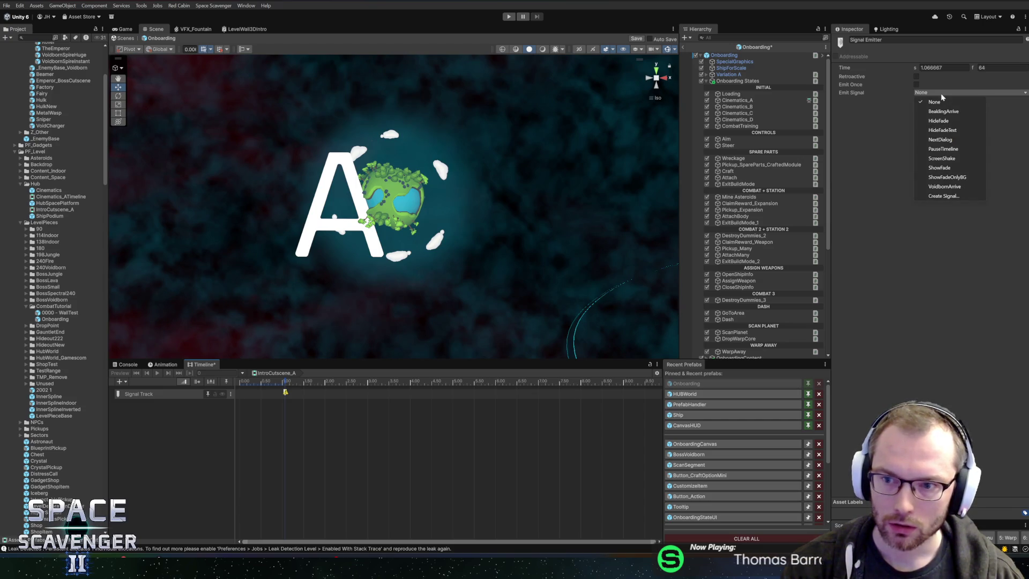
pyautogui.click(932, 196)
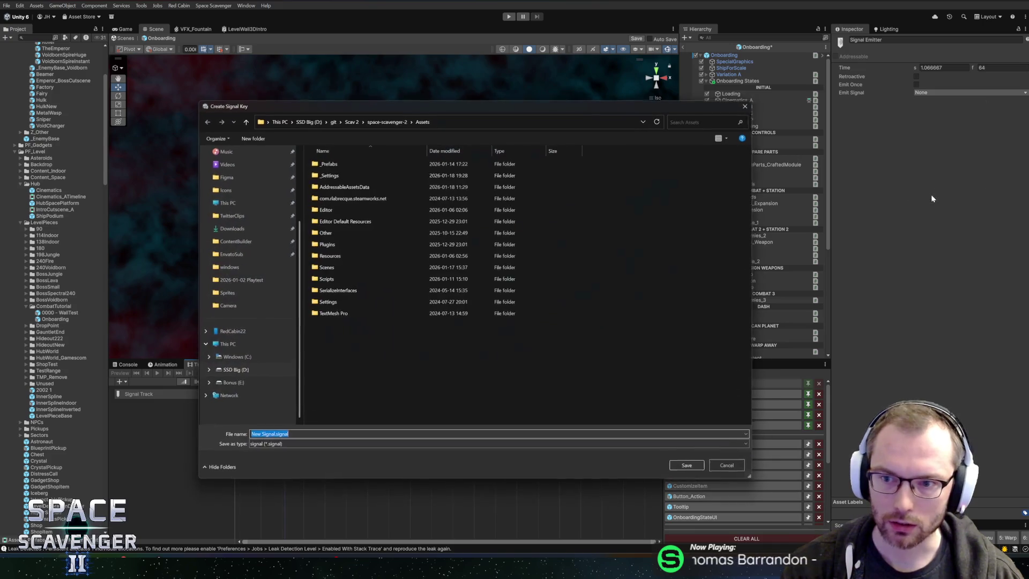
pyautogui.click(747, 105)
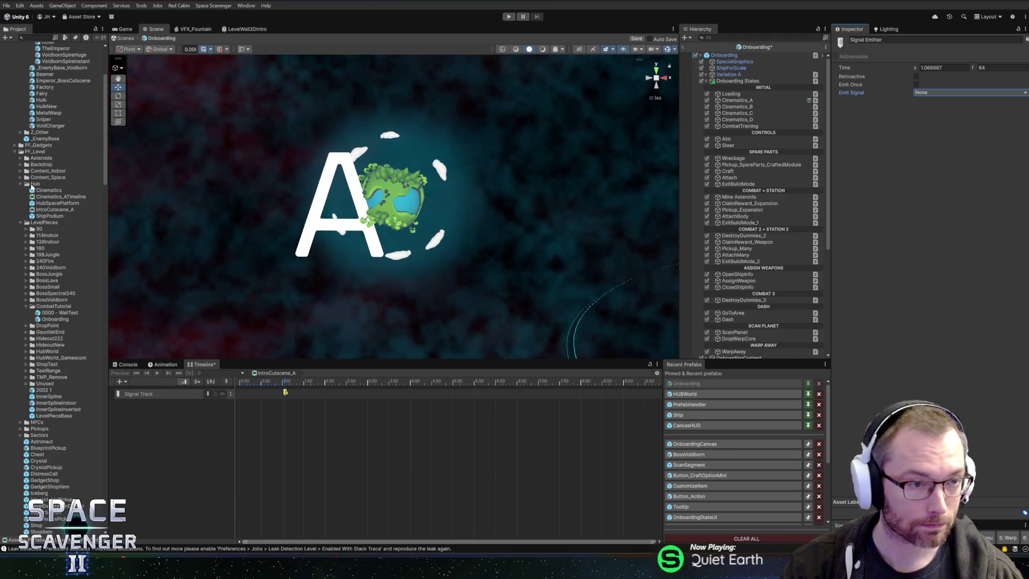
# Create a Timeline signal asset named FadeLoadingText in Hub, then select the track's emitter
pyautogui.rightClick(33, 185)
pyautogui.moveTo(107, 190)
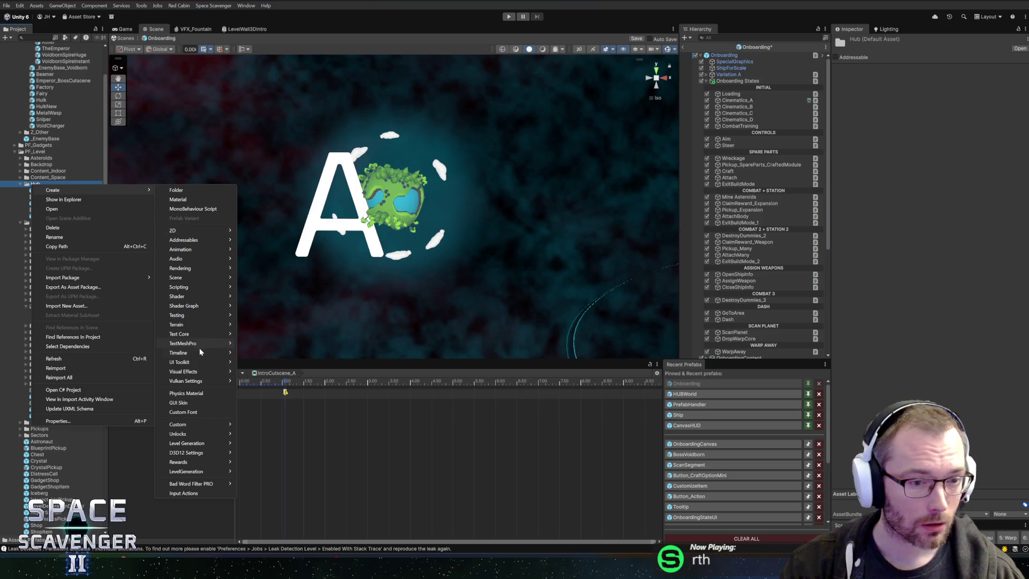
pyautogui.moveTo(196, 351)
pyautogui.click(270, 353)
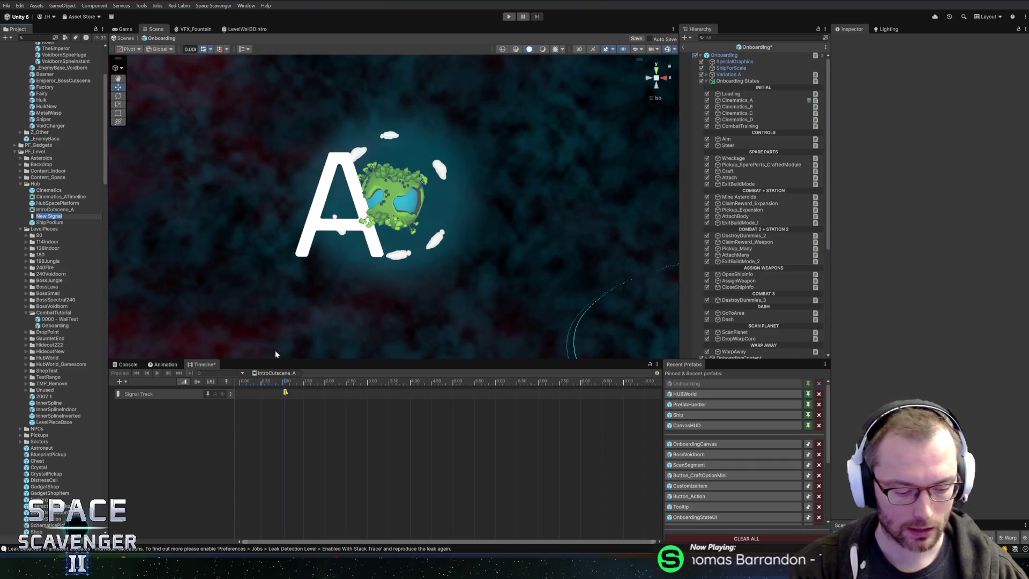
pyautogui.write('Fade')
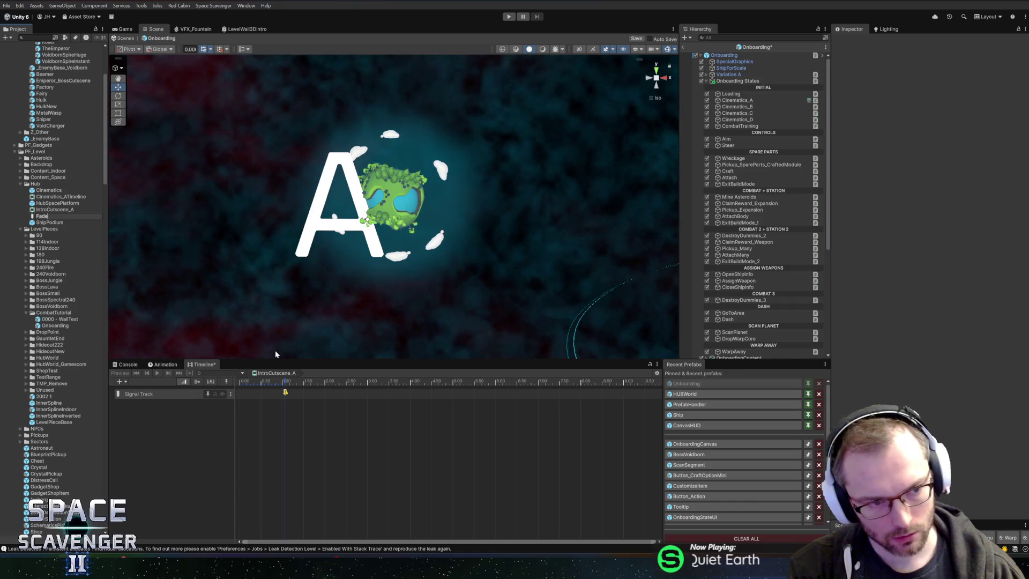
pyautogui.write('LoadingText')
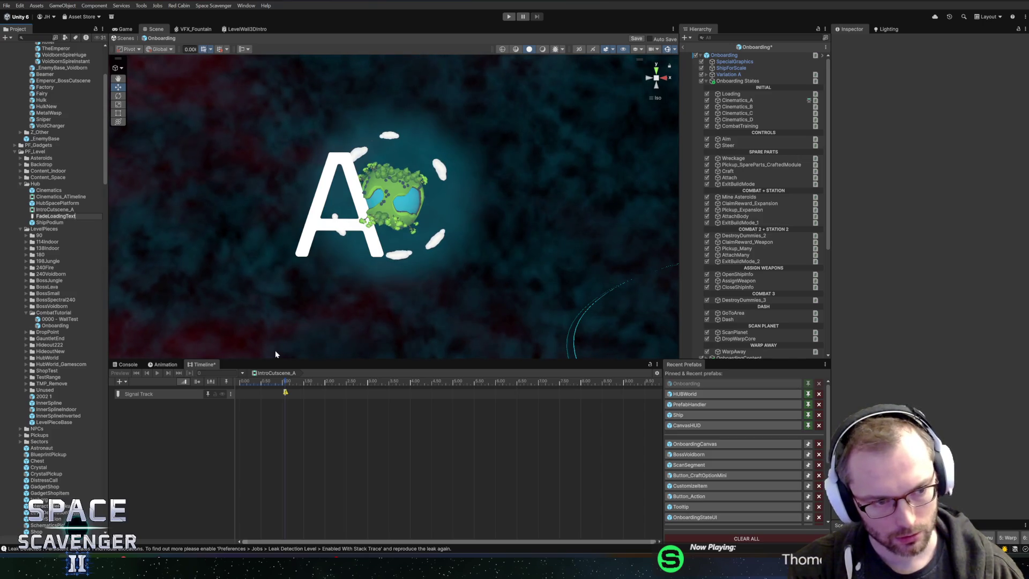
pyautogui.press('Return')
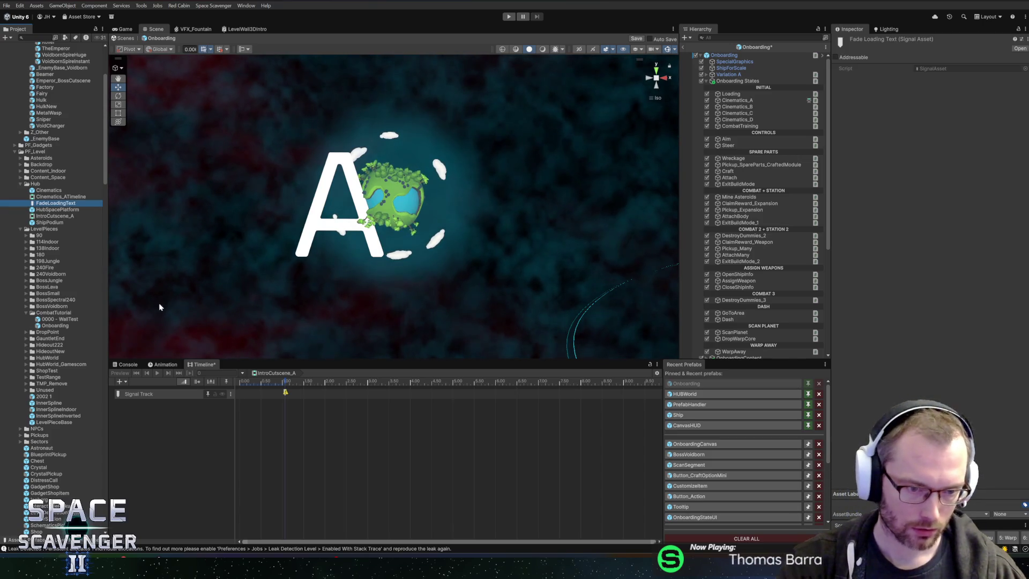
pyautogui.moveTo(66, 205); pyautogui.dragTo(214, 333)
pyautogui.click(286, 393)
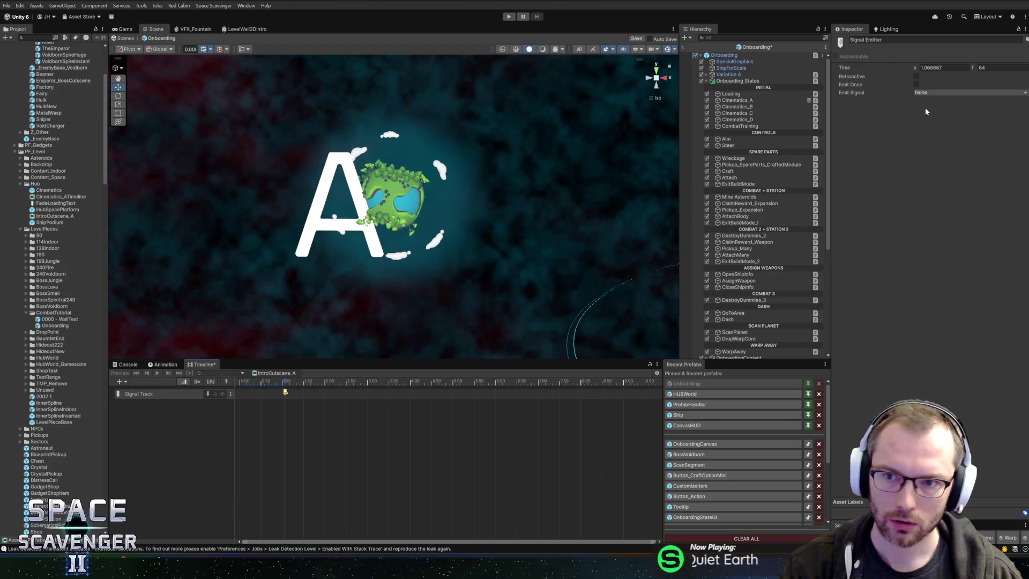
# Set the FadeLoadingText emitter's time to 2 s and drag its marker to 2 s
pyautogui.click(945, 69)
pyautogui.write('2')
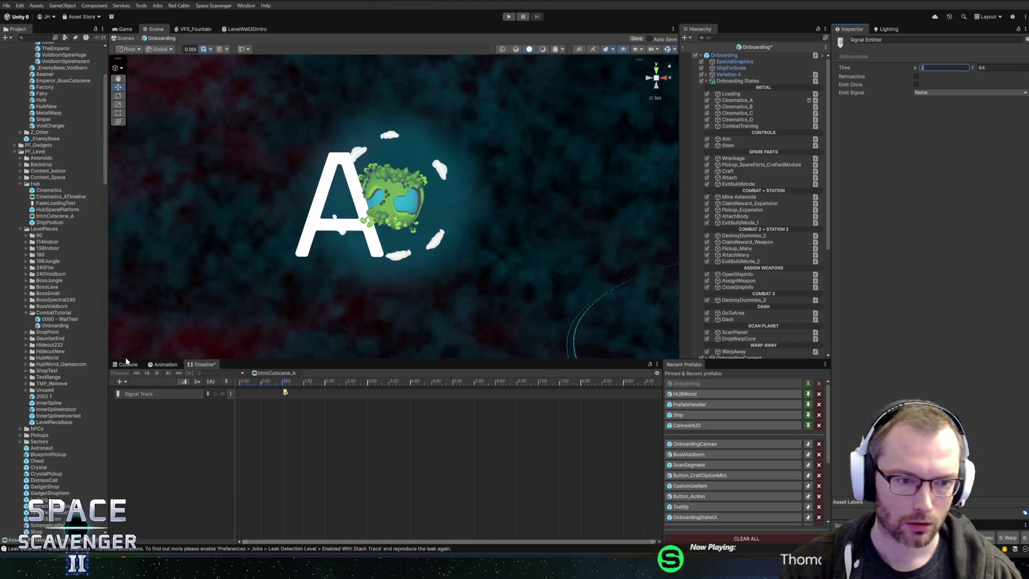
pyautogui.click(286, 394)
pyautogui.click(314, 398)
pyautogui.moveTo(341, 416); pyautogui.dragTo(304, 390)
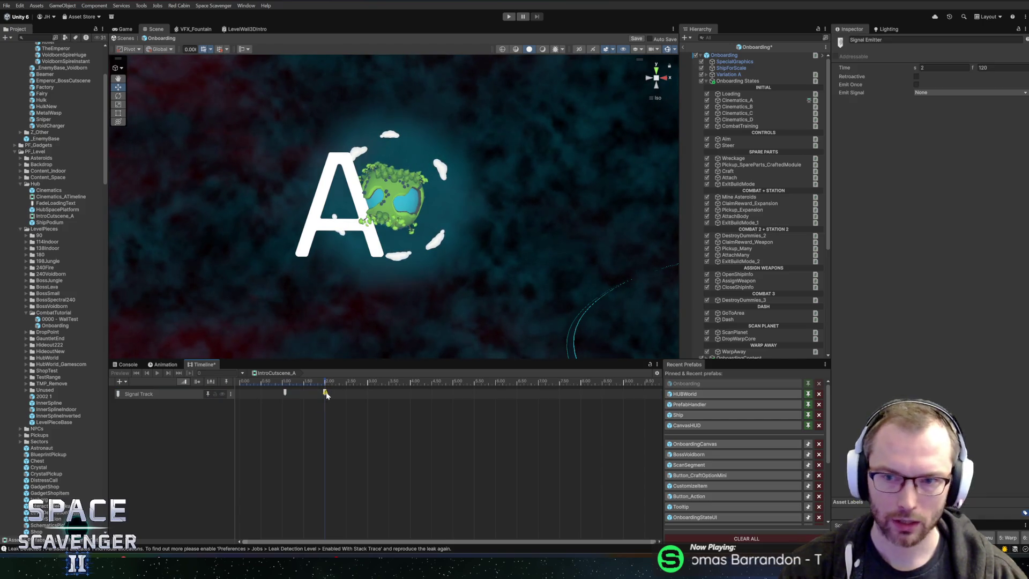
pyautogui.click(286, 393)
pyautogui.moveTo(284, 395); pyautogui.dragTo(323, 398)
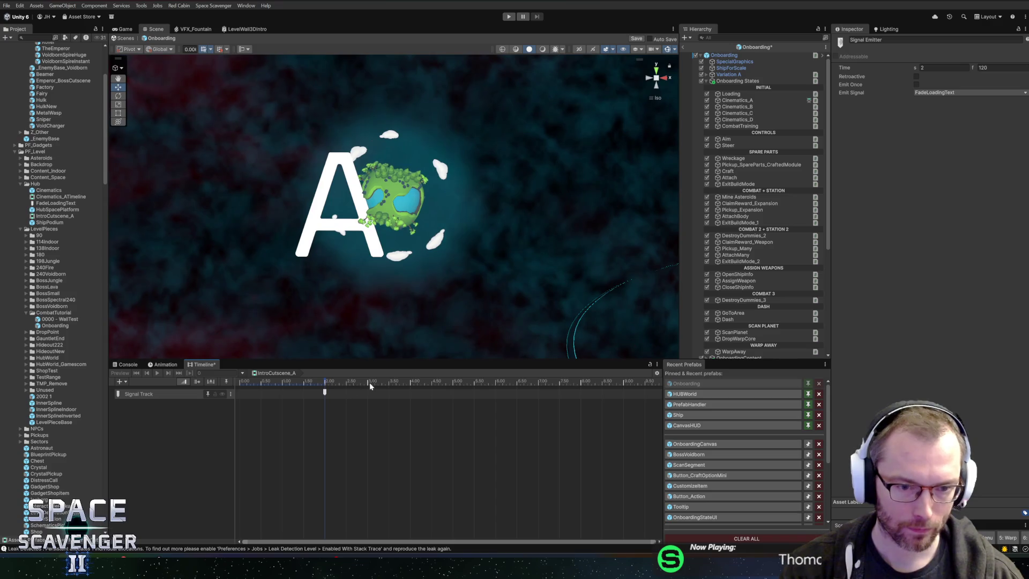
pyautogui.click(381, 392)
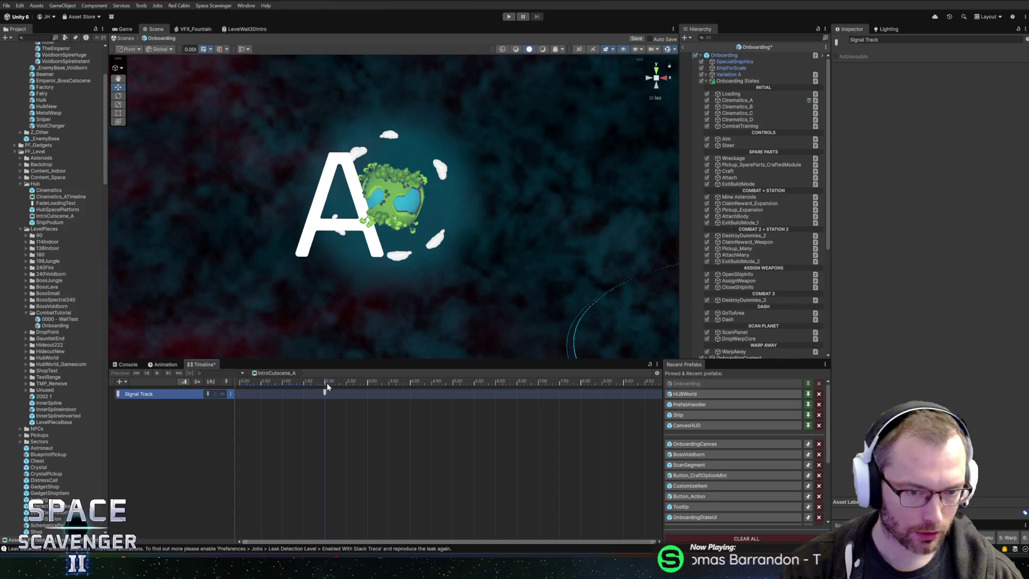
# Add a second emitter near 0.98 s firing FadeLoadingText, then duplicate the FadeLoadingText asset
pyautogui.rightClick(283, 393)
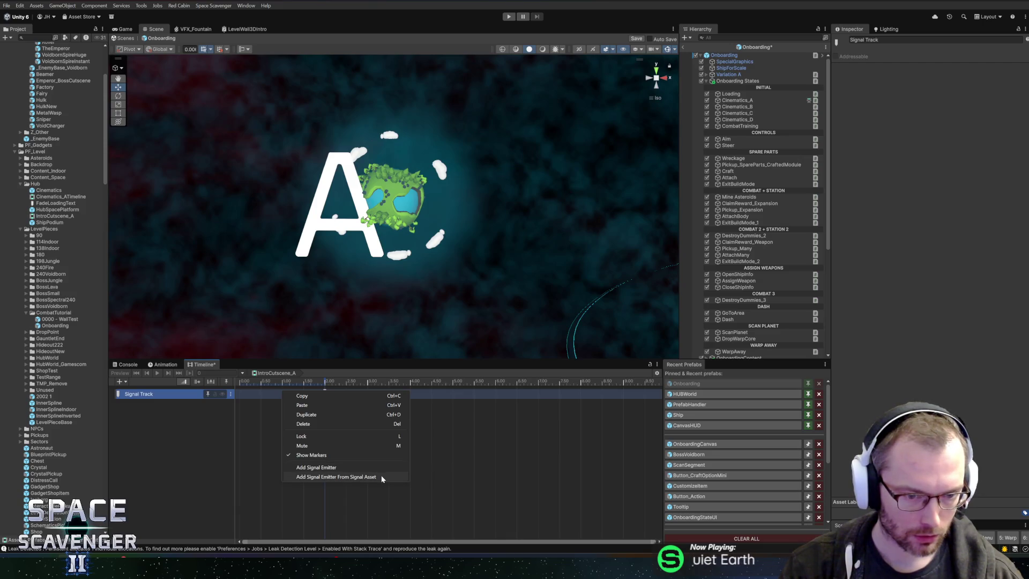
pyautogui.click(339, 468)
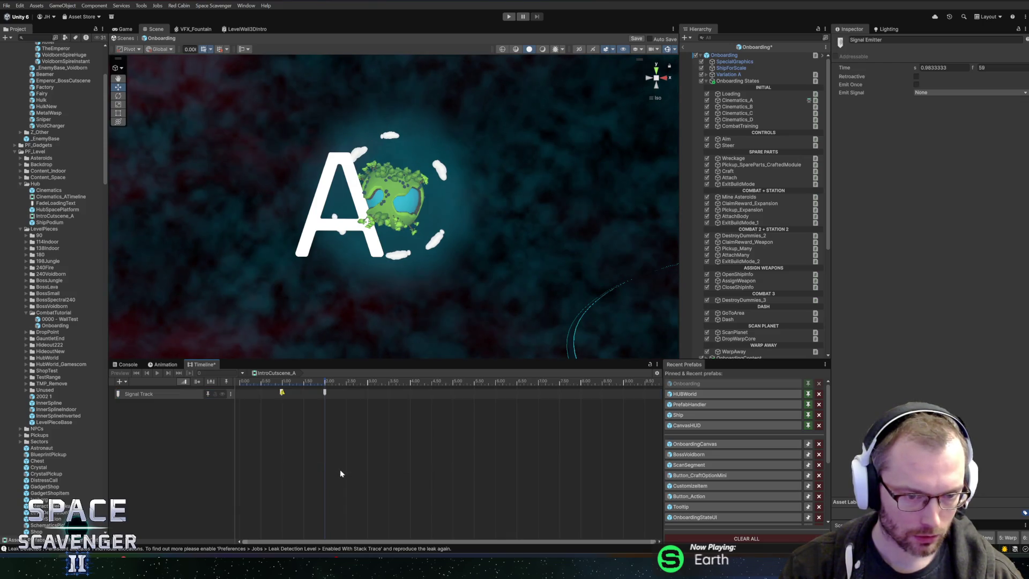
pyautogui.click(282, 394)
pyautogui.click(935, 91)
pyautogui.click(941, 198)
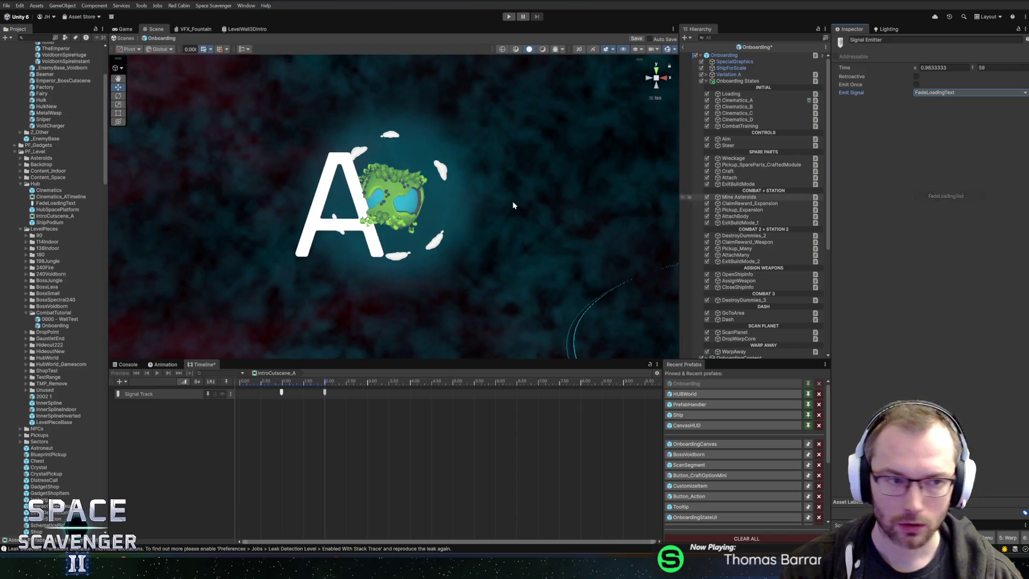
pyautogui.click(47, 203)
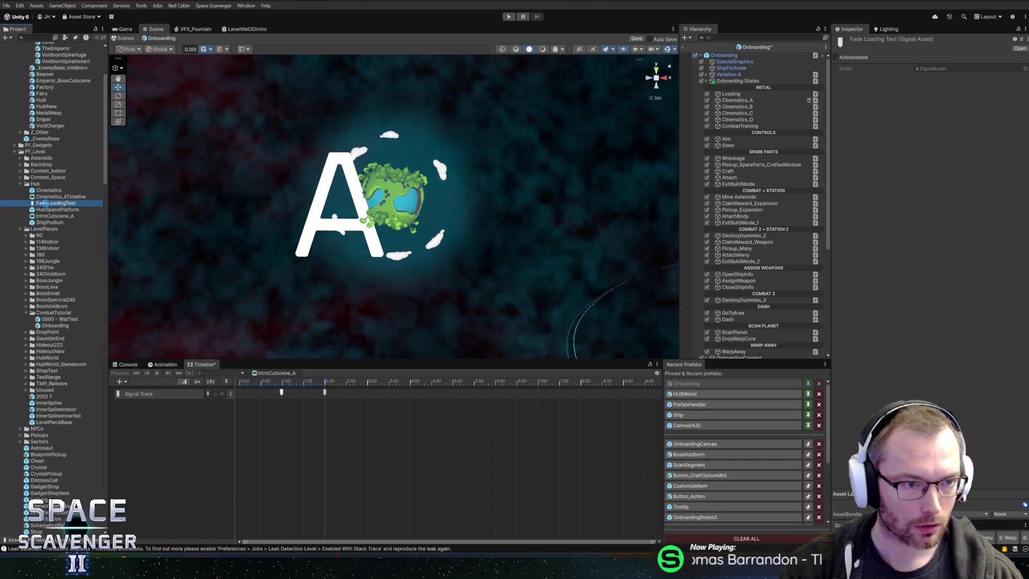
pyautogui.hotkey('ctrl', 'd')
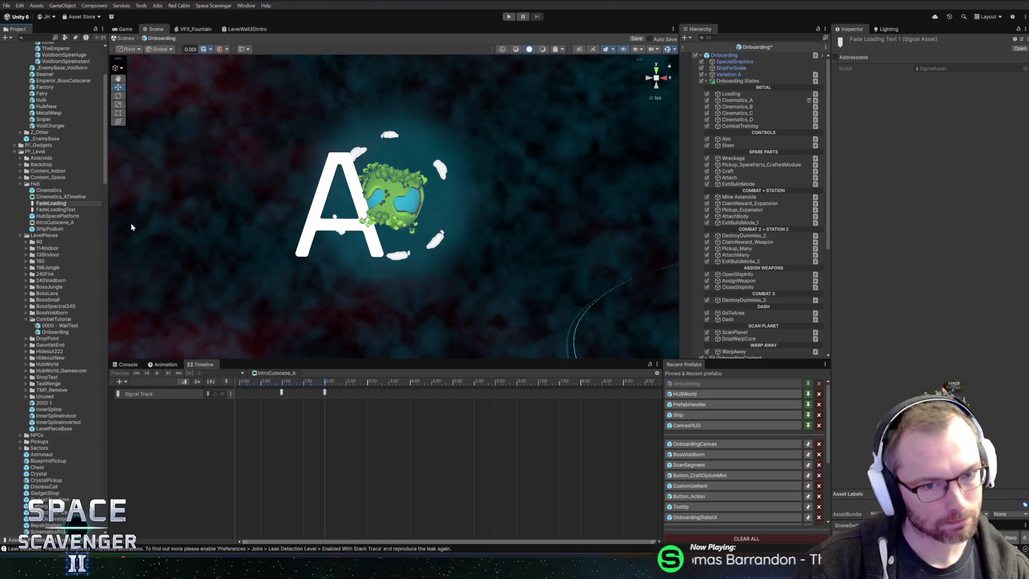
# Rename the duplicated signal asset to FadeInCutscene and select the emitter near 1 s
pyautogui.hotkey('shift', 'Left')
pyautogui.hotkey('shift', 'Left')
pyautogui.hotkey('shift', 'Left')
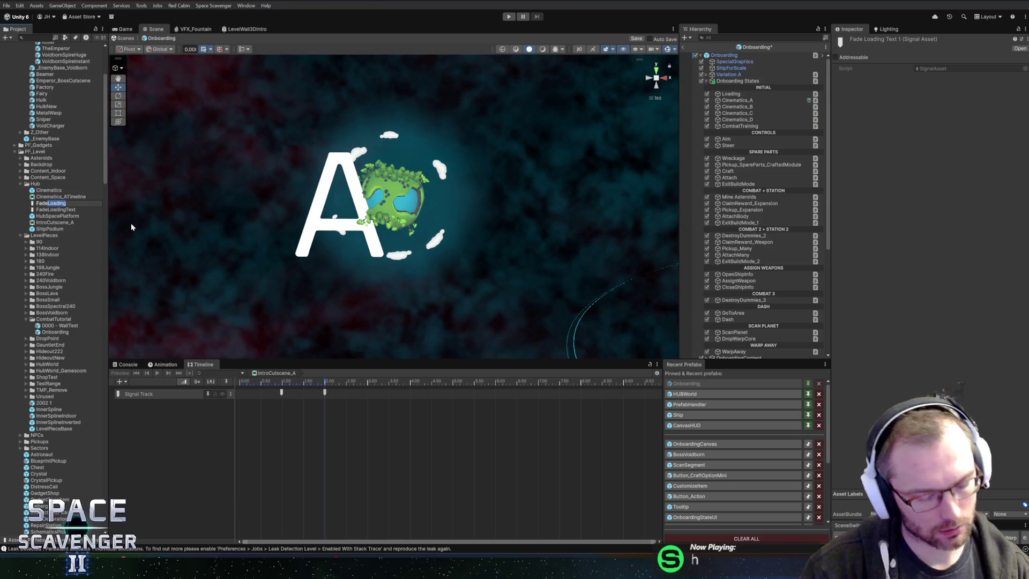
pyautogui.press('BackSpace')
pyautogui.write('C')
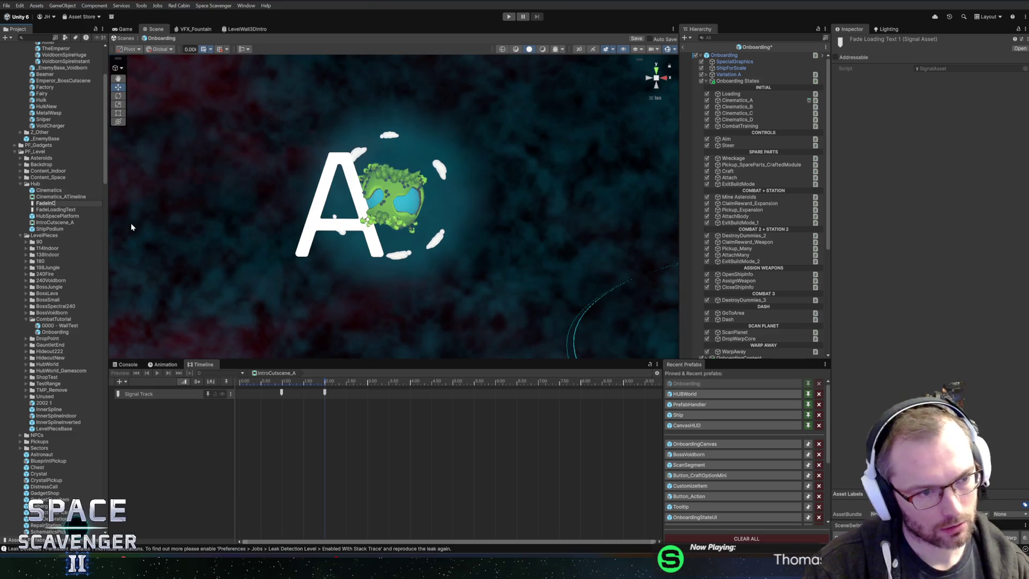
pyautogui.write('utscene')
pyautogui.press('Return')
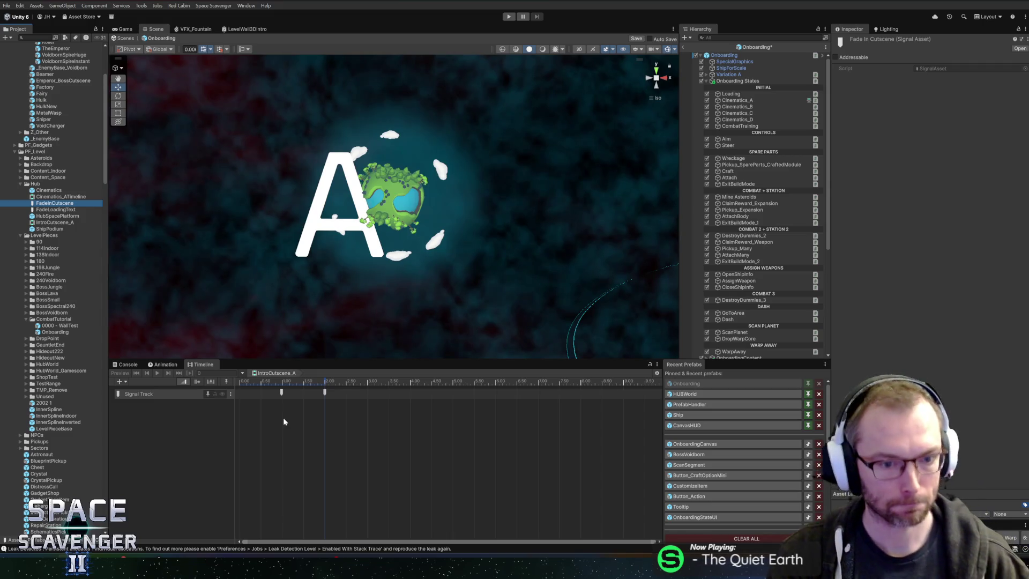
pyautogui.click(284, 397)
pyautogui.click(282, 395)
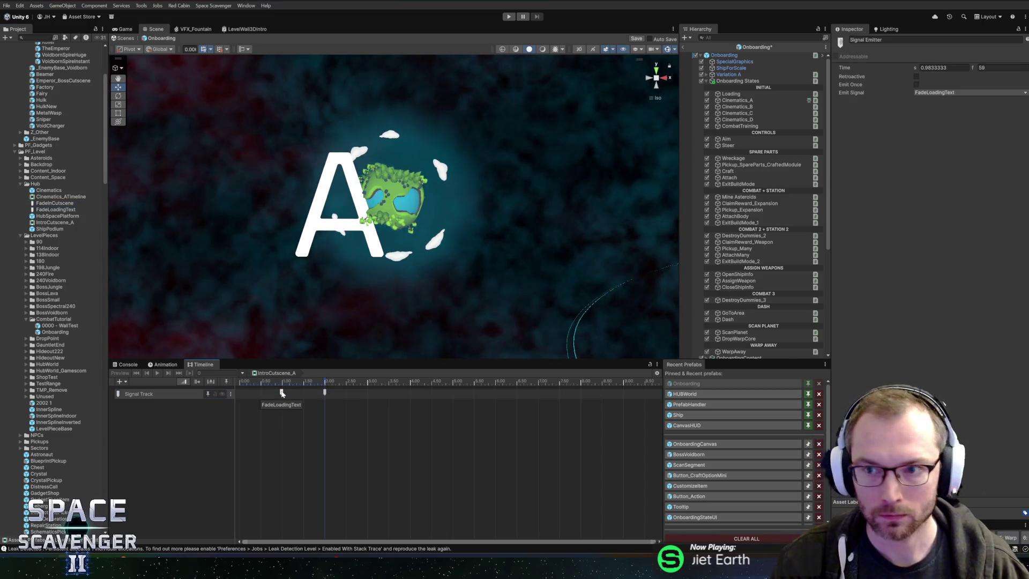
# Make the emitter fire FadeInCutscene and move it later along the track
pyautogui.click(970, 92)
pyautogui.click(945, 205)
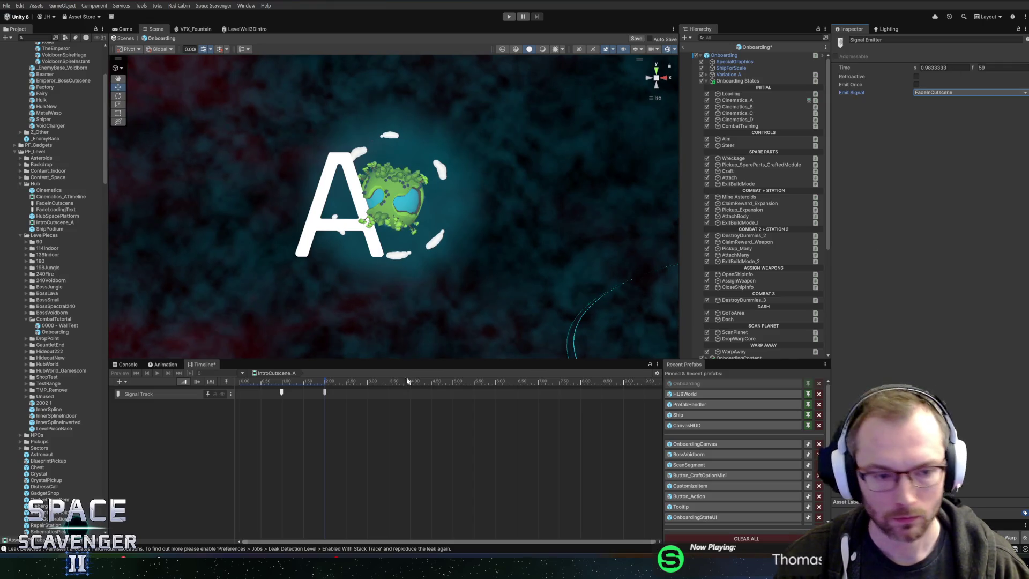
pyautogui.moveTo(283, 394)
pyautogui.mouseDown()
pyautogui.moveTo(363, 393)
pyautogui.moveTo(346, 395)
pyautogui.mouseUp()
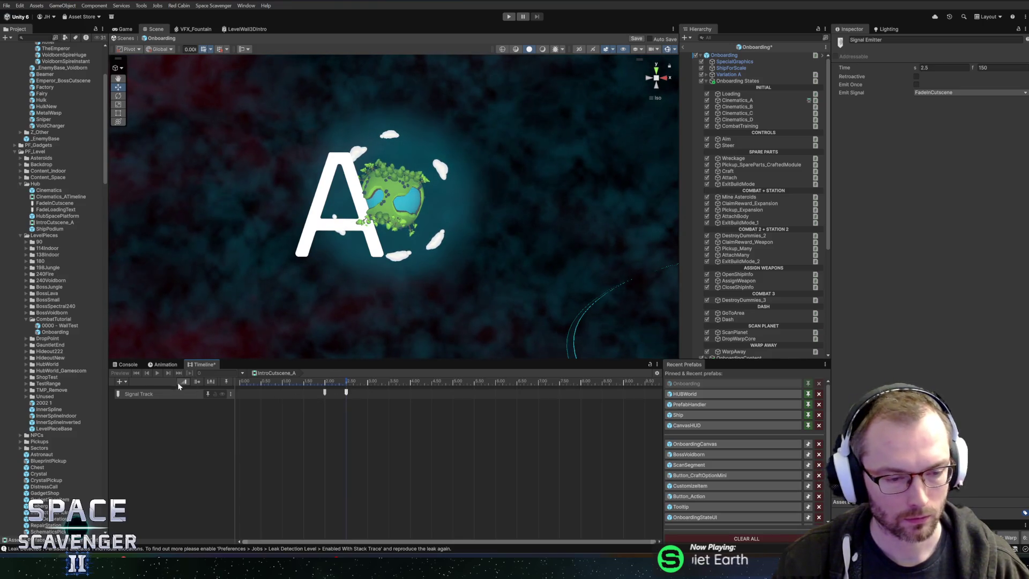
# Add a new Signal Track to the timeline and select Cinematics_A
pyautogui.click(119, 382)
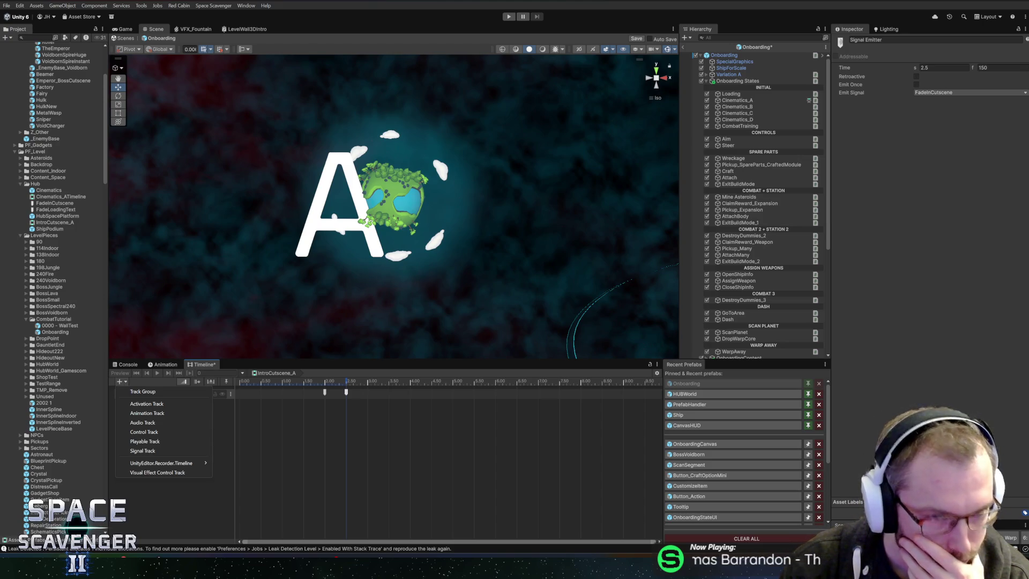
pyautogui.click(143, 451)
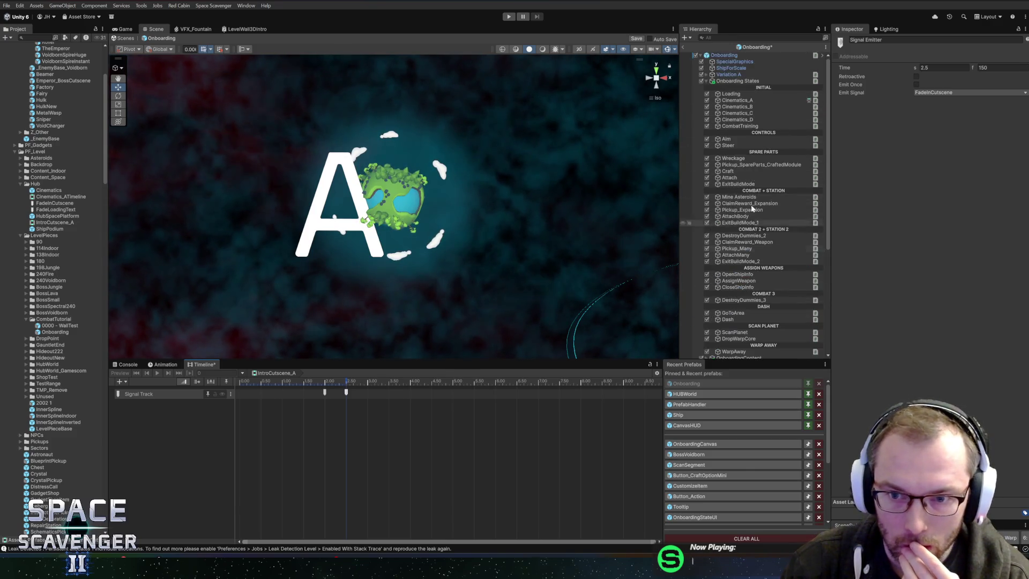
pyautogui.click(730, 101)
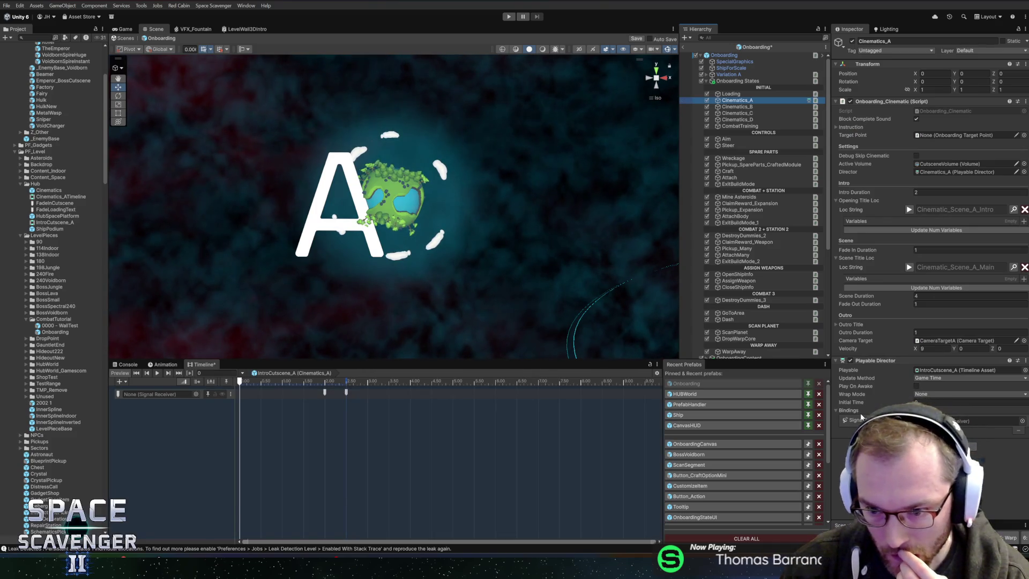
# Add a Signal Receiver component to Cinematics_A and bind Cinematics_A to the signal track
pyautogui.click(1021, 421)
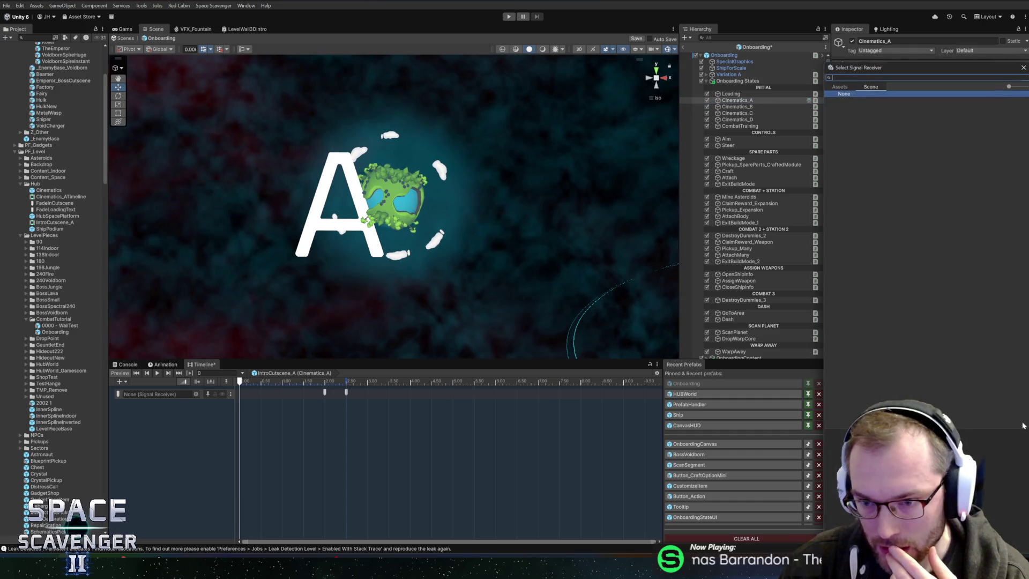
pyautogui.click(1023, 69)
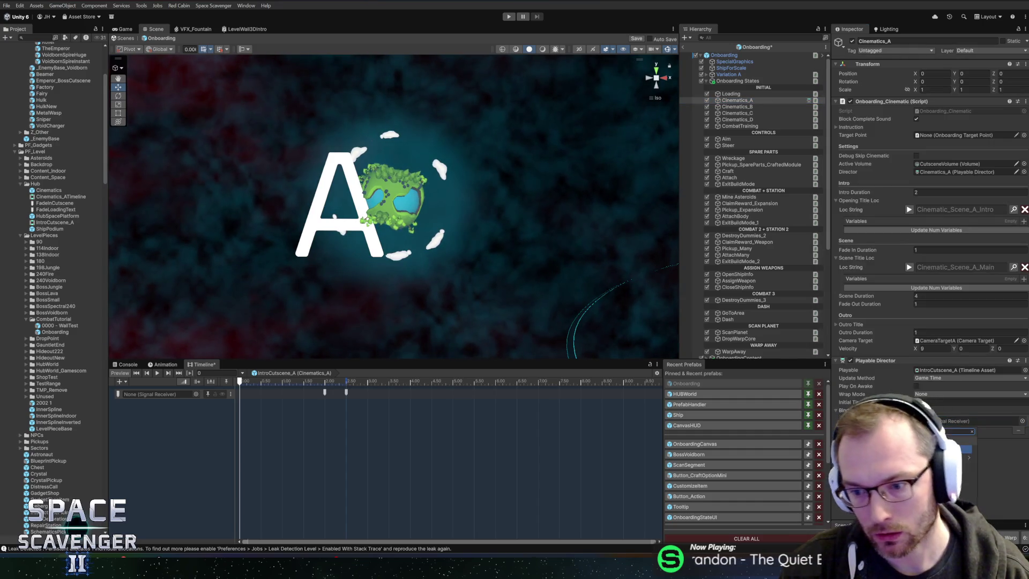
pyautogui.press('Return')
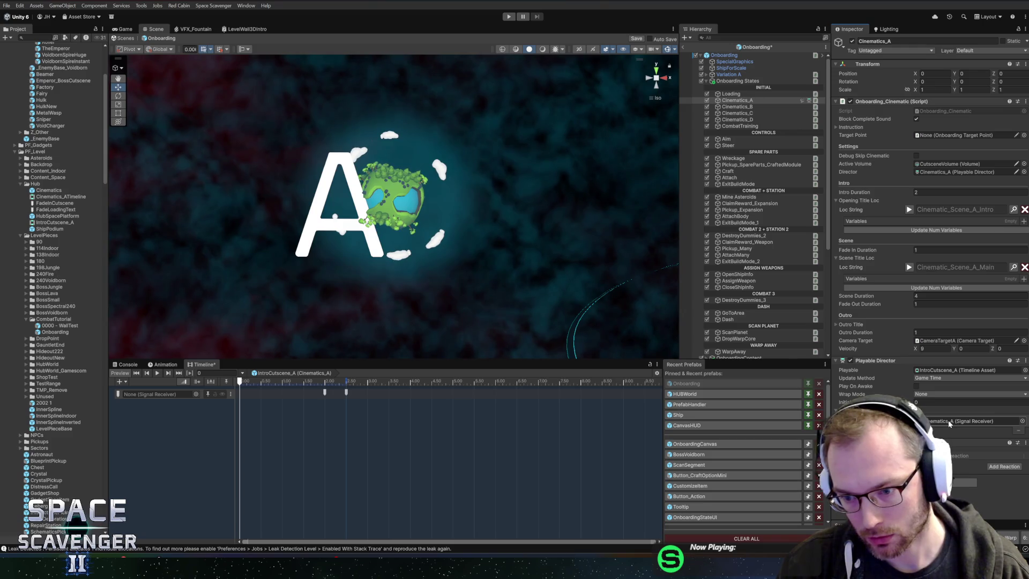
pyautogui.moveTo(669, 436); pyautogui.dragTo(136, 394)
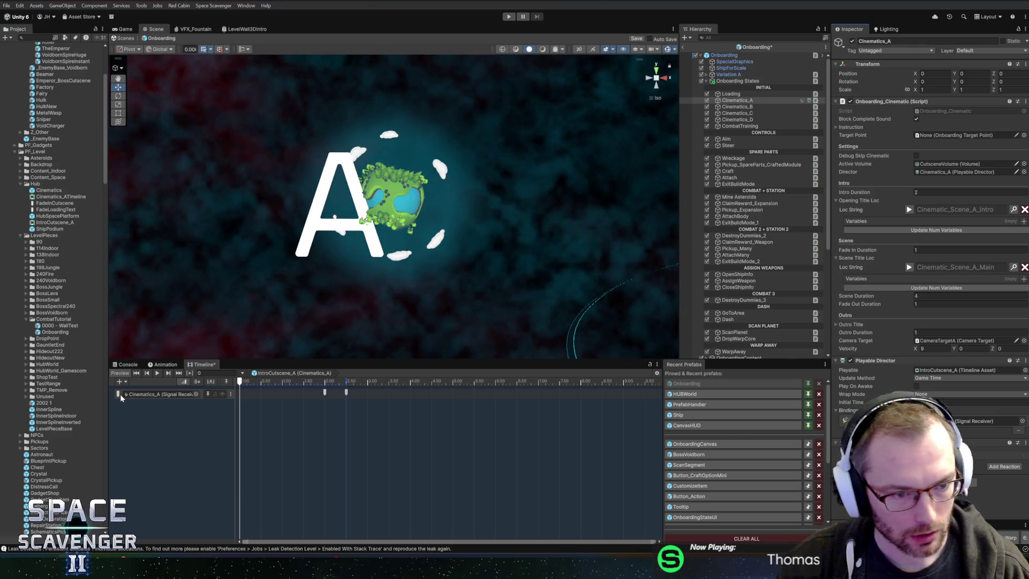
pyautogui.click(120, 394)
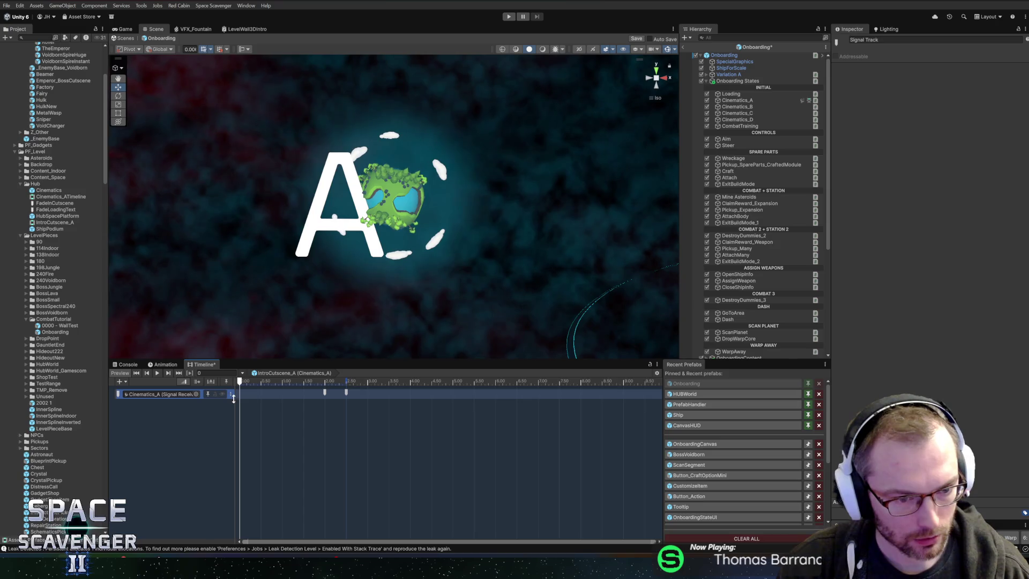
# Inspect the signal track's receiver binding, then open the Onboarding_Cinematic script
pyautogui.moveTo(236, 399)
pyautogui.mouseDown()
pyautogui.moveTo(340, 399)
pyautogui.moveTo(293, 399)
pyautogui.mouseUp()
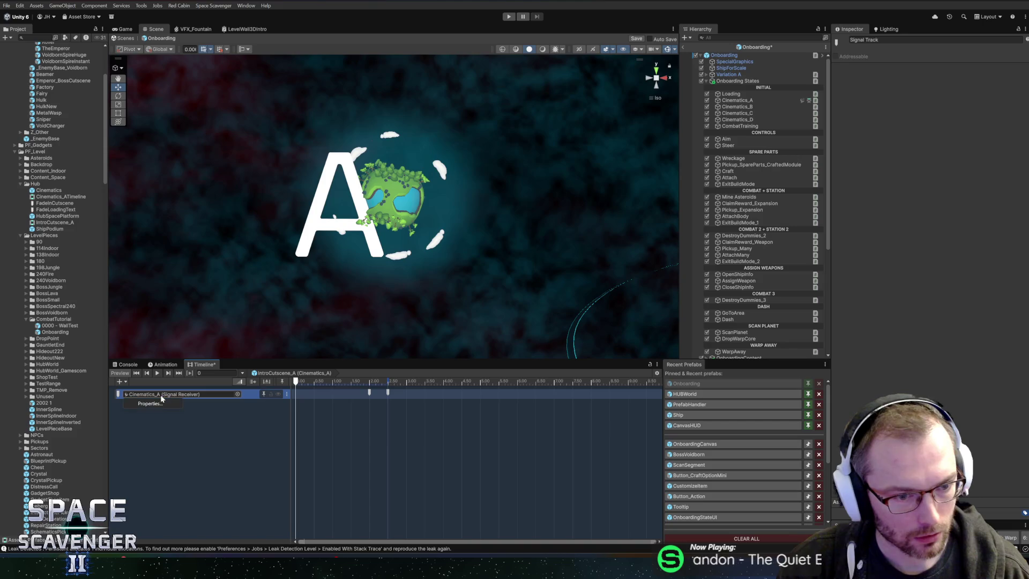
pyautogui.click(152, 403)
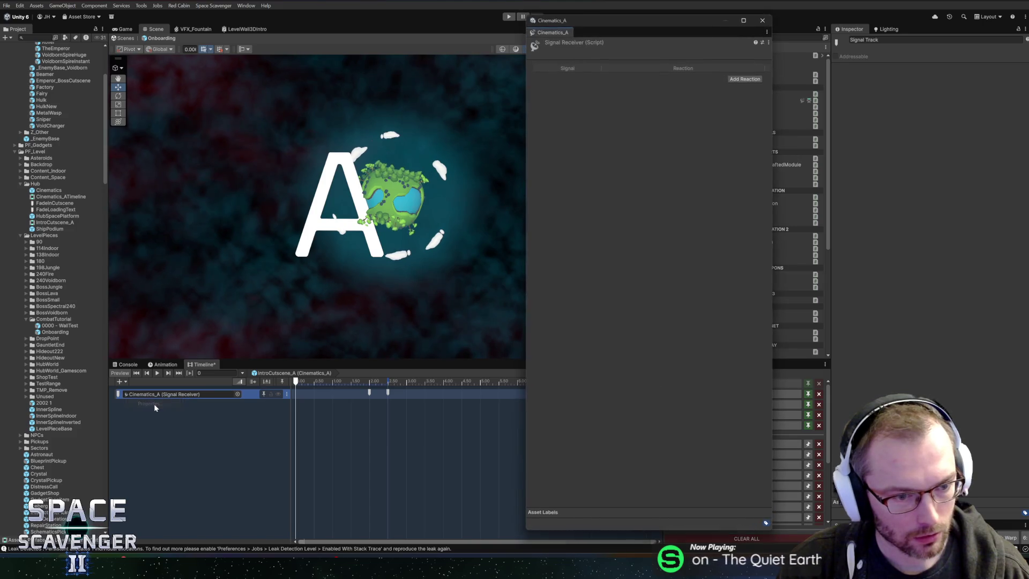
pyautogui.click(762, 21)
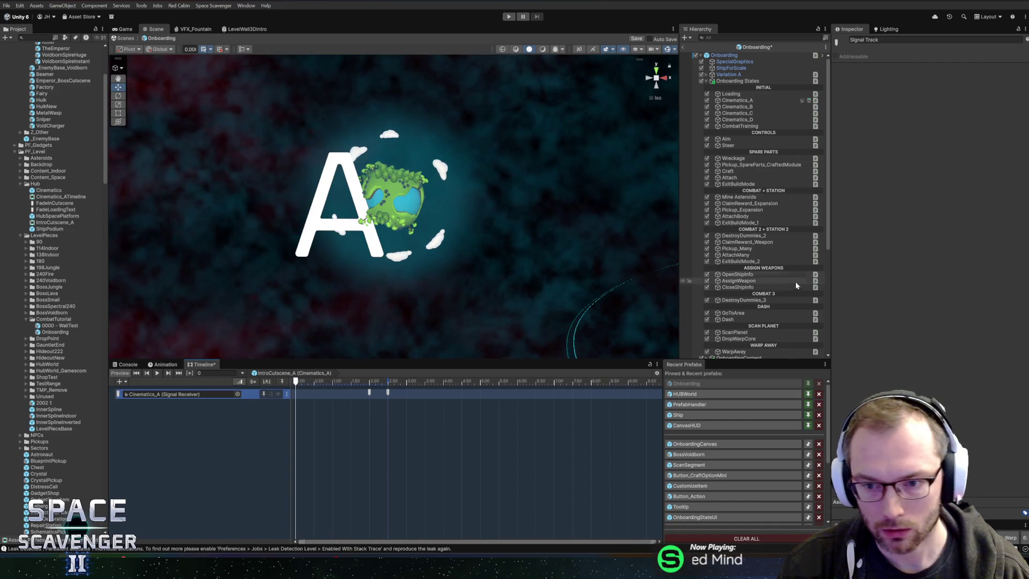
pyautogui.click(750, 101)
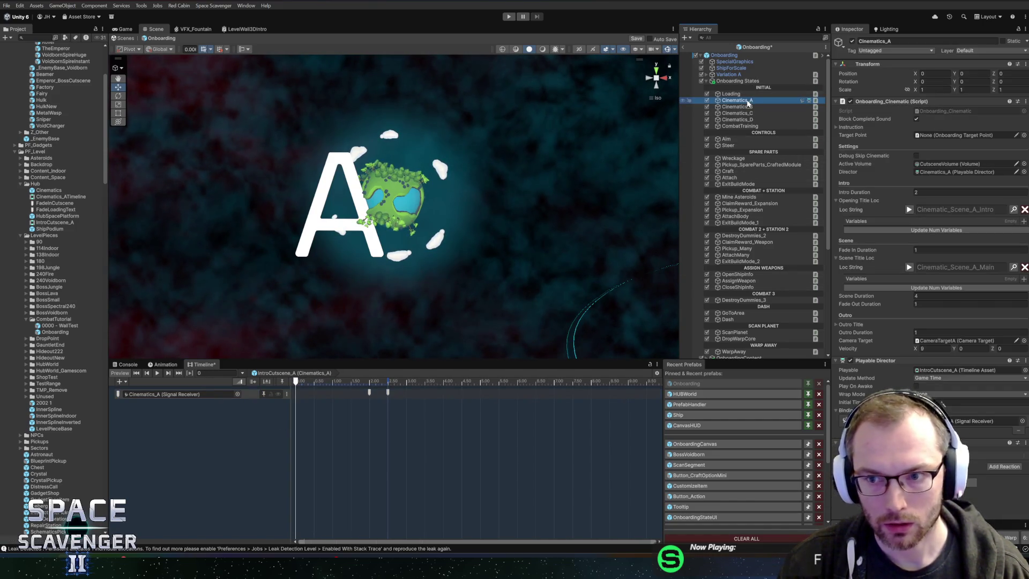
pyautogui.doubleClick(881, 105)
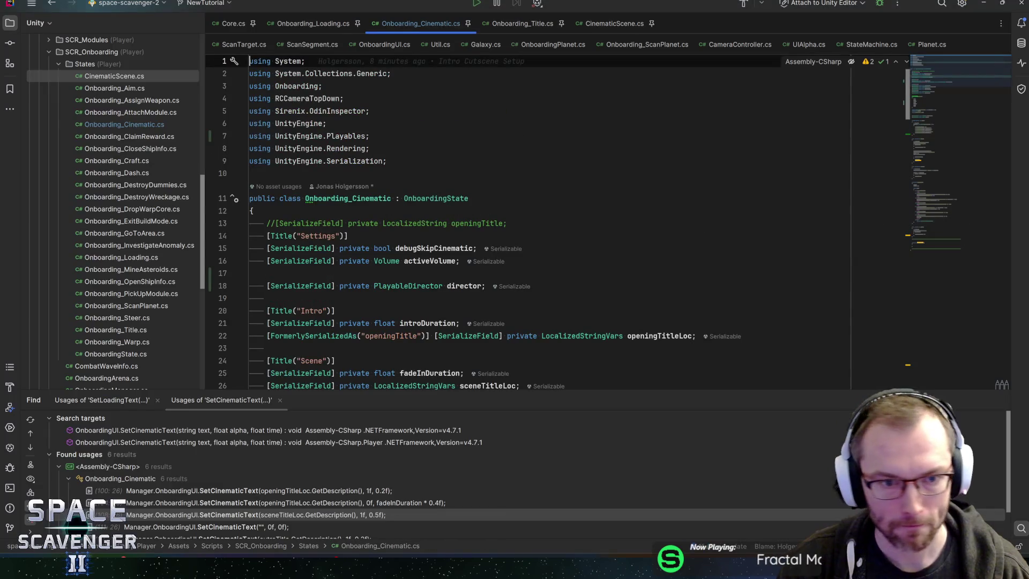
# Add director.Play(); in OnEnter right after the state is set to CinematicState.Init
pyautogui.scroll(-3, 514, 225)
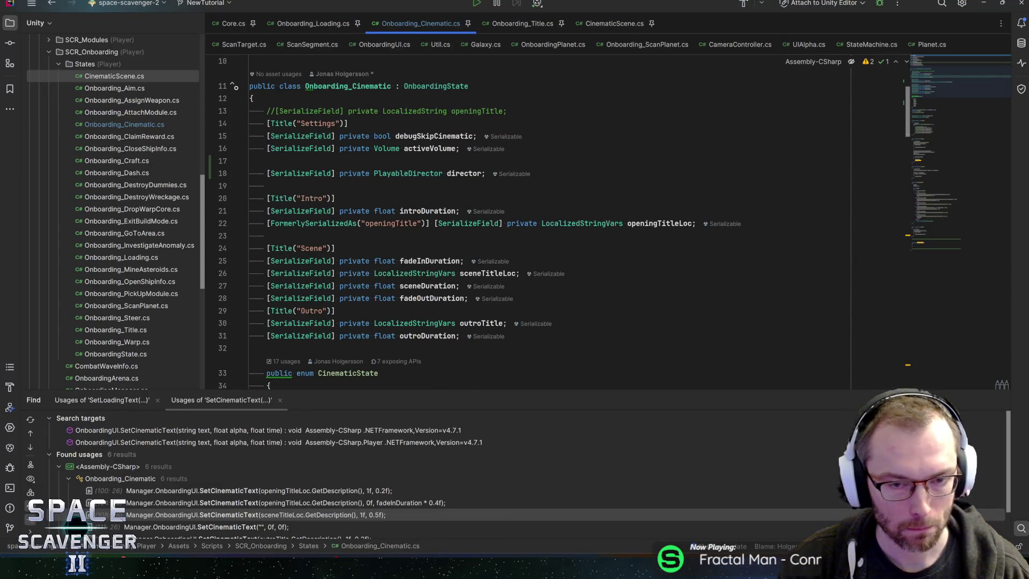
pyautogui.click(463, 173)
pyautogui.scroll(-13, 464, 173)
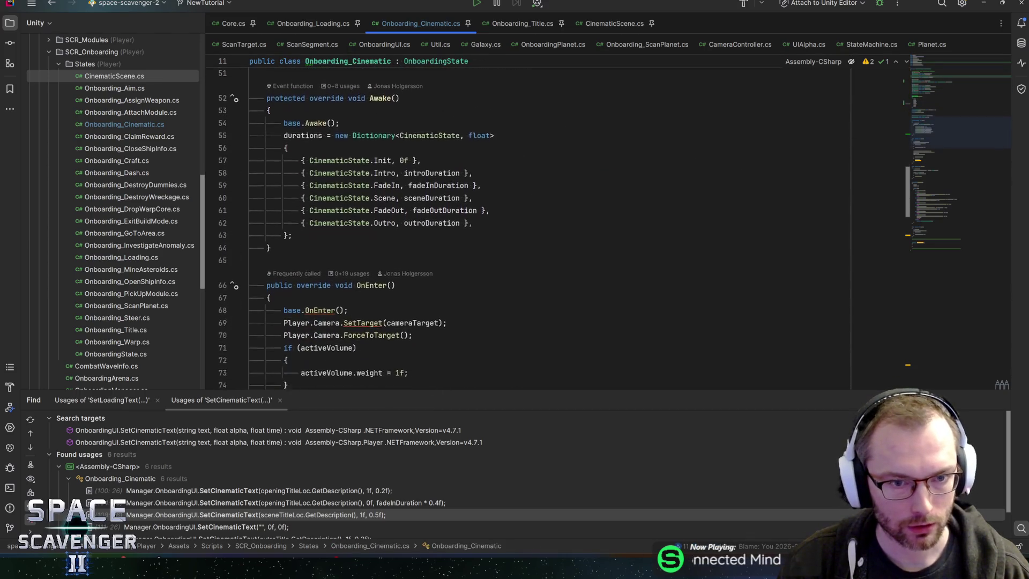
pyautogui.scroll(-4, 405, 298)
pyautogui.click(405, 298)
pyautogui.press('Return')
pyautogui.write('director.Play();')
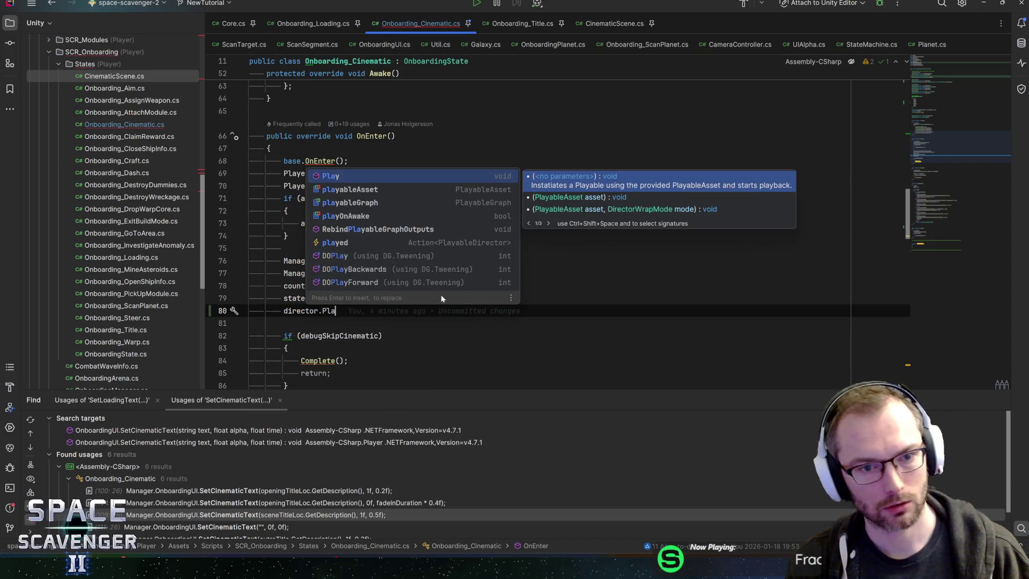
pyautogui.press('Return')
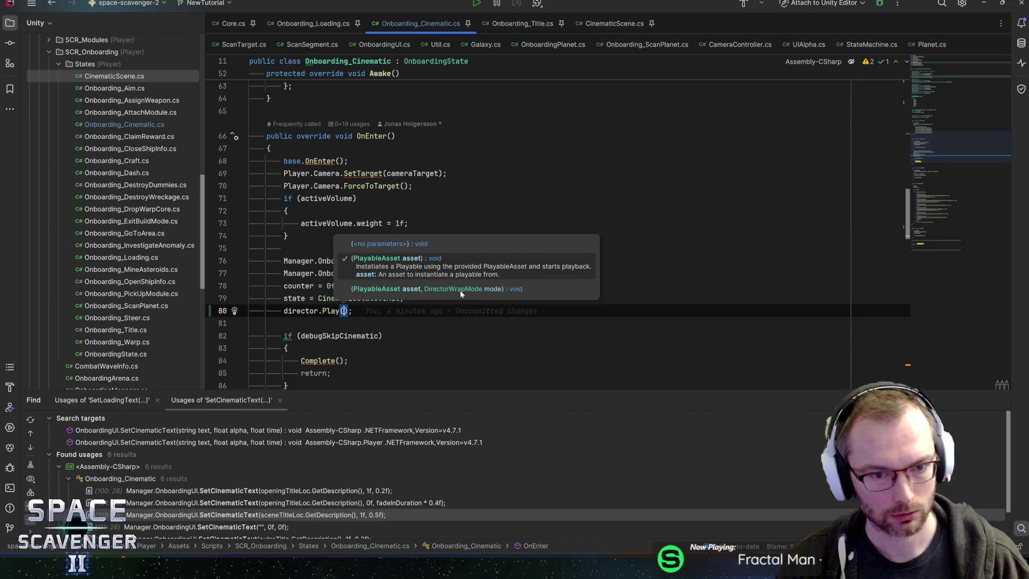
pyautogui.hotkey('alt', 'Tab')
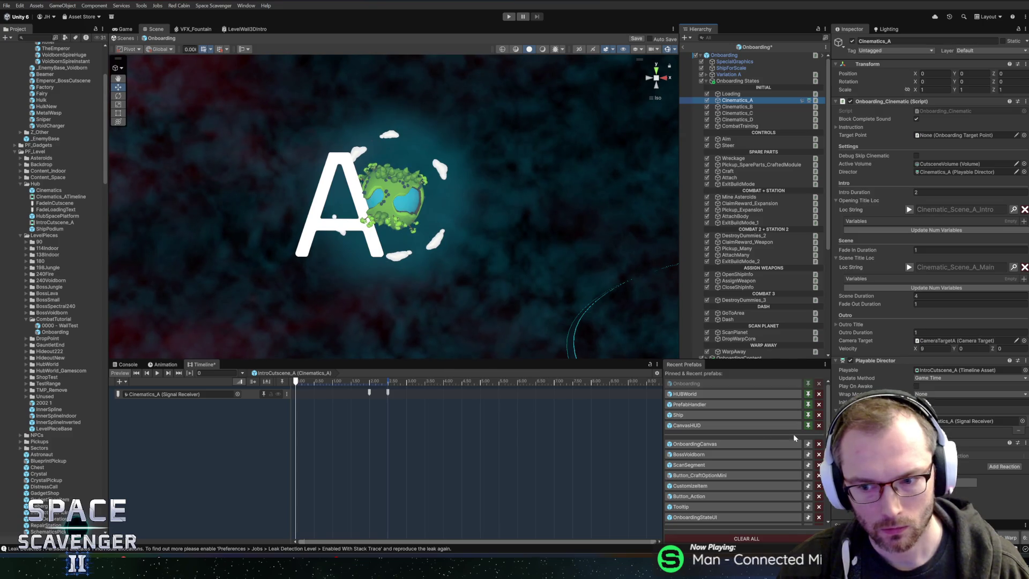
# Add a reaction to Cinematics_A's Signal Receiver and open its signal selector
pyautogui.click(1000, 468)
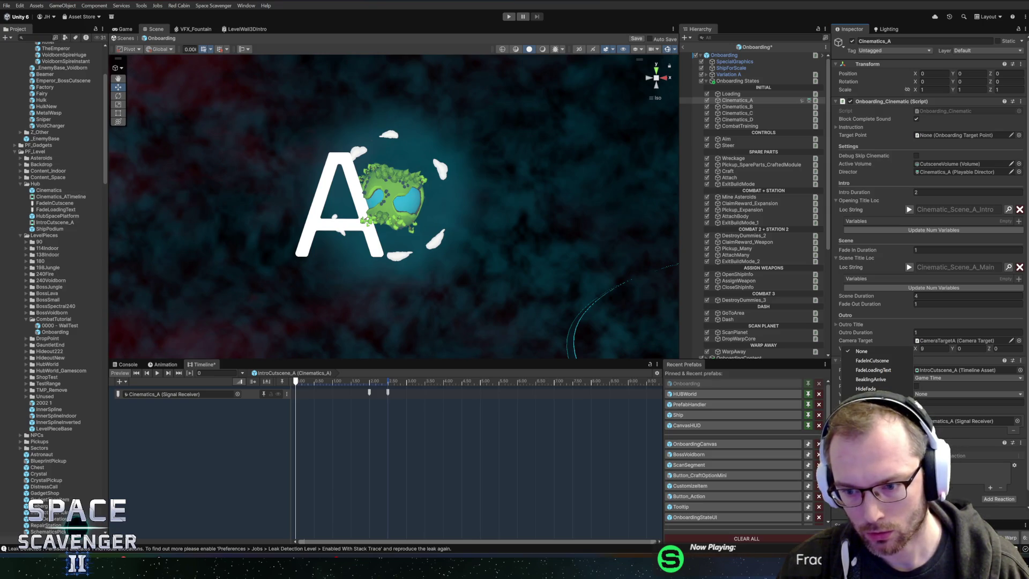
pyautogui.click(874, 378)
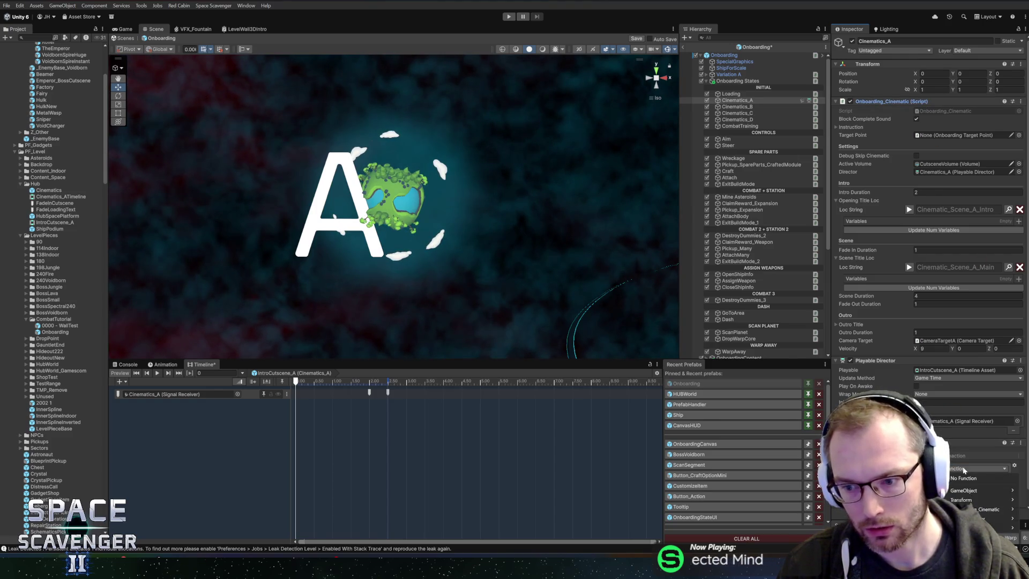
pyautogui.hotkey('alt', 'Tab')
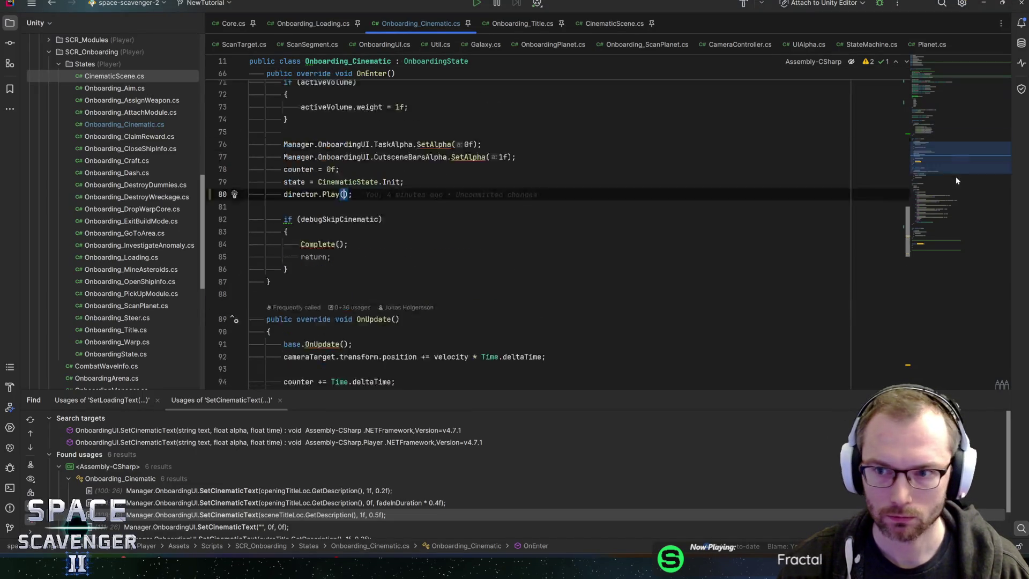
# Review the OnboardingUI SetCinematicText calls in GoToNextState and the Init case of the state switch
pyautogui.click(944, 237)
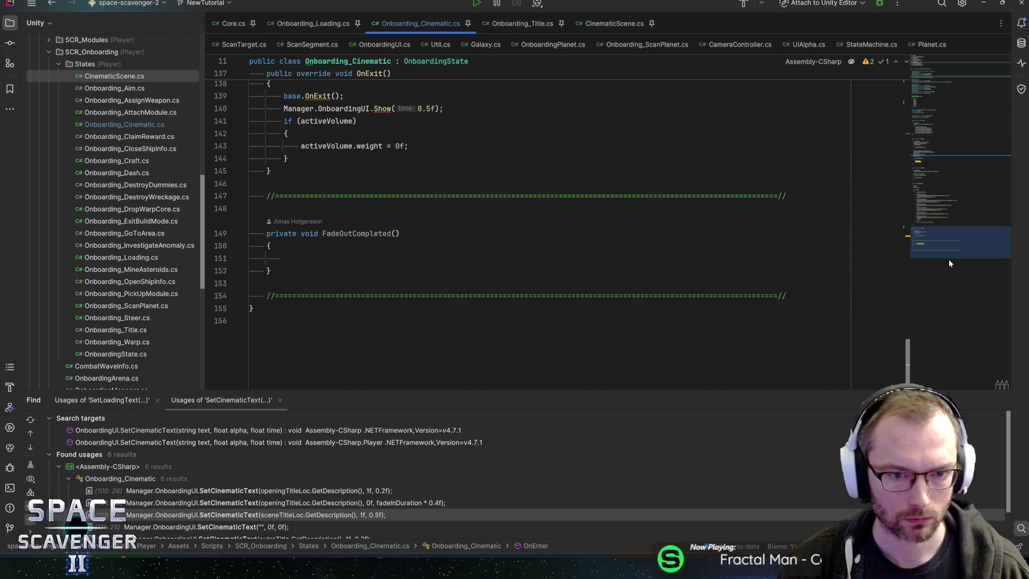
pyautogui.scroll(12, 536, 225)
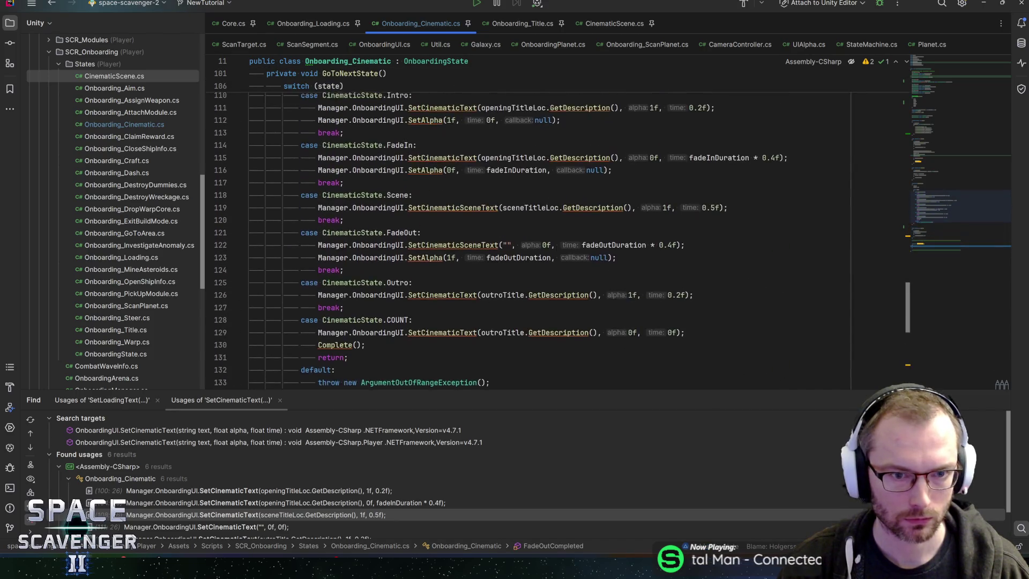
pyautogui.click(378, 221)
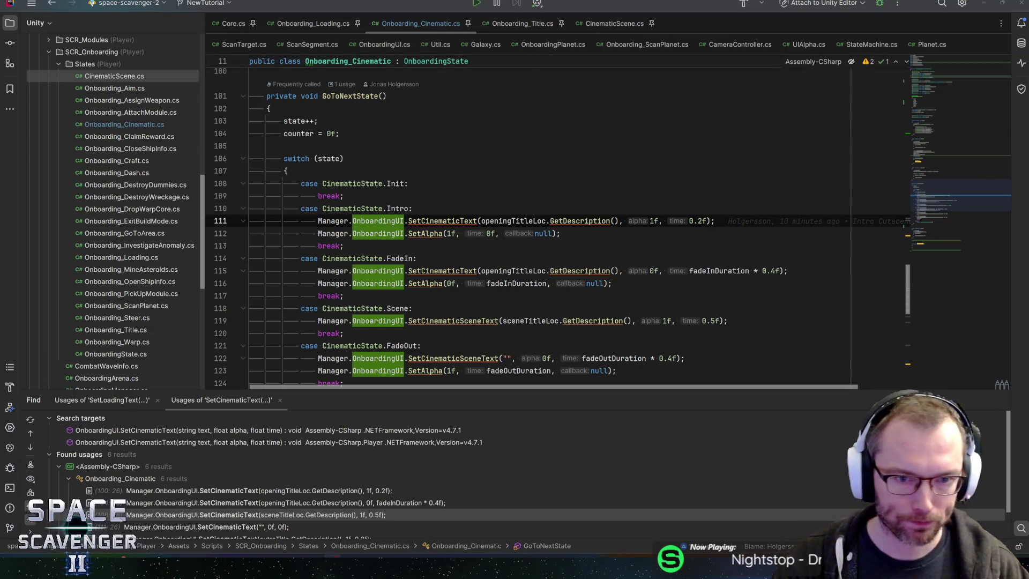
pyautogui.click(409, 183)
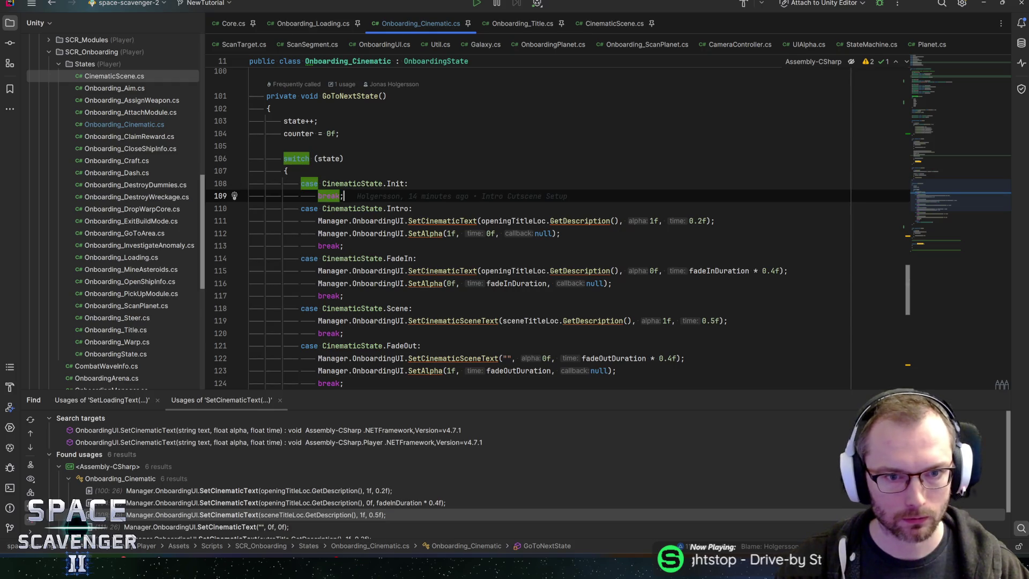
# Jump to the field declarations, check GitHub Desktop's 11 pending changes, and come back
pyautogui.click(944, 94)
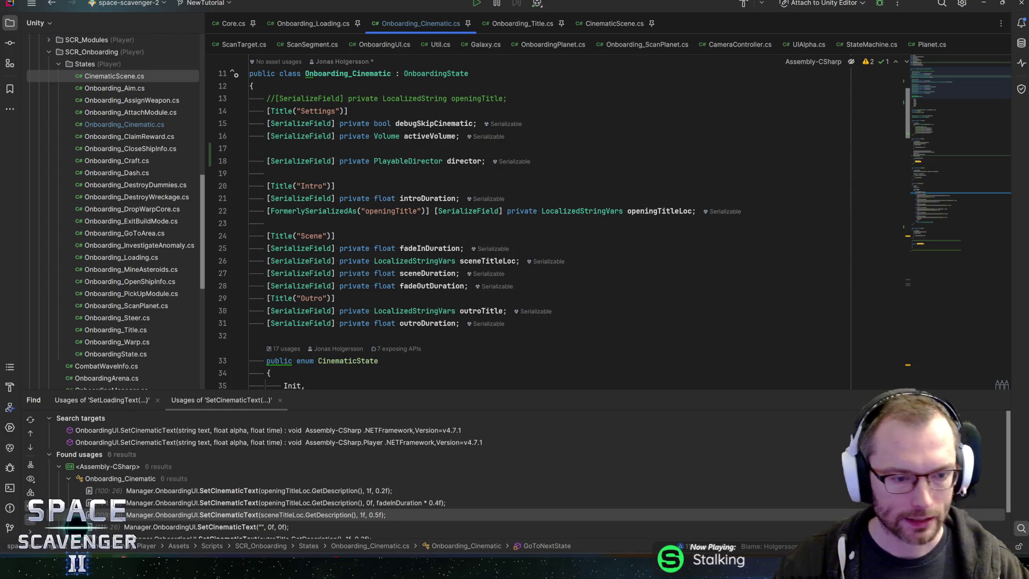
pyautogui.click(129, 515)
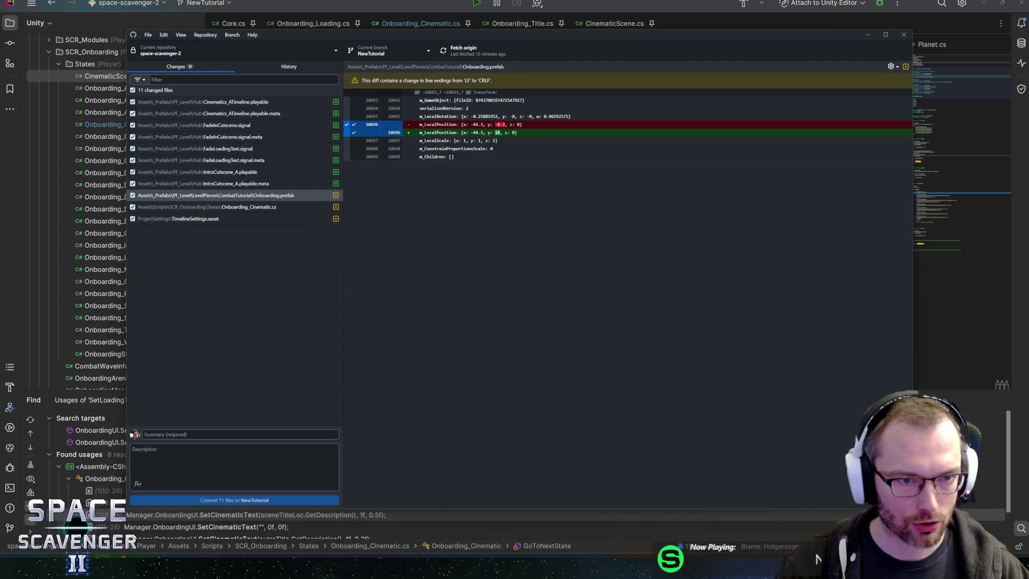
pyautogui.hotkey('alt', 'Tab')
pyautogui.scroll(-4, 475, 222)
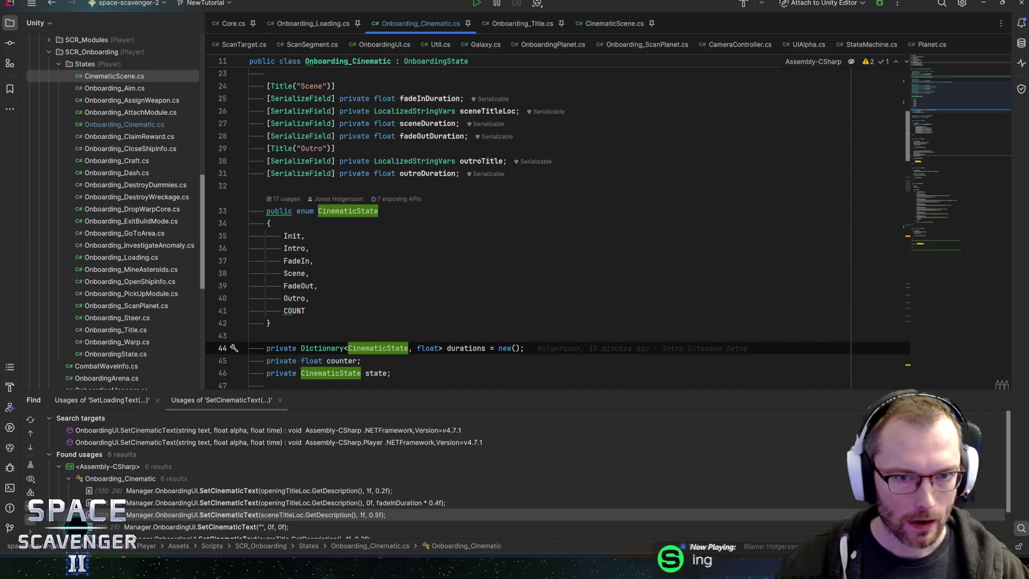
# Delete the fadeInDuration field, the CinematicState enum and the durations dictionary
pyautogui.click(426, 173)
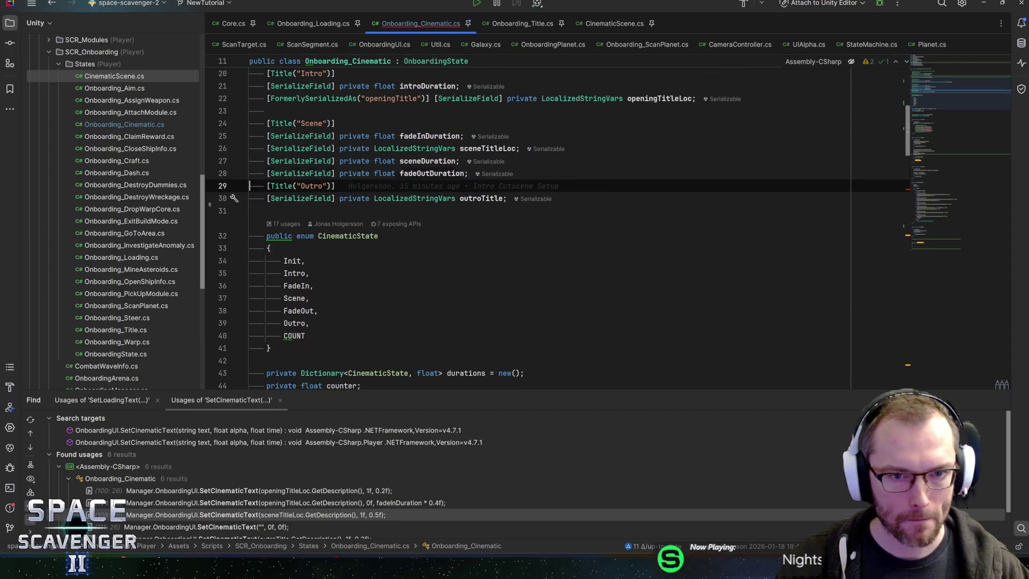
pyautogui.hotkey('ctrl', 'x')
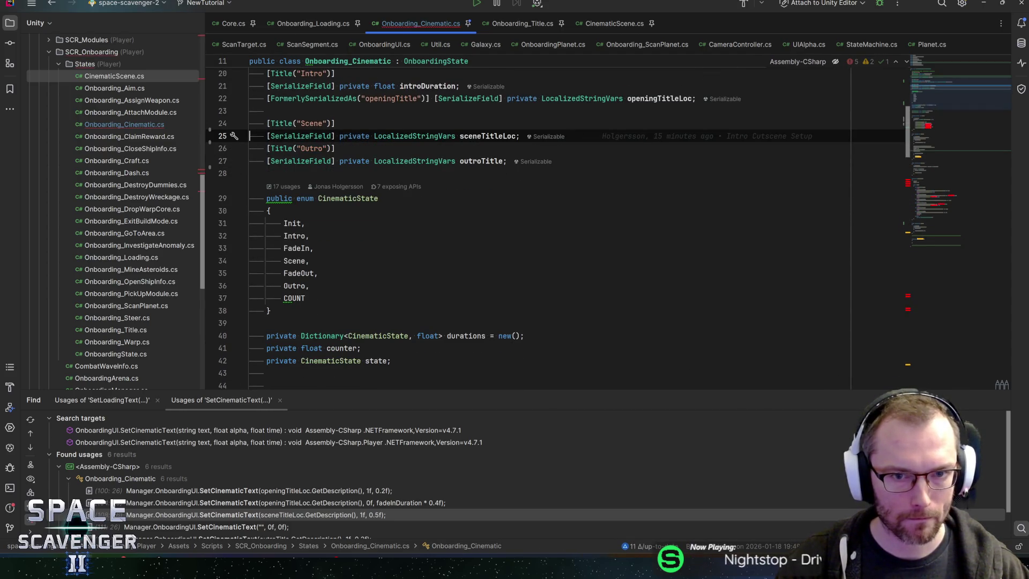
pyautogui.moveTo(249, 348); pyautogui.dragTo(230, 214)
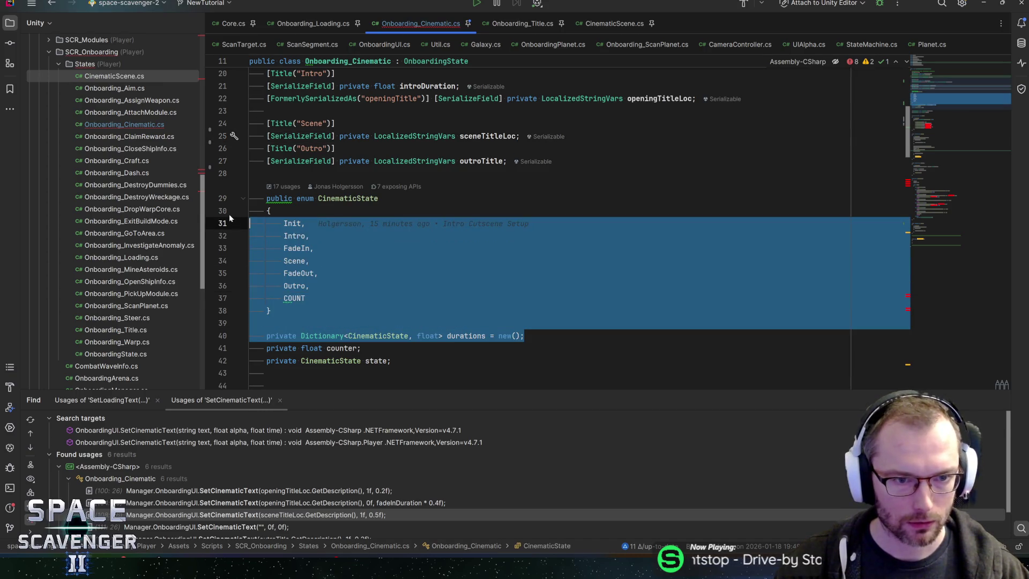
pyautogui.hotkey('shift', 'Up')
pyautogui.hotkey('shift', 'Up')
pyautogui.press('Delete')
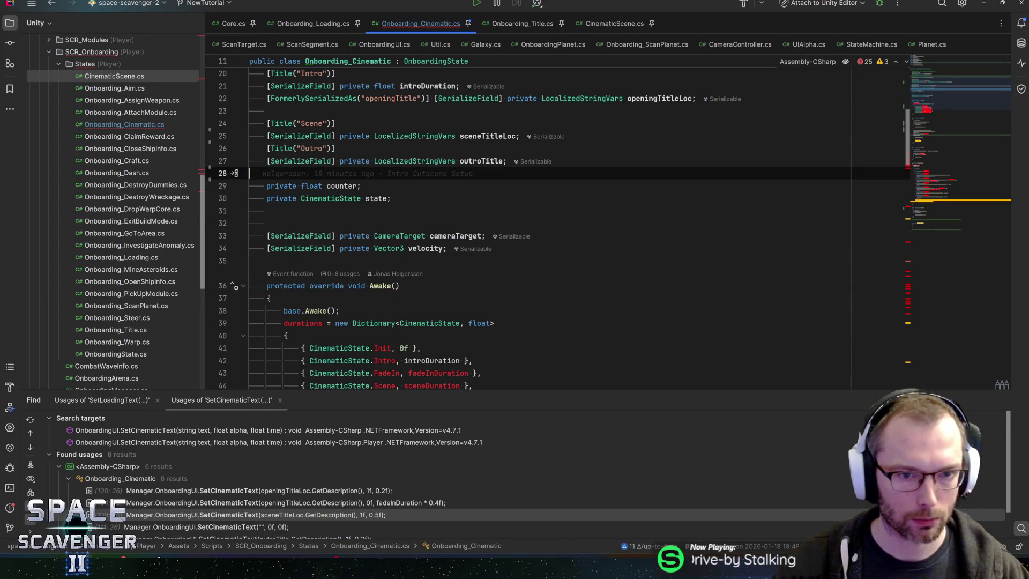
# Remove the Awake method and the counter and state reset lines in OnEnter
pyautogui.scroll(-4, 230, 214)
pyautogui.moveTo(292, 273); pyautogui.dragTo(160, 224)
pyautogui.hotkey('ctrl', 'w')
pyautogui.hotkey('ctrl', 'w')
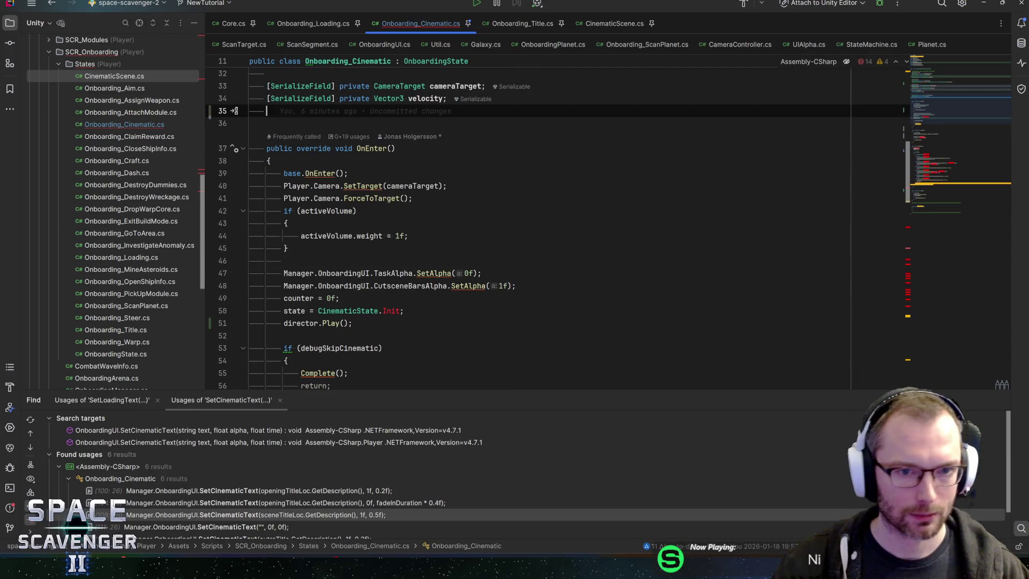
pyautogui.scroll(-3, 407, 215)
pyautogui.click(410, 198)
pyautogui.hotkey('shift', 'Up')
pyautogui.hotkey('shift', 'Up')
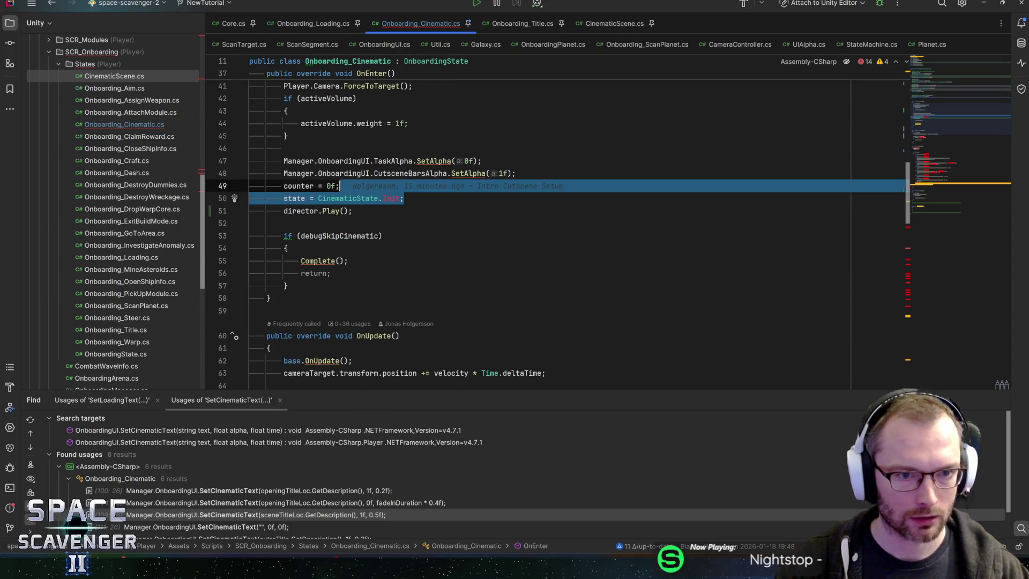
pyautogui.press('BackSpace')
# Inspect the state field's CinematicState type, then undo and redo the deletions to review them
pyautogui.scroll(6, 332, 185)
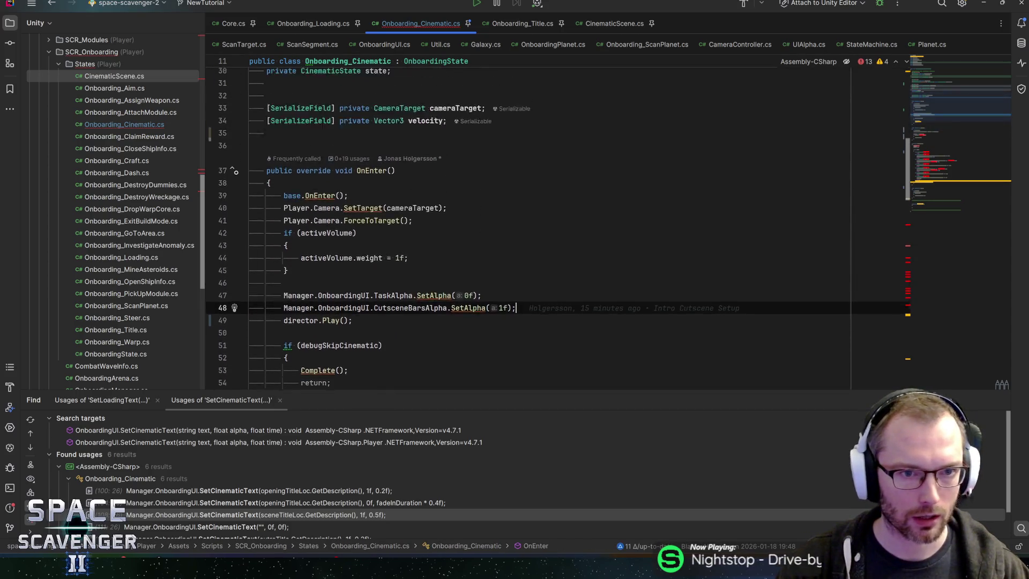
pyautogui.click(333, 185)
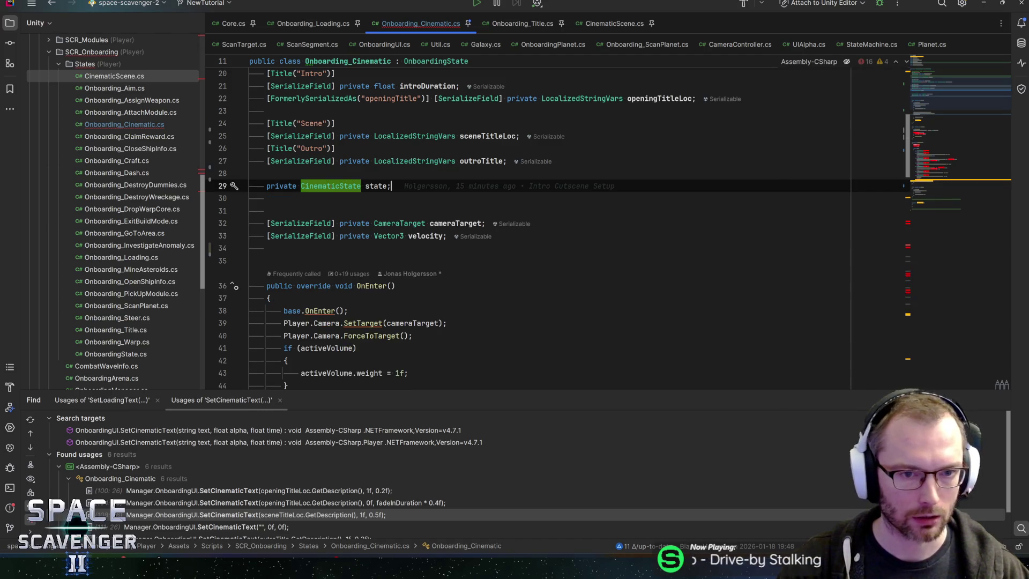
pyautogui.moveTo(332, 185)
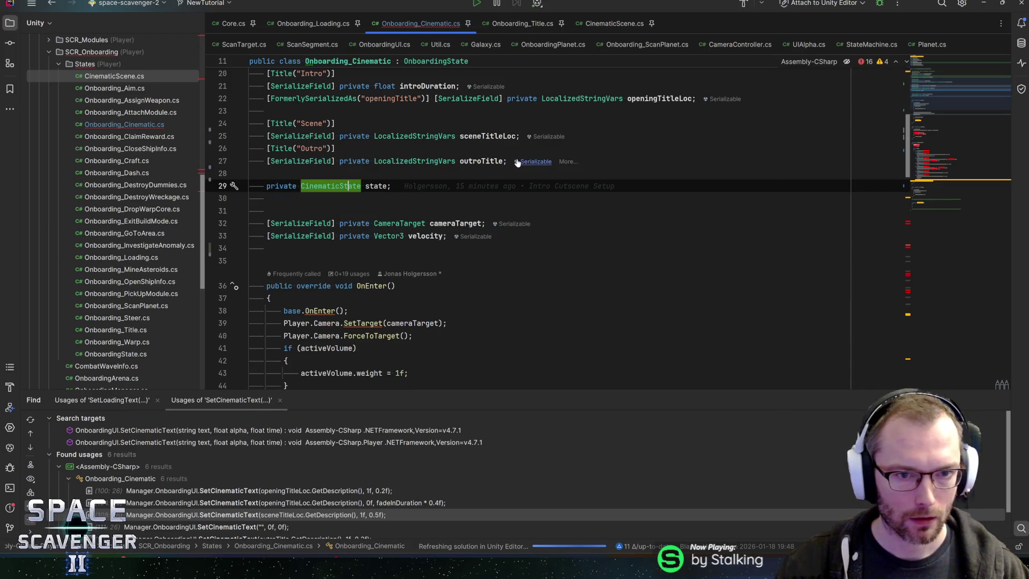
pyautogui.moveTo(517, 163)
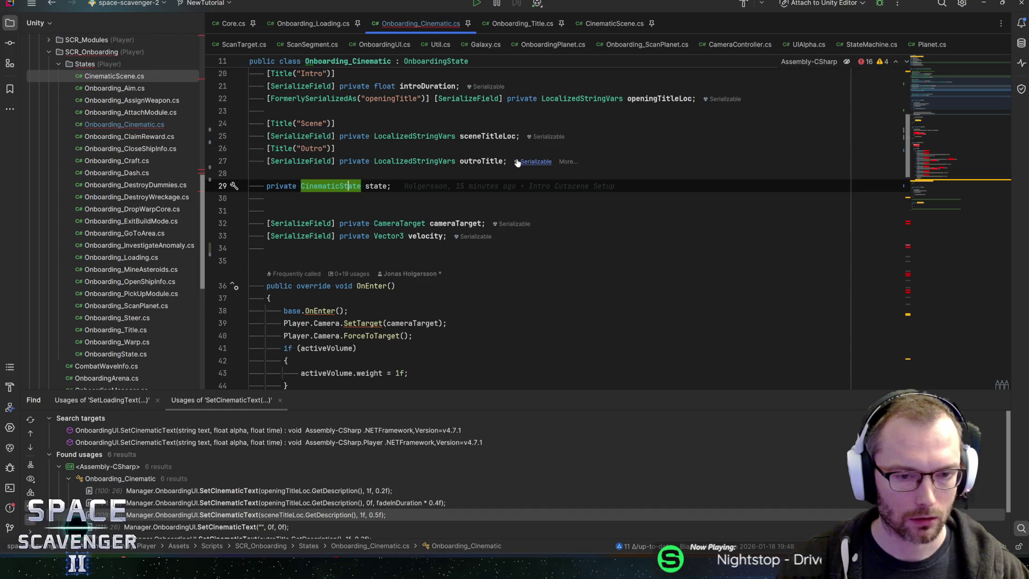
pyautogui.hotkey('ctrl', 'z')
pyautogui.hotkey('ctrl', 'z')
pyautogui.hotkey('ctrl', 'z')
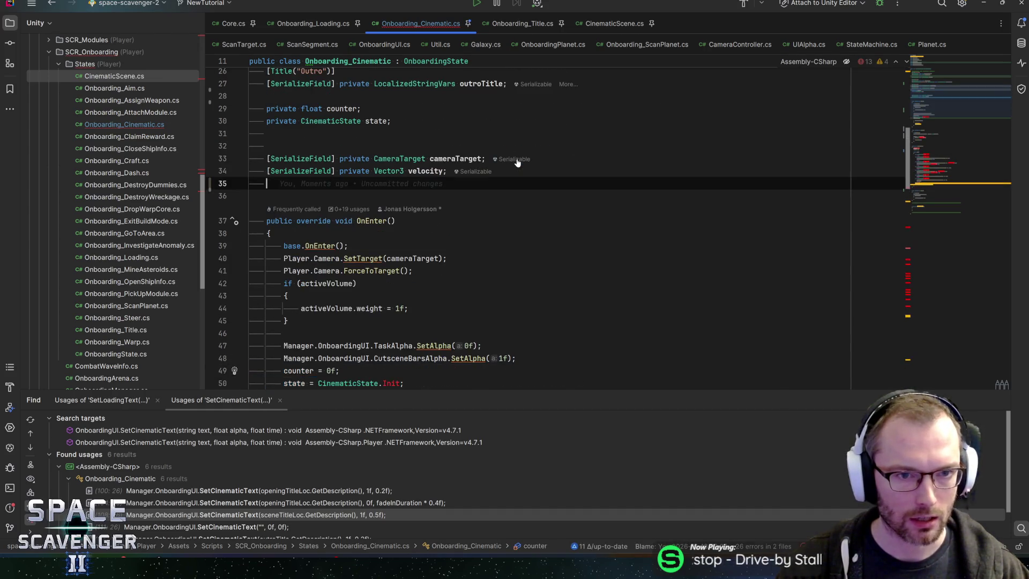
pyautogui.hotkey('ctrl', 'z')
pyautogui.hotkey('ctrl', 'z')
pyautogui.hotkey('ctrl', 'z')
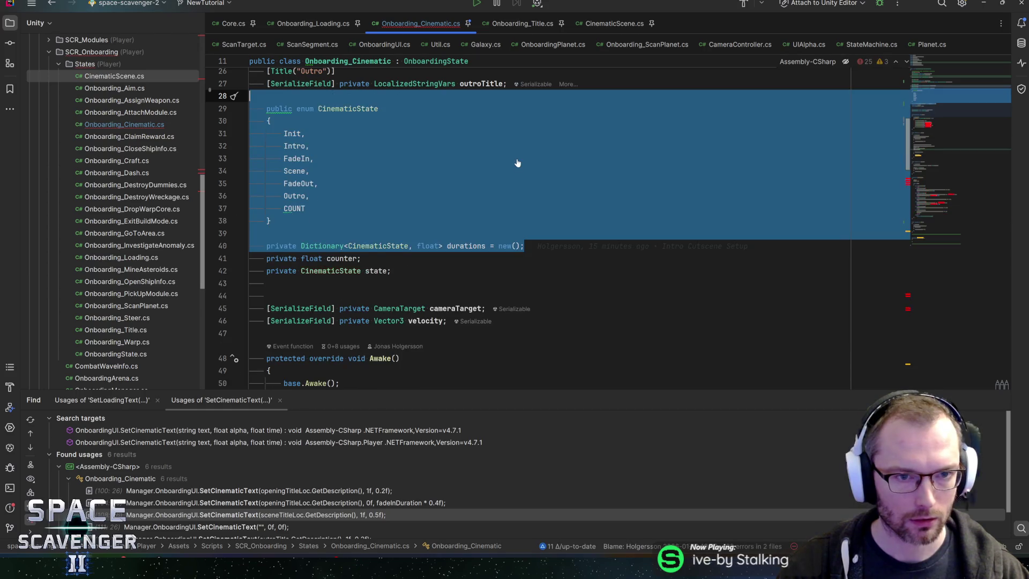
pyautogui.hotkey('ctrl', 'shift', 'z')
pyautogui.hotkey('ctrl', 'shift', 'z')
pyautogui.hotkey('ctrl', 'shift', 'z')
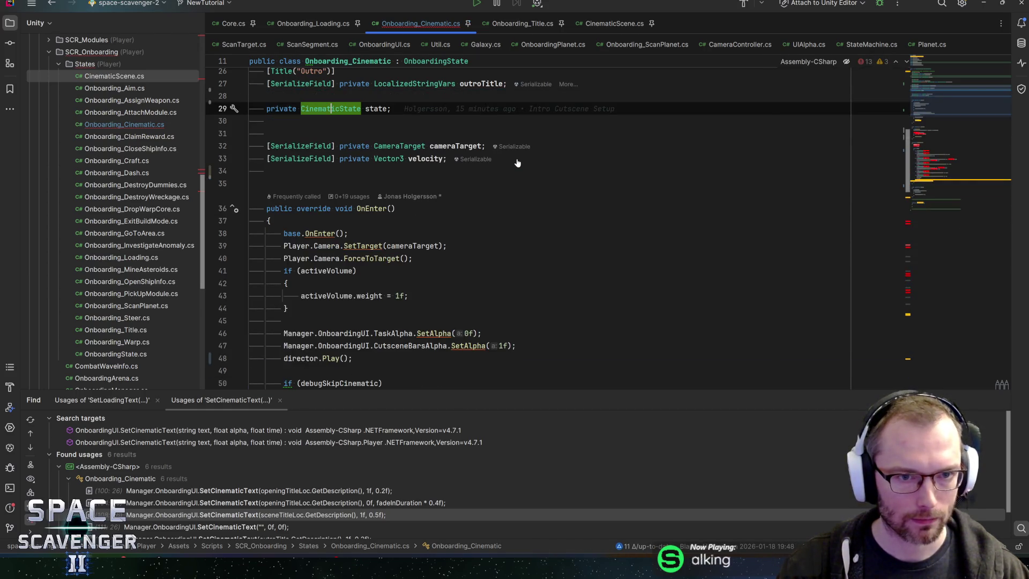
pyautogui.hotkey('ctrl', 'shift', 'z')
pyautogui.hotkey('ctrl', 'shift', 'z')
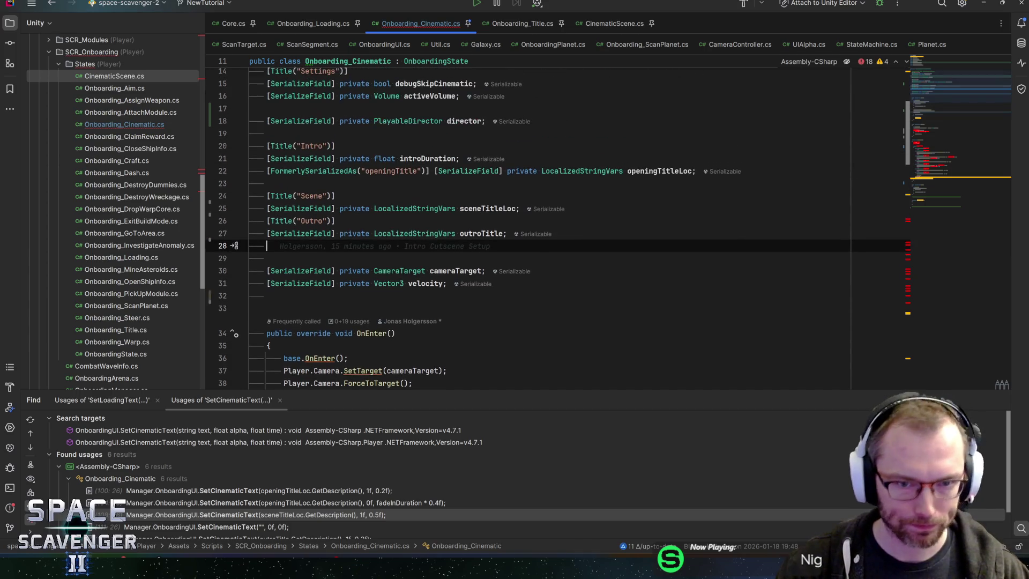
pyautogui.scroll(-10, 528, 225)
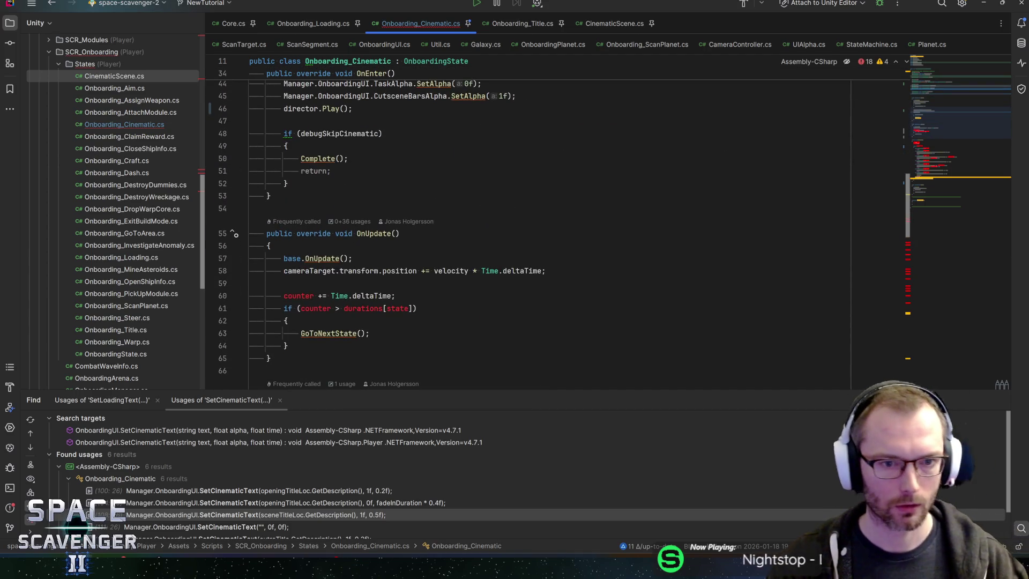
# Delete the counter and timing check block from OnUpdate
pyautogui.hotkey('ctrl', 'w')
pyautogui.hotkey('ctrl', 'w')
pyautogui.press('Delete')
pyautogui.press('BackSpace')
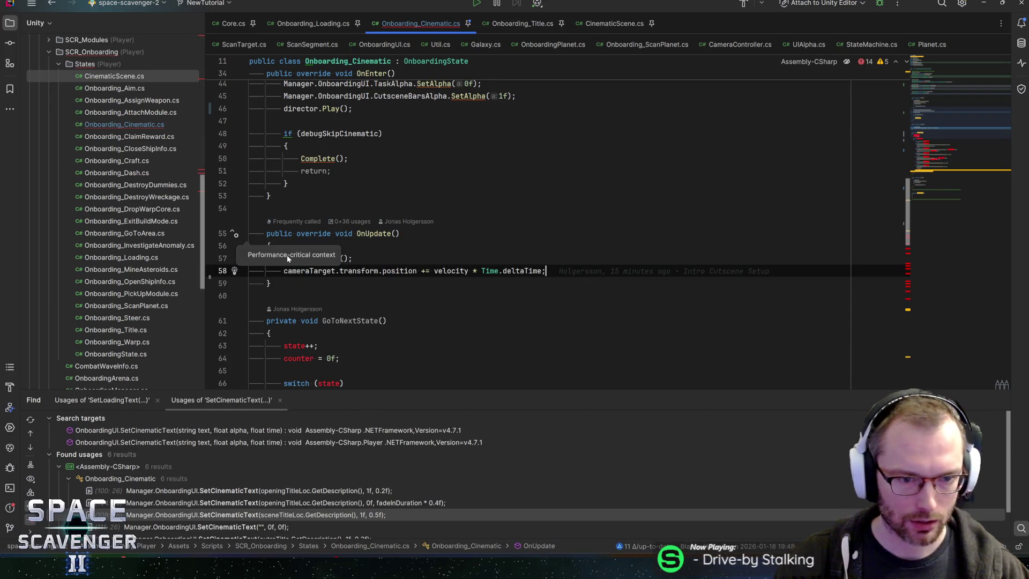
pyautogui.scroll(-6, 287, 259)
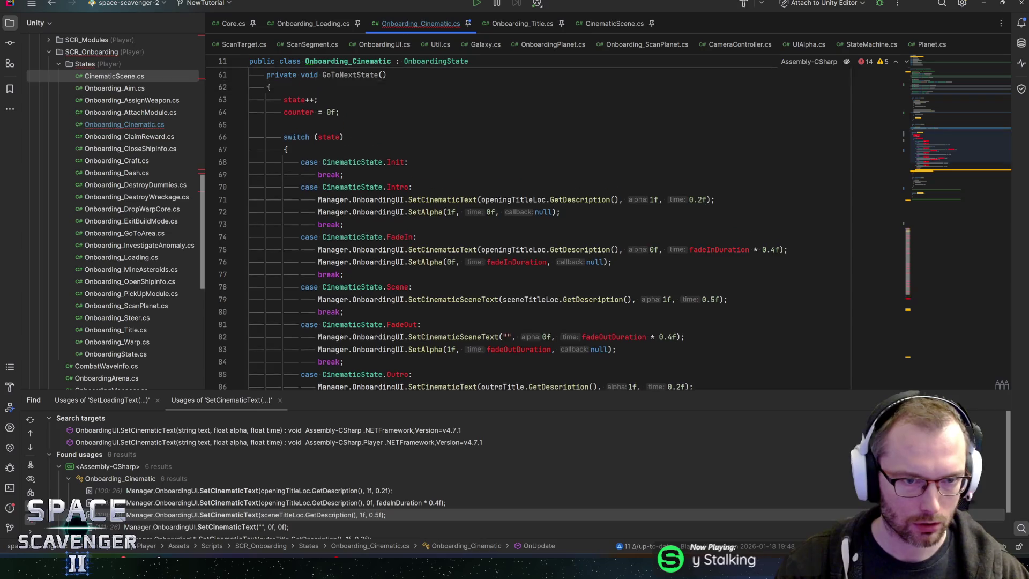
# Remove the state++ and counter reset lines from GoToNextState
pyautogui.press('Down')
pyautogui.press('Down')
pyautogui.press('Down')
pyautogui.hotkey('shift', 'Down')
pyautogui.hotkey('shift', 'Down')
pyautogui.hotkey('shift', 'Down')
pyautogui.press('Delete')
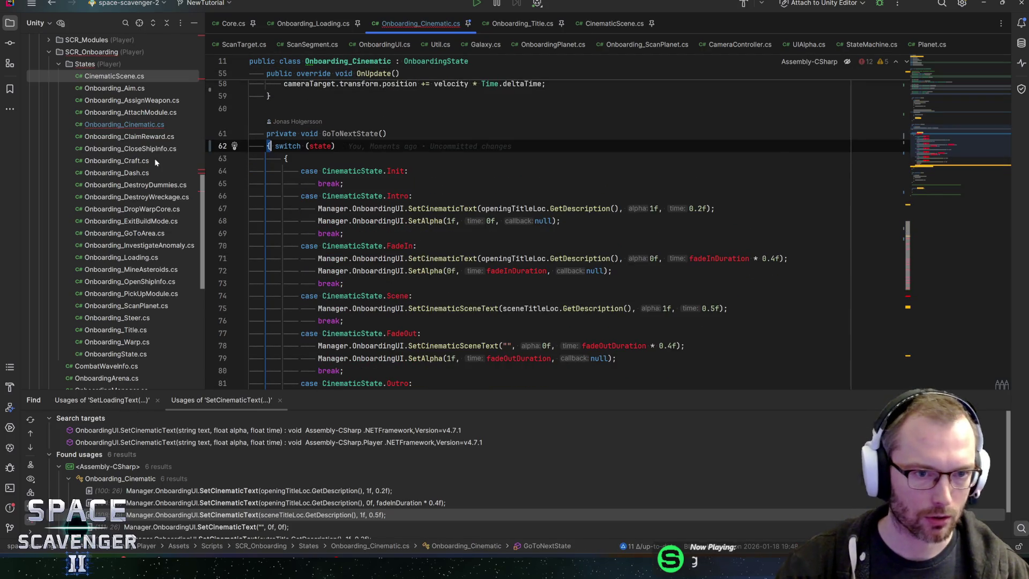
pyautogui.press('Return')
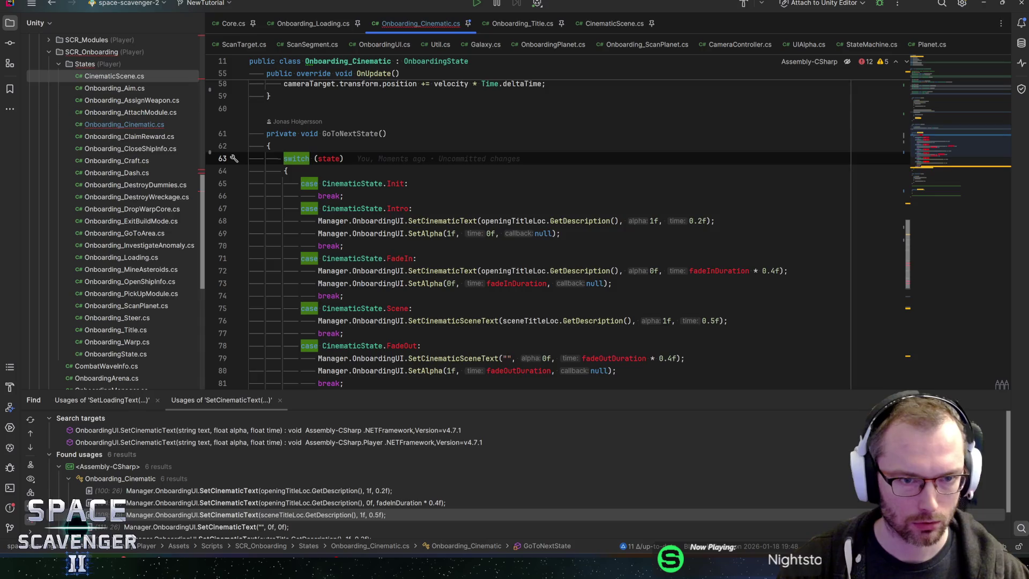
pyautogui.scroll(-1, 558, 231)
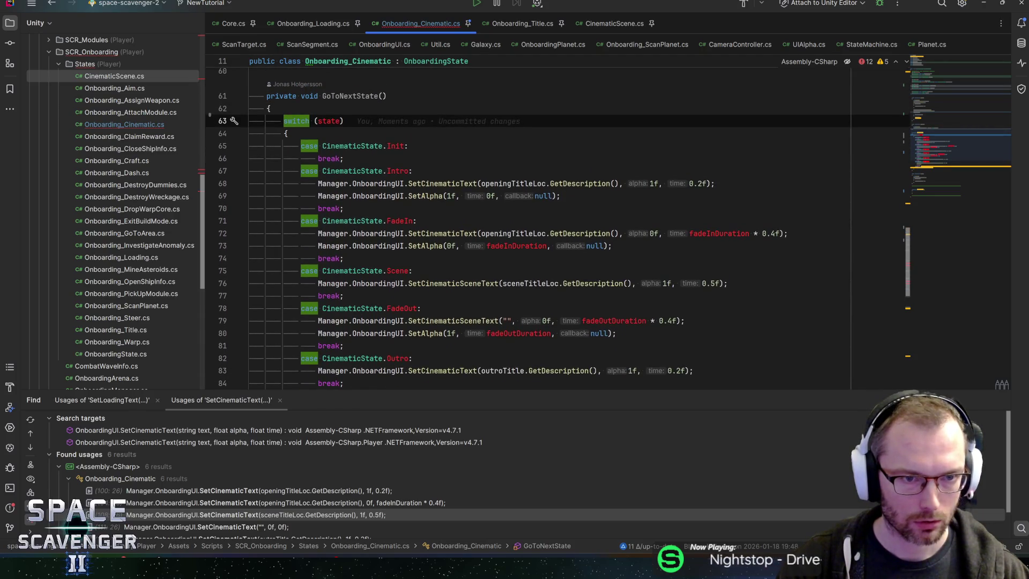
# Comment out the entire switch block in GoToNextState with Ctrl+/
pyautogui.hotkey('shift', 'Down')
pyautogui.hotkey('shift', 'Down')
pyautogui.hotkey('shift', 'Down')
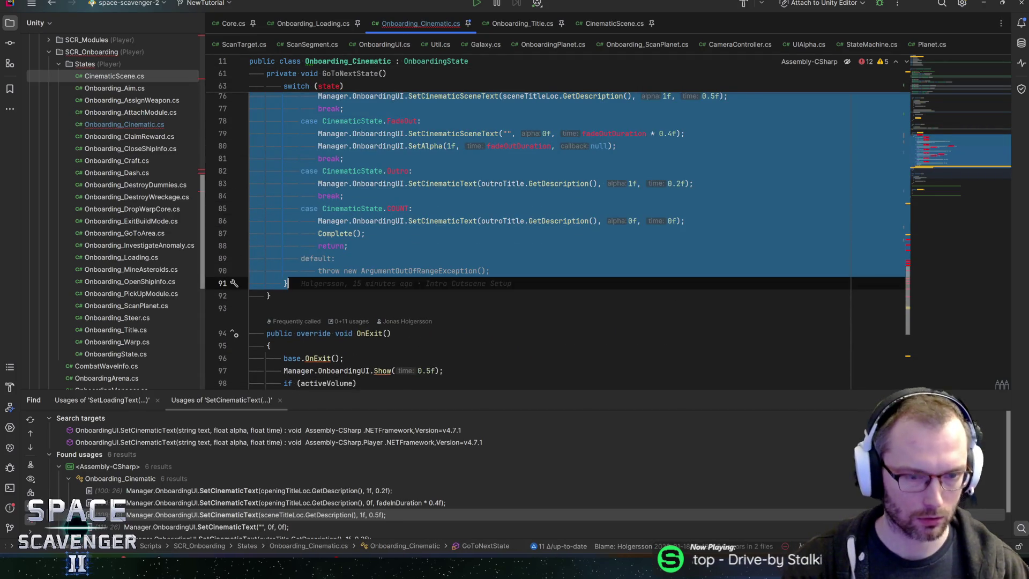
pyautogui.hotkey('ctrl', '/')
pyautogui.scroll(-4, 558, 230)
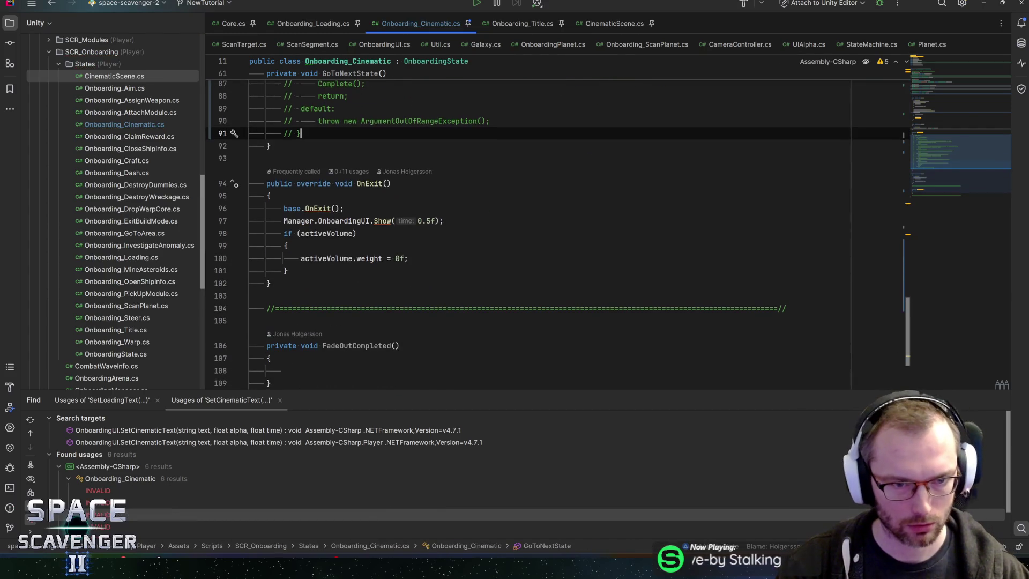
pyautogui.scroll(8, 557, 231)
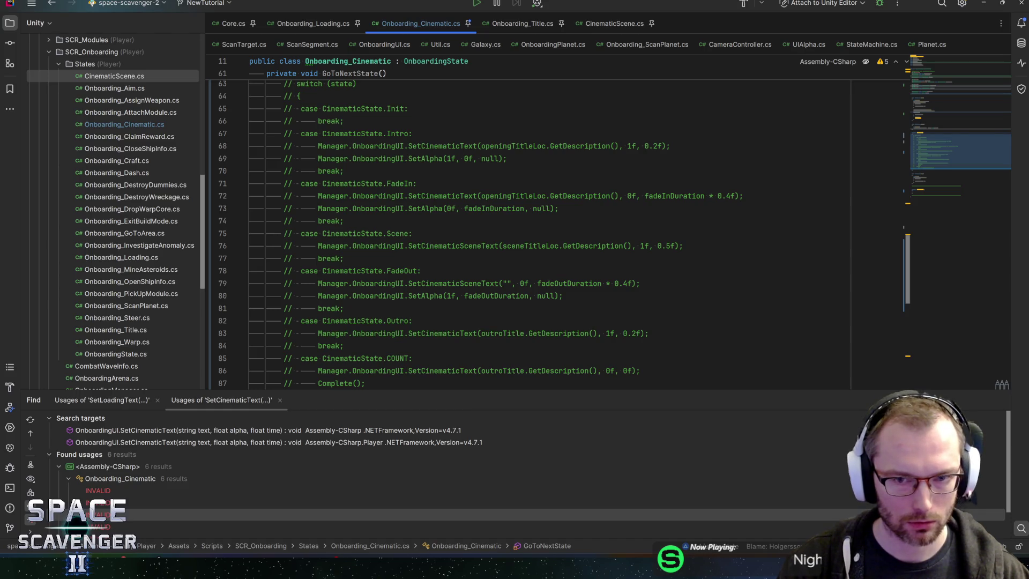
pyautogui.moveTo(942, 159); pyautogui.dragTo(933, 199)
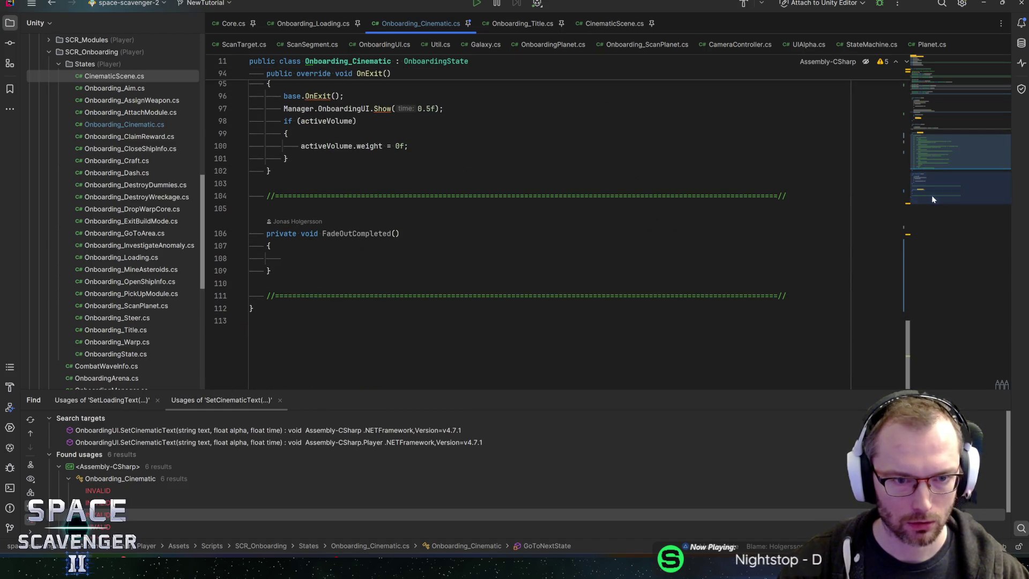
# Add a '// Director Events' heading with a separator line at the end of the class
pyautogui.click(804, 295)
pyautogui.press('Return')
pyautogui.press('Return')
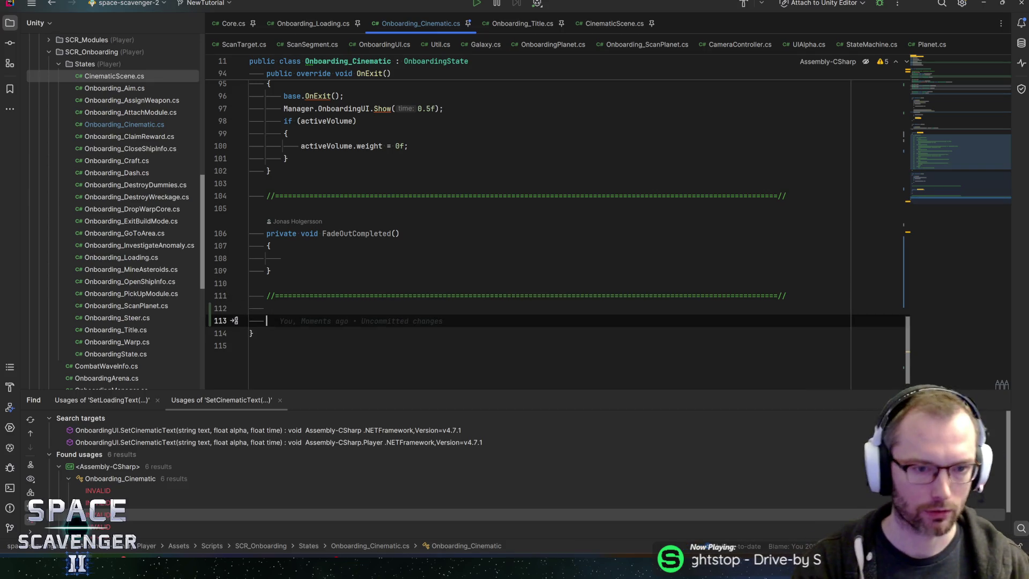
pyautogui.write('// Direc')
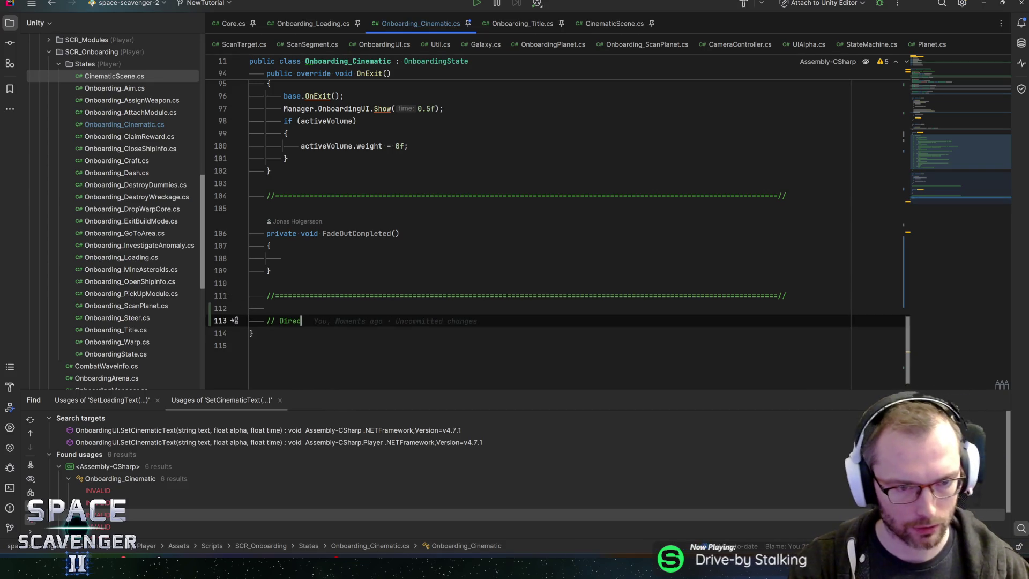
pyautogui.write('tor Events')
pyautogui.hotkey('alt', 'shift', 'Up')
pyautogui.press('Down')
pyautogui.hotkey('ctrl', 'shift', 'v')
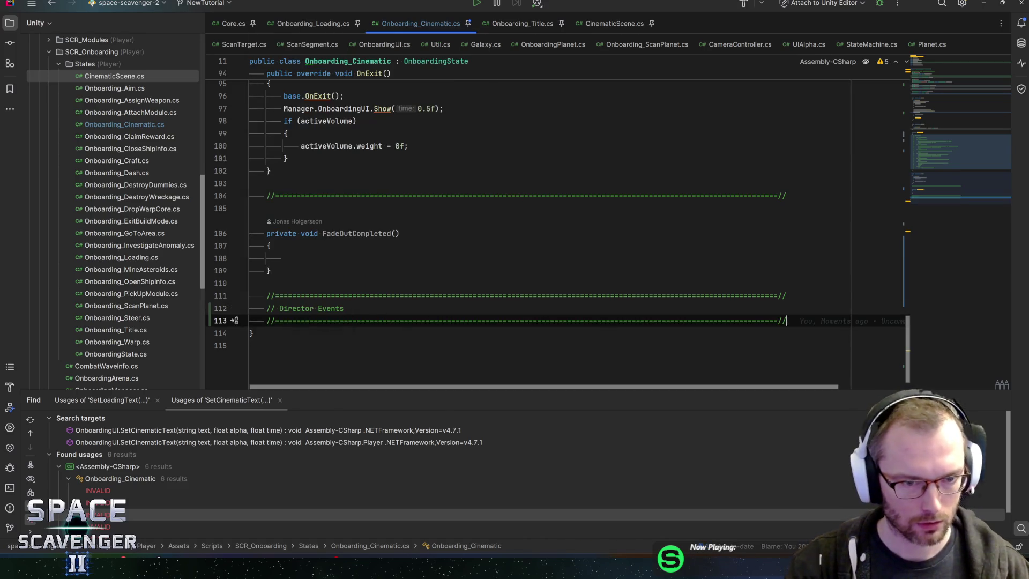
pyautogui.press('Return')
pyautogui.press('Down')
pyautogui.press('Return')
# Write the method stub public void Director_ShowLoadingText() {} under the heading
pyautogui.write('public void')
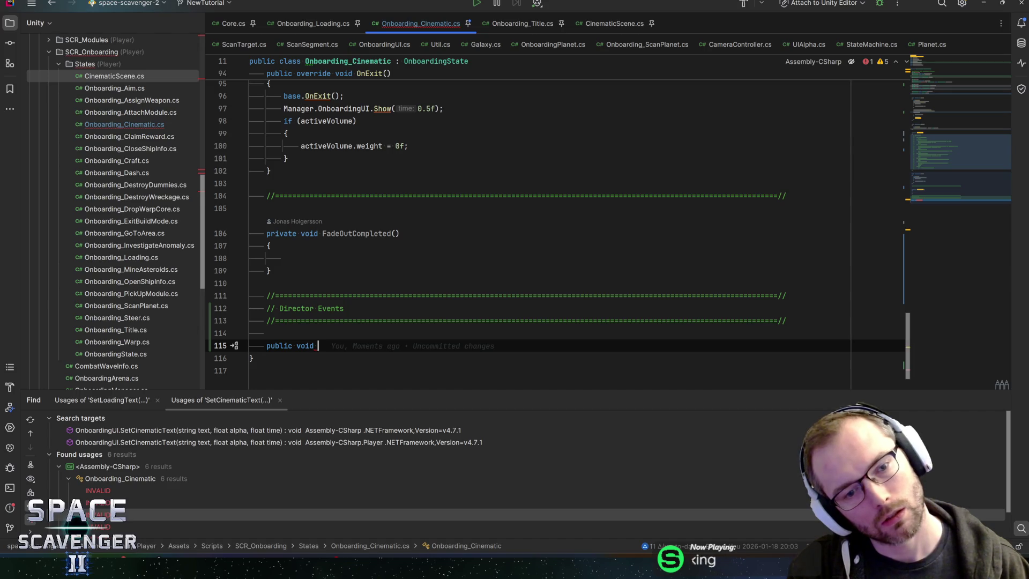
pyautogui.write('Dir')
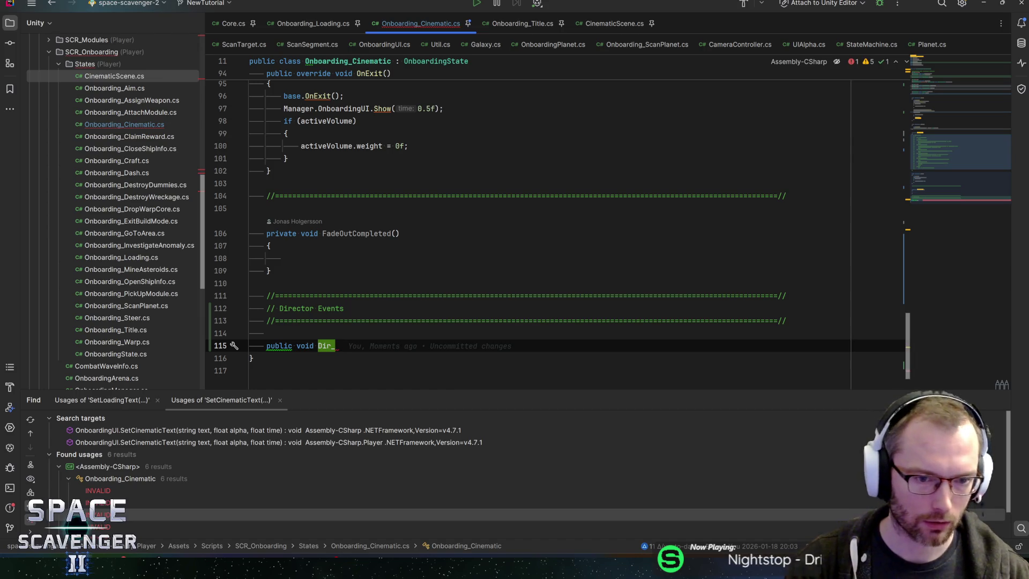
pyautogui.write('ector')
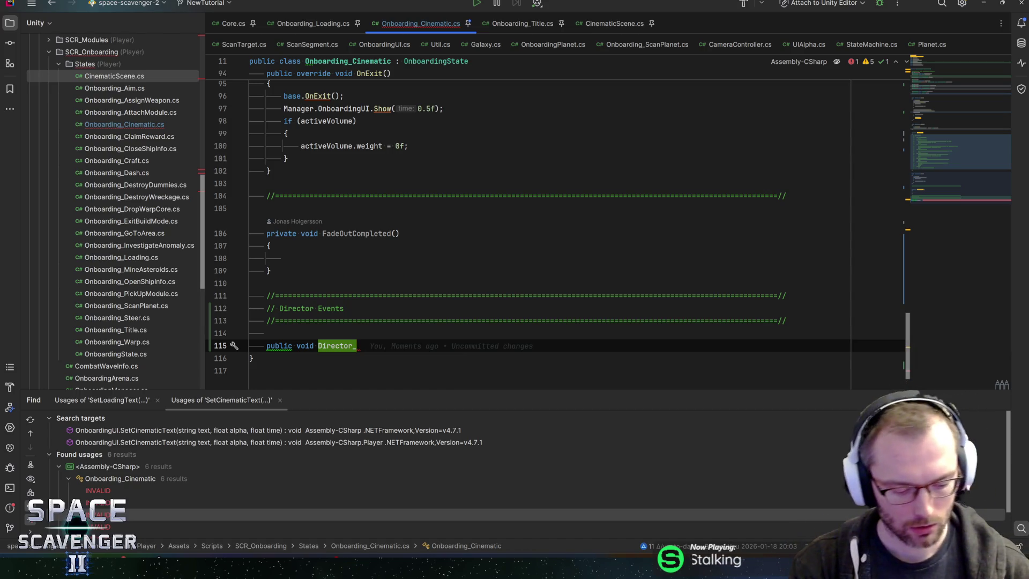
pyautogui.write('how')
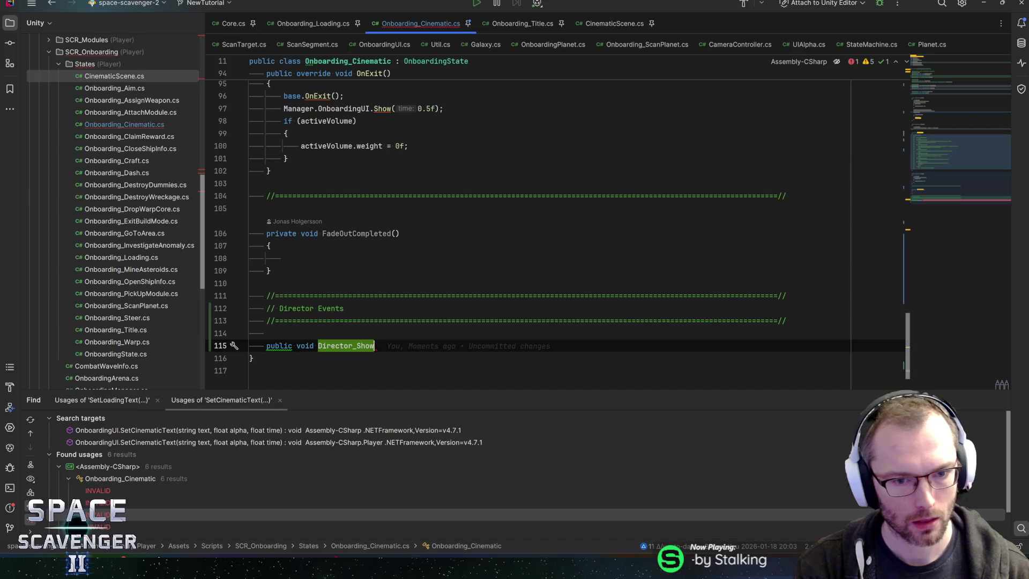
pyautogui.write('Lo')
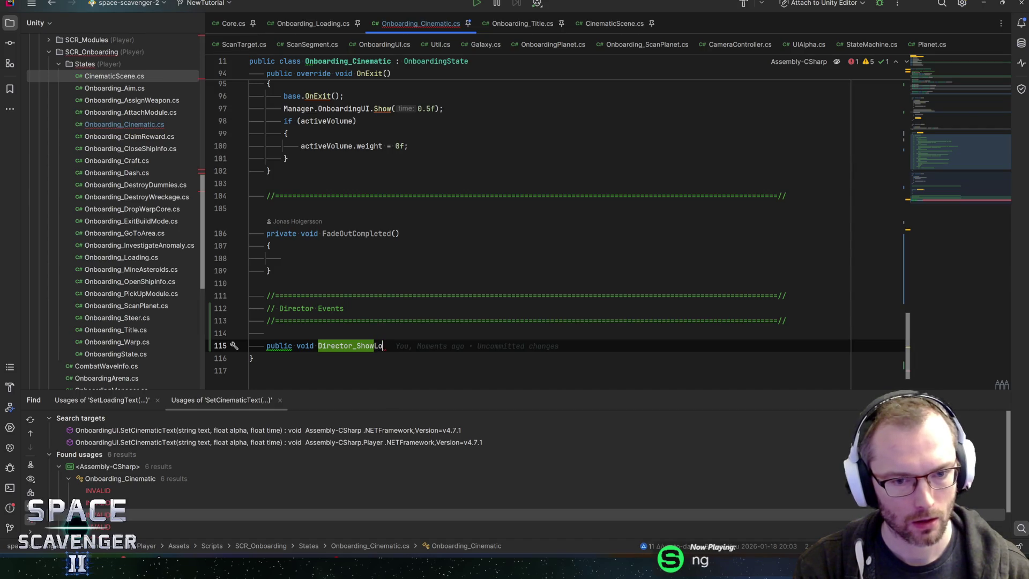
pyautogui.write('ading')
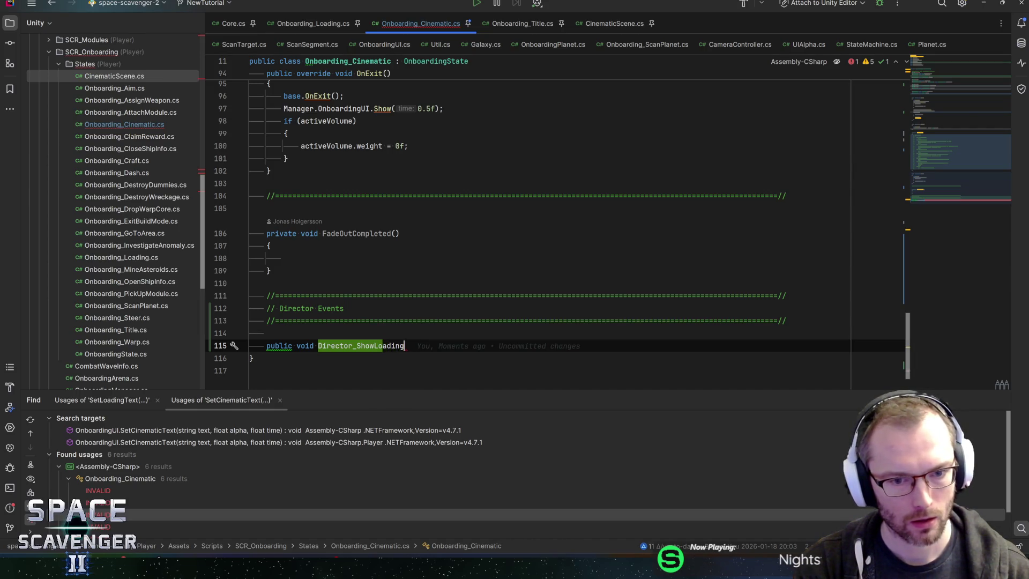
pyautogui.write('Text(){')
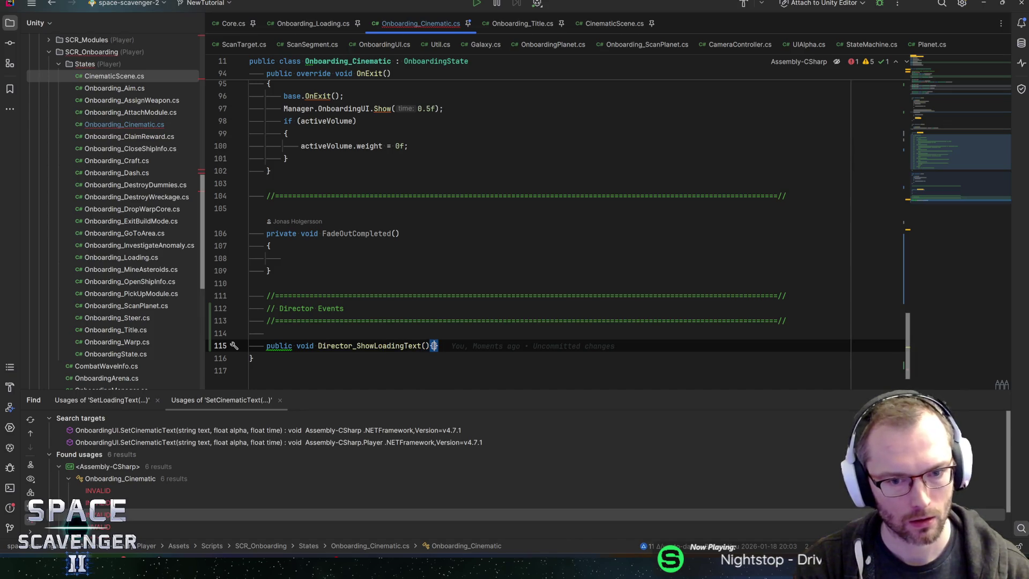
pyautogui.press('Left')
pyautogui.press('Return')
pyautogui.press('Up')
pyautogui.press('End')
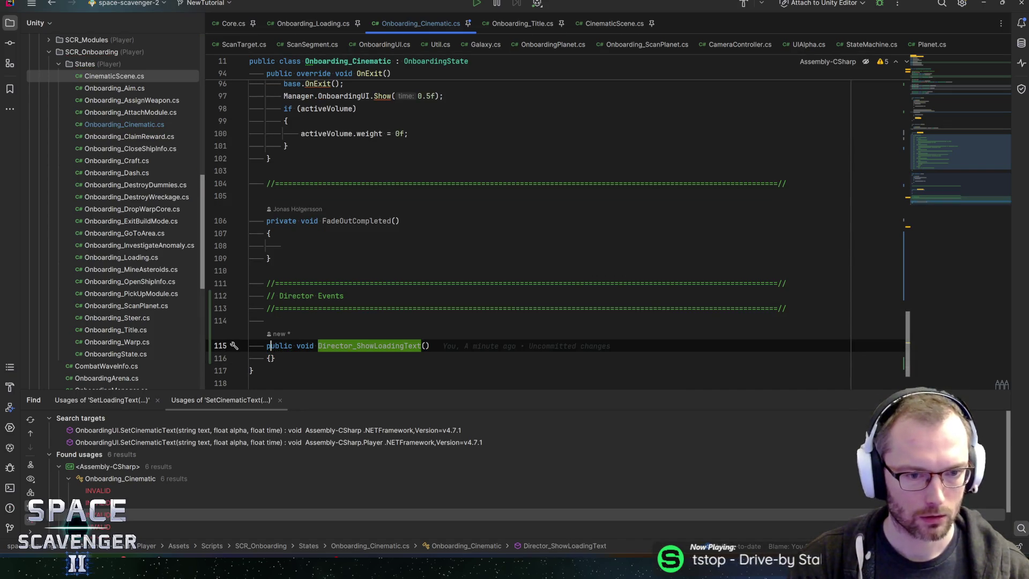
# Give the method a LocalizedString s parameter and open an indented empty body
pyautogui.write('Localize')
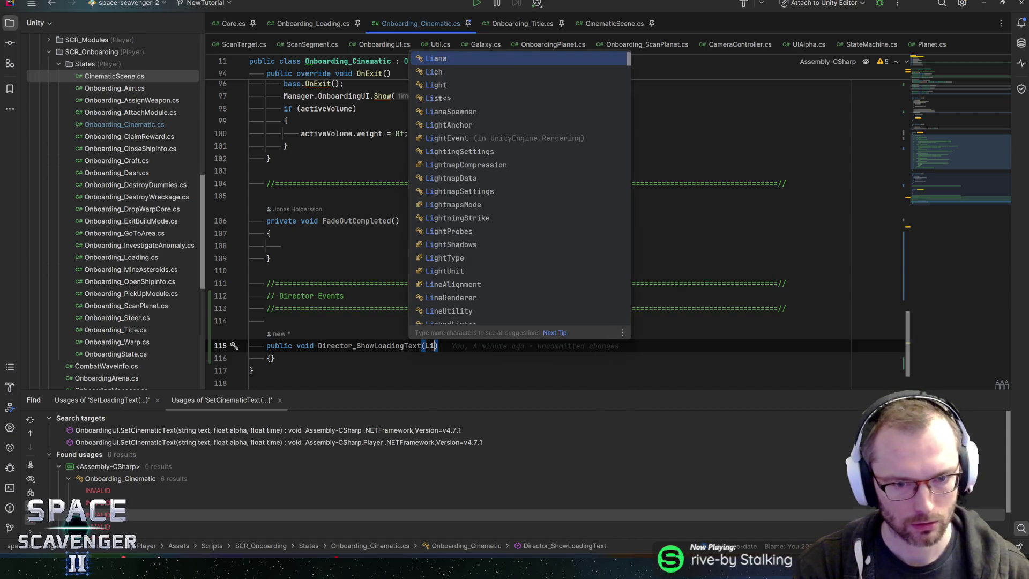
pyautogui.write('dString')
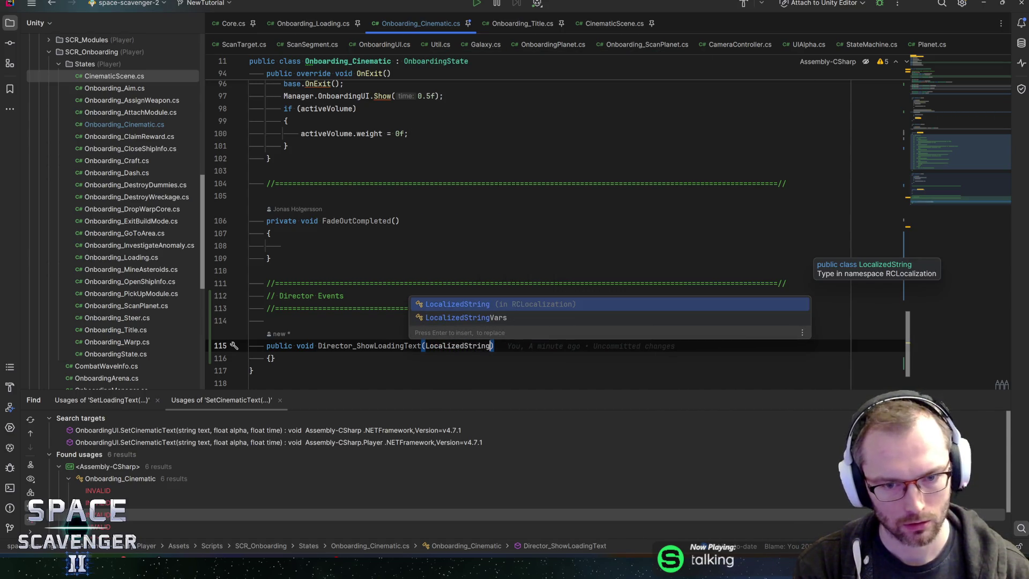
pyautogui.press('Return')
pyautogui.write('s')
pyautogui.press('Escape')
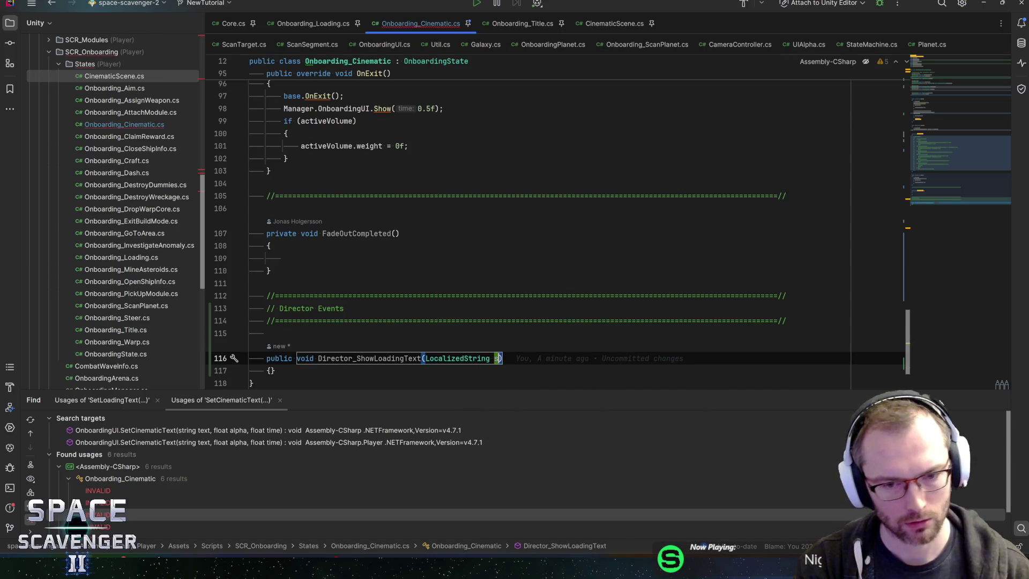
pyautogui.press('Down')
pyautogui.press('Left')
pyautogui.press('Return')
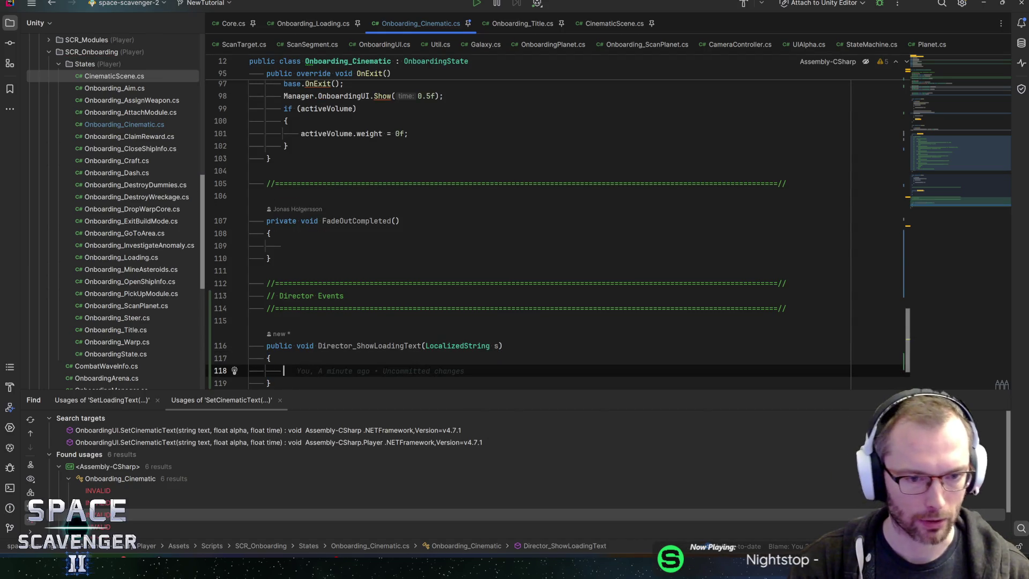
pyautogui.scroll(-2, 536, 231)
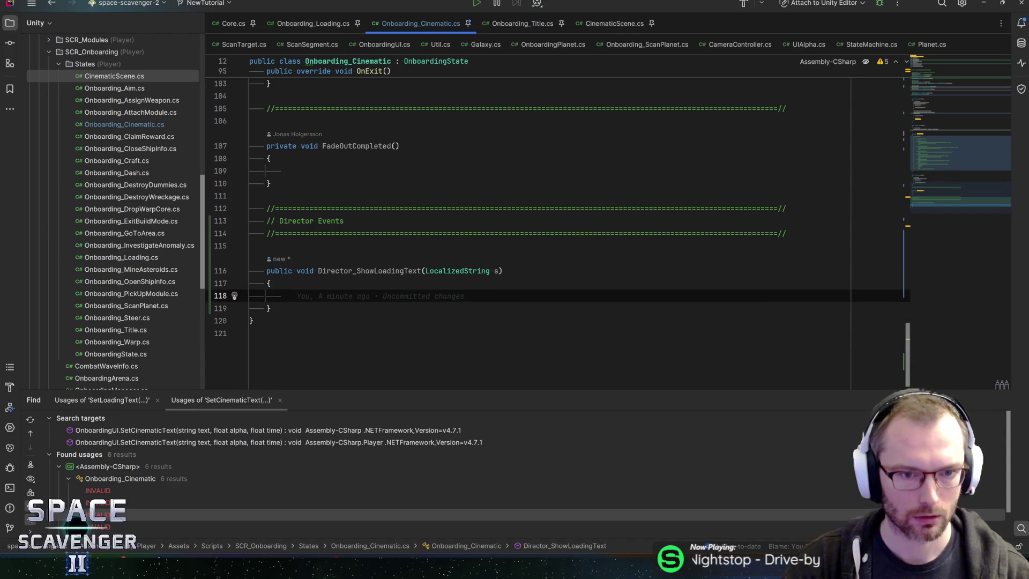
pyautogui.hotkey('alt', 'Tab')
pyautogui.hotkey('alt', 'Tab')
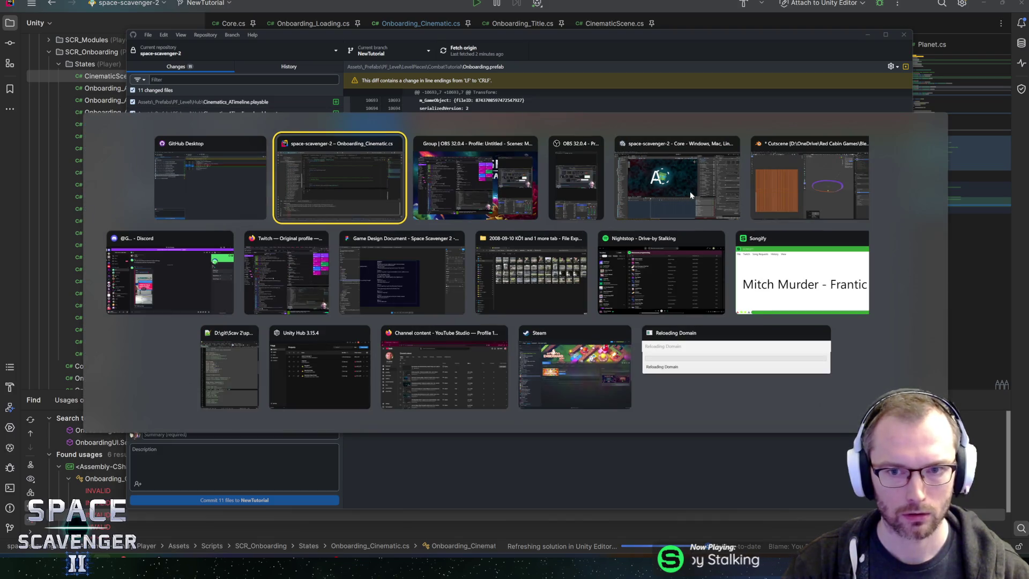
# Look over the 11 changed files in GitHub Desktop, then switch to Unity
pyautogui.press('Escape')
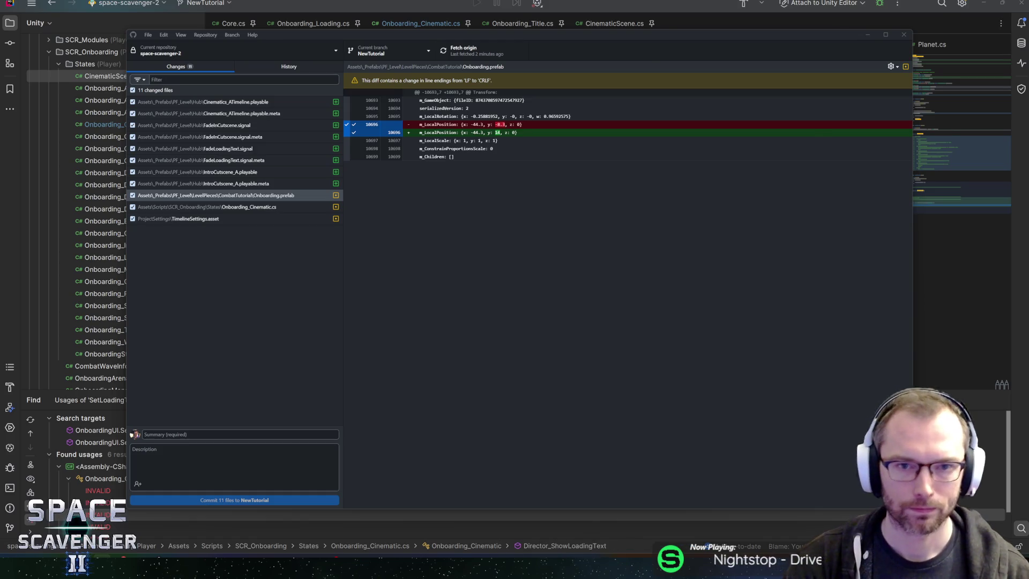
pyautogui.hotkey('alt', 'Tab')
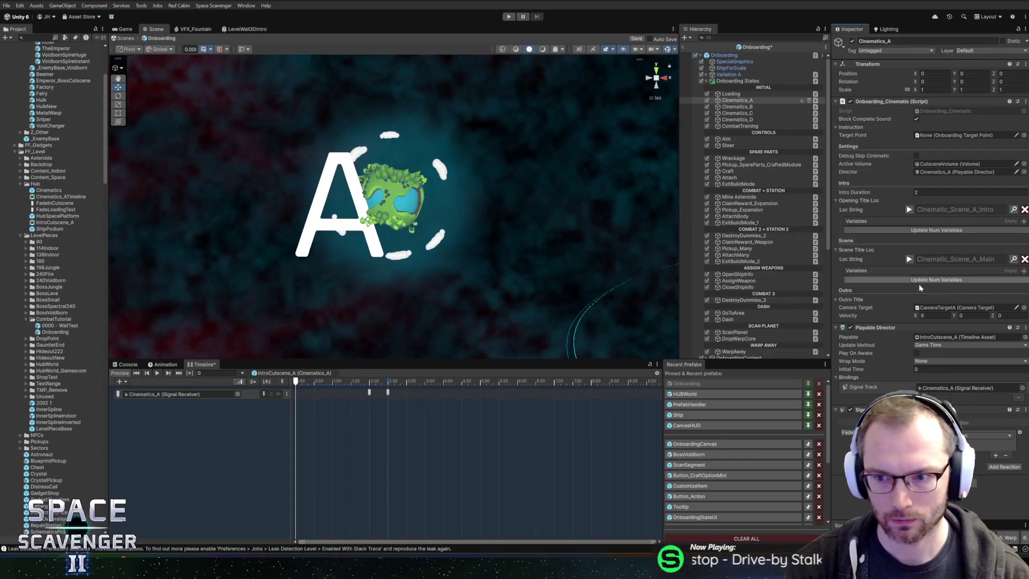
# Browse the reaction's Onboarding_Cinematic functions without choosing one, and widen the Inspector and Hierarchy panels
pyautogui.click(987, 435)
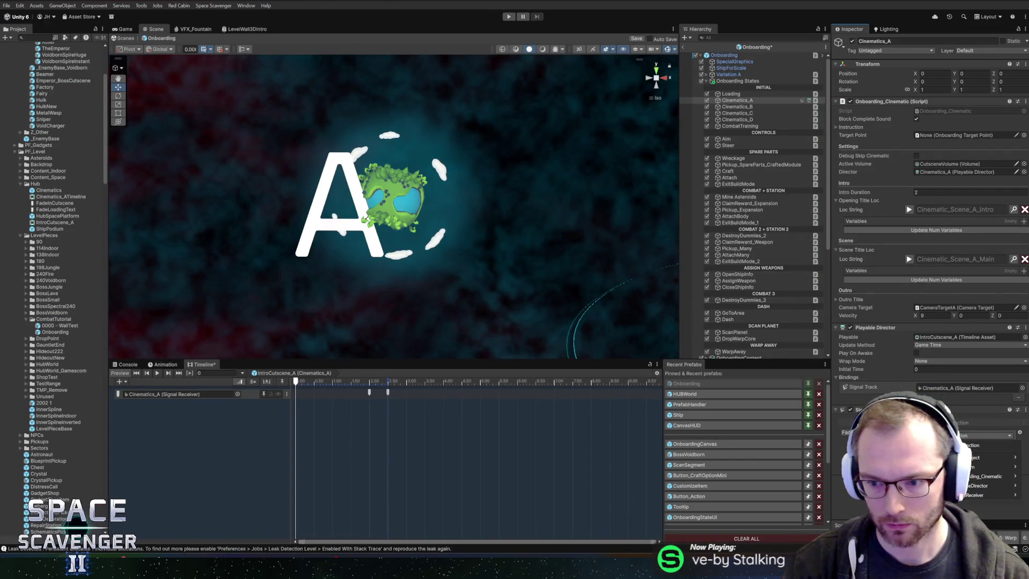
pyautogui.moveTo(968, 496)
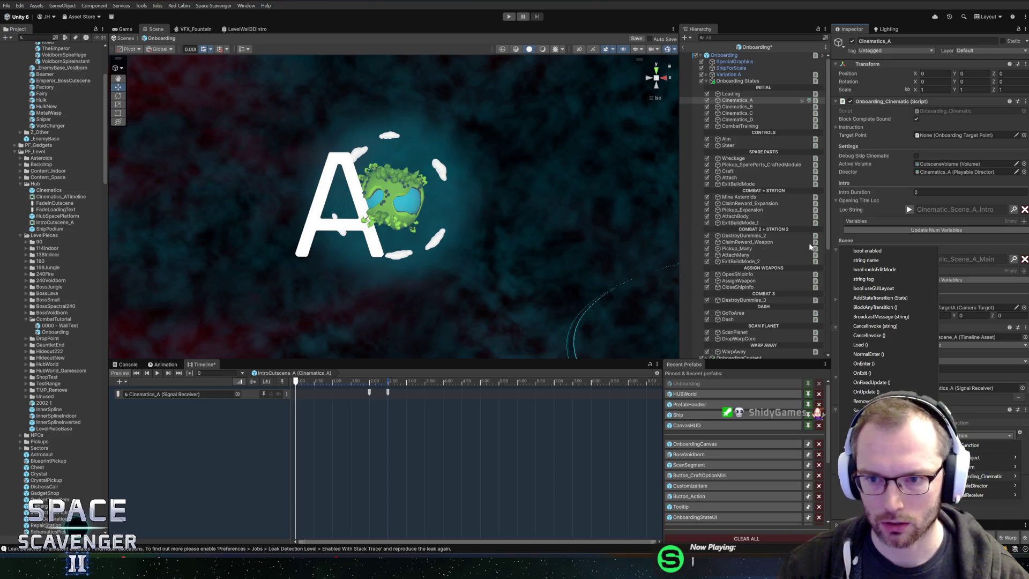
pyautogui.click(831, 248)
pyautogui.moveTo(830, 247); pyautogui.dragTo(770, 252)
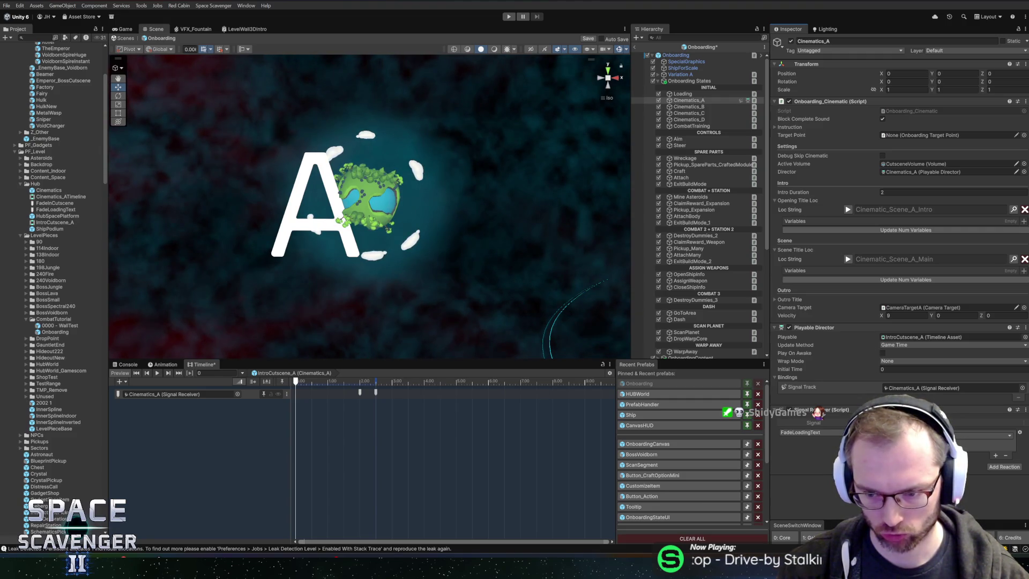
pyautogui.click(992, 435)
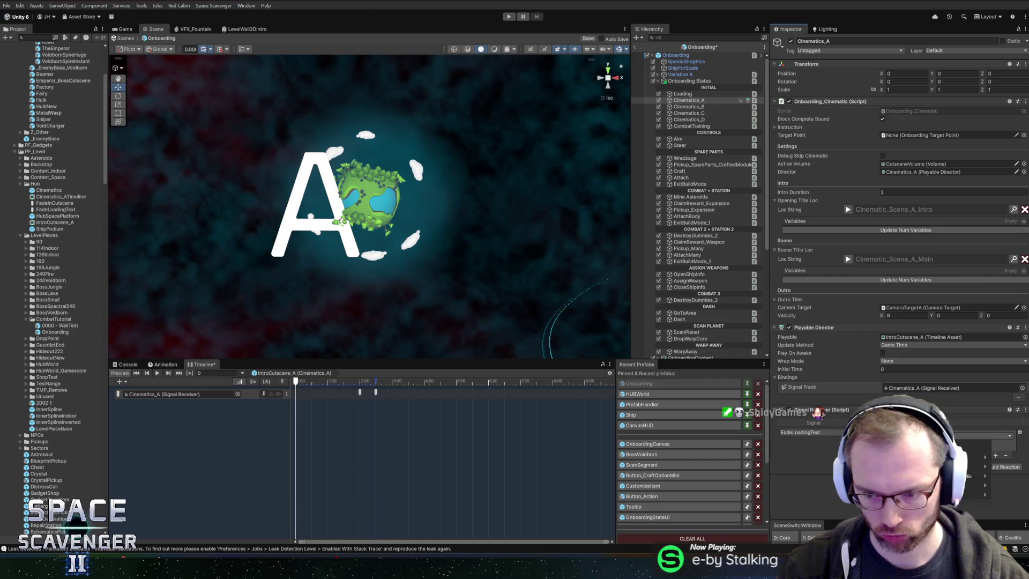
pyautogui.moveTo(959, 476)
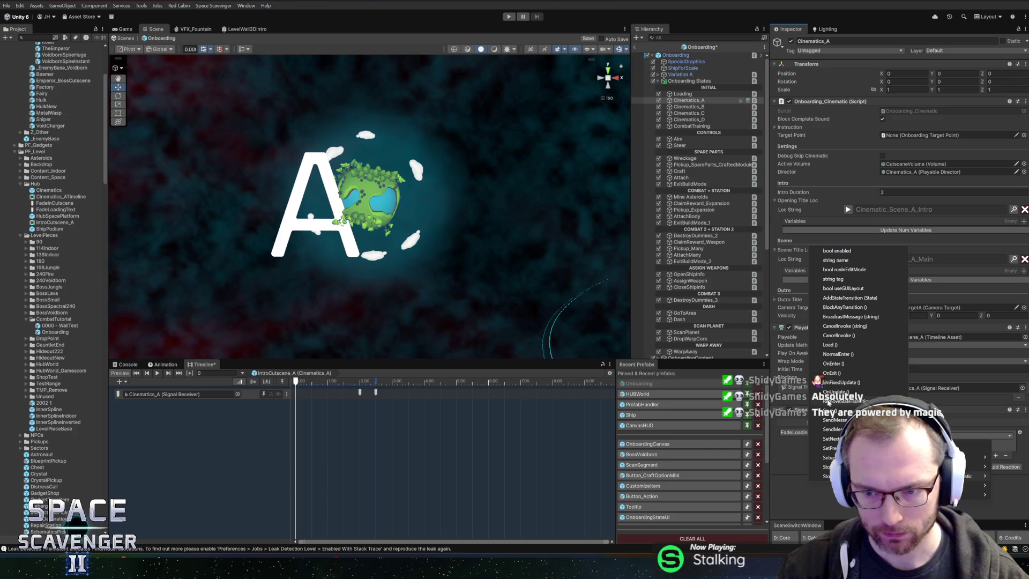
pyautogui.press('Escape')
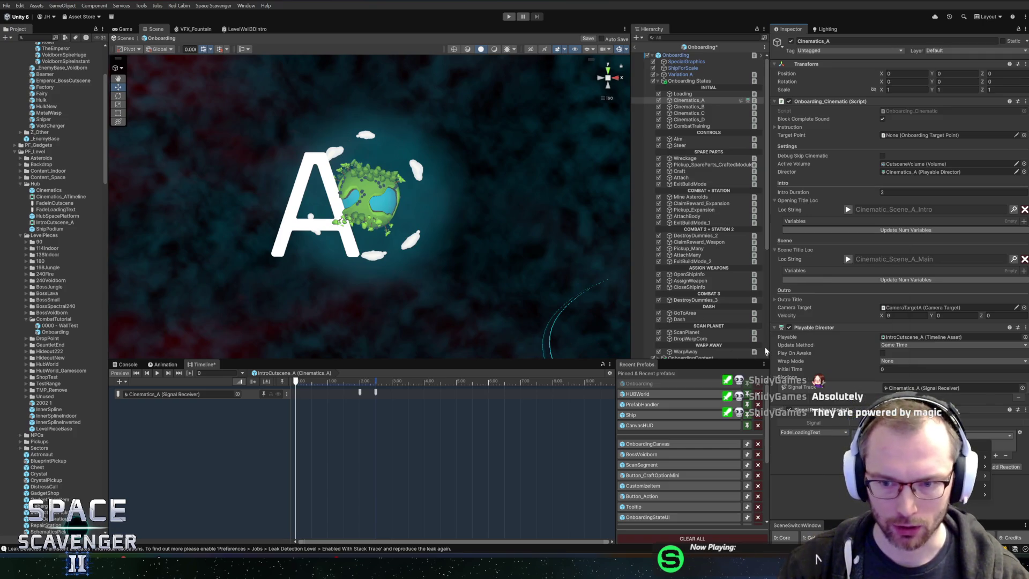
pyautogui.moveTo(773, 349); pyautogui.dragTo(759, 347)
pyautogui.moveTo(619, 327); pyautogui.dragTo(580, 333)
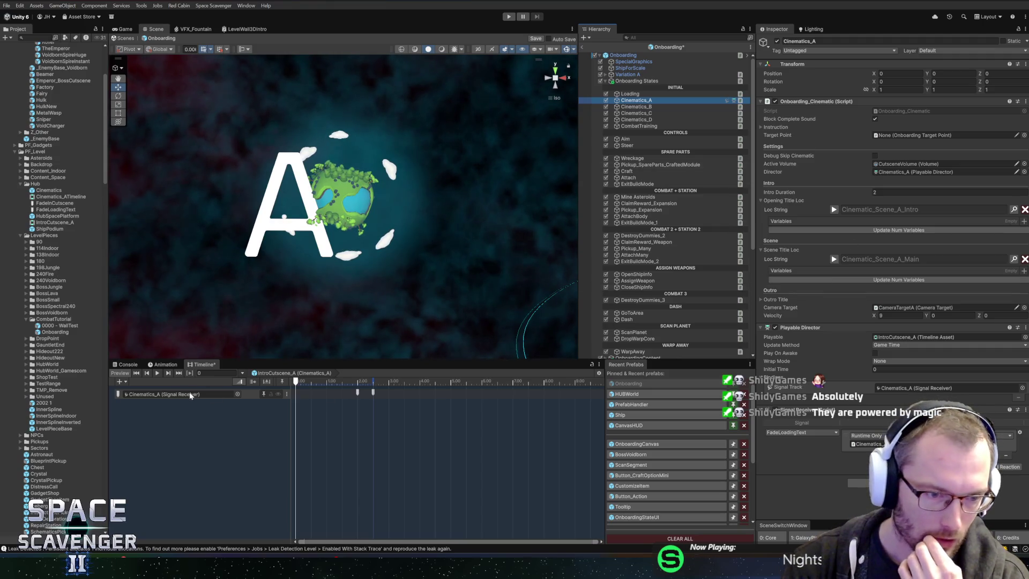
# Add a Track Group to IntroCutscene_A and move the Cinematics_A signal track into it
pyautogui.click(128, 382)
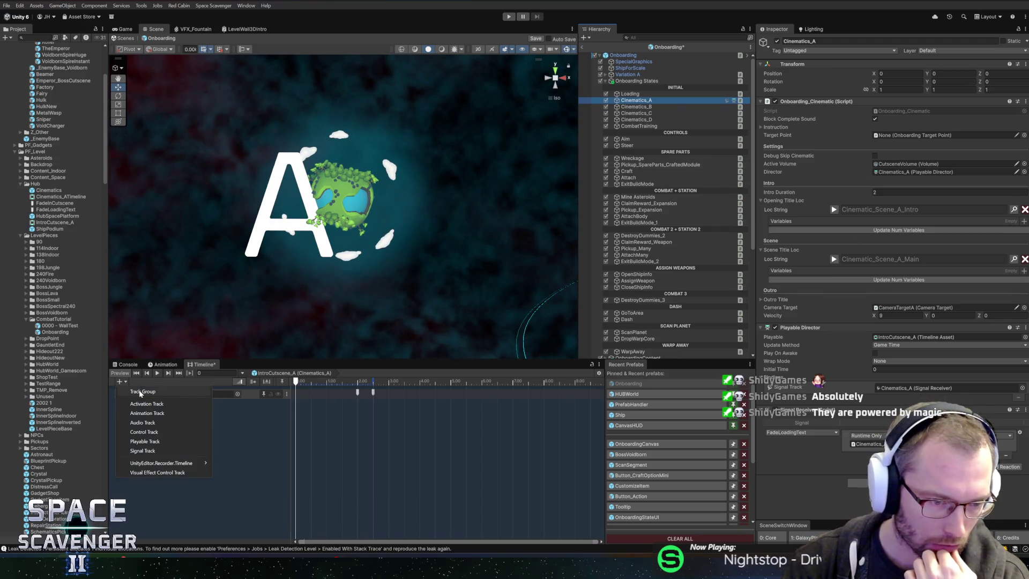
pyautogui.click(141, 392)
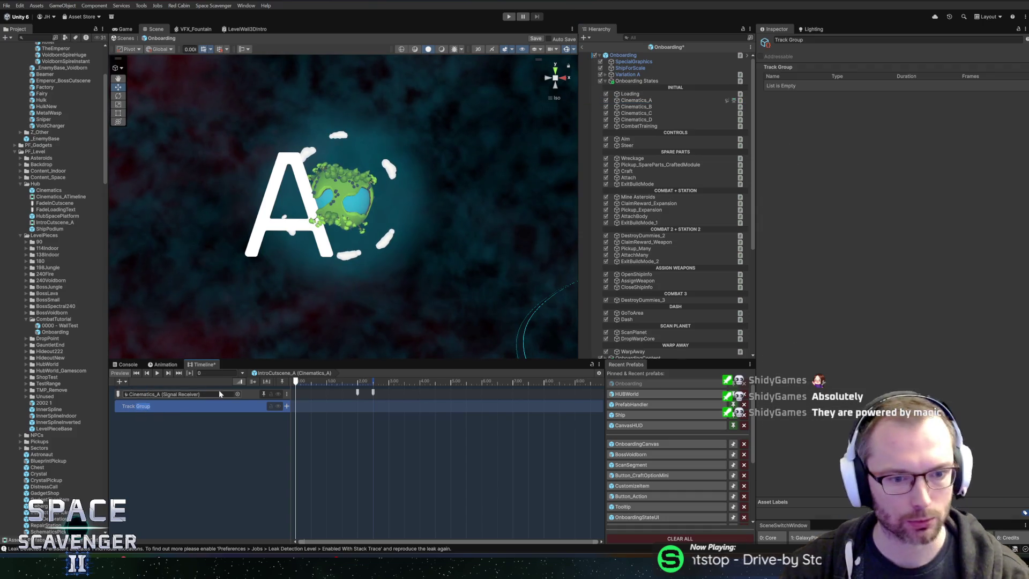
pyautogui.click(193, 467)
pyautogui.doubleClick(137, 406)
pyautogui.moveTo(161, 394); pyautogui.dragTo(137, 410)
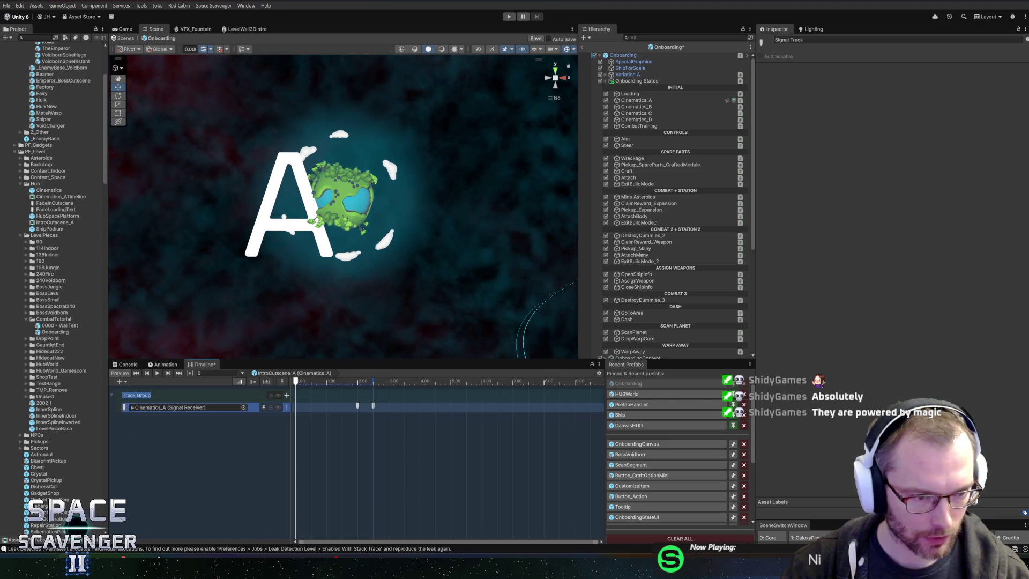
pyautogui.click(137, 395)
pyautogui.click(111, 396)
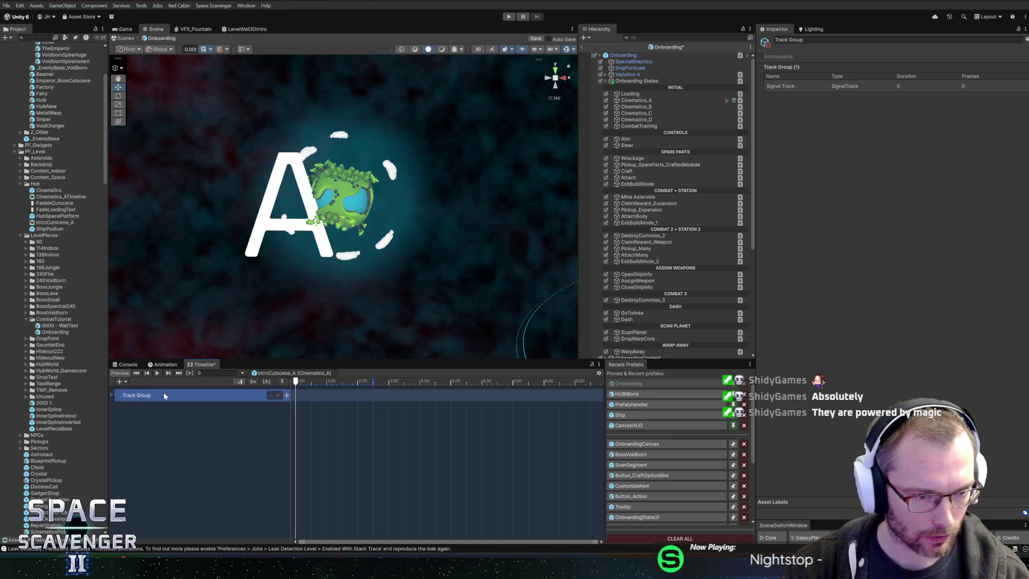
# Rename the Track Group to 'Main Events'
pyautogui.doubleClick(164, 395)
pyautogui.hotkey('ctrl', 'a')
pyautogui.write('Main Events')
pyautogui.press('Return')
pyautogui.click(112, 395)
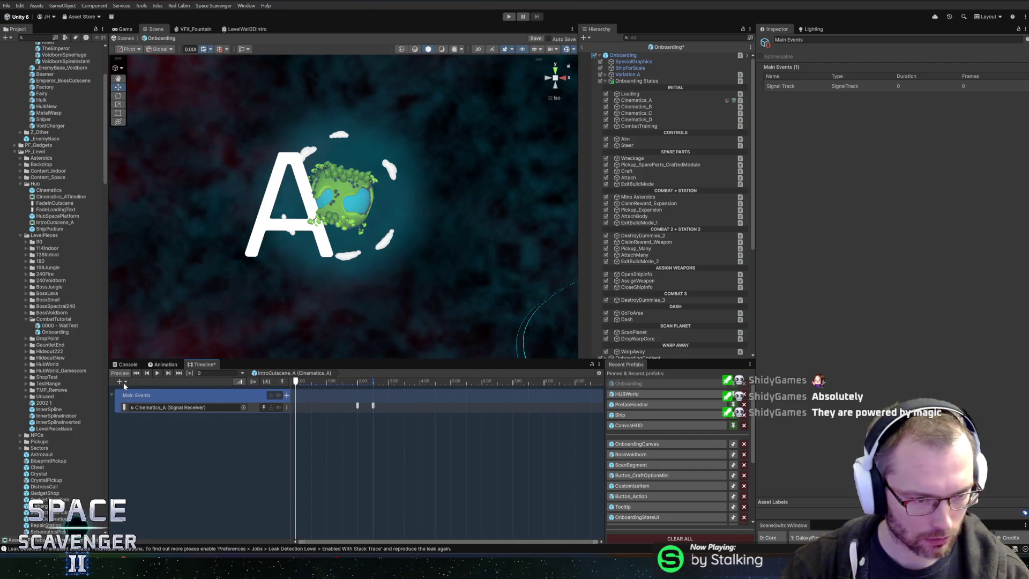
# Add a Control Track under Main Events and select it
pyautogui.click(124, 384)
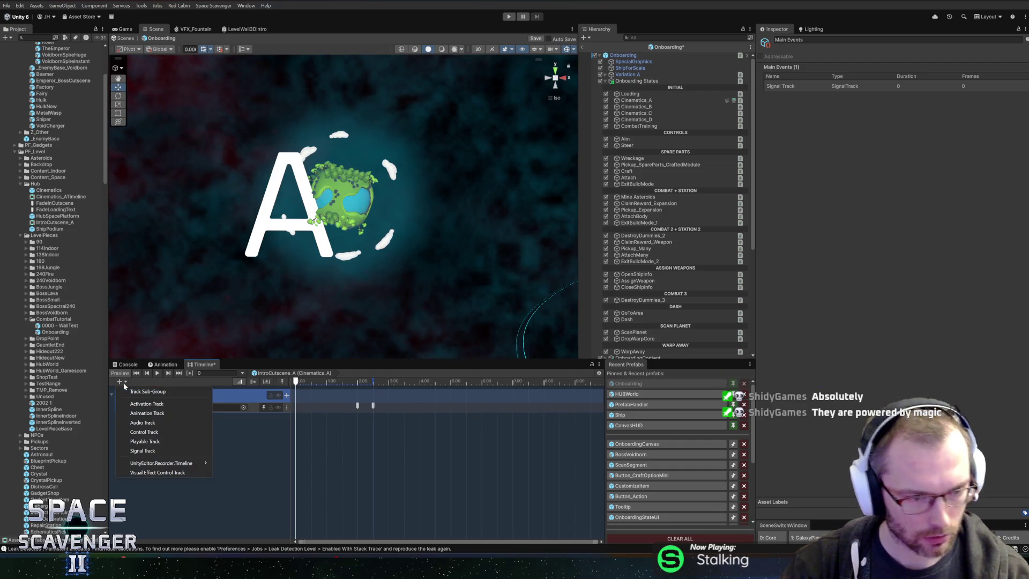
pyautogui.click(160, 431)
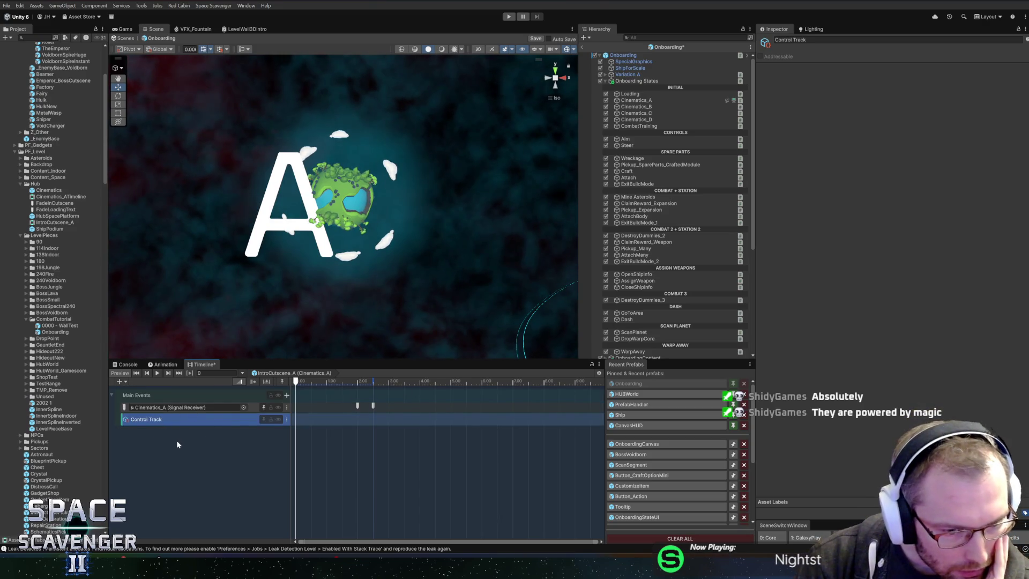
pyautogui.doubleClick(140, 421)
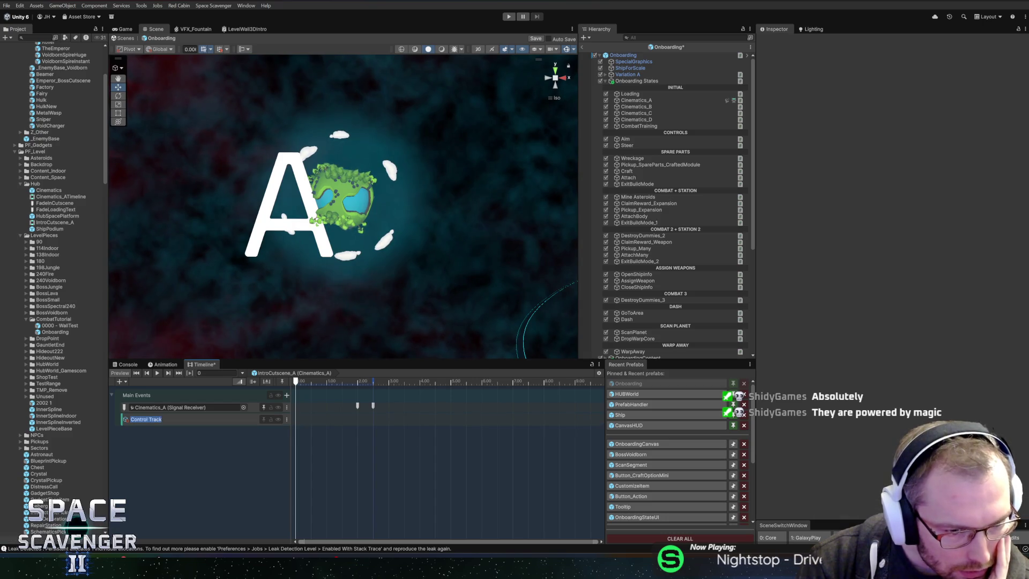
pyautogui.click(127, 420)
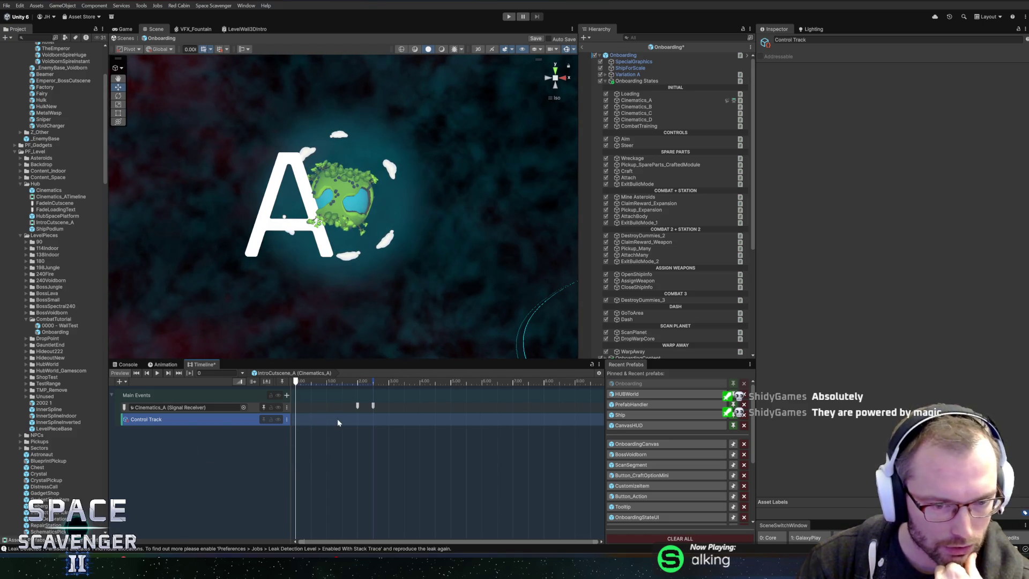
# Try Add From Game Object on the Control Track, cancel, and delete the track
pyautogui.rightClick(310, 418)
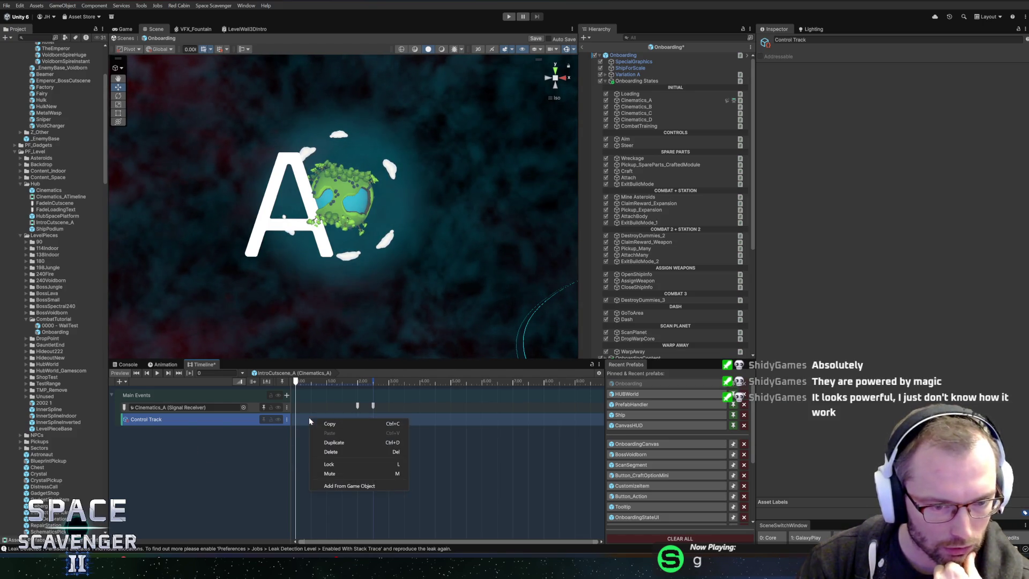
pyautogui.click(345, 487)
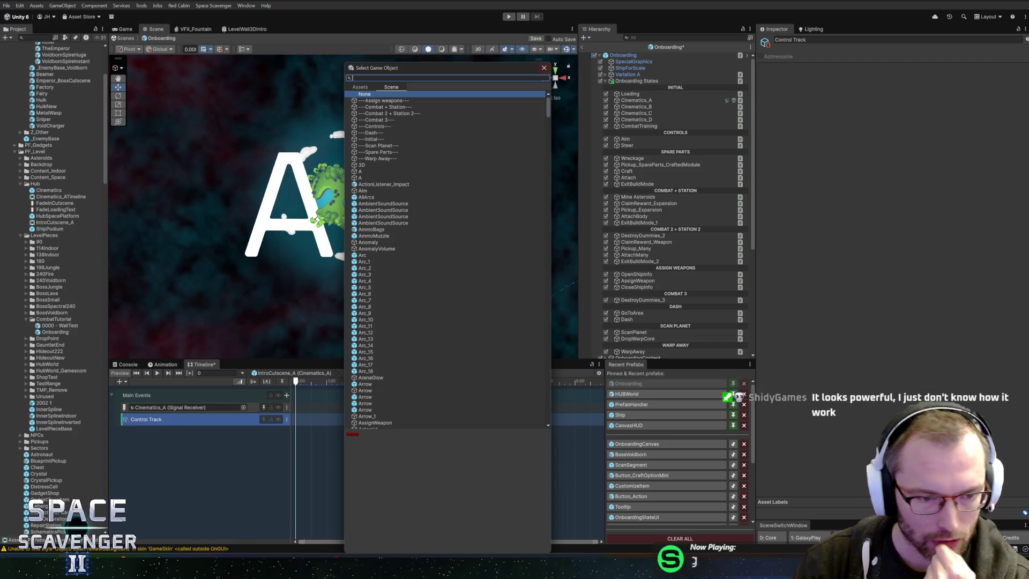
pyautogui.click(544, 68)
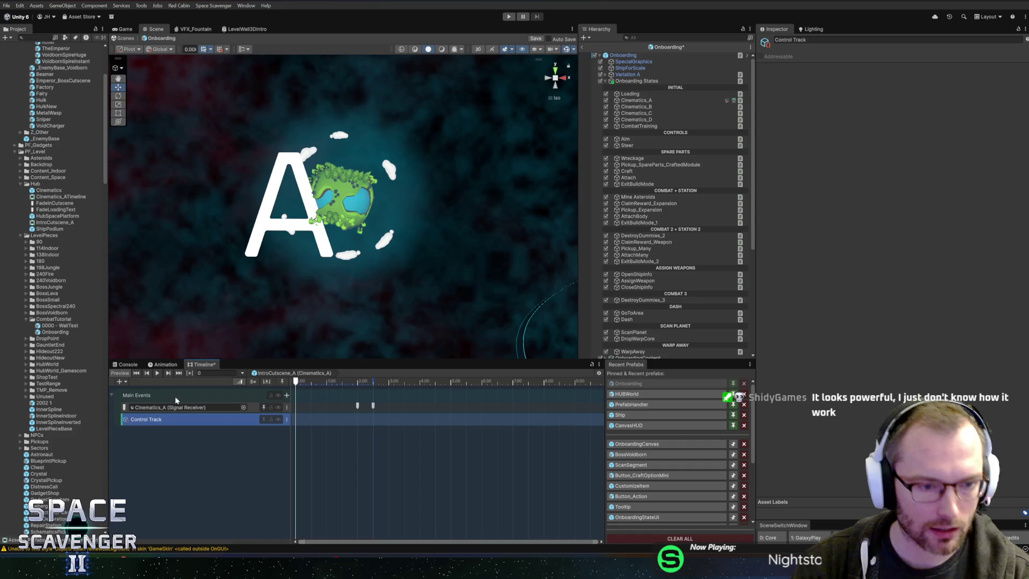
pyautogui.doubleClick(155, 420)
pyautogui.press('BackSpace')
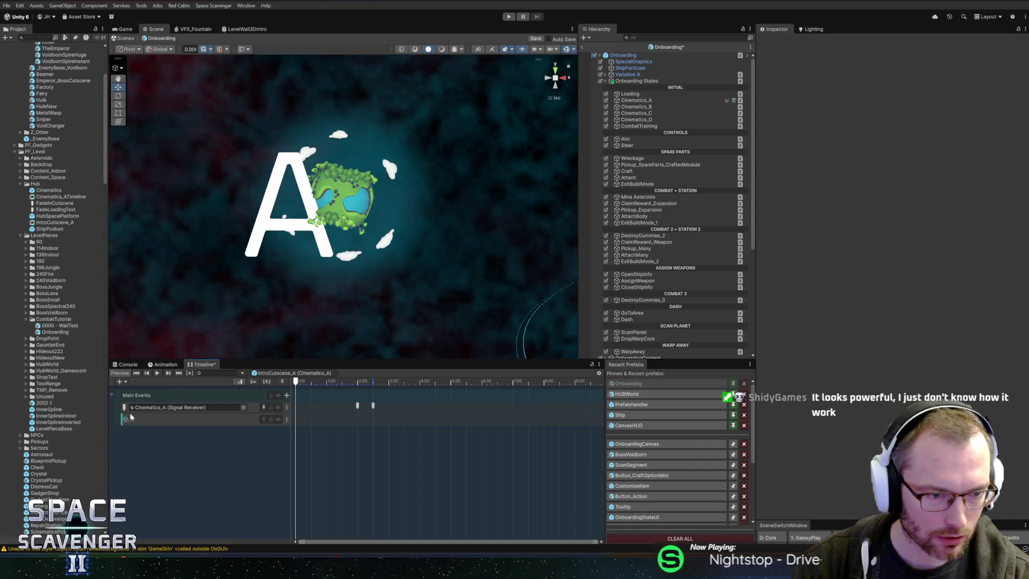
# Browse the track types without adding one, then select the FadeLoadingText signal at 2 seconds
pyautogui.click(163, 365)
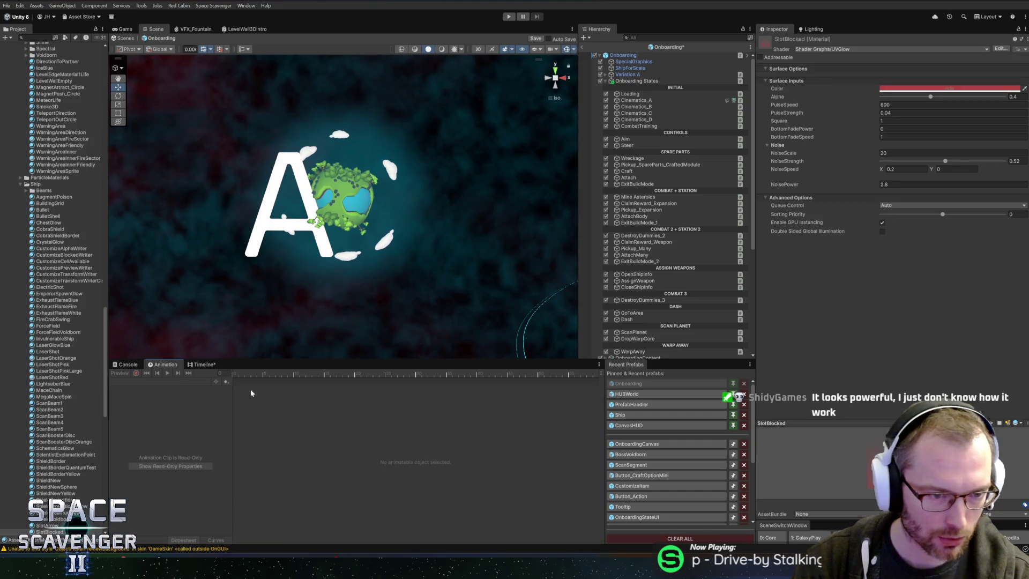
pyautogui.click(204, 365)
pyautogui.click(127, 383)
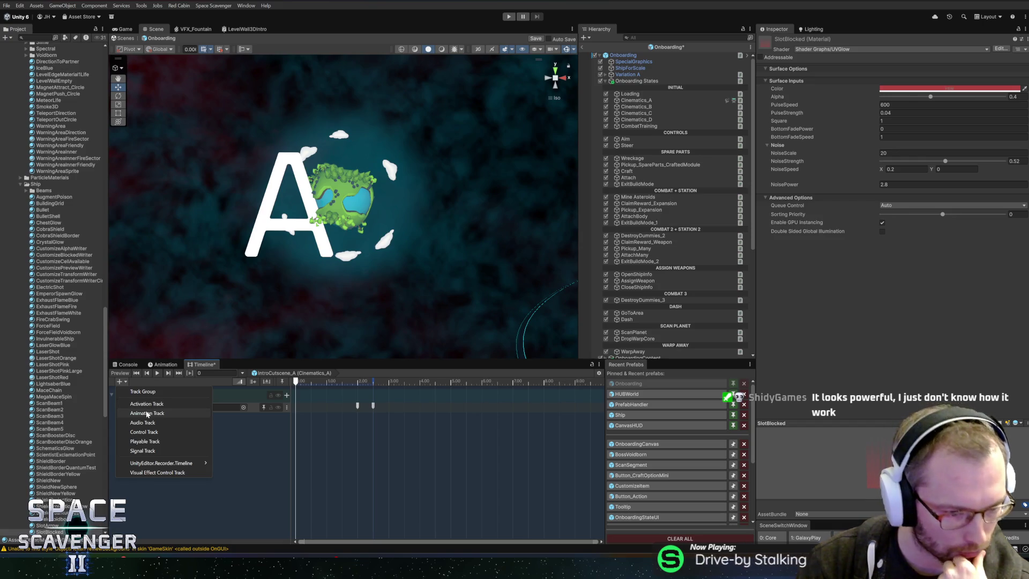
pyautogui.moveTo(162, 464)
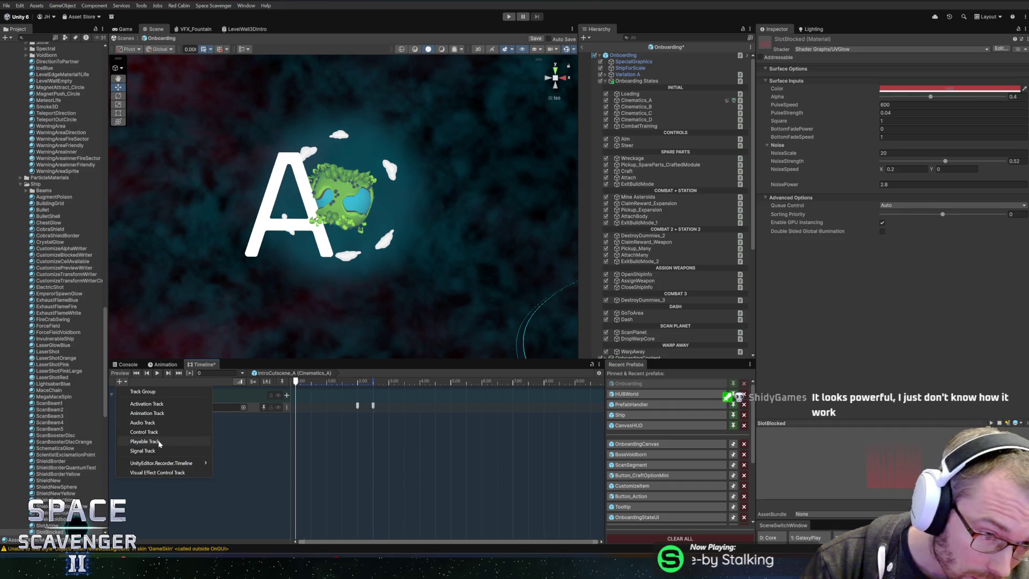
pyautogui.click(143, 451)
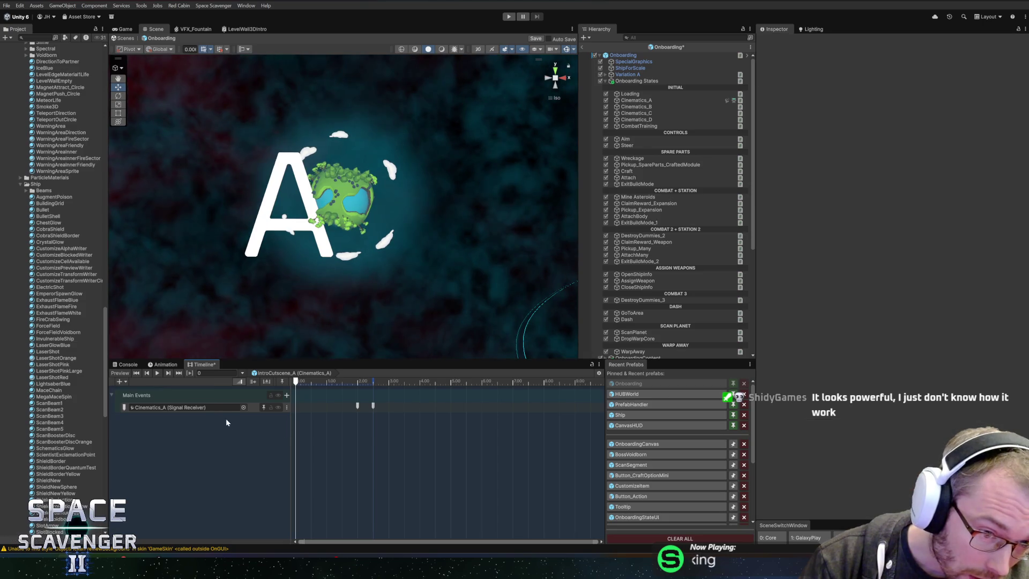
pyautogui.click(183, 409)
pyautogui.click(358, 406)
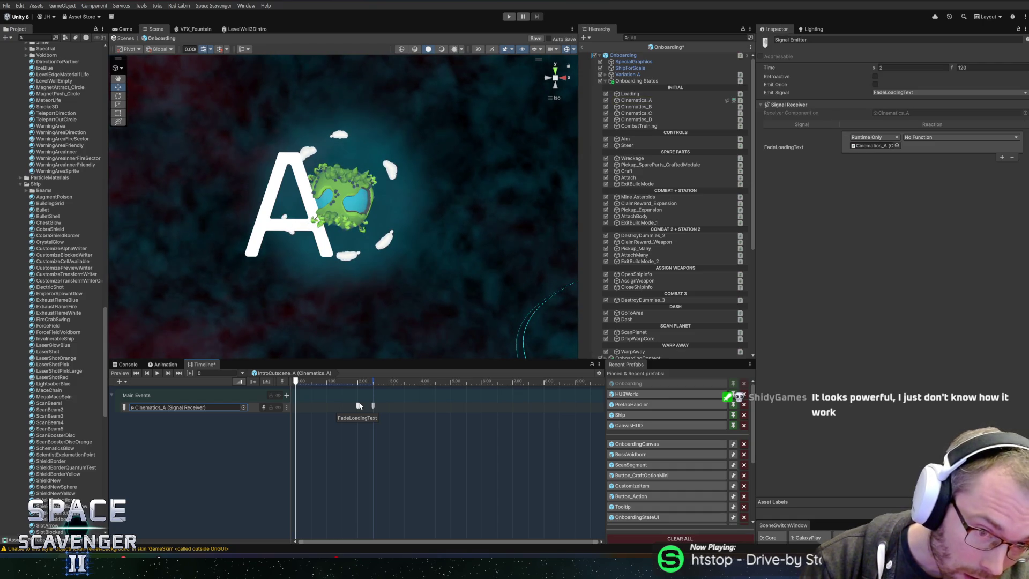
pyautogui.hotkey('alt', 'Tab')
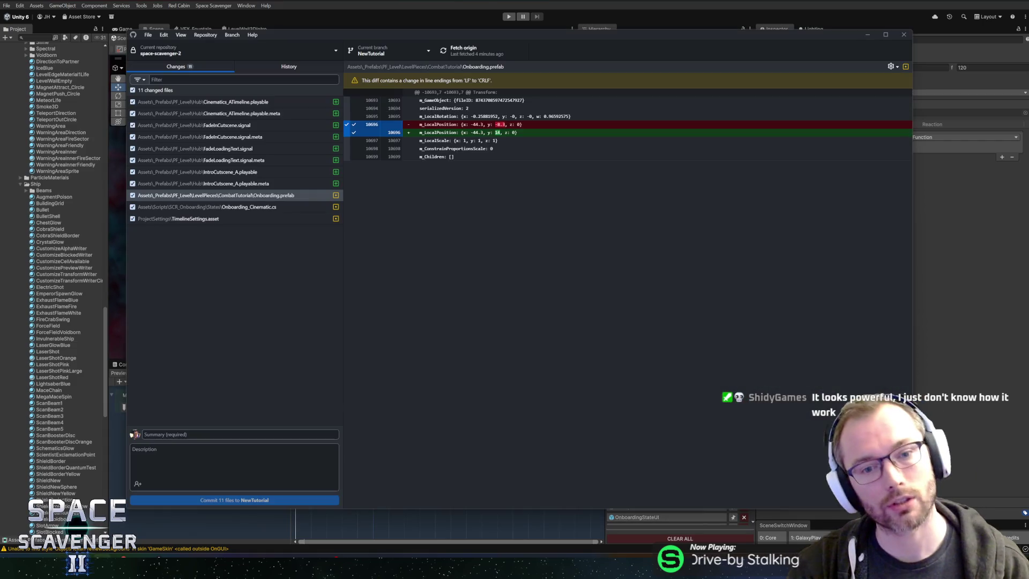
# Replace Director_ShowLoadingText's LocalizedString s parameter with int index
pyautogui.hotkey('alt', 'Tab')
pyautogui.click(492, 270)
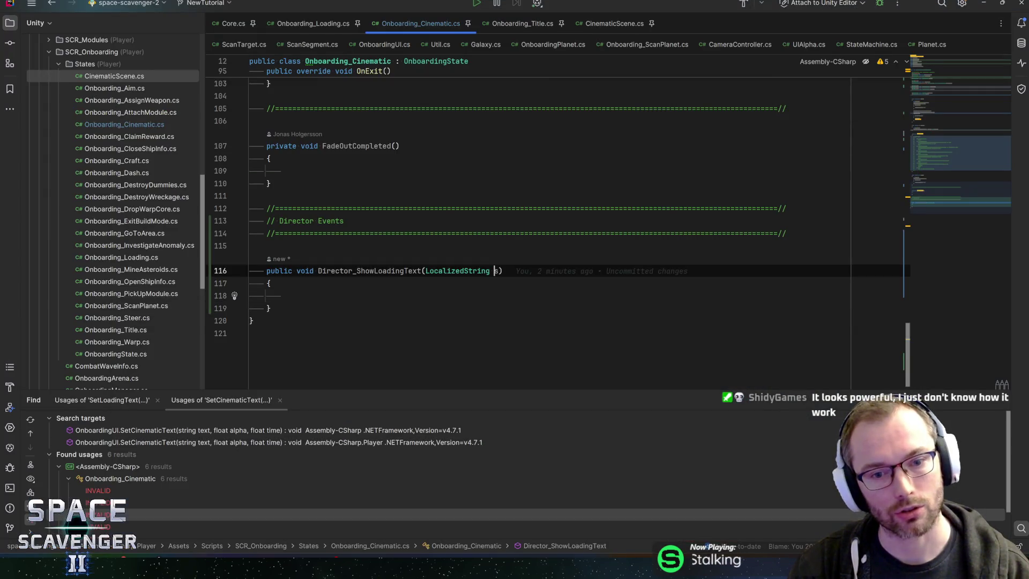
pyautogui.hotkey('ctrl', 'w')
pyautogui.write('int')
pyautogui.press('End')
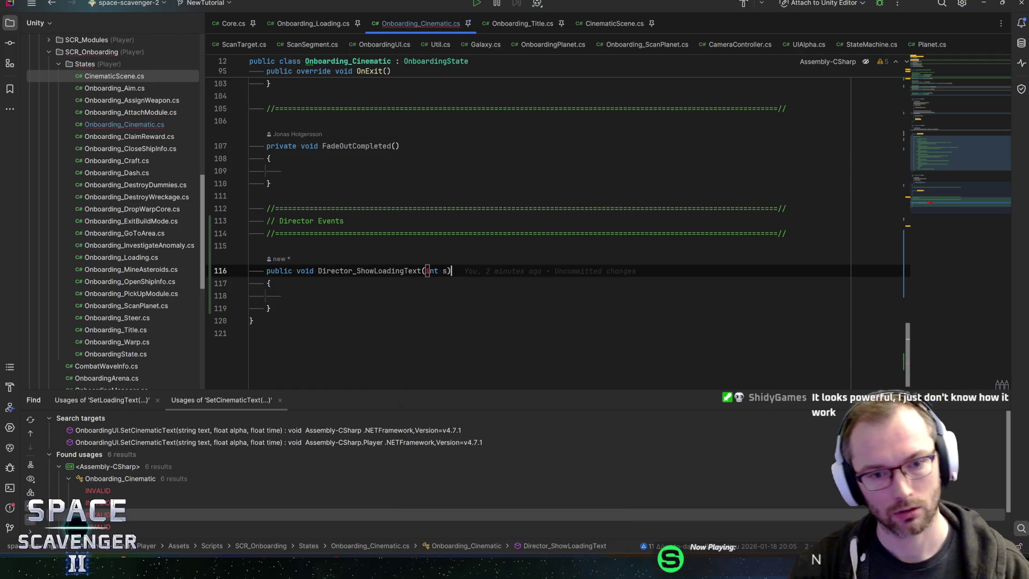
pyautogui.press('Left')
pyautogui.press('BackSpace')
pyautogui.write('index')
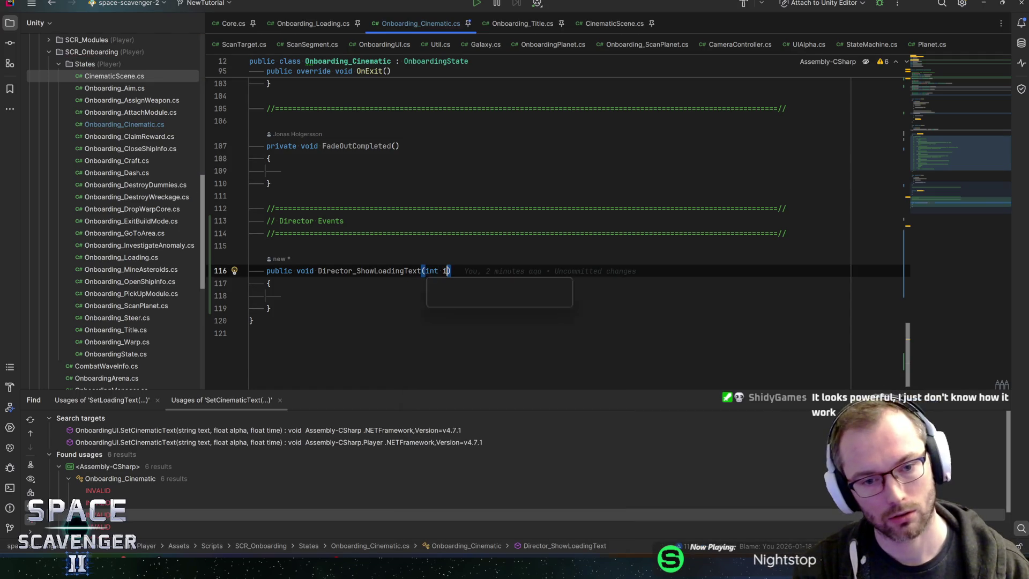
# Cycle through the open windows back to the Unity editor
pyautogui.hotkey('alt', 'Tab')
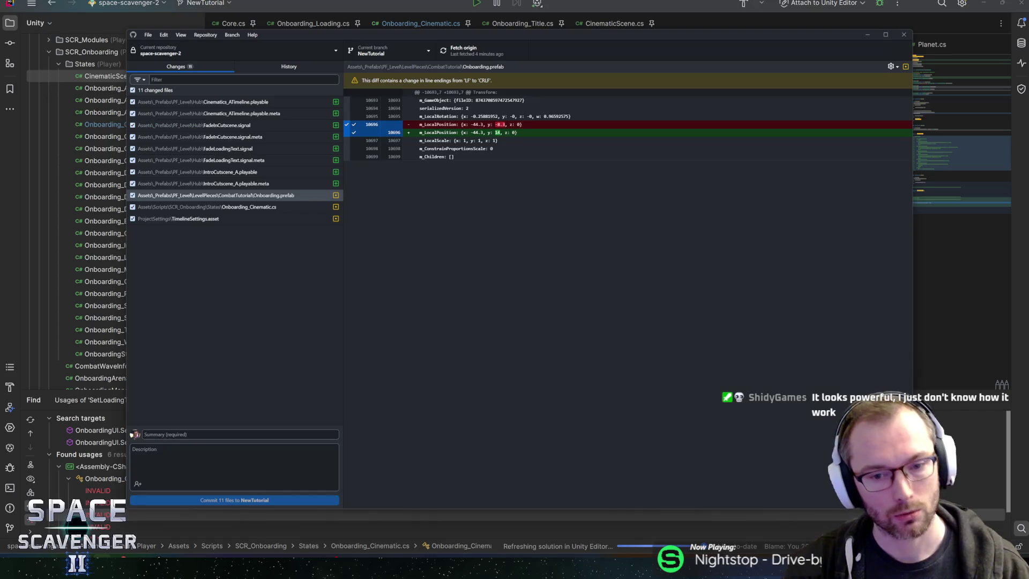
pyautogui.hotkey('alt', 'Tab')
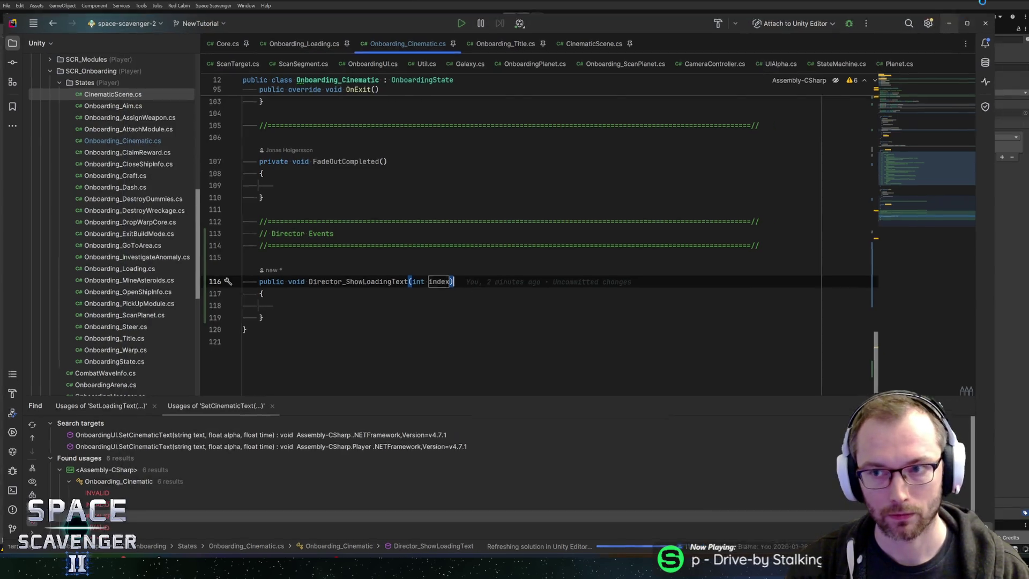
pyautogui.hotkey('alt', 'Tab')
pyautogui.hotkey('alt', 'Tab')
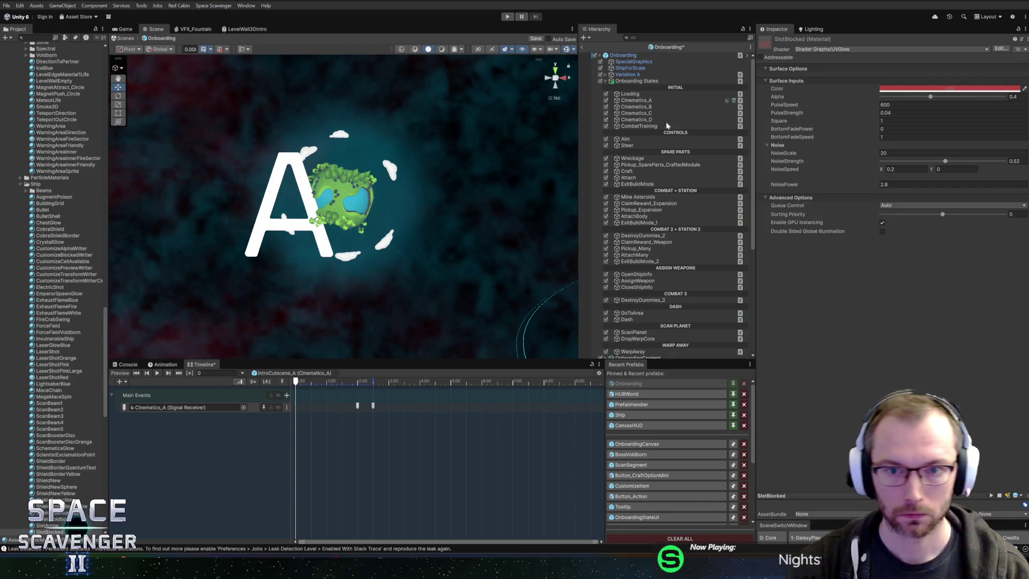
# Make Cinematics_A's FadeLoadingText reaction call Director_ShowLoadingText and widen the Inspector
pyautogui.click(646, 101)
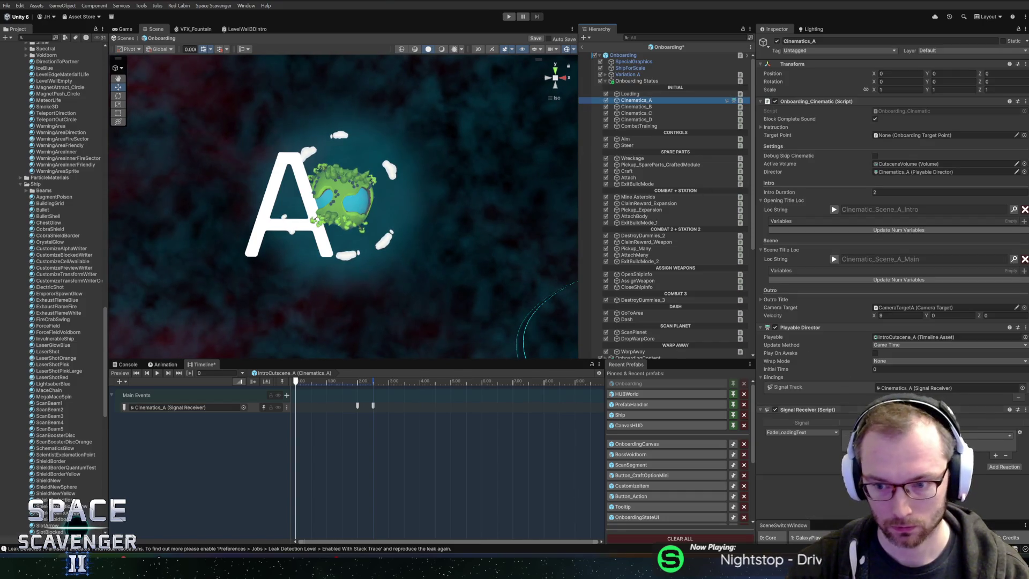
pyautogui.click(928, 435)
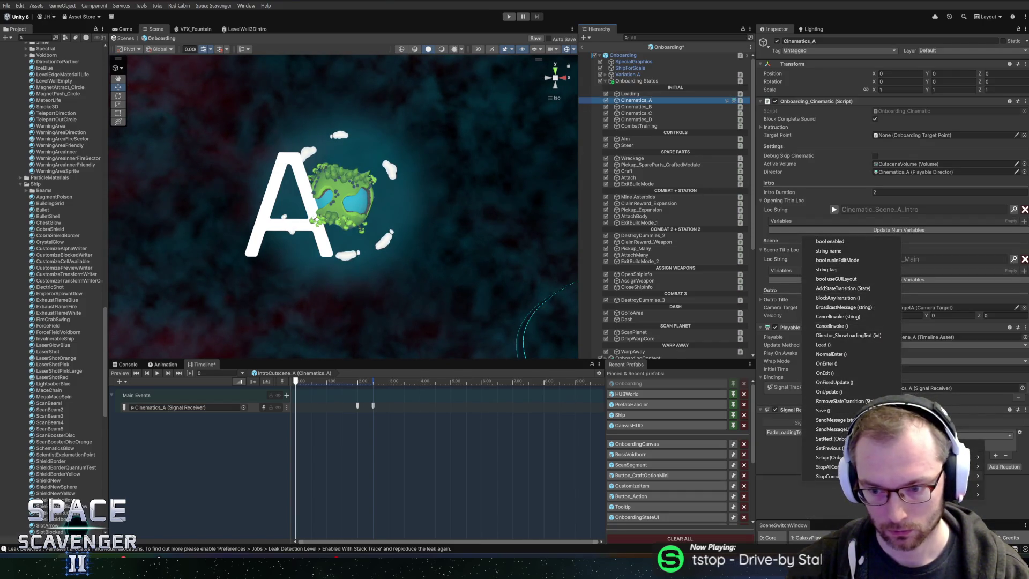
pyautogui.click(829, 336)
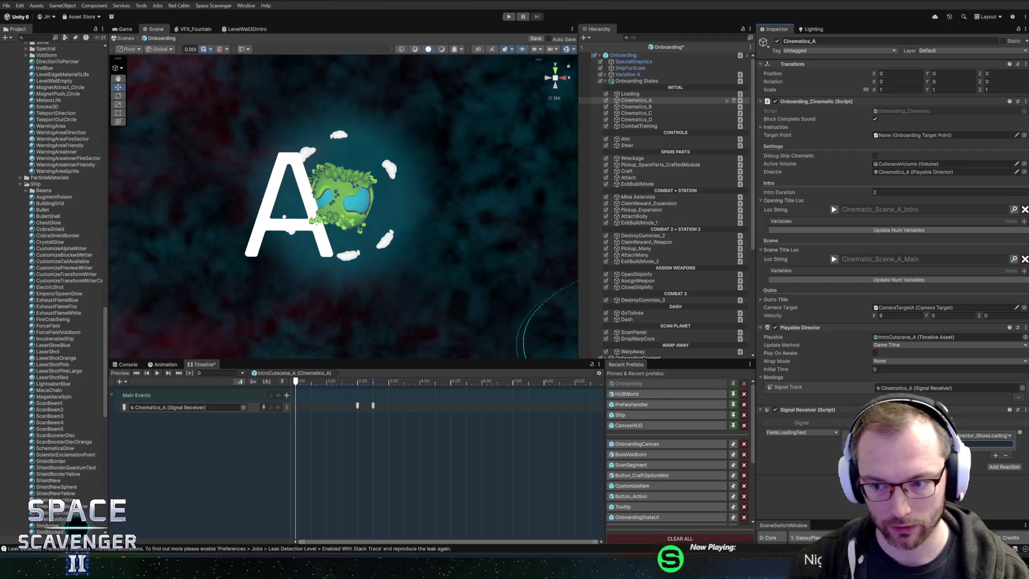
pyautogui.moveTo(756, 316); pyautogui.dragTo(668, 309)
pyautogui.moveTo(535, 298); pyautogui.dragTo(497, 297)
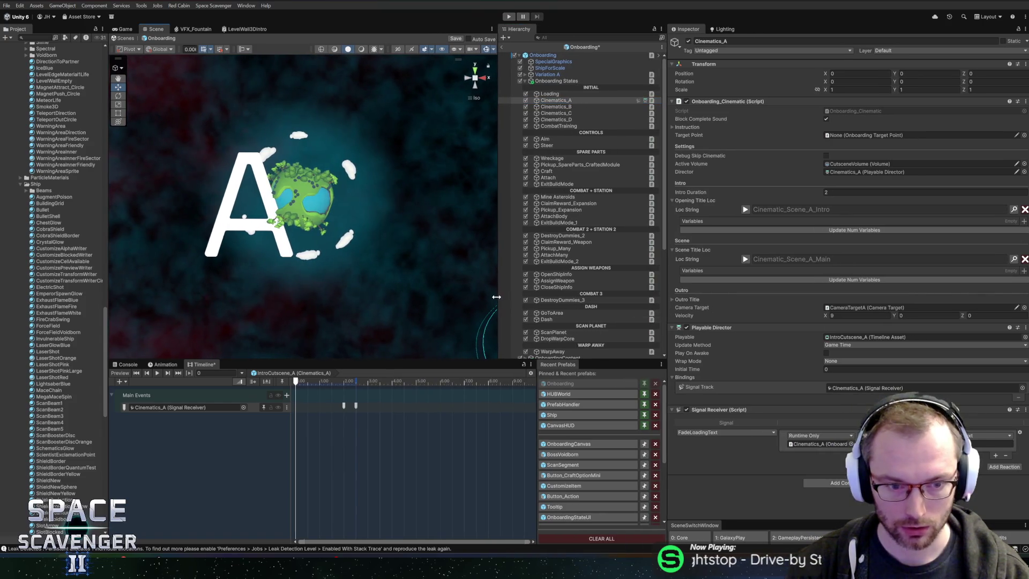
pyautogui.click(977, 442)
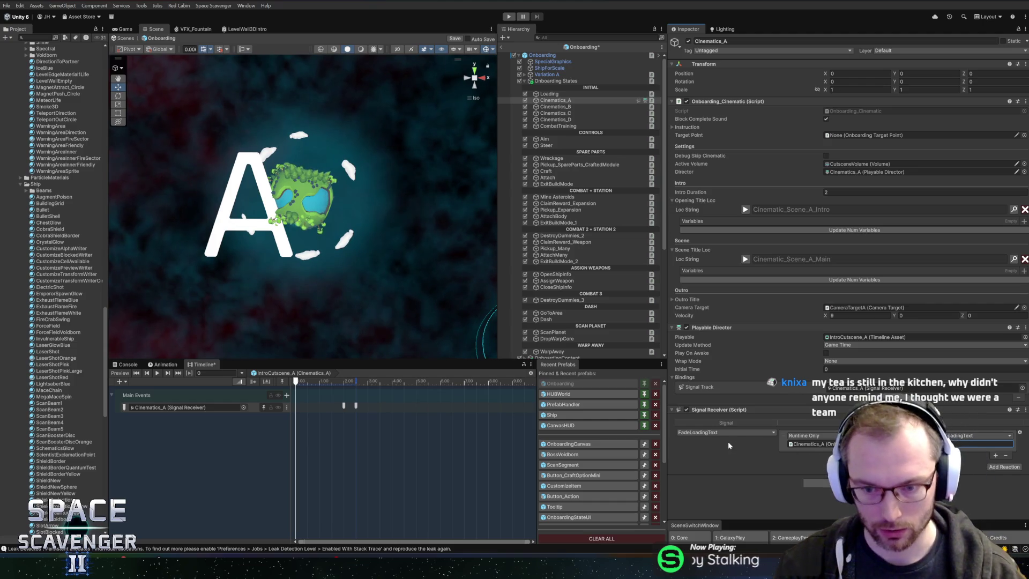
# Add a FadeInCutscene signal entry with a Runtime Only reaction targeting Cinematics_A
pyautogui.click(996, 456)
pyautogui.click(1000, 475)
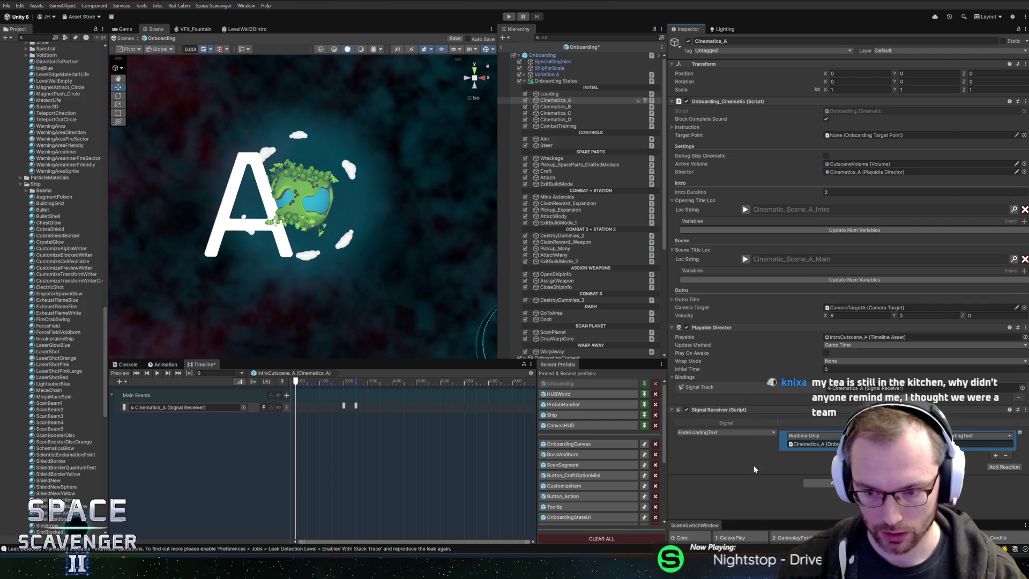
pyautogui.click(999, 466)
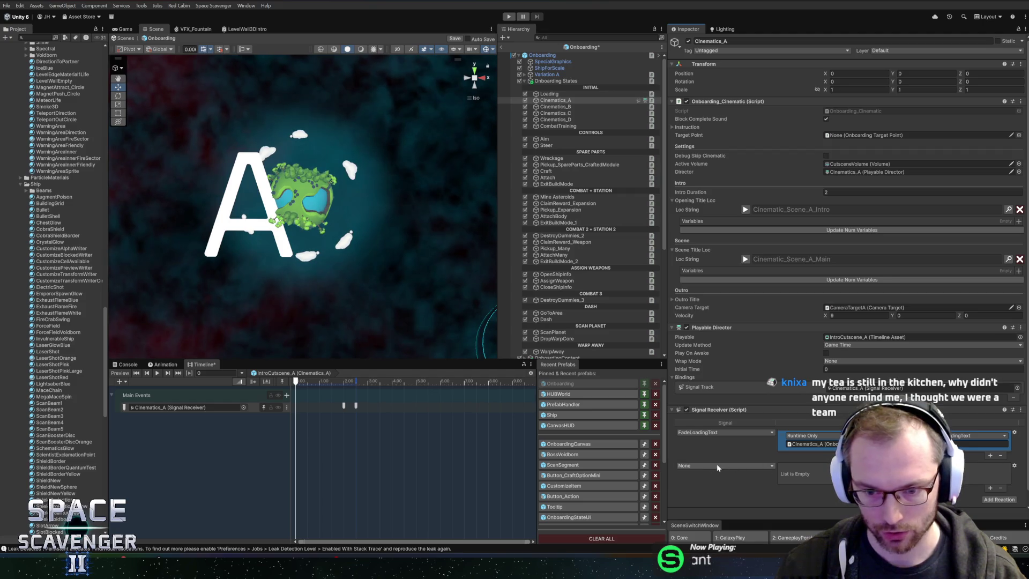
pyautogui.click(700, 465)
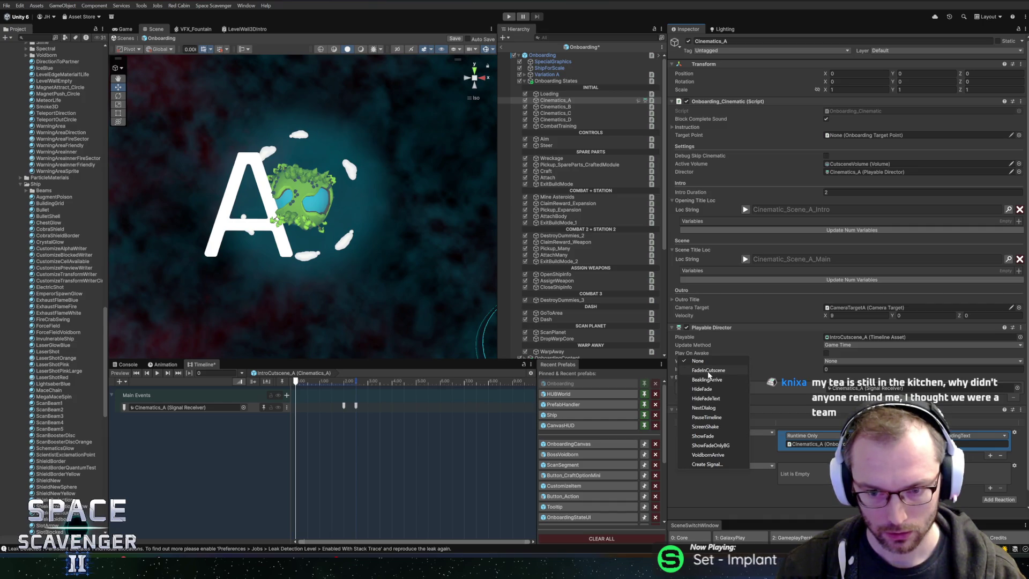
pyautogui.click(709, 372)
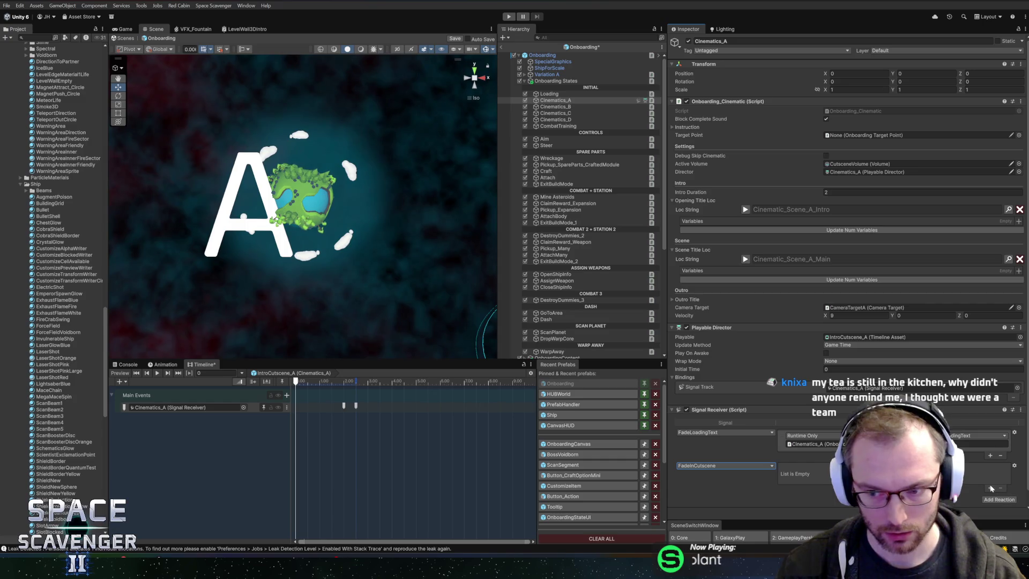
pyautogui.click(990, 488)
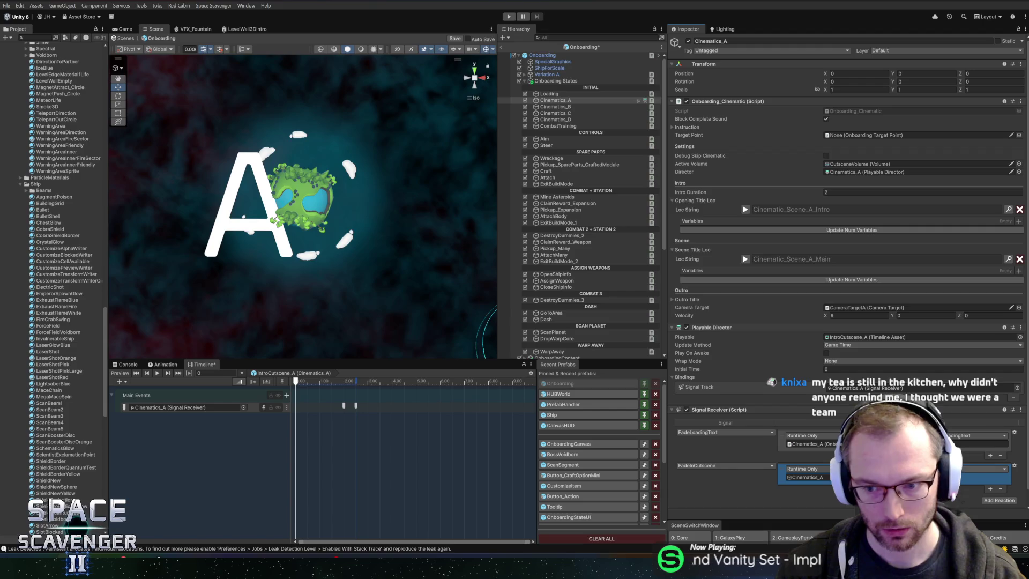
pyautogui.hotkey('alt', 'Tab')
pyautogui.hotkey('alt', 'Tab')
pyautogui.hotkey('alt', 'Tab')
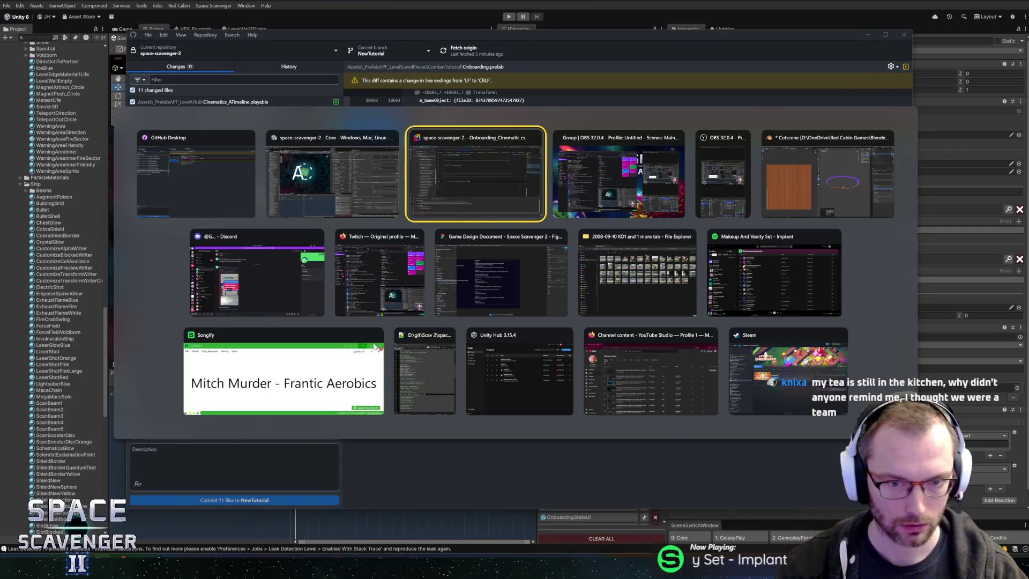
# Remove the [FormerlySerializedAs("openingTitle")] attribute from the openingTitleLoc declaration on line 23
pyautogui.click(284, 296)
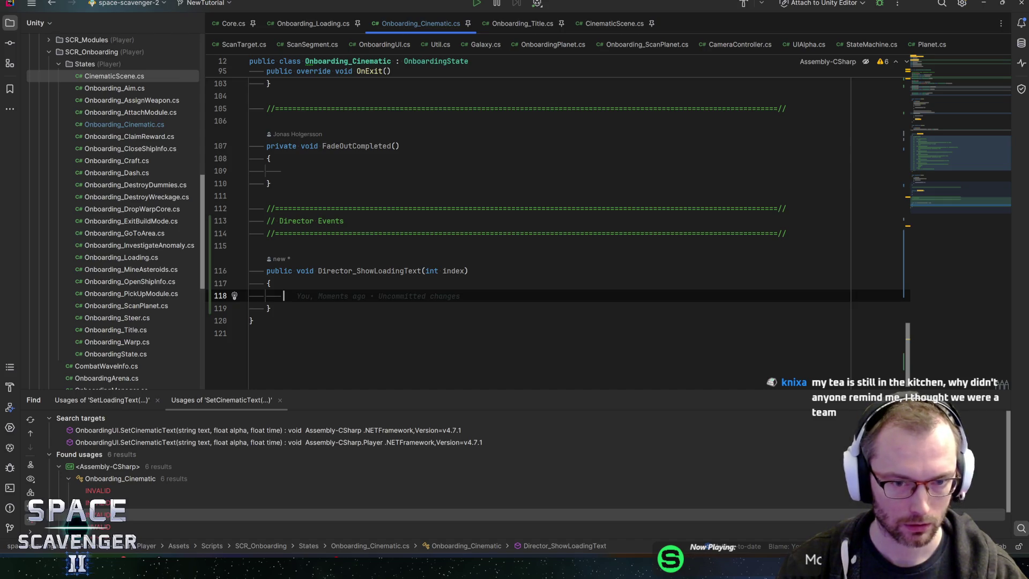
pyautogui.moveTo(948, 141); pyautogui.dragTo(951, 70)
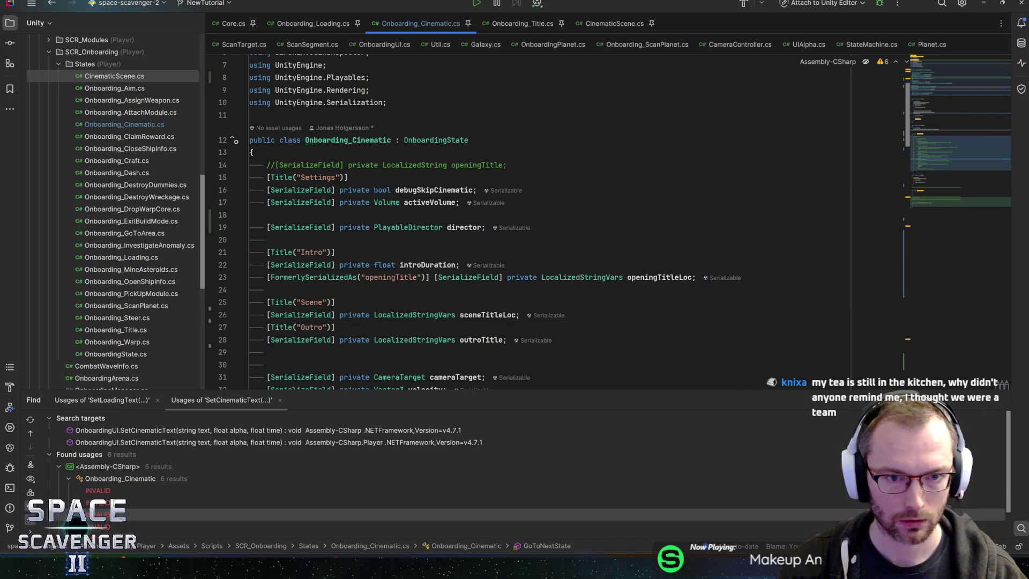
pyautogui.scroll(-1, 474, 222)
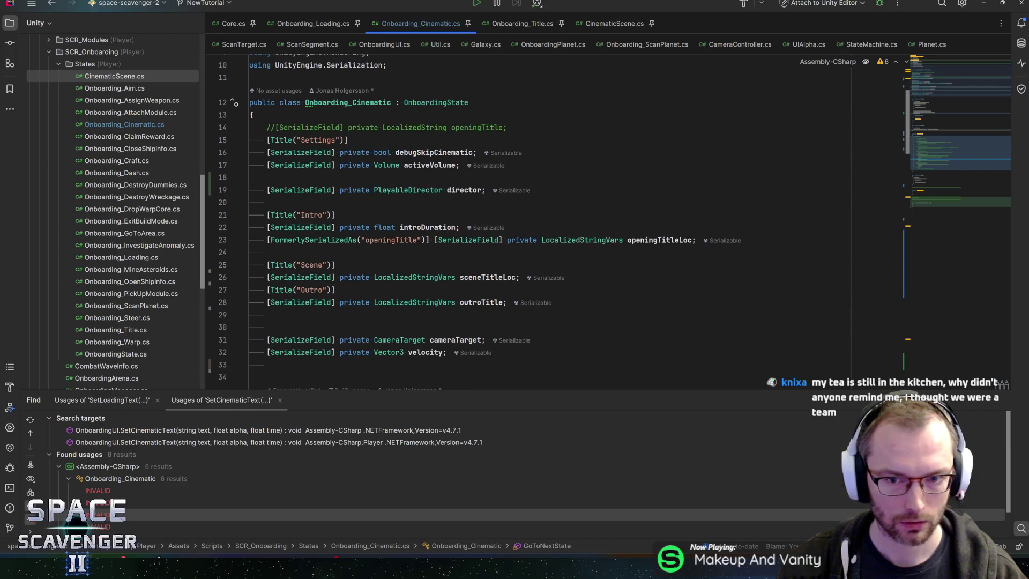
pyautogui.click(623, 240)
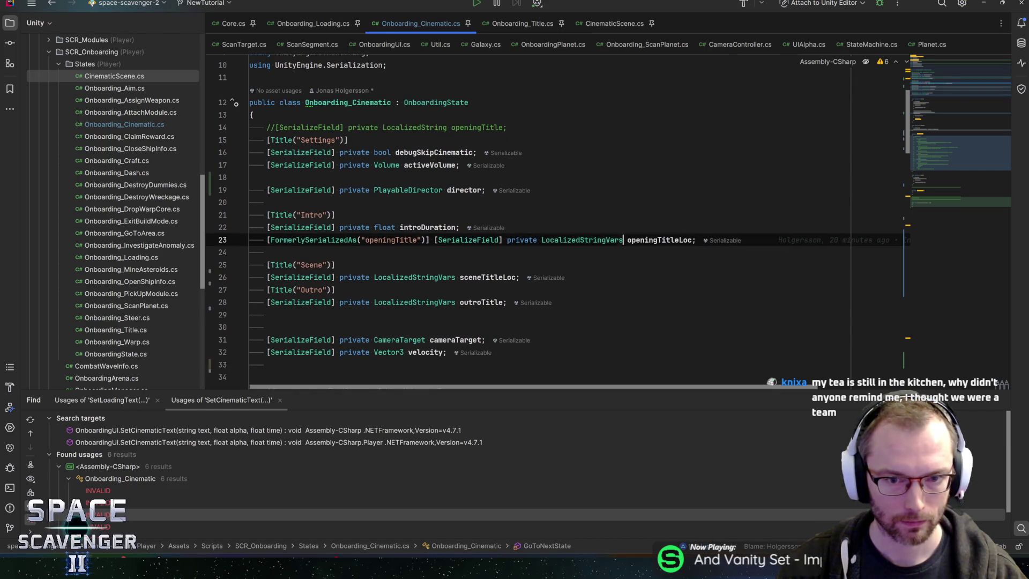
pyautogui.click(434, 239)
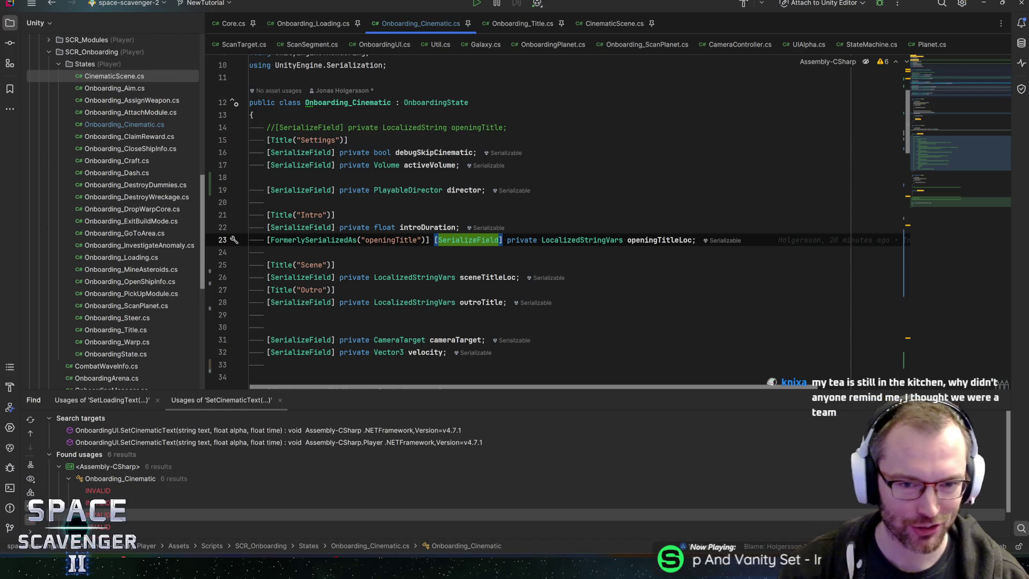
pyautogui.hotkey('shift', 'Home')
pyautogui.press('BackSpace')
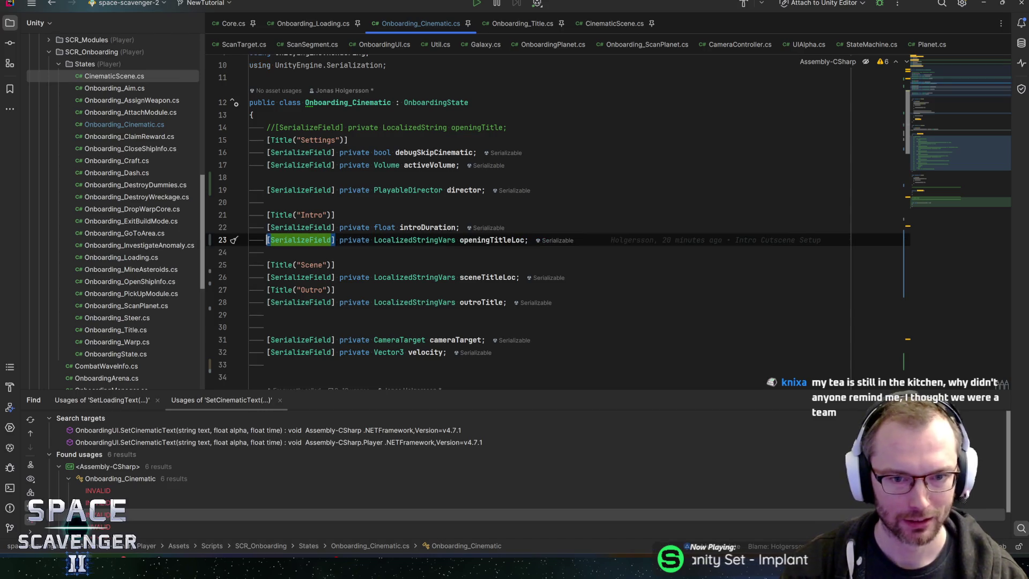
# Change openingTitleLoc's type to a LocalizedStringVars[] array and return to Unity to recompile
pyautogui.click(529, 240)
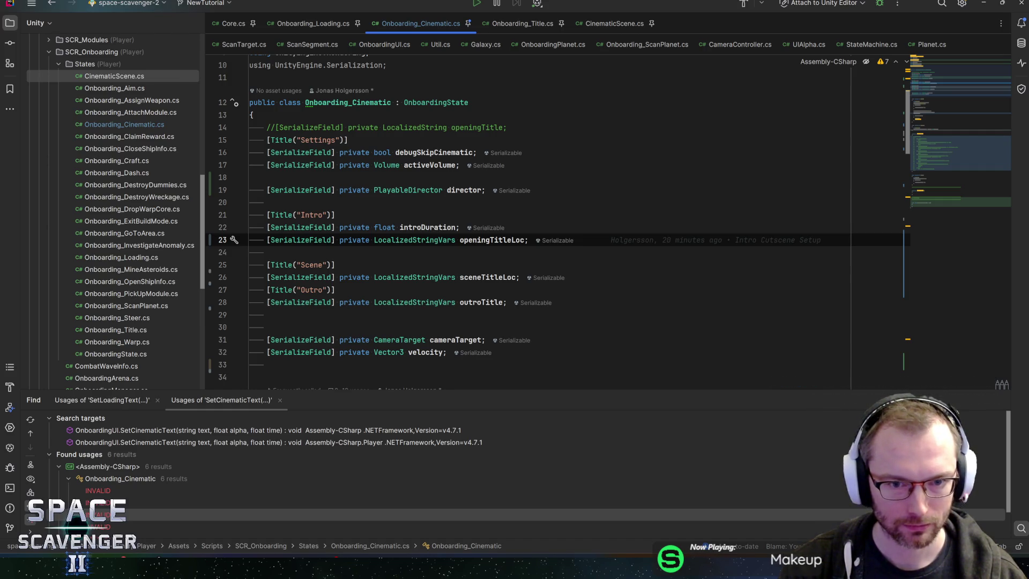
pyautogui.click(457, 240)
pyautogui.write('[]')
pyautogui.press('End')
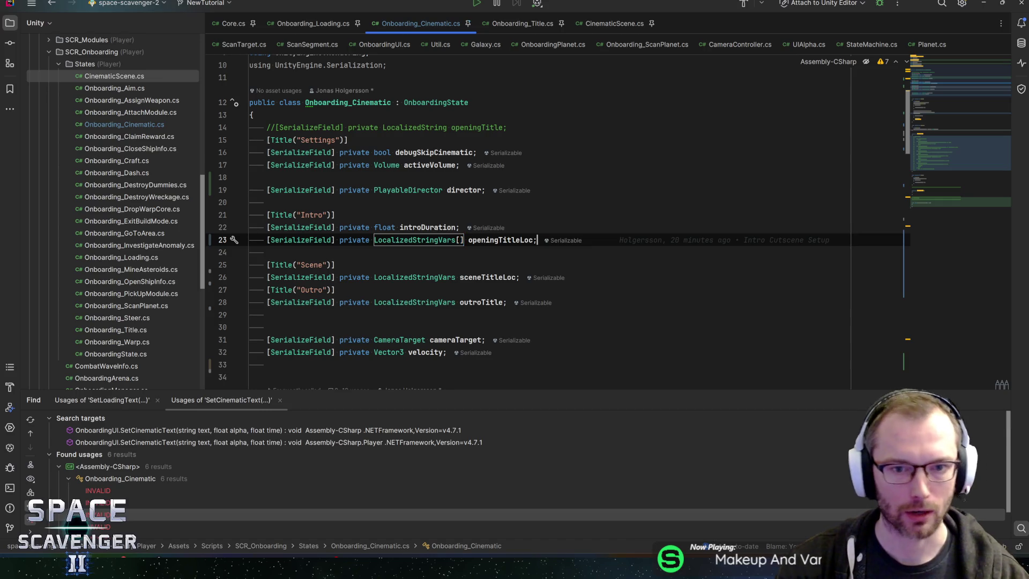
pyautogui.hotkey('alt', 'Tab')
pyautogui.hotkey('alt', 'Tab')
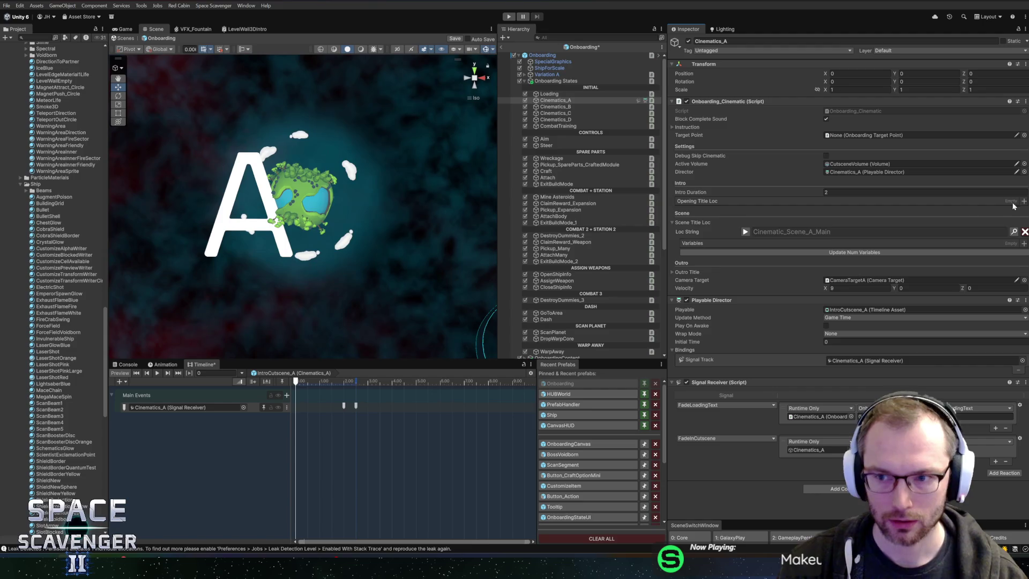
# Edit the Opening Title Loc array's Loc String entries, then save the Onboarding scene
pyautogui.click(1024, 201)
pyautogui.click(1019, 201)
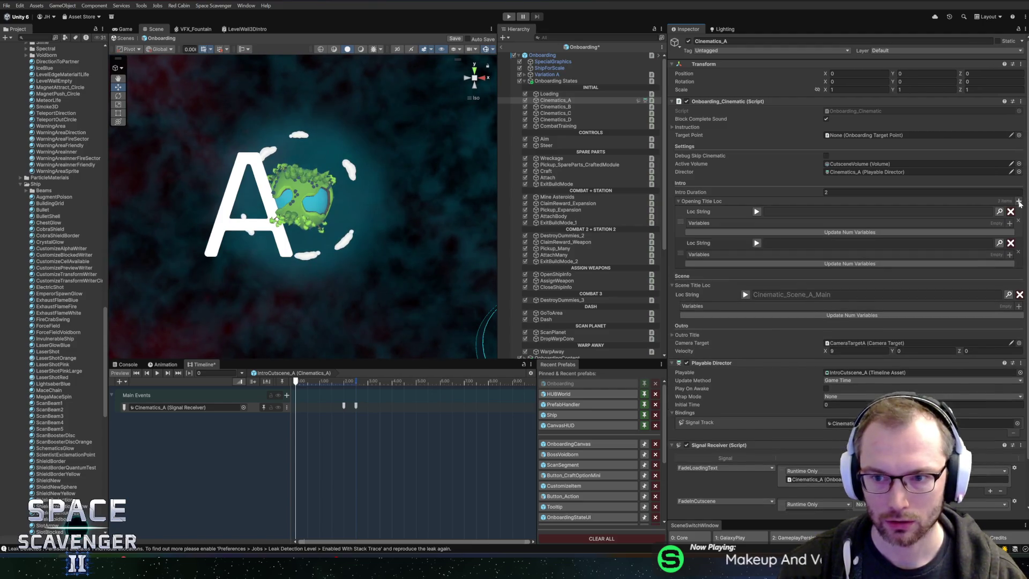
pyautogui.click(1018, 253)
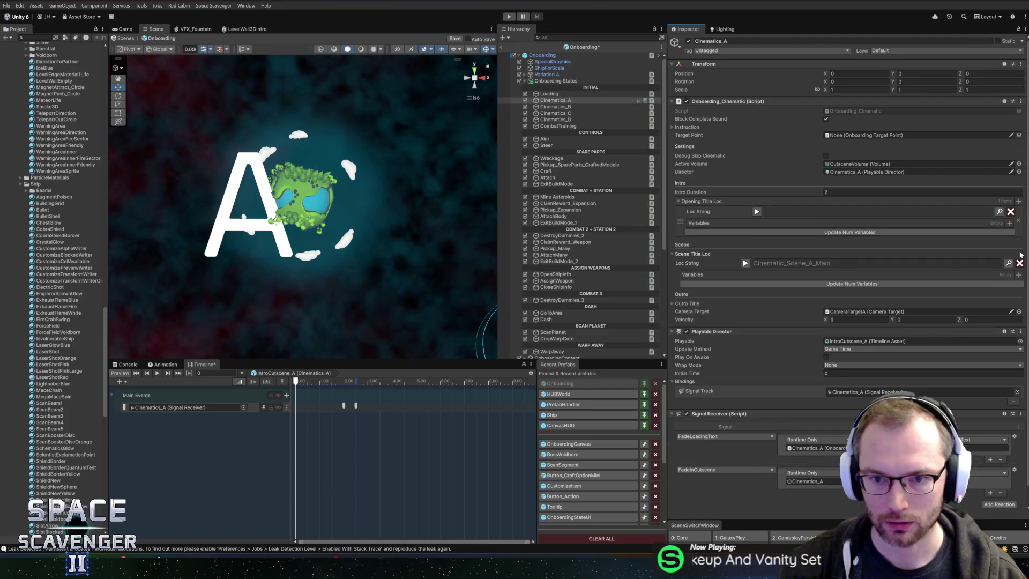
pyautogui.hotkey('ctrl', 'z')
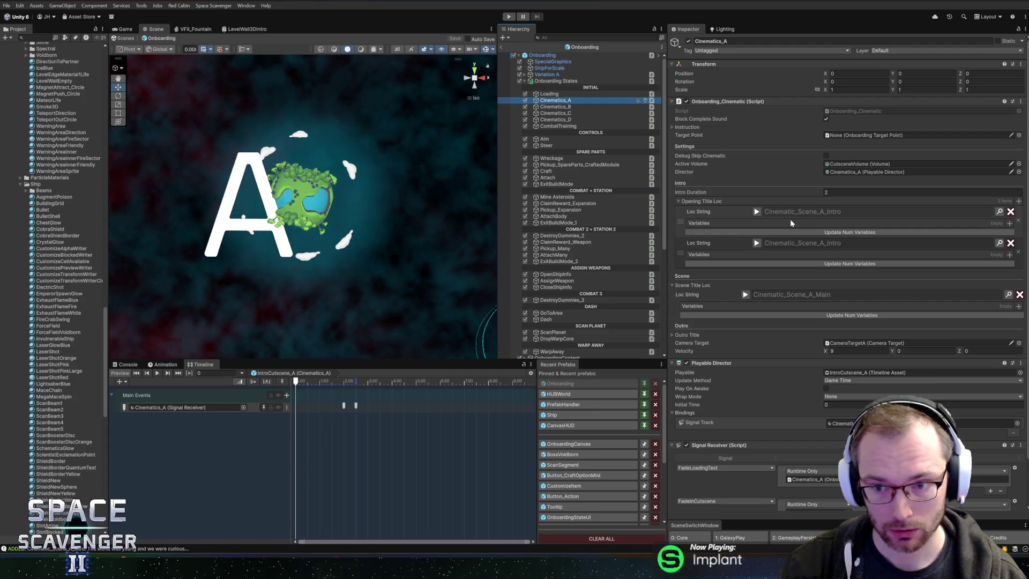
# Preview the first opening title string, then open the Onboarding_Cinematic script via Edit Script
pyautogui.click(757, 212)
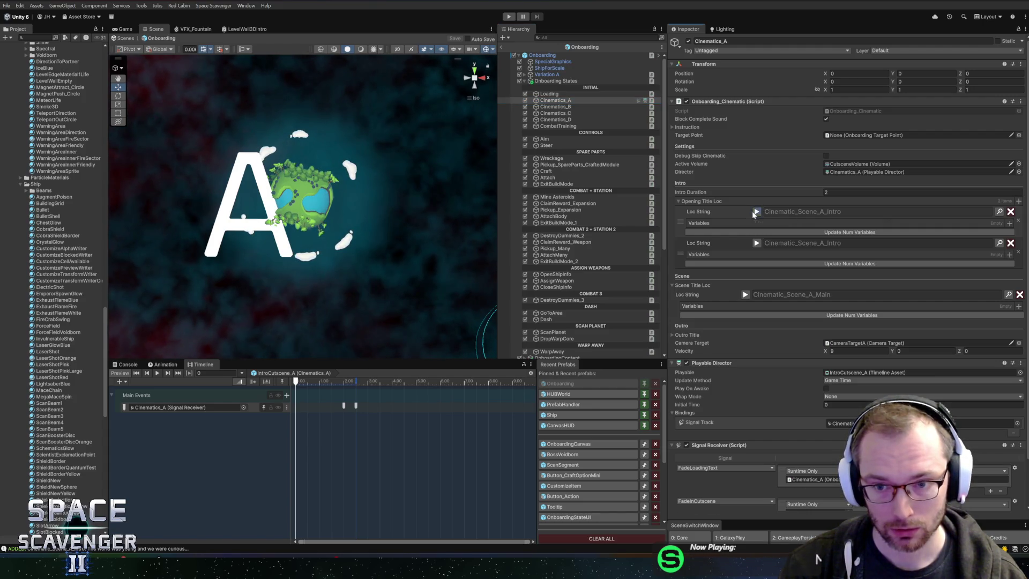
pyautogui.click(757, 214)
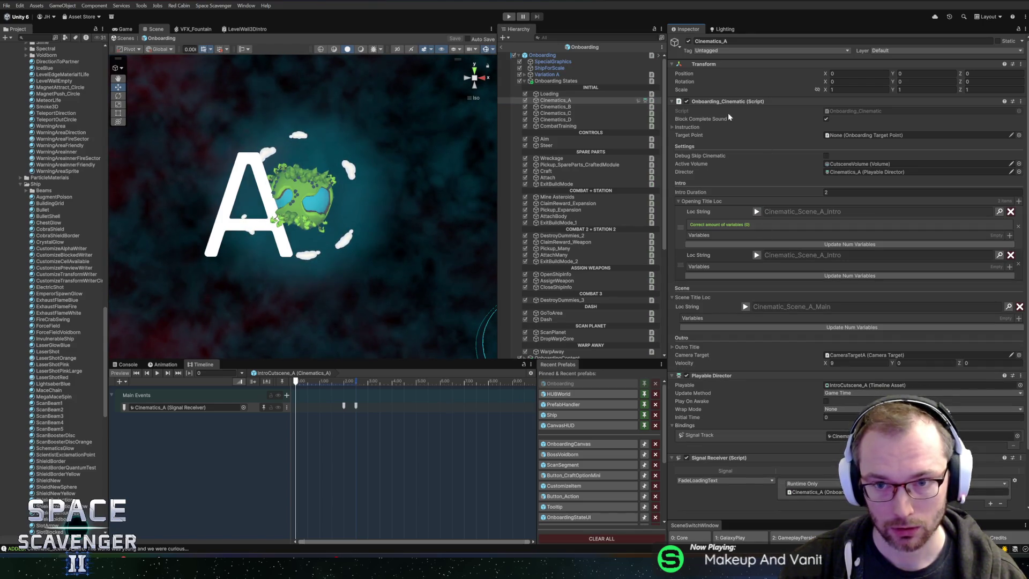
pyautogui.rightClick(740, 111)
pyautogui.click(767, 222)
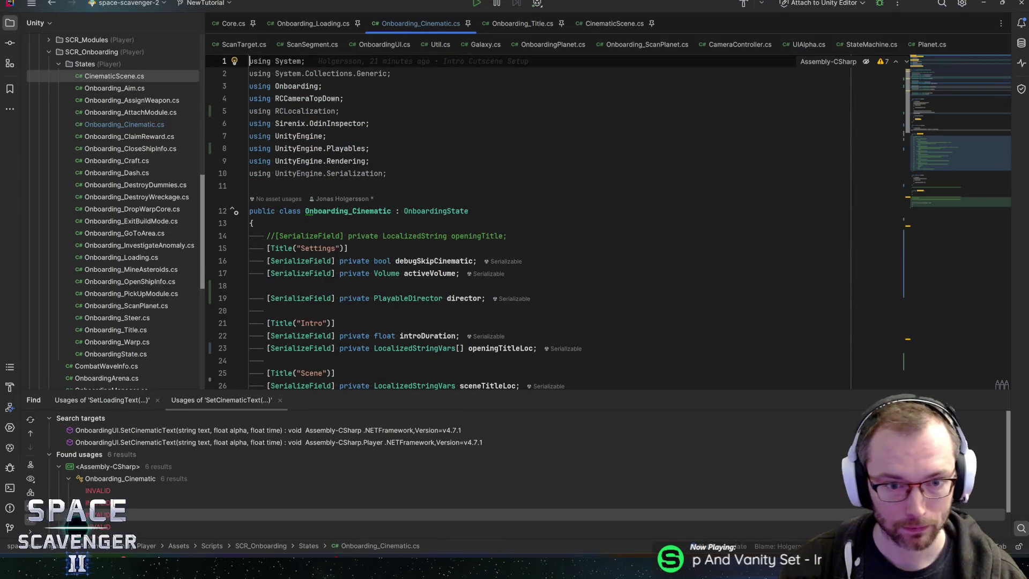
# Delete the introDuration field from Onboarding_Cinematic.cs
pyautogui.click(408, 298)
pyautogui.scroll(-3, 558, 224)
pyautogui.click(399, 223)
pyautogui.hotkey('ctrl', 'x')
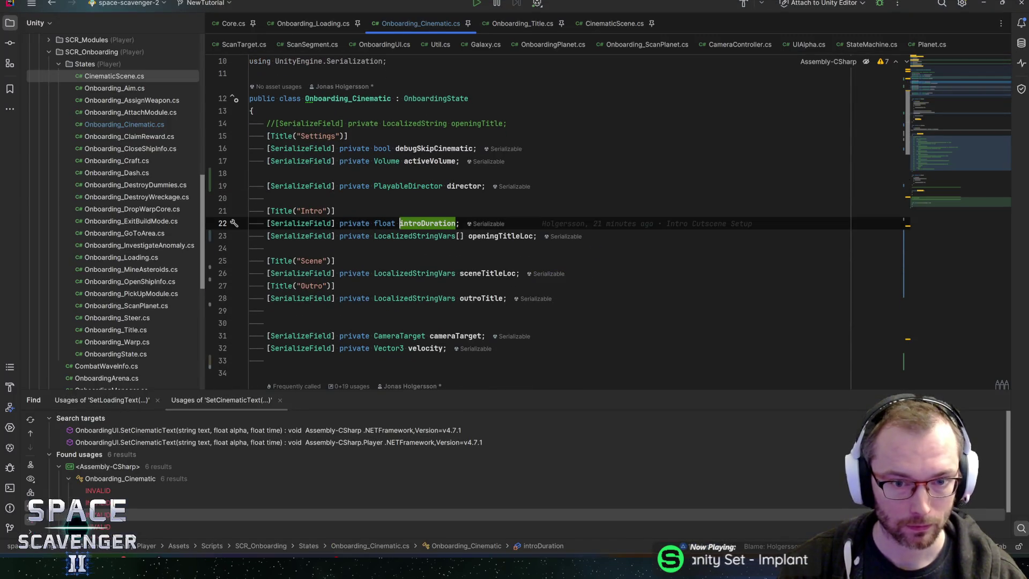
# Rename the [Title("Intro")] header above openingTitleLoc to "Loading"
pyautogui.click(311, 210)
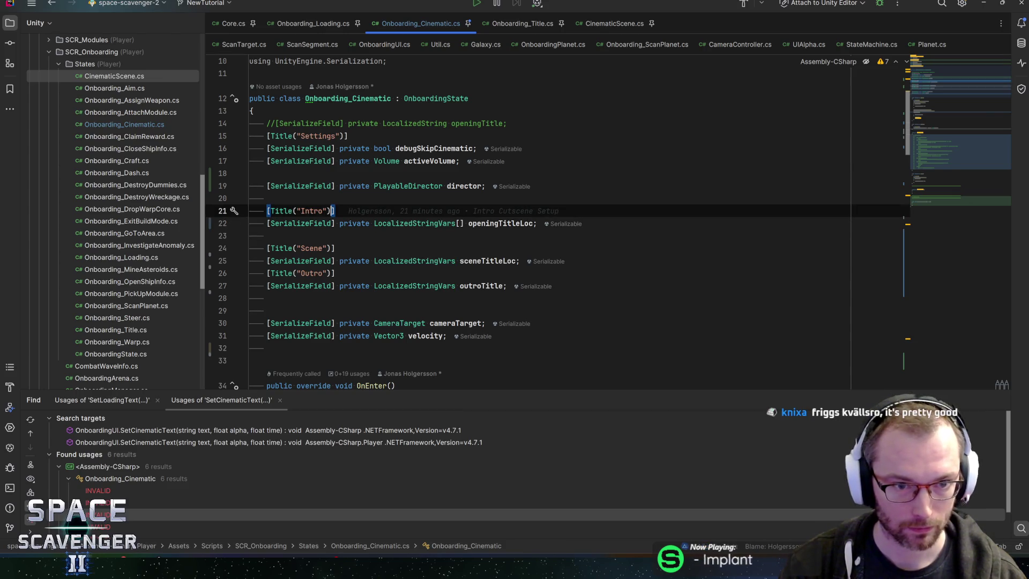
pyautogui.hotkey('ctrl', 'w')
pyautogui.hotkey('ctrl', 'w')
pyautogui.write('Loading')
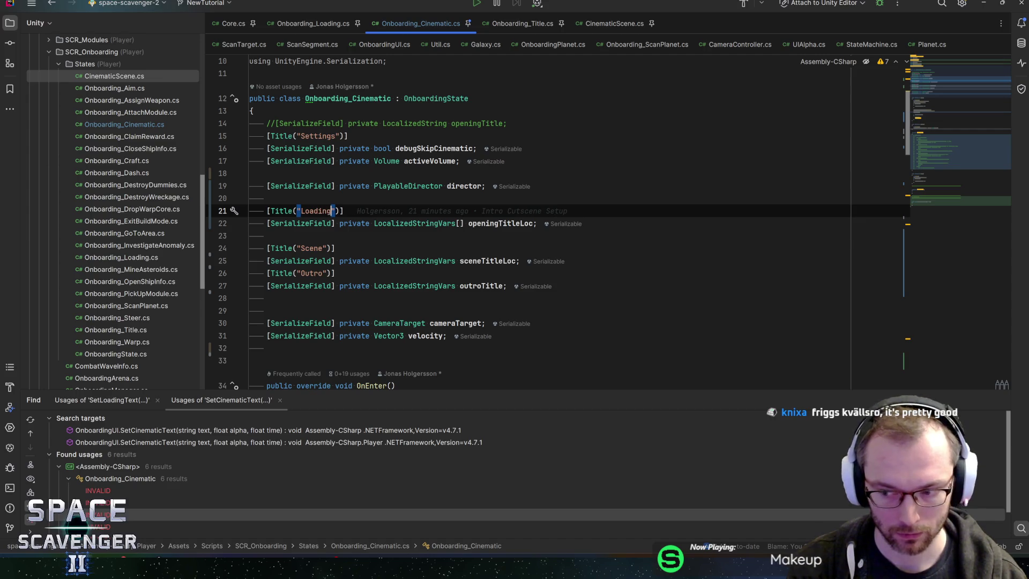
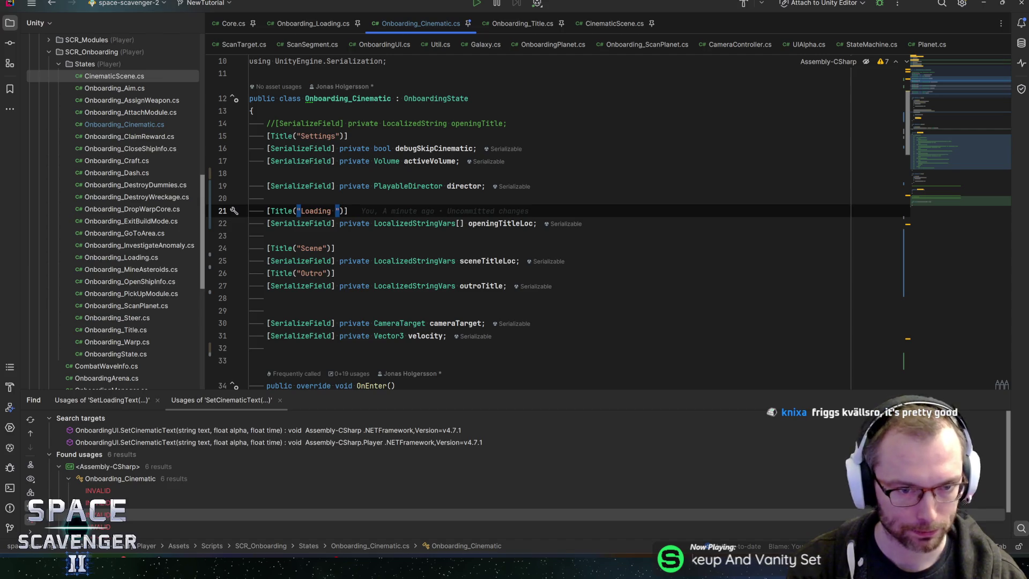
# Rename the Title attributes to 'Loading Texts' and 'Scene Texts'
pyautogui.write('Texts')
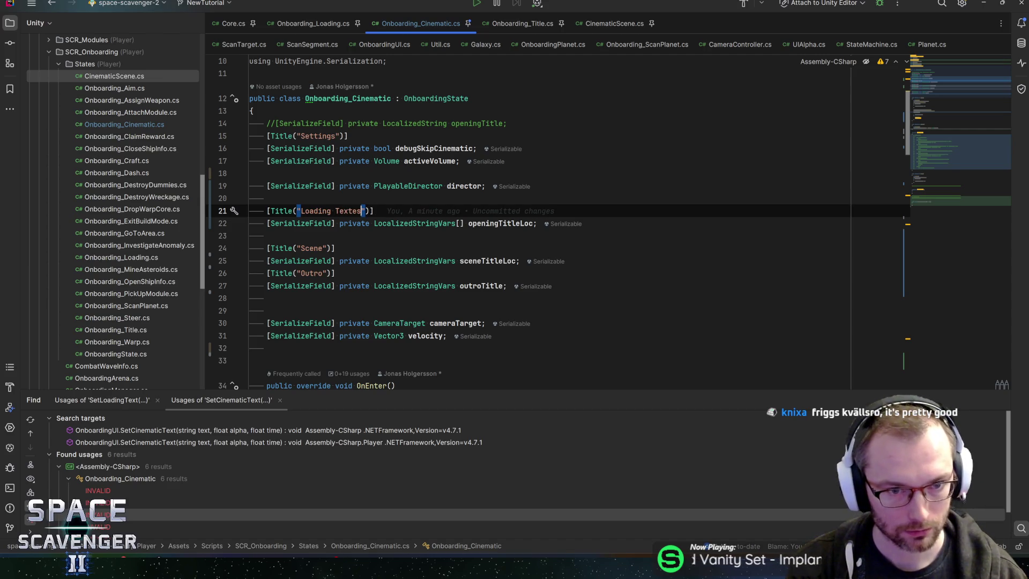
pyautogui.press('Tab')
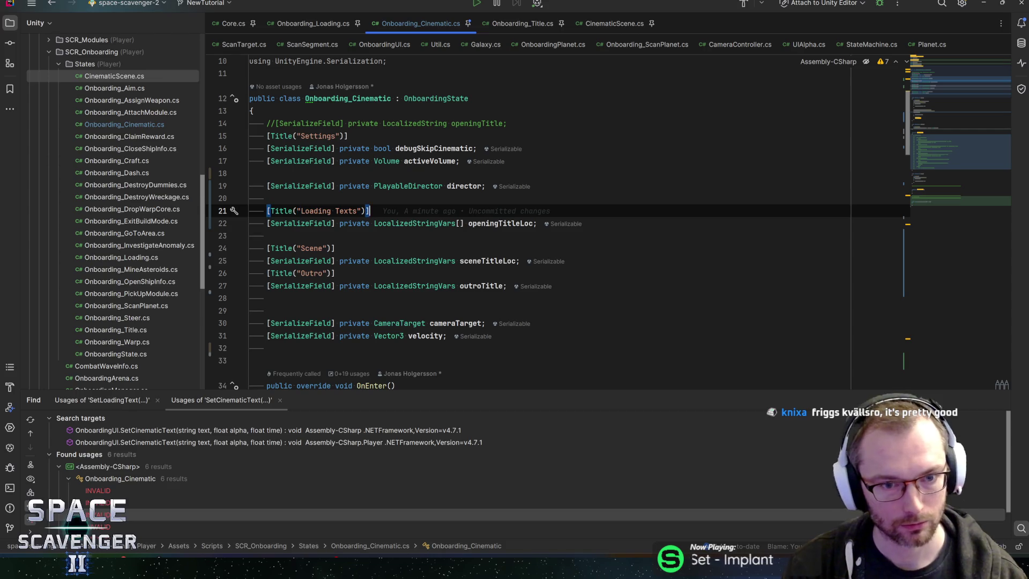
pyautogui.click(370, 224)
pyautogui.press('Down')
pyautogui.press('Down')
pyautogui.press('Left')
pyautogui.press('Left')
pyautogui.press('Left')
pyautogui.hotkey('ctrl', 'w')
pyautogui.hotkey('ctrl', 'w')
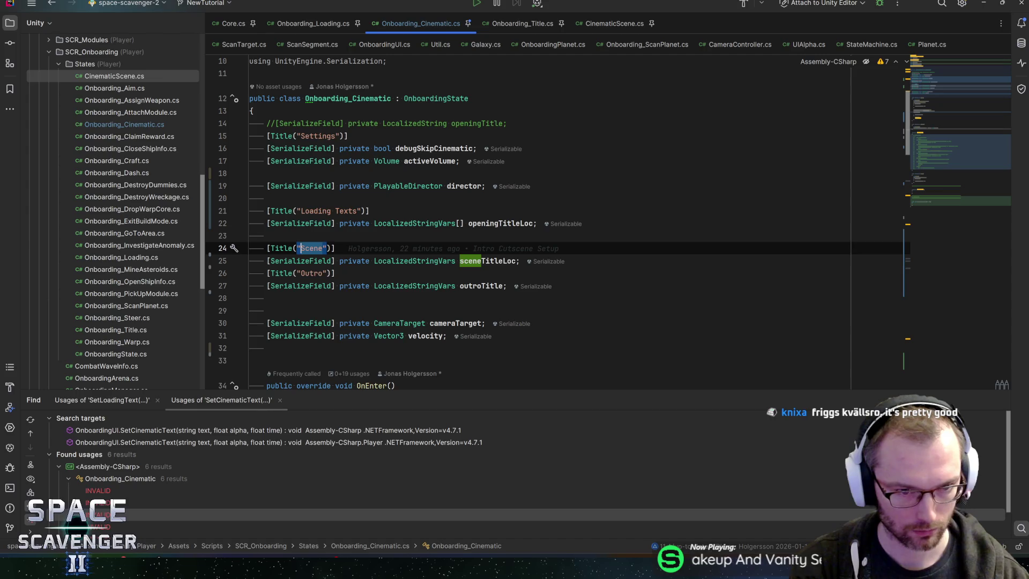
pyautogui.press('Right')
pyautogui.write('Text')
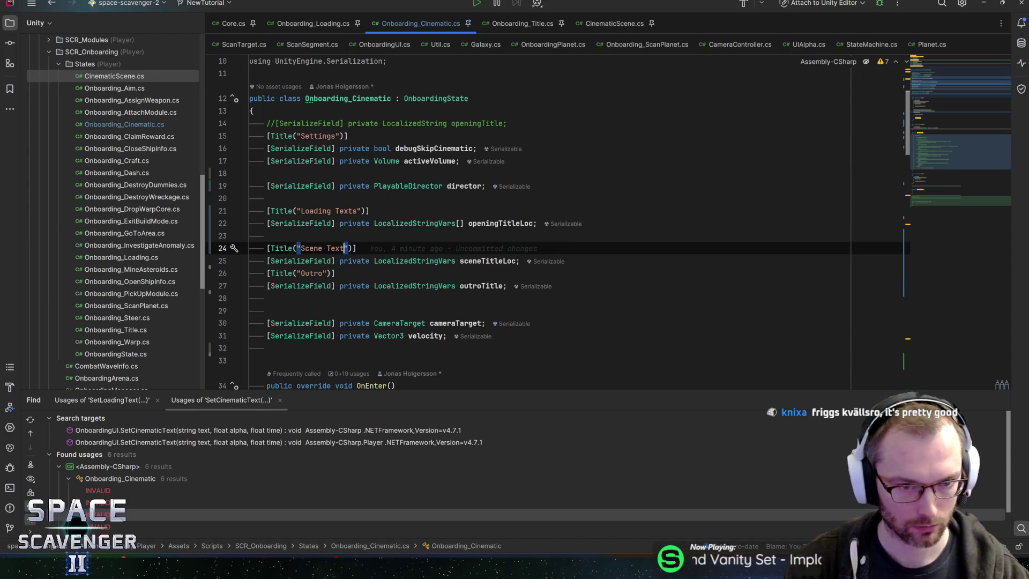
pyautogui.write('s')
pyautogui.press('Down')
pyautogui.press('Down')
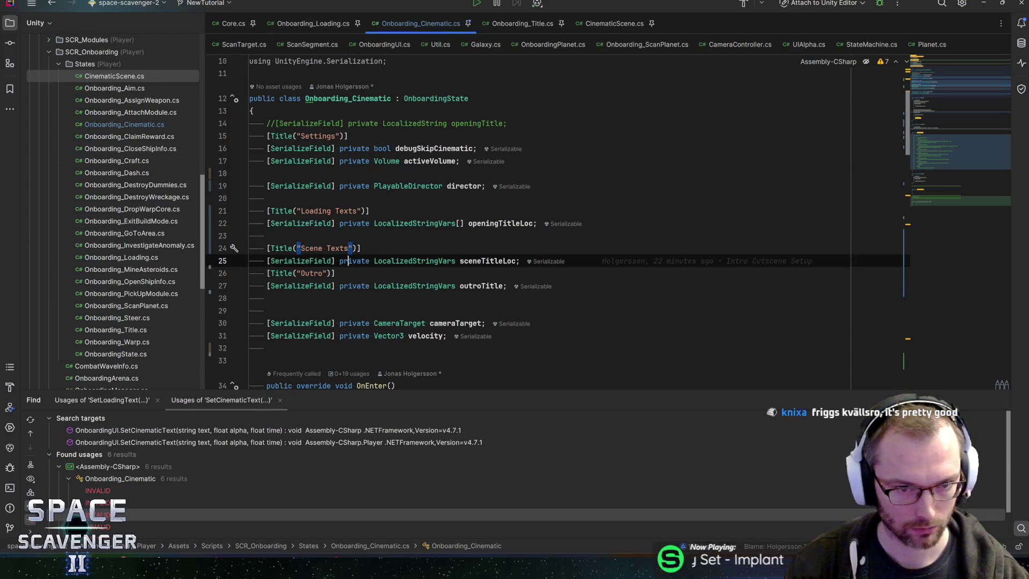
# Delete the Outro title and outroTitle field, and make sceneTitleLoc a LocalizedStringVars[] array
pyautogui.hotkey('ctrl', 'w')
pyautogui.hotkey('ctrl', 'w')
pyautogui.hotkey('ctrl', 'w')
pyautogui.press('Delete')
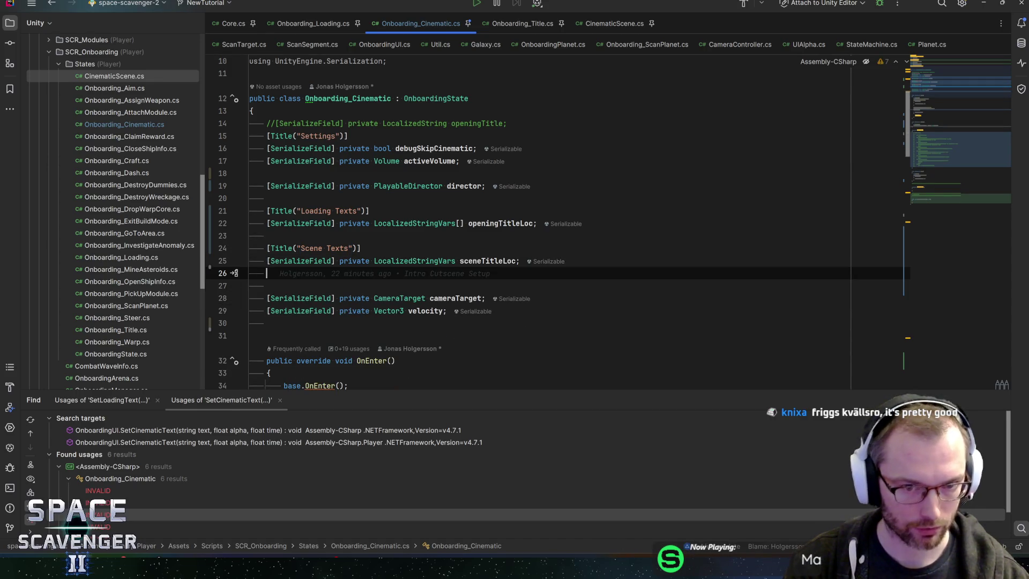
pyautogui.press('Up')
pyautogui.hotkey('ctrl', 'Right')
pyautogui.hotkey('ctrl', 'Right')
pyautogui.hotkey('ctrl', 'Right')
pyautogui.press('Left')
pyautogui.write('[]')
pyautogui.press('End')
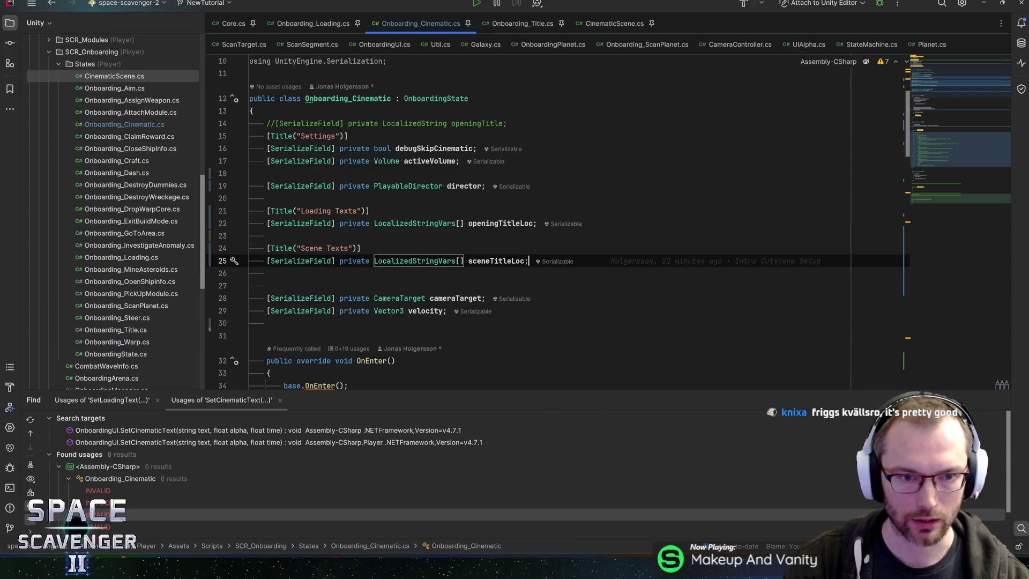
# Remove the blank line after the openingTitleLoc field
pyautogui.press('Up')
pyautogui.press('Up')
pyautogui.press('Up')
pyautogui.press('End')
pyautogui.press('Delete')
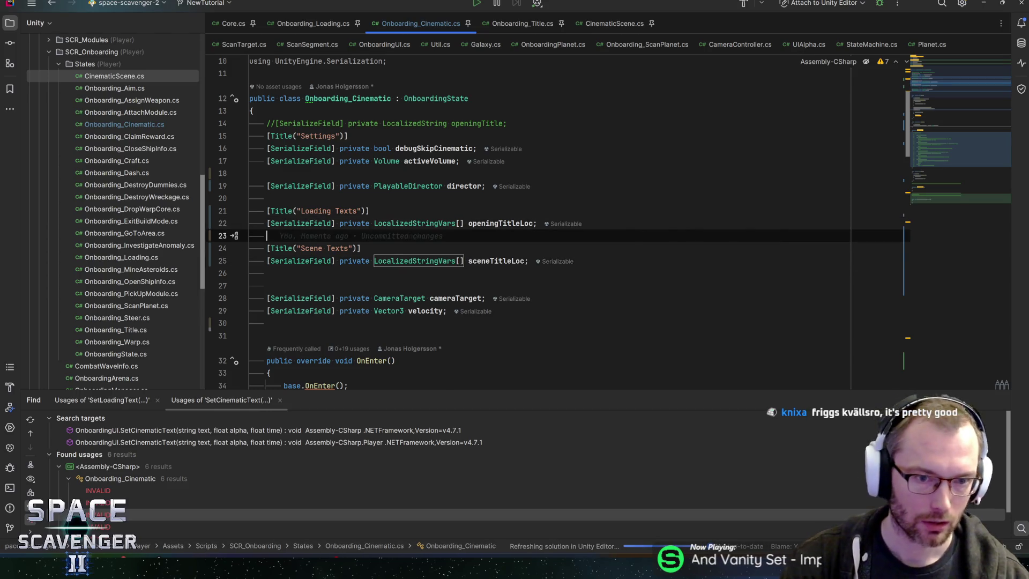
pyautogui.press('Up')
pyautogui.press('Up')
pyautogui.press('Up')
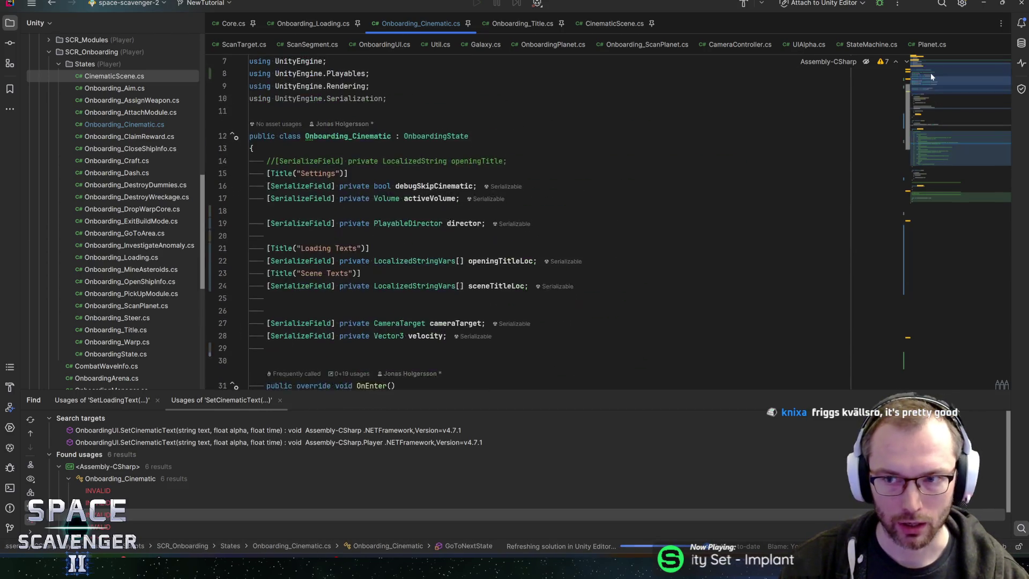
# Delete the unused using directives, including UnityEngine.Serialization
pyautogui.hotkey('ctrl', 'x')
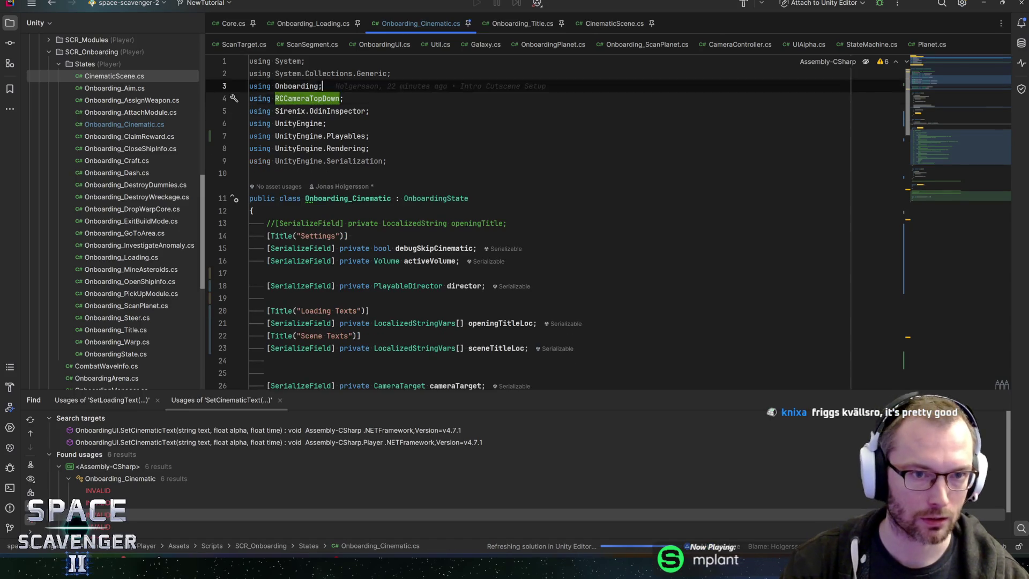
pyautogui.hotkey('ctrl', 'alt', 'o')
pyautogui.press('Down')
pyautogui.press('Down')
pyautogui.press('Down')
pyautogui.press('End')
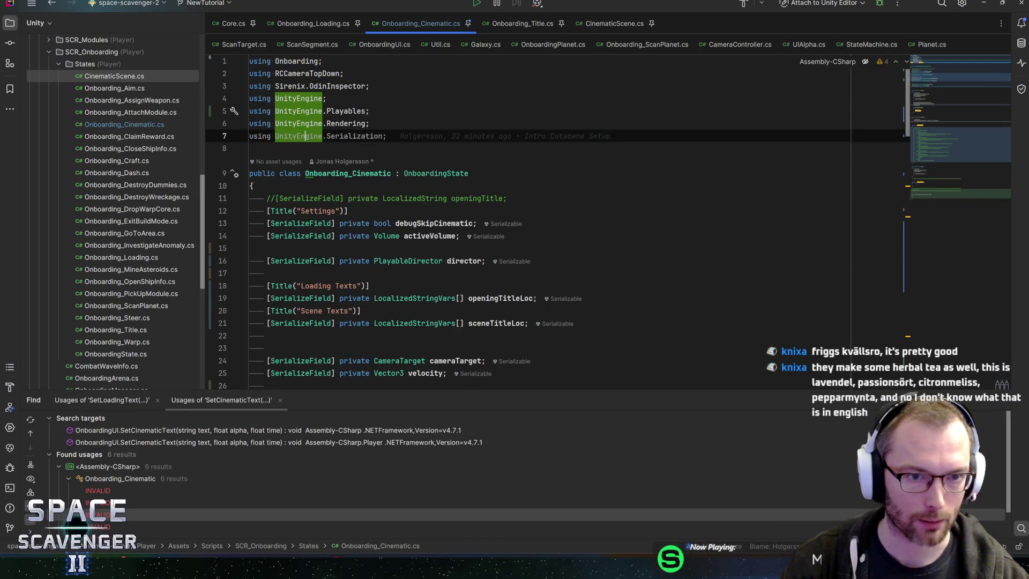
pyautogui.hotkey('ctrl', 'x')
pyautogui.press('Up')
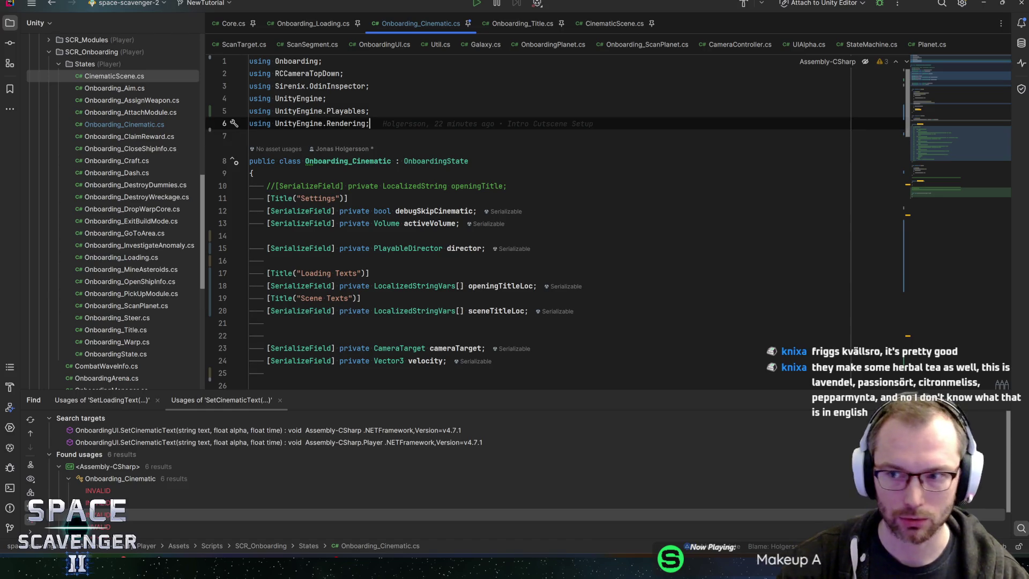
# Compare the openingTitleLoc and sceneTitleLoc declarations, then return to Unity
pyautogui.scroll(-7, 948, 99)
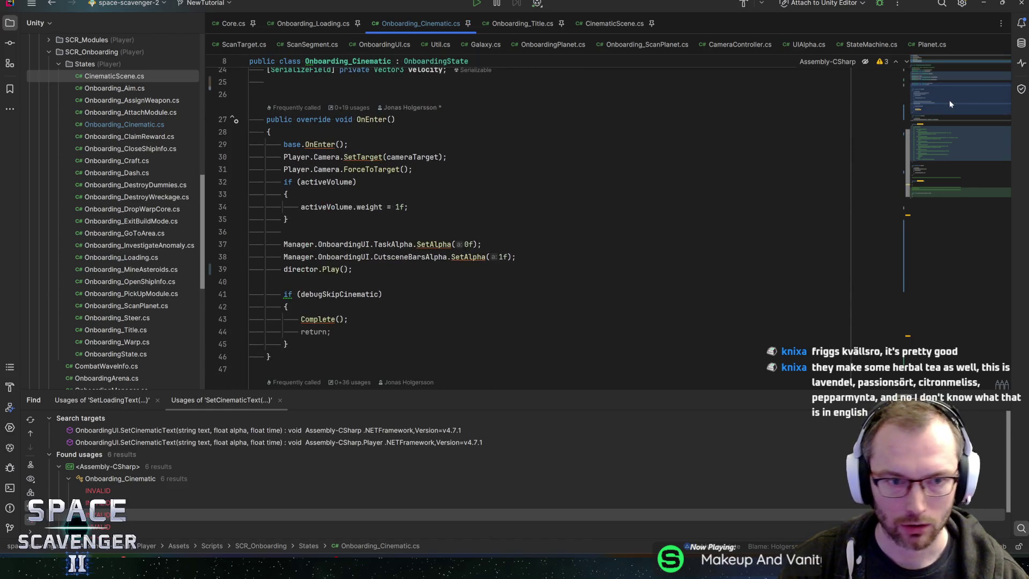
pyautogui.moveTo(968, 97); pyautogui.dragTo(965, 83)
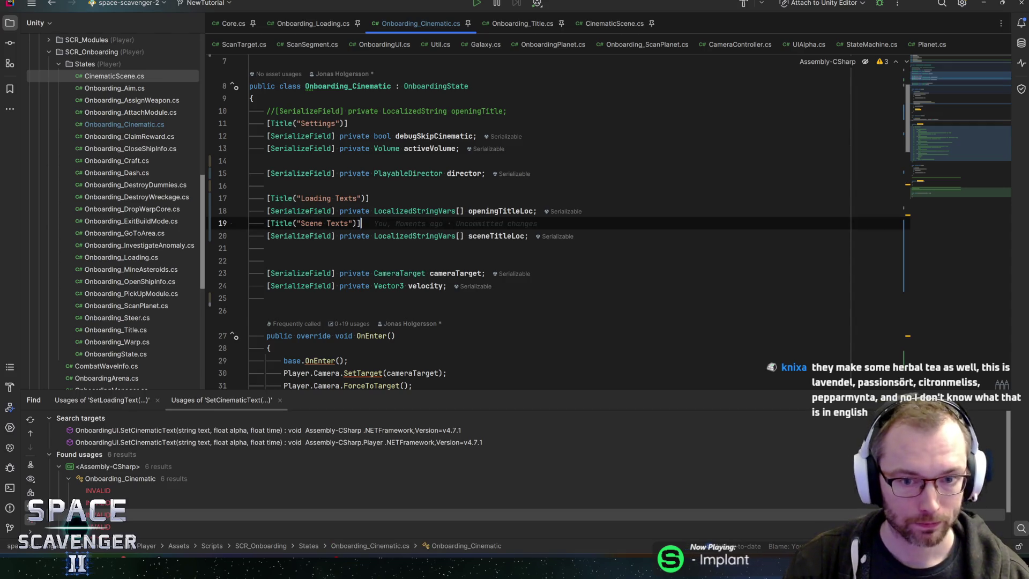
pyautogui.click(485, 211)
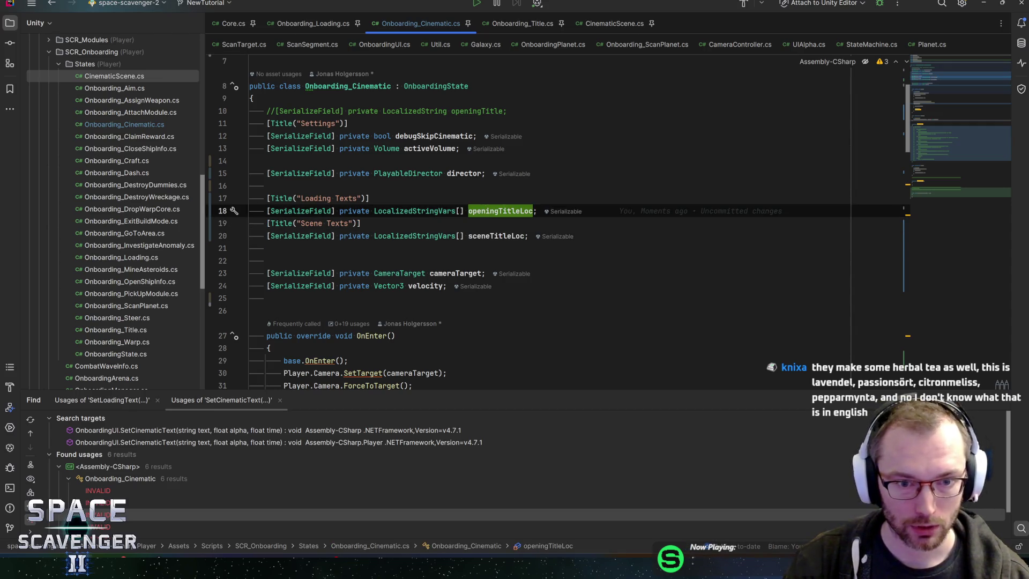
pyautogui.press('Down')
pyautogui.press('Down')
pyautogui.press('Up')
pyautogui.press('Up')
pyautogui.hotkey('alt', 'Tab')
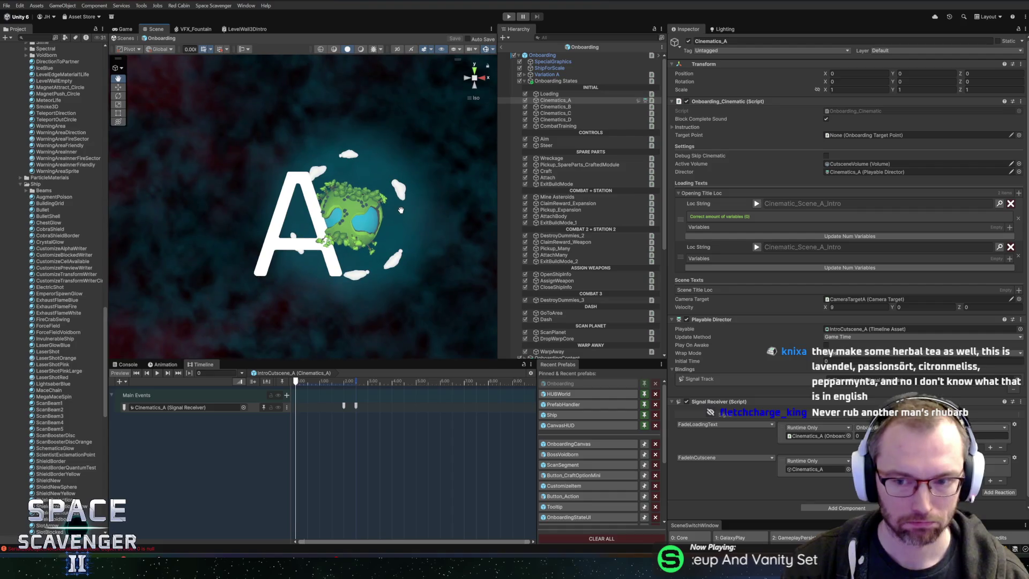
# Scrub the intro cutscene preview to the signal markers at about 2.47 s
pyautogui.moveTo(347, 200); pyautogui.dragTo(392, 214)
pyautogui.scroll(2, 392, 214)
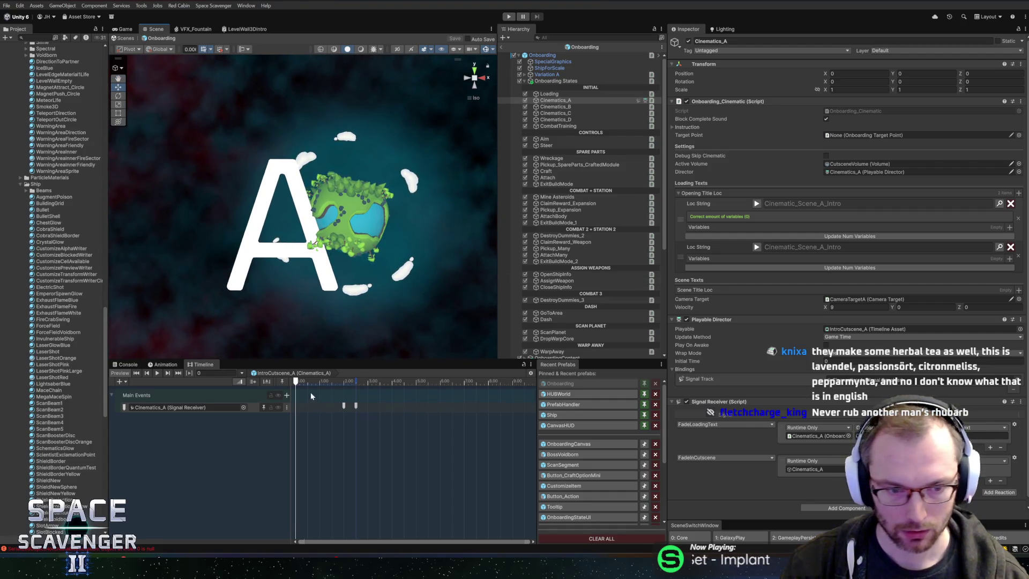
pyautogui.moveTo(343, 383); pyautogui.dragTo(346, 382)
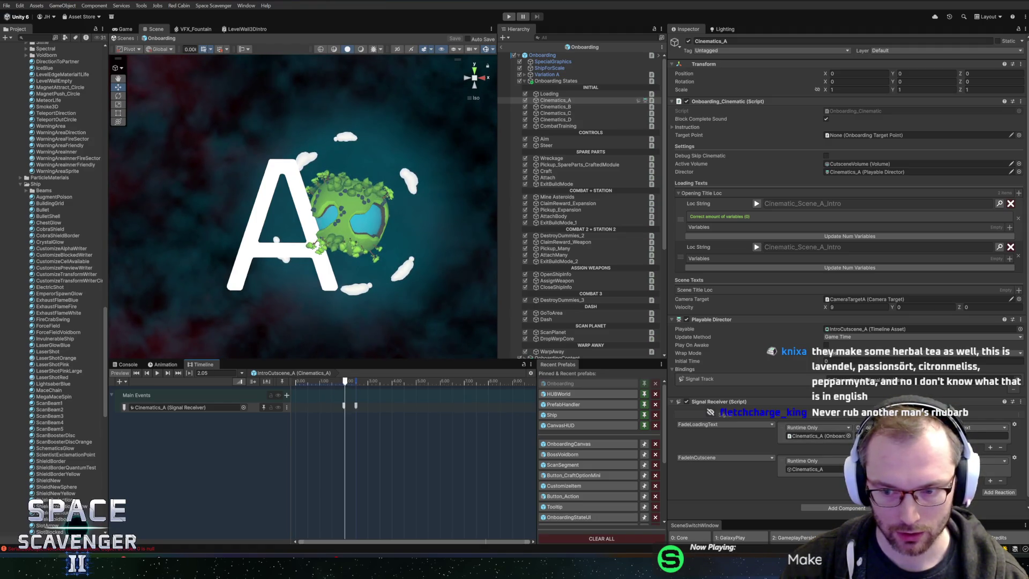
pyautogui.moveTo(345, 382); pyautogui.dragTo(355, 382)
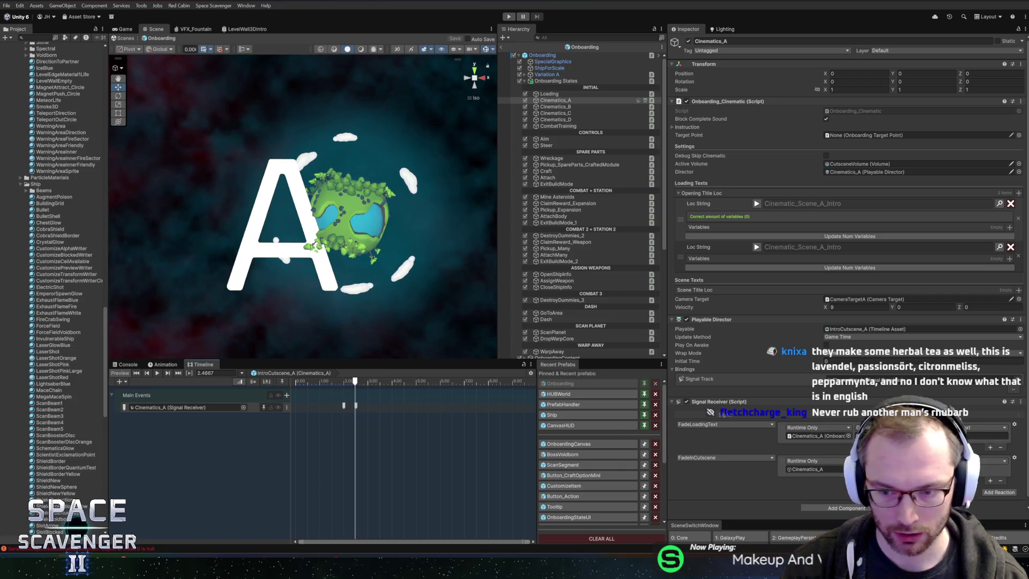
# Check which functions the Signal Receiver reaction can call, then go back to Rider
pyautogui.click(911, 460)
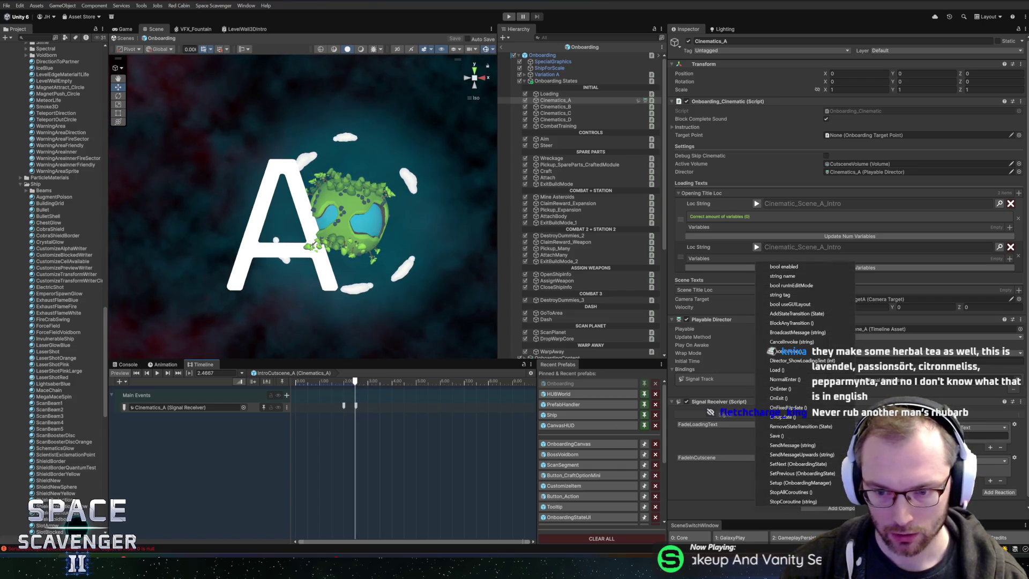
pyautogui.click(806, 363)
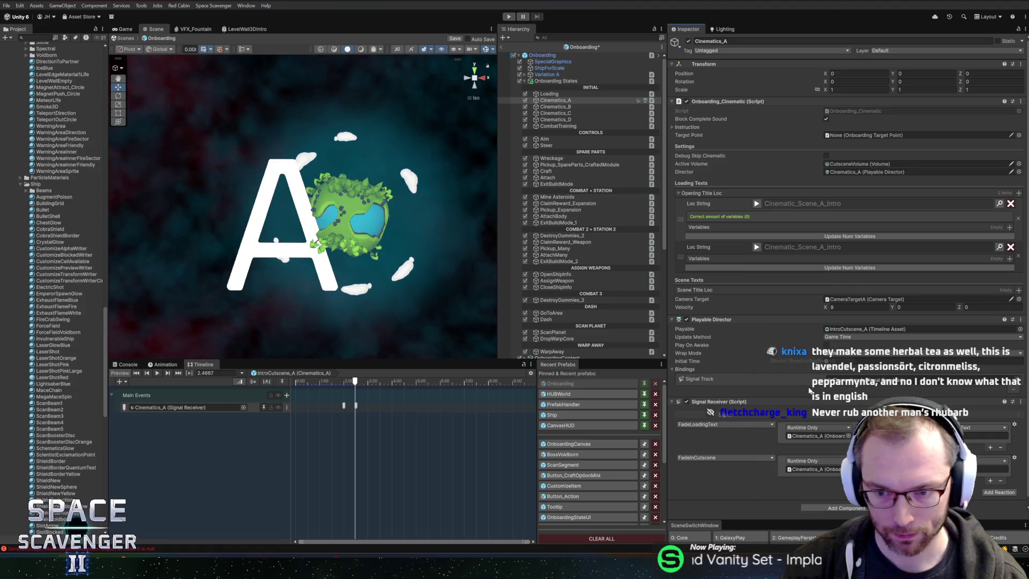
pyautogui.hotkey('alt', 'Tab')
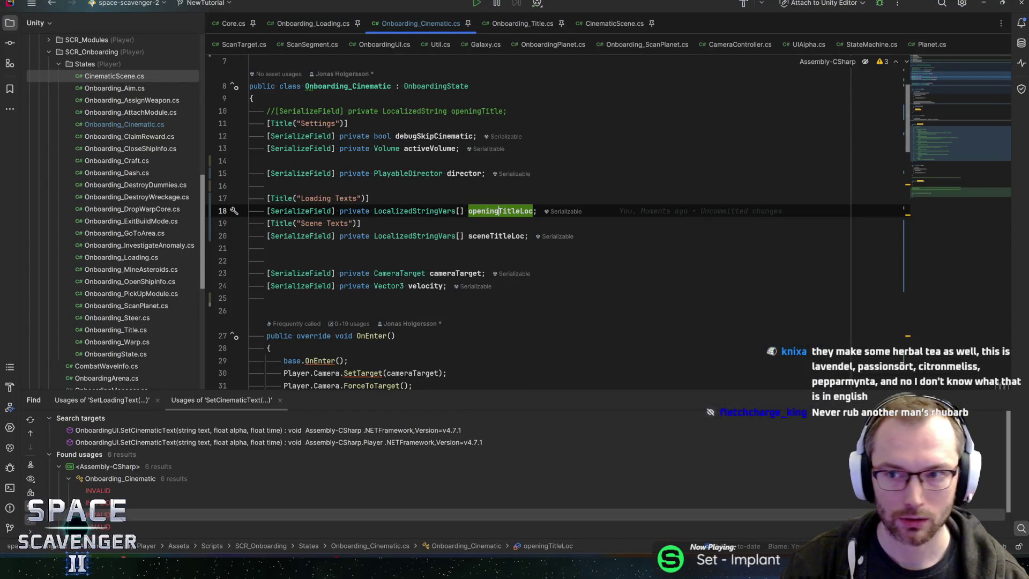
# Begin a Manager reference inside the Director_ShowLoadingText method body
pyautogui.scroll(-15, 957, 164)
pyautogui.moveTo(271, 301); pyautogui.dragTo(252, 253)
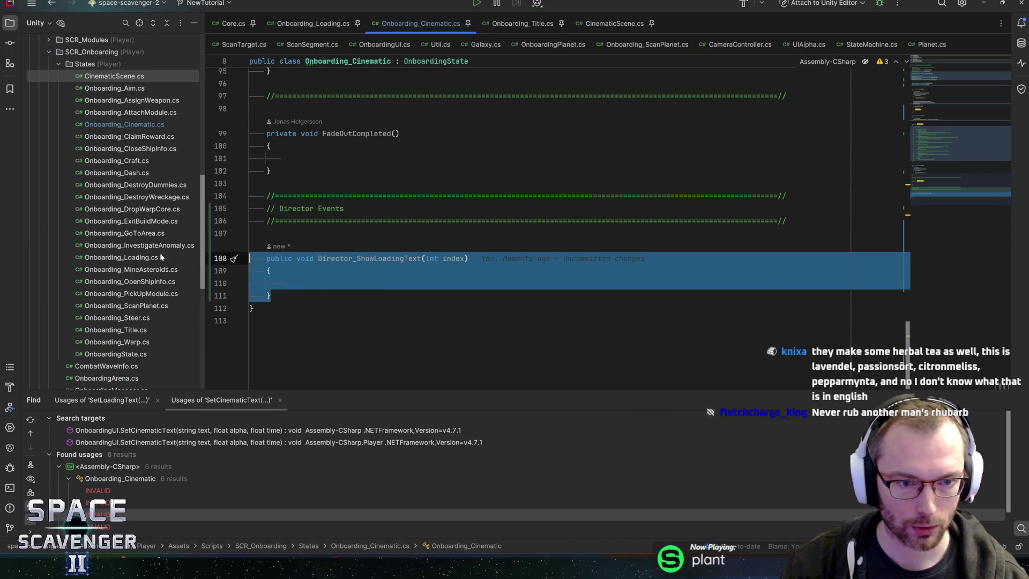
pyautogui.click(337, 284)
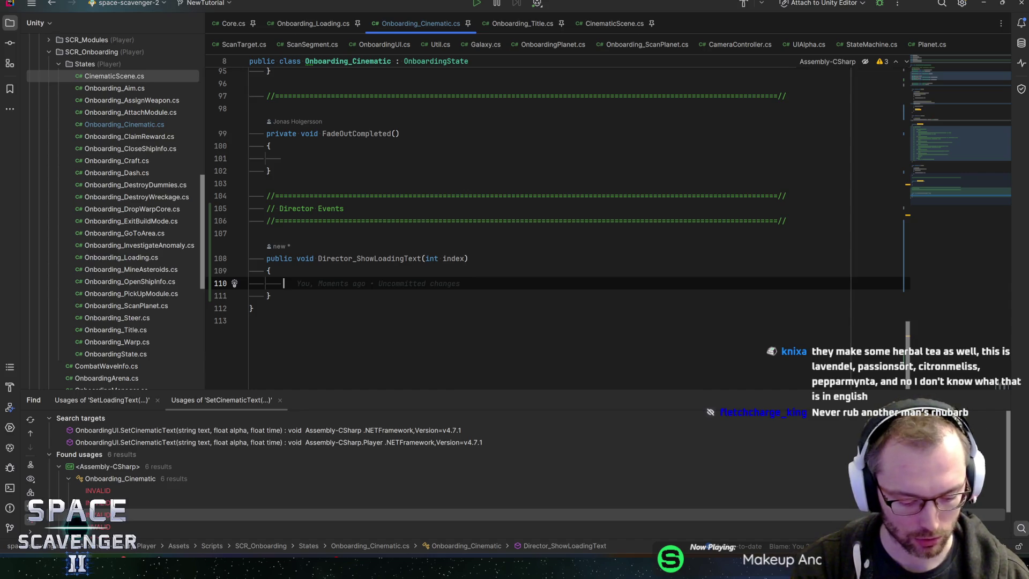
pyautogui.write('Manager')
pyautogui.scroll(4, 536, 215)
pyautogui.scroll(8, 536, 214)
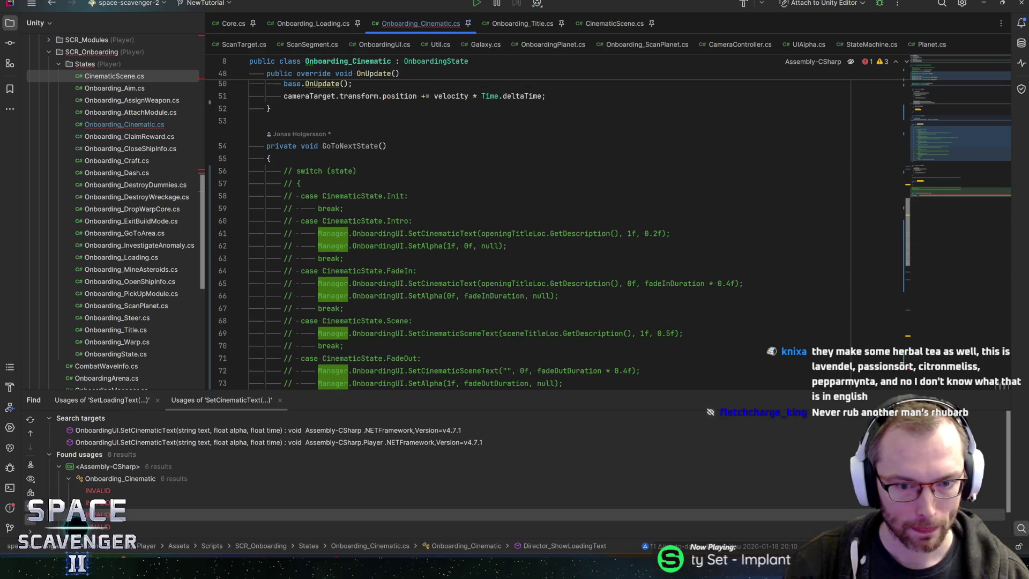
pyautogui.scroll(-15, 536, 230)
# Complete the call Manager.OnboardingUI.SetCinematicText() through autocomplete
pyautogui.write('setcin')
pyautogui.press('BackSpace')
pyautogui.press('BackSpace')
pyautogui.press('BackSpace')
pyautogui.write('o')
pyautogui.press('Return')
pyautogui.write('.setcin')
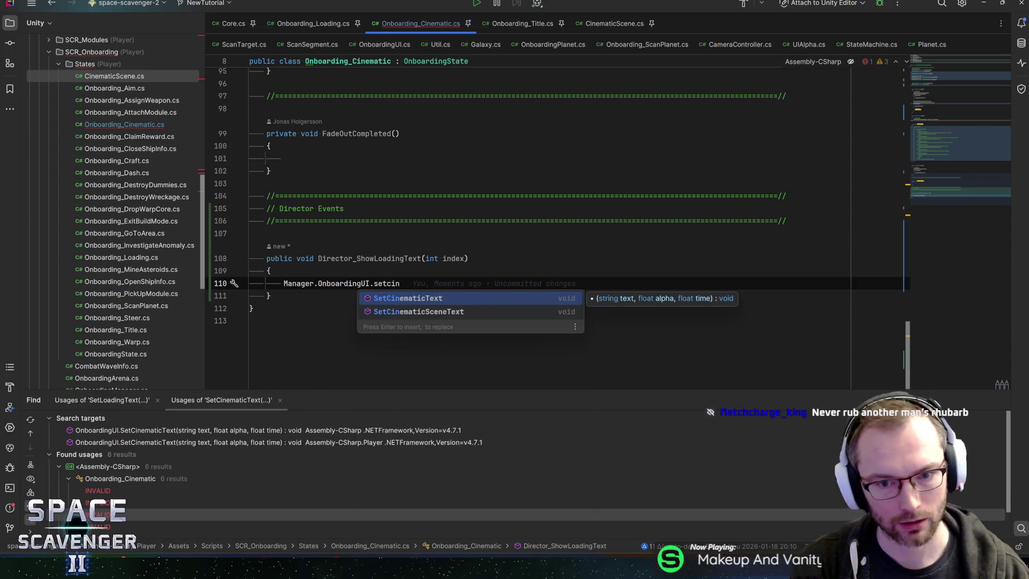
pyautogui.press('Return')
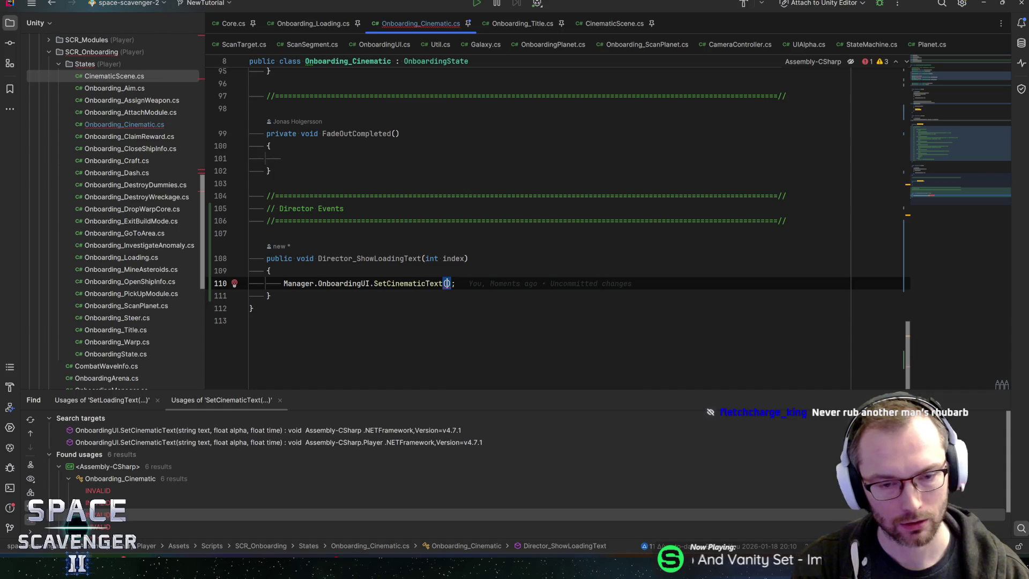
pyautogui.click(947, 79)
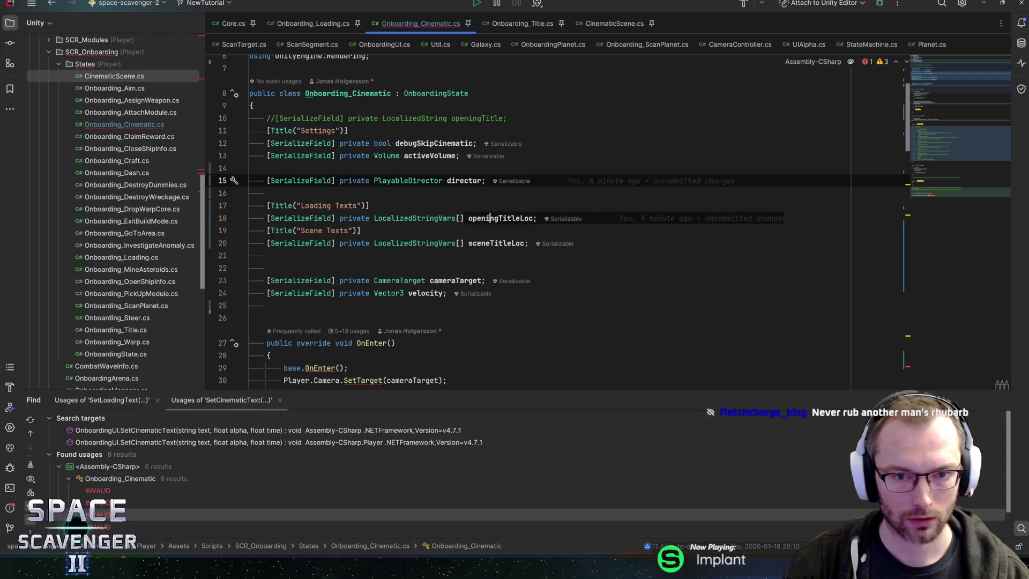
# Rename openingTitleLoc to loadingLocs and sceneTitleLoc to sceneLocs
pyautogui.click(490, 218)
pyautogui.doubleClick(504, 218)
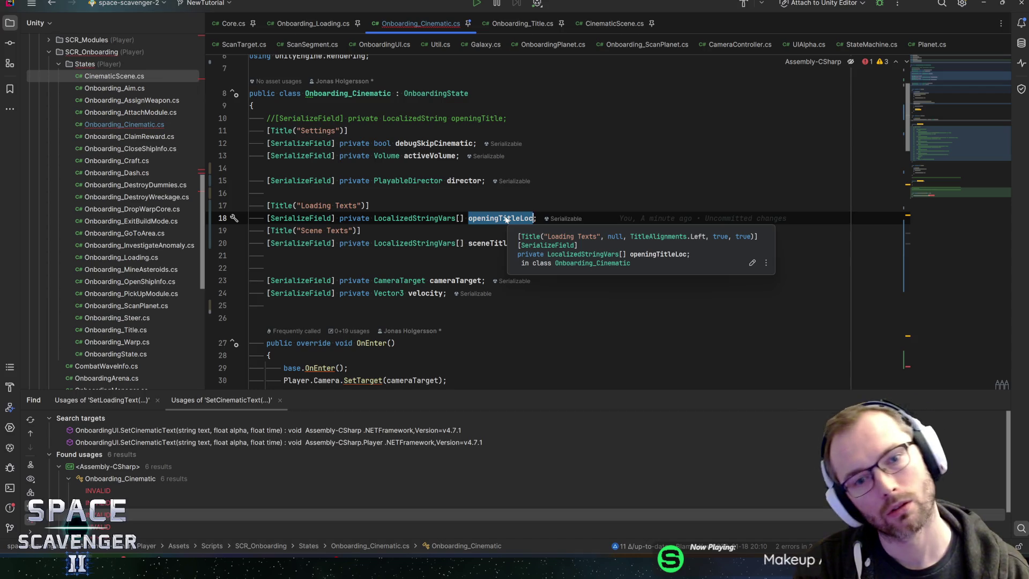
pyautogui.write('loadingT')
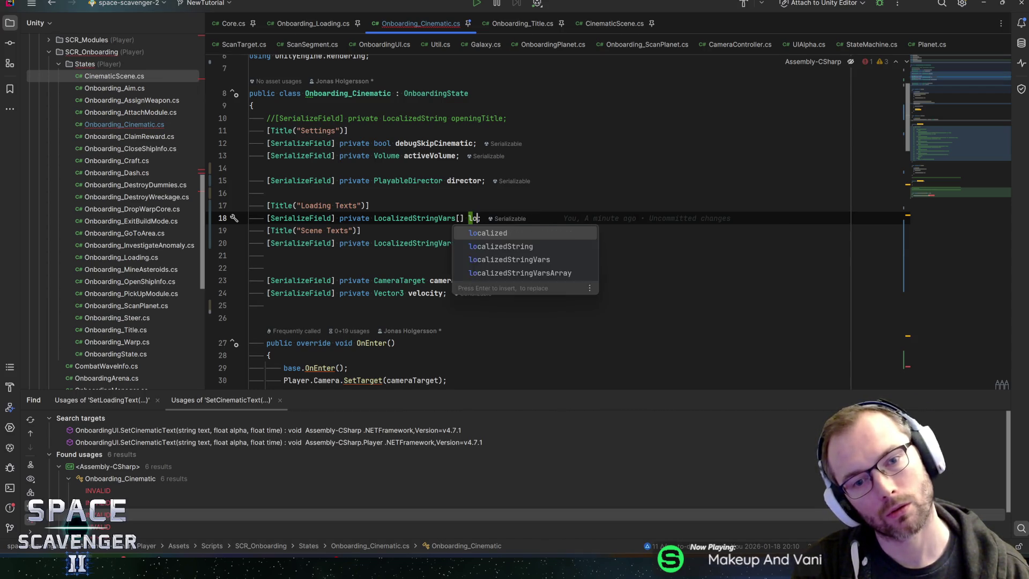
pyautogui.write('ext')
pyautogui.press('BackSpace')
pyautogui.press('BackSpace')
pyautogui.press('BackSpace')
pyautogui.write('Locs')
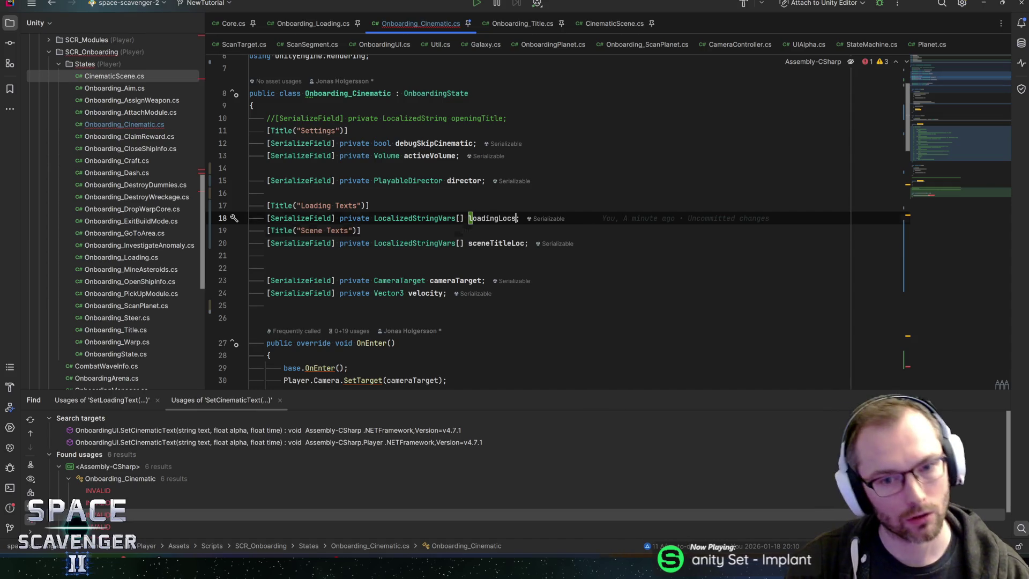
pyautogui.click(511, 243)
pyautogui.press('BackSpace')
pyautogui.press('BackSpace')
pyautogui.press('BackSpace')
pyautogui.press('BackSpace')
pyautogui.press('Right')
pyautogui.press('Right')
pyautogui.press('Right')
pyautogui.write('s')
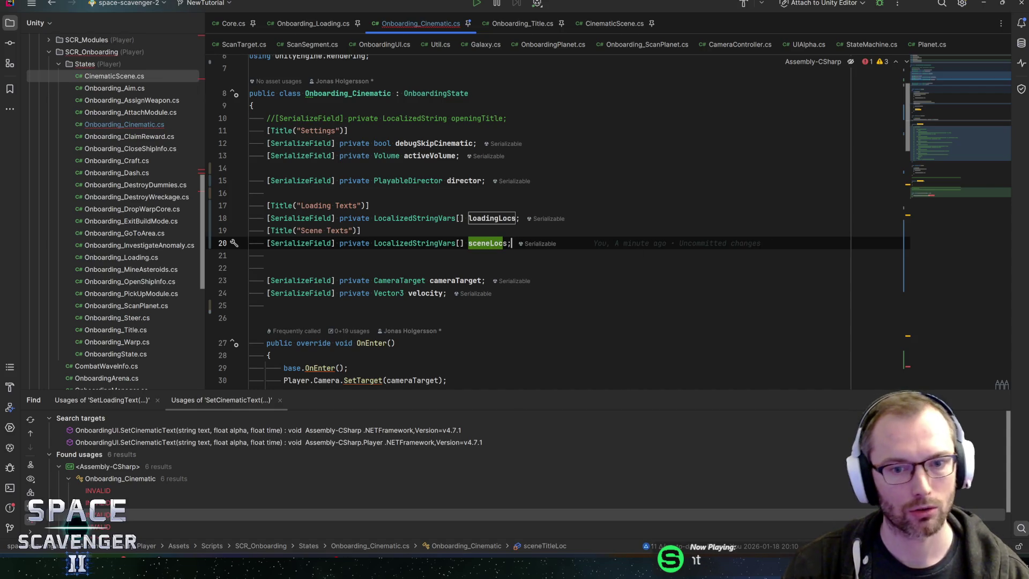
pyautogui.scroll(-15, 536, 225)
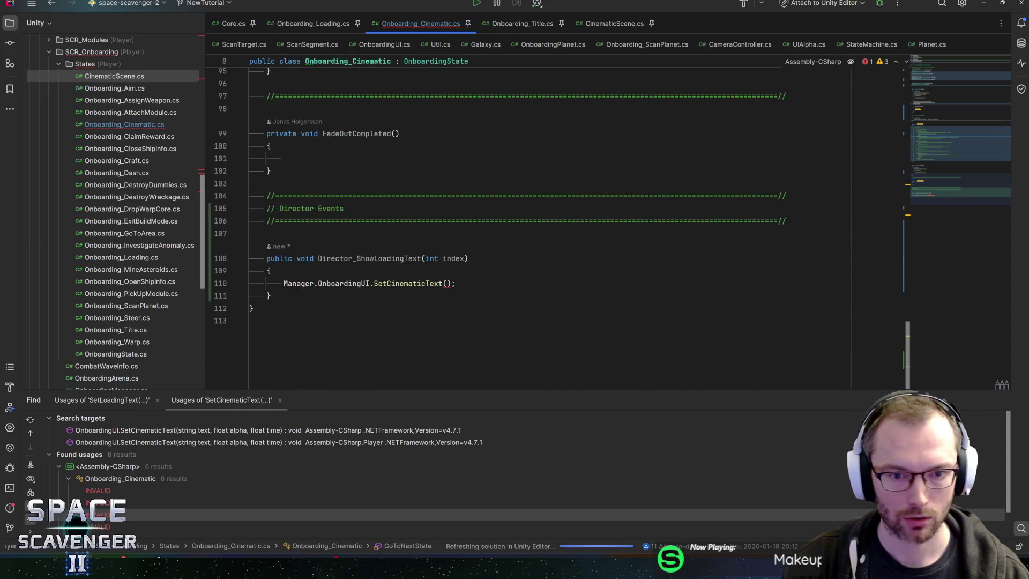
# Pass loadingLocs[index].GetDescription(), 1f, 0.5f to SetCinematicText
pyautogui.click(447, 283)
pyautogui.write('loadingLocs')
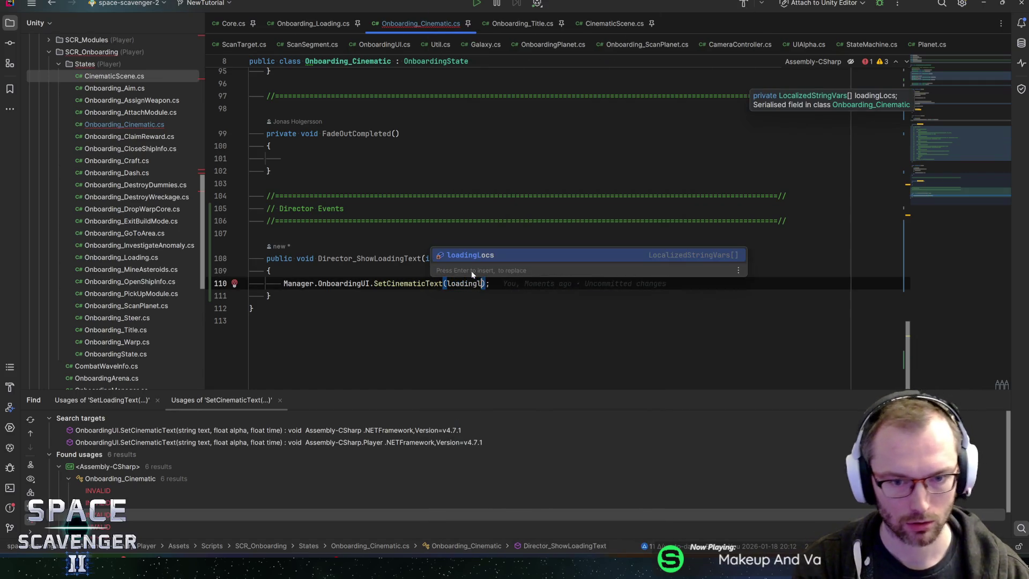
pyautogui.write('[inde')
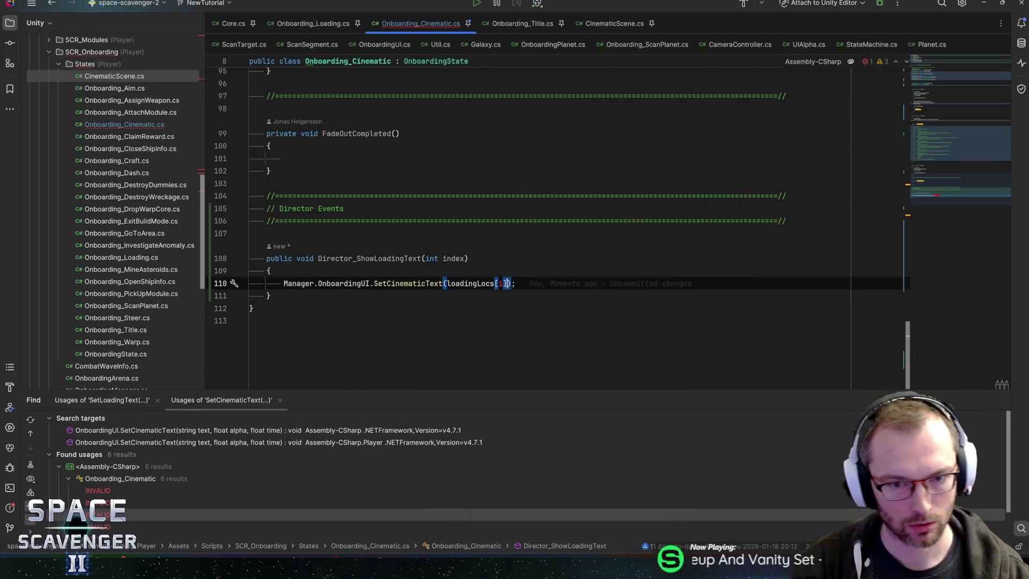
pyautogui.press('Return')
pyautogui.write('], 1')
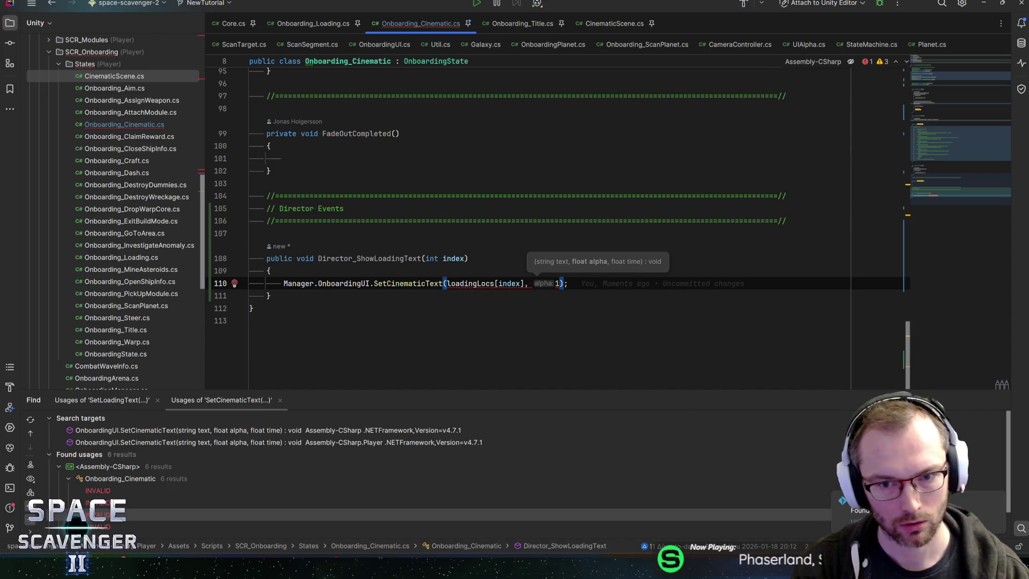
pyautogui.write('f')
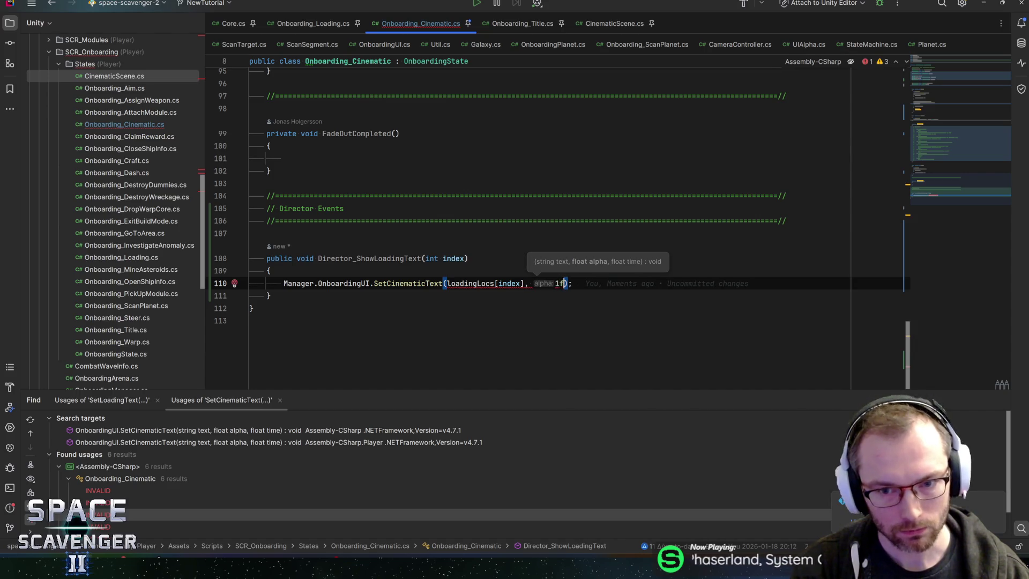
pyautogui.write(')')
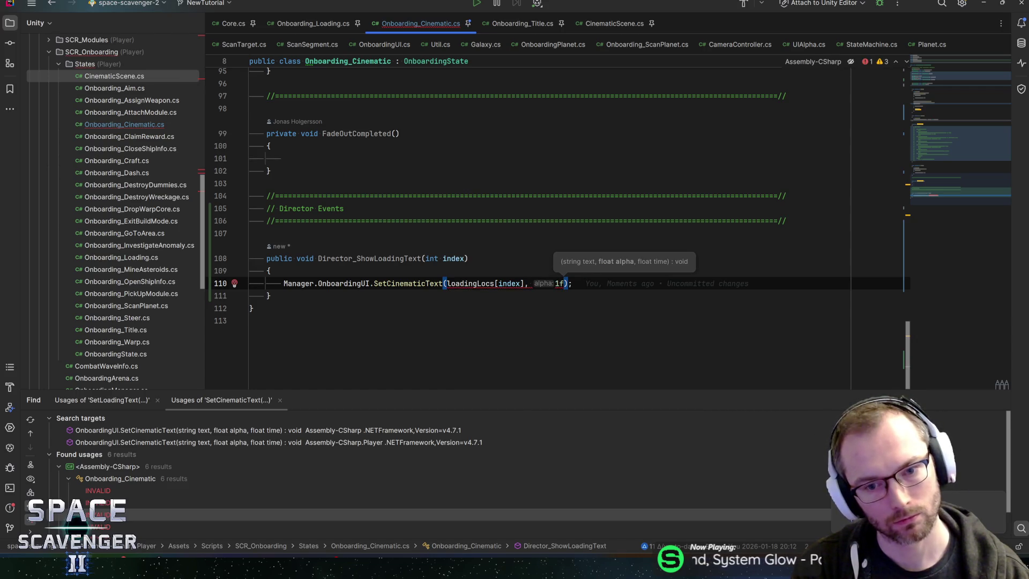
pyautogui.write(', ')
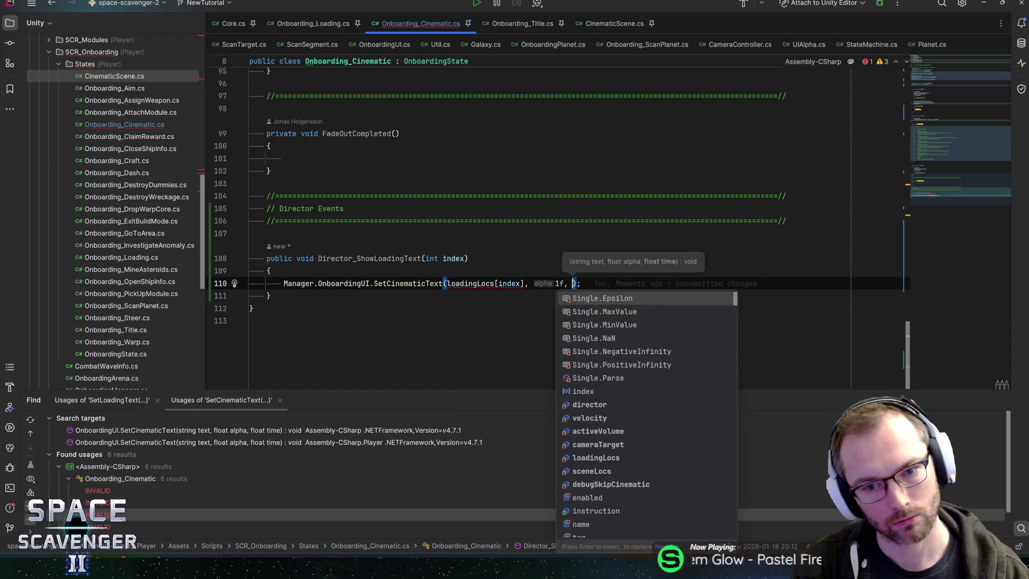
pyautogui.write('0.')
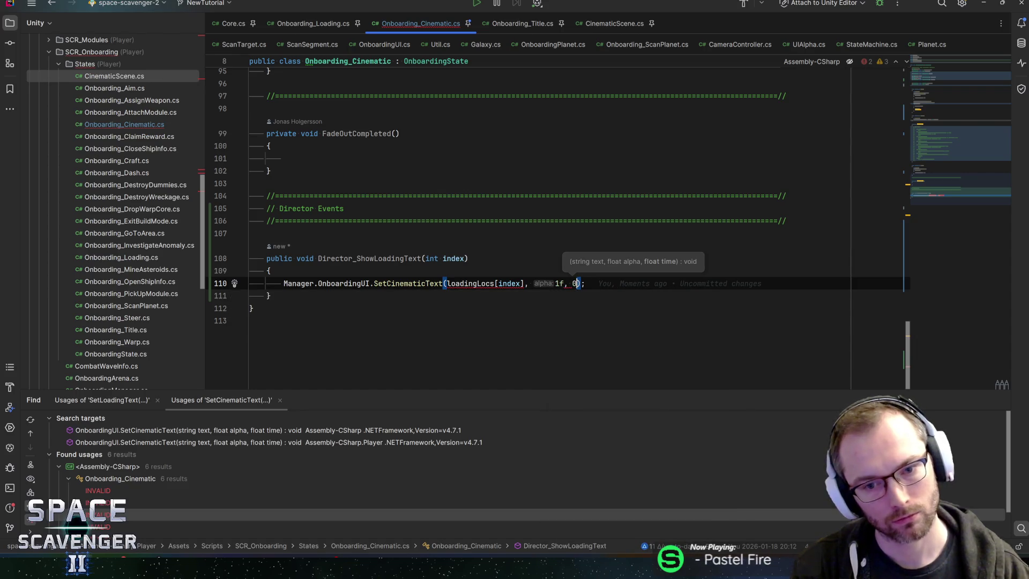
pyautogui.write('3')
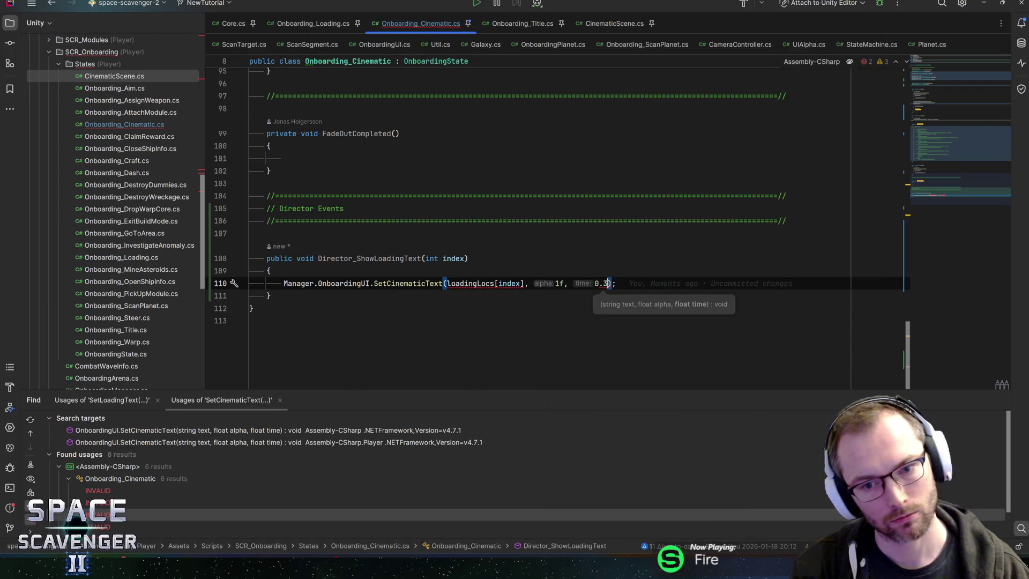
pyautogui.press('BackSpace')
pyautogui.write('5f')
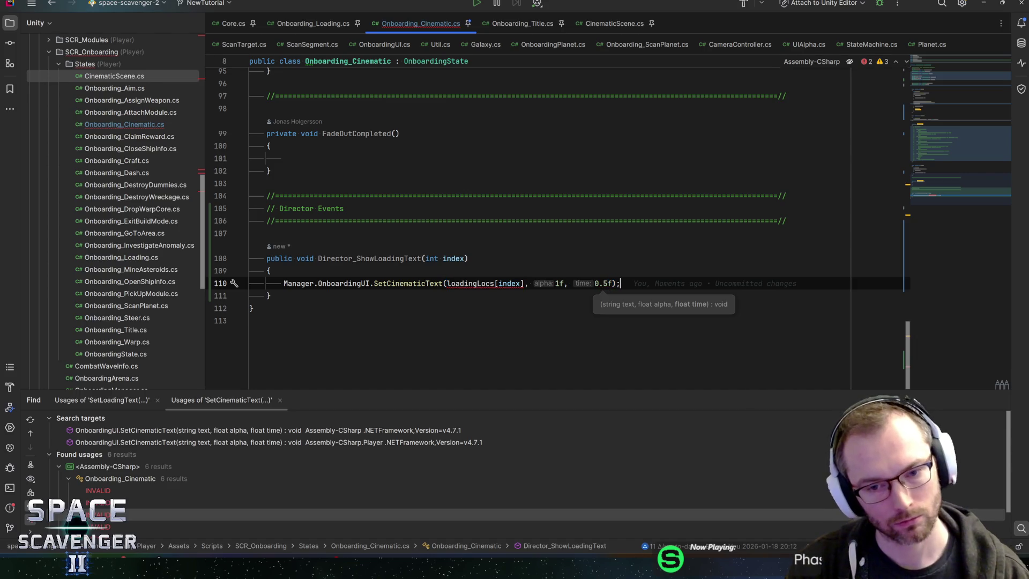
pyautogui.press('End')
pyautogui.click(598, 283)
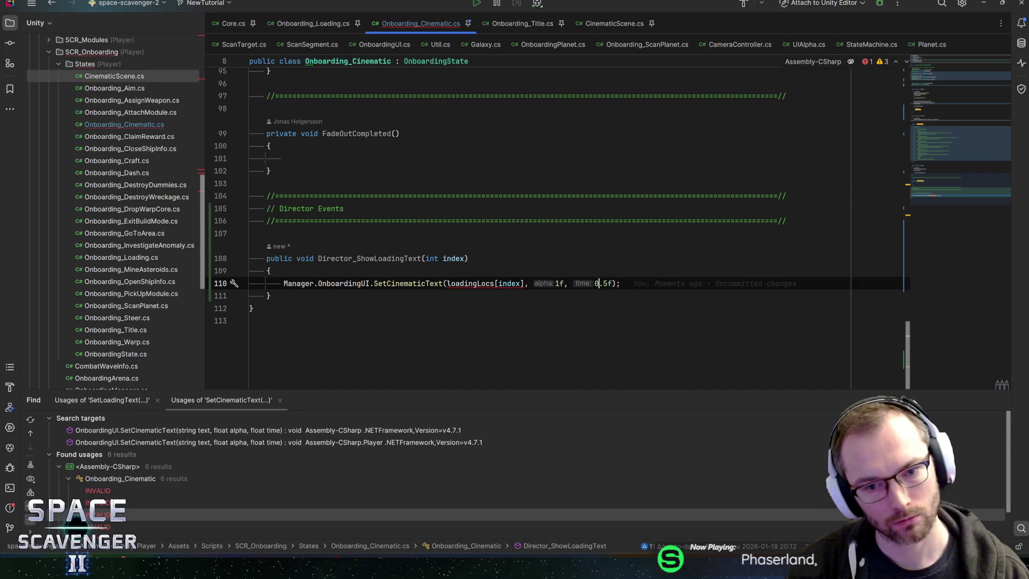
pyautogui.write('.getde')
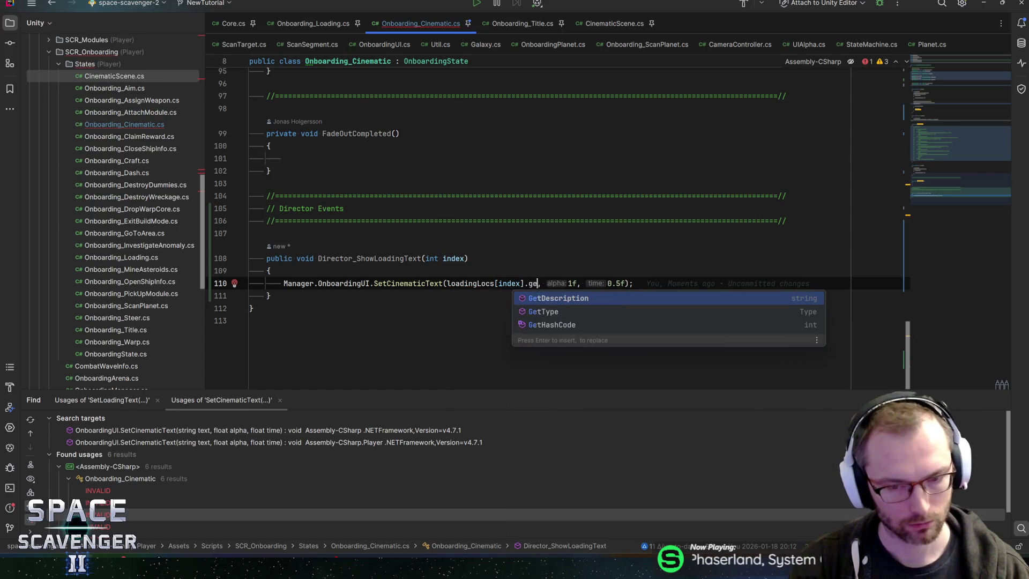
pyautogui.press('Return')
# Add a guard above the call: if (index.OutOfBounds(loadingLocs))
pyautogui.hotkey('ctrl', 'alt', 'Return')
pyautogui.write('if (index.OutOfBounds(loadinglo')
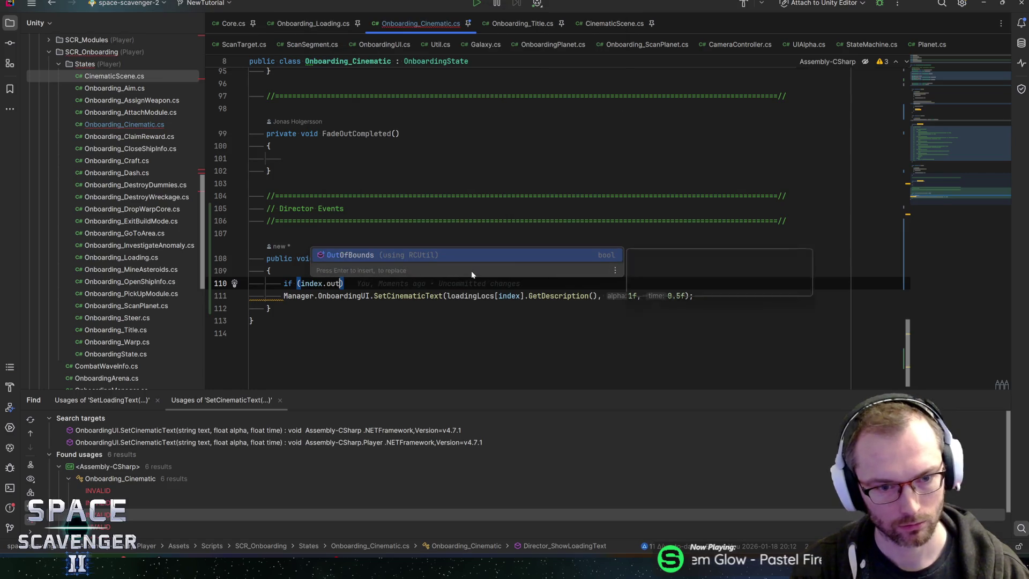
pyautogui.press('Return')
pyautogui.write('loadinglo')
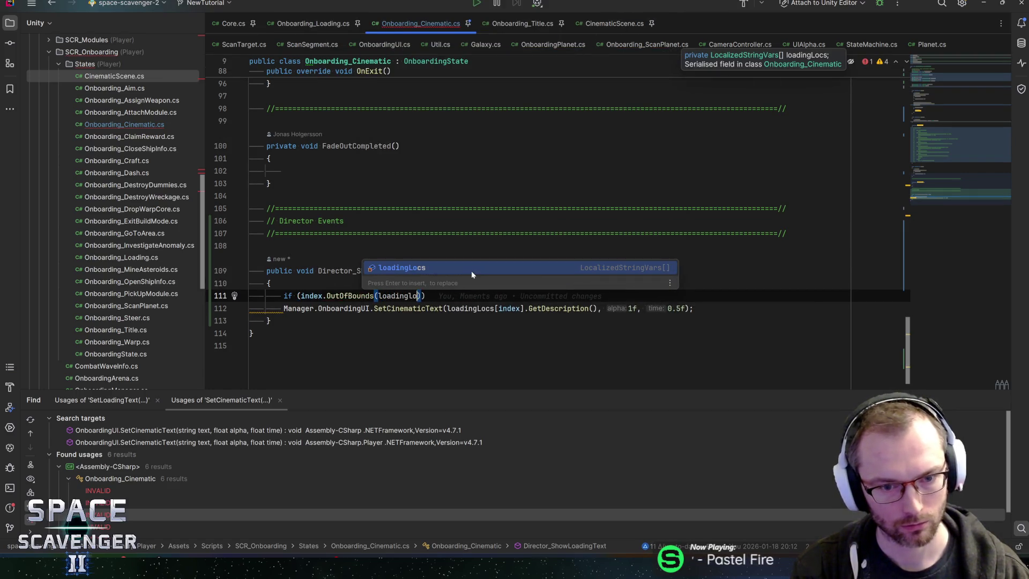
pyautogui.press('Return')
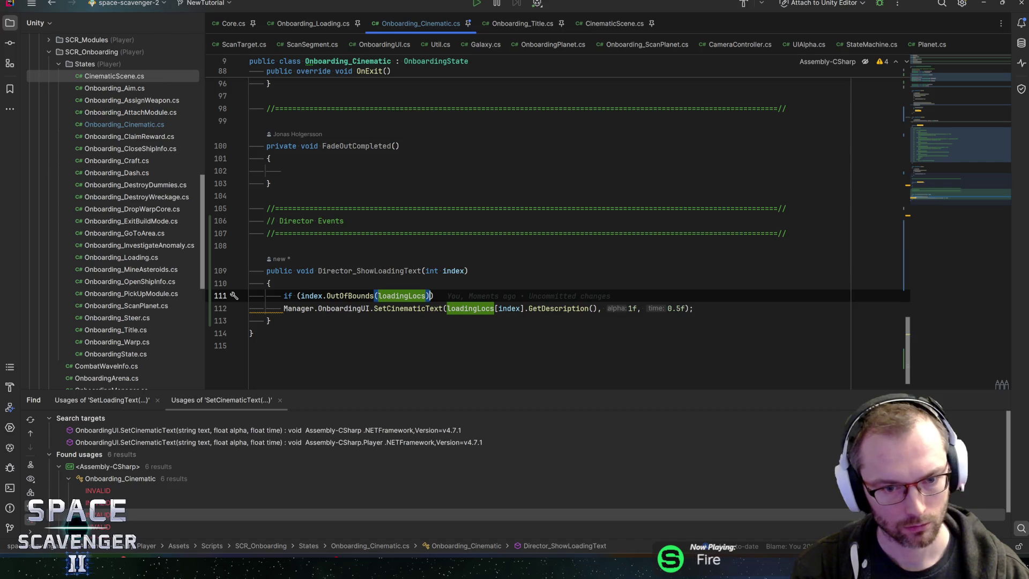
pyautogui.click(434, 295)
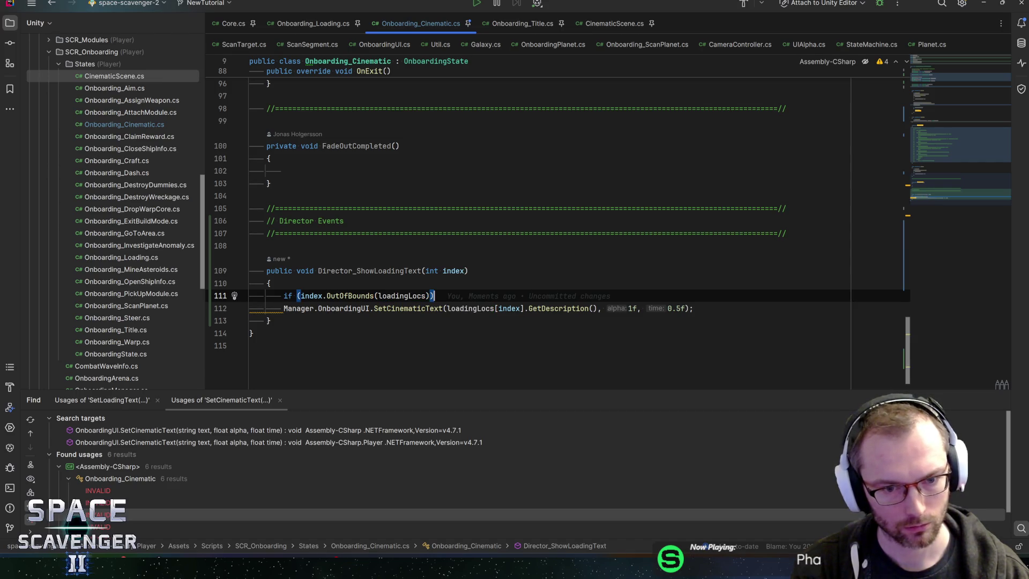
pyautogui.write(')')
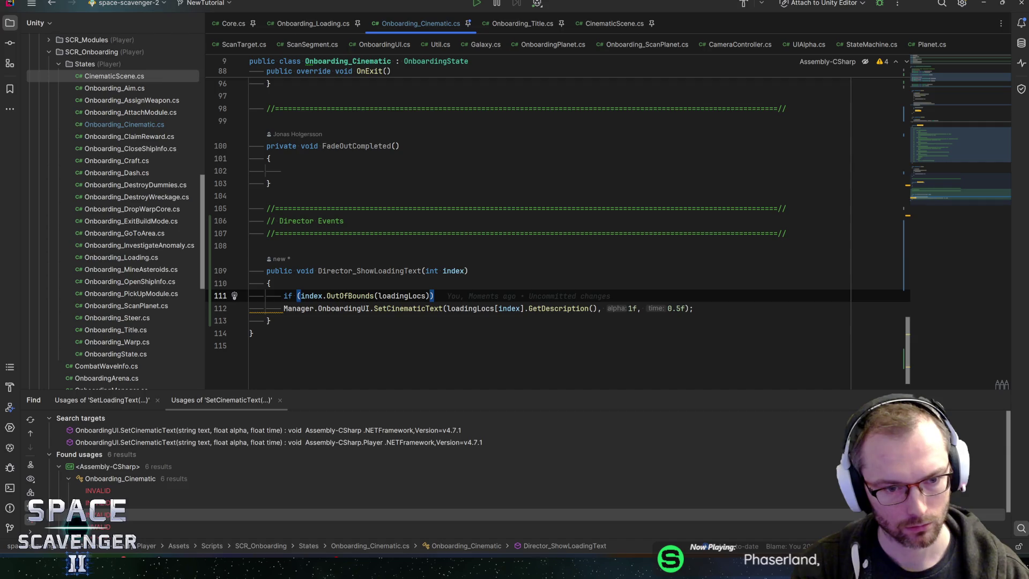
# Open the if body with a warning log template
pyautogui.press('Return')
pyautogui.write('{')
pyautogui.press('Return')
pyautogui.write('warn')
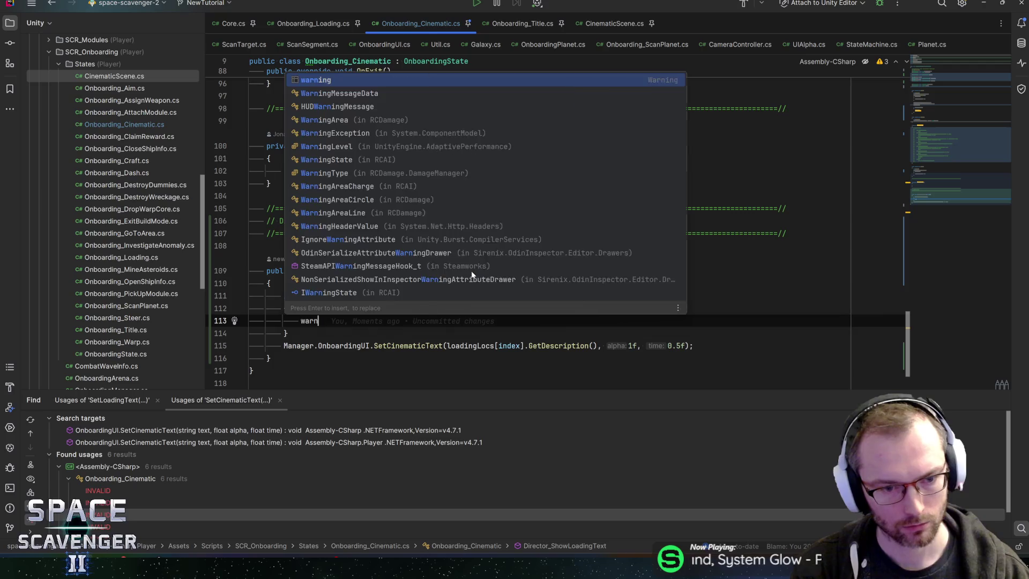
pyautogui.press('Tab')
pyautogui.hotkey('ctrl', 't')
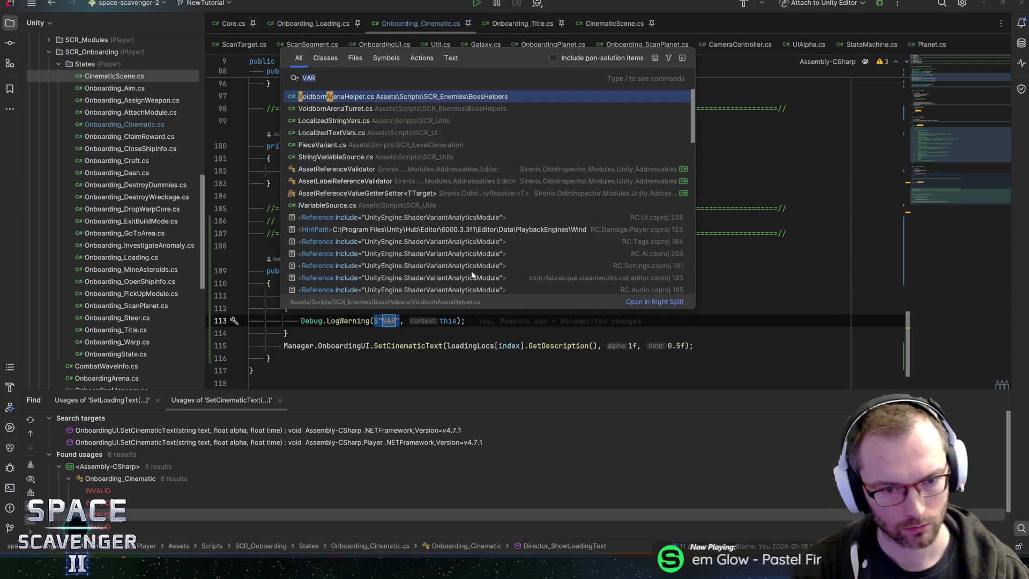
pyautogui.press('Escape')
# Write the warning 'Index out of bounds! {index} / {loadingLocs.Length}' and save
pyautogui.write('Index out ')
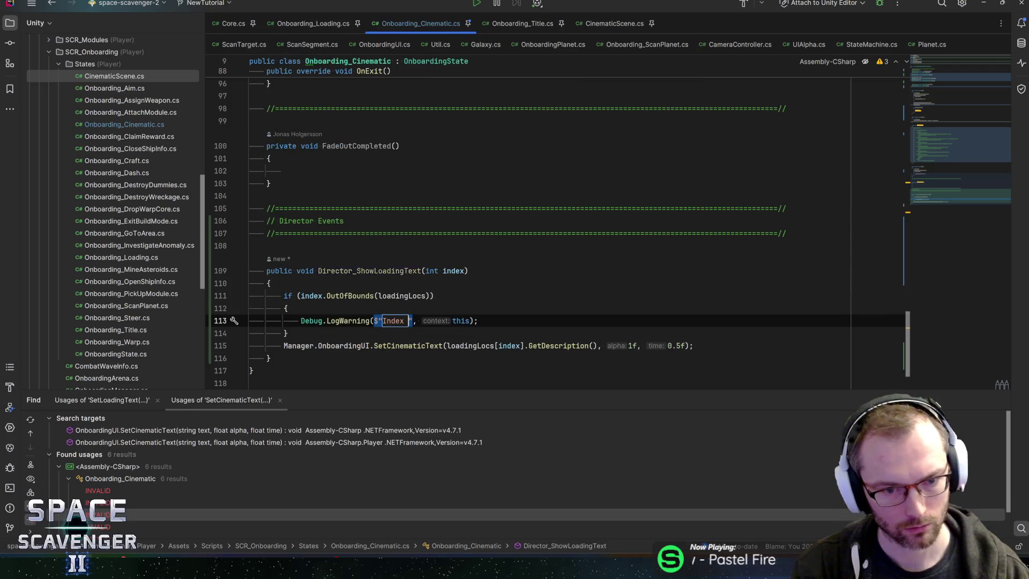
pyautogui.write('of bounds! {')
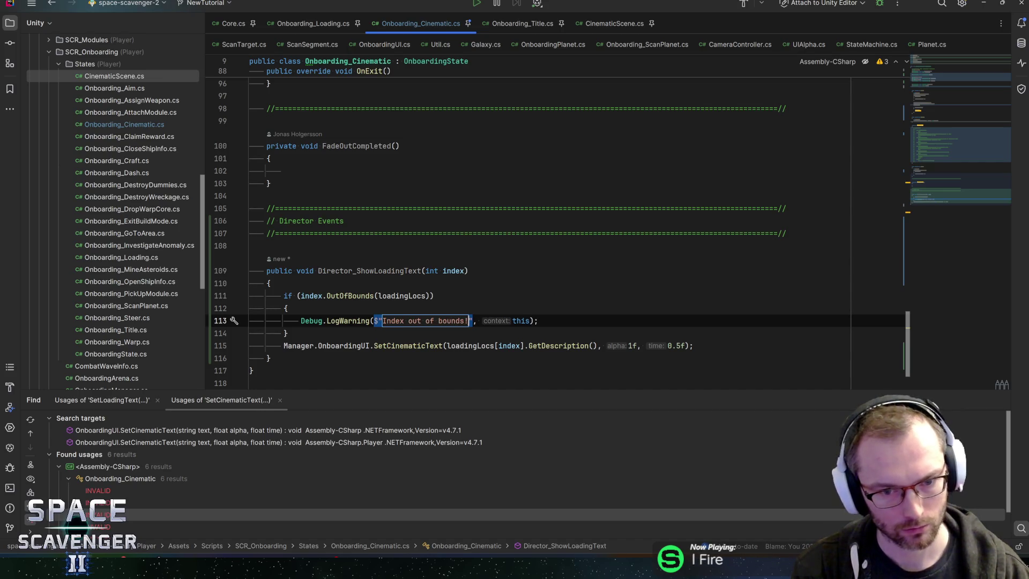
pyautogui.write('index')
pyautogui.press('Return')
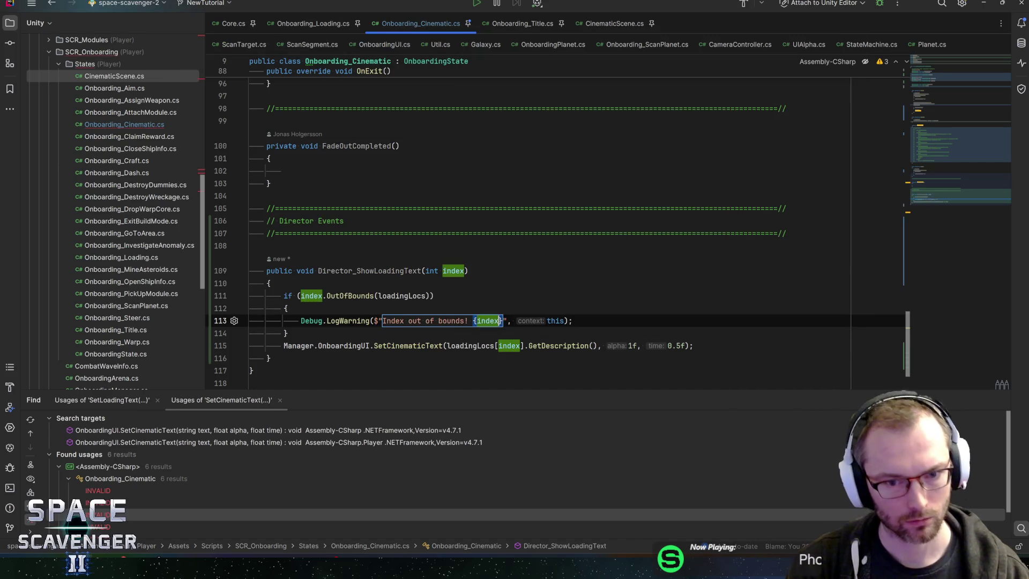
pyautogui.write('} / ')
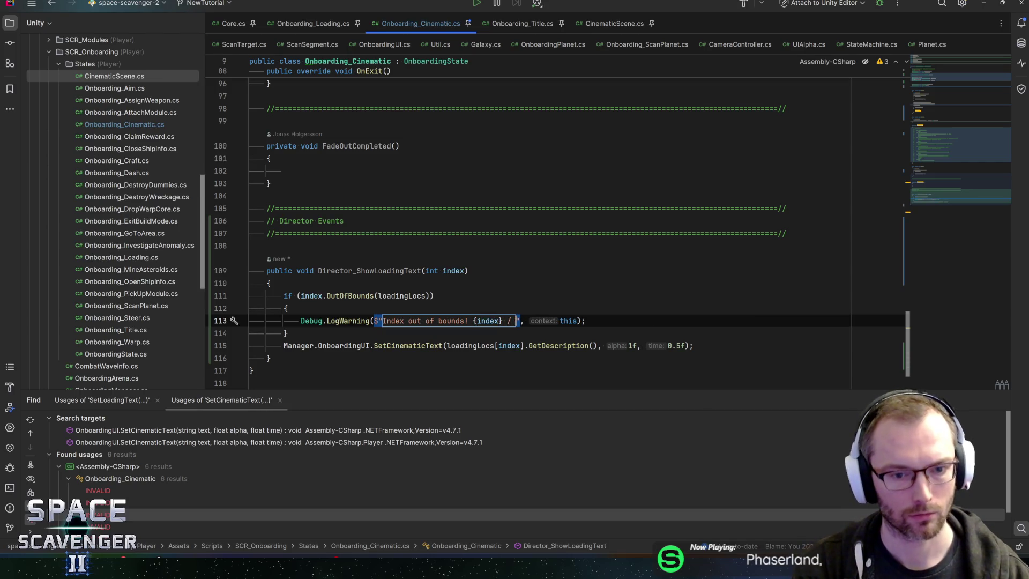
pyautogui.write('{loadingLo')
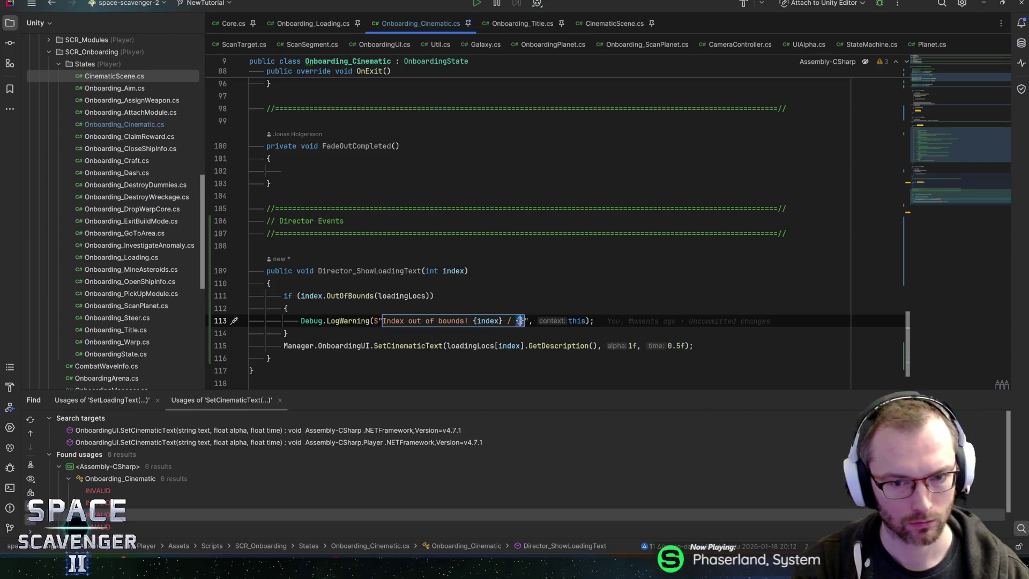
pyautogui.press('Return')
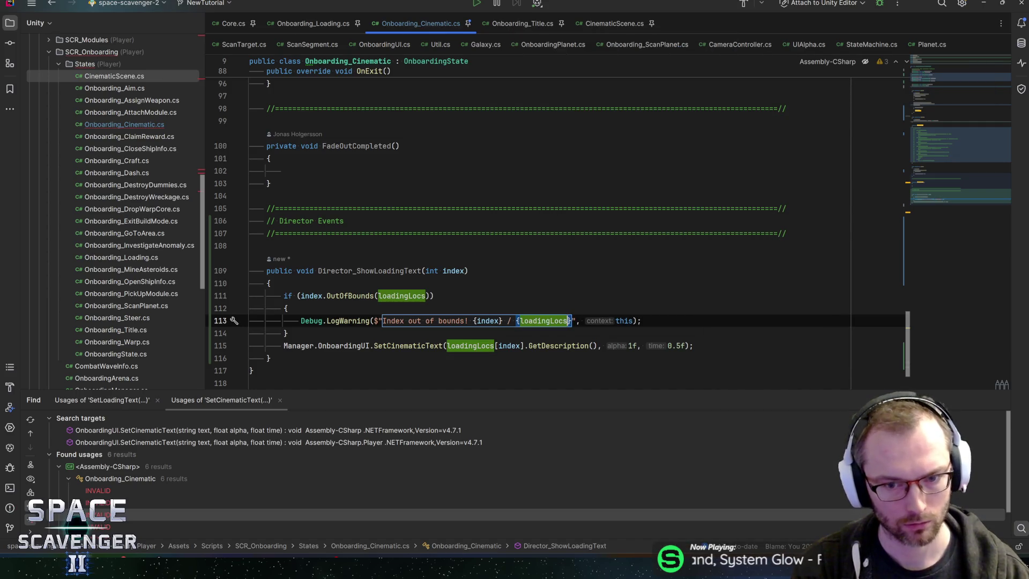
pyautogui.write('.c')
pyautogui.press('BackSpace')
pyautogui.write('le')
pyautogui.press('Return')
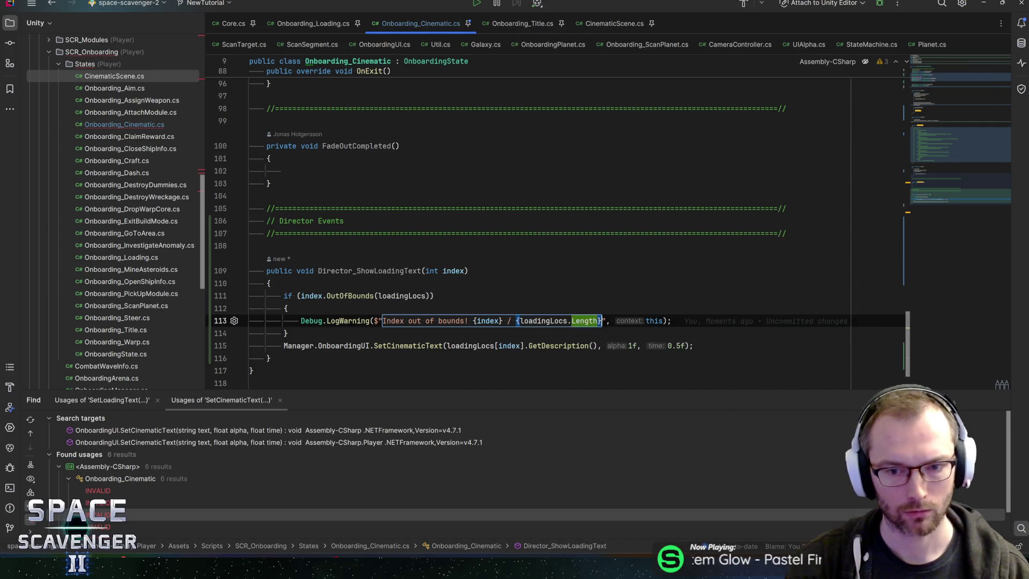
pyautogui.hotkey('ctrl', 's')
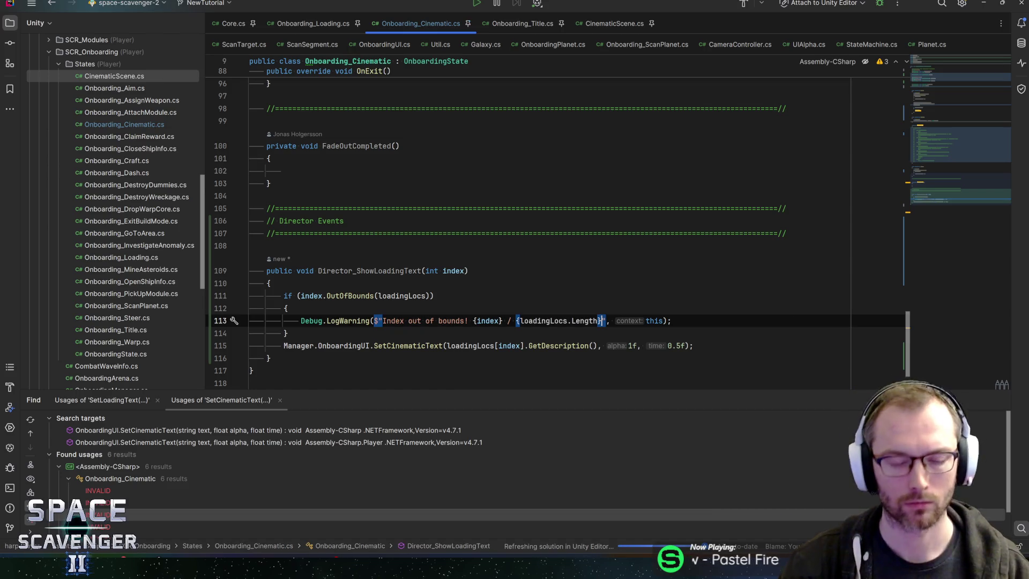
# Add an early return; after the warning
pyautogui.press('End')
pyautogui.press('Return')
pyautogui.write('return;')
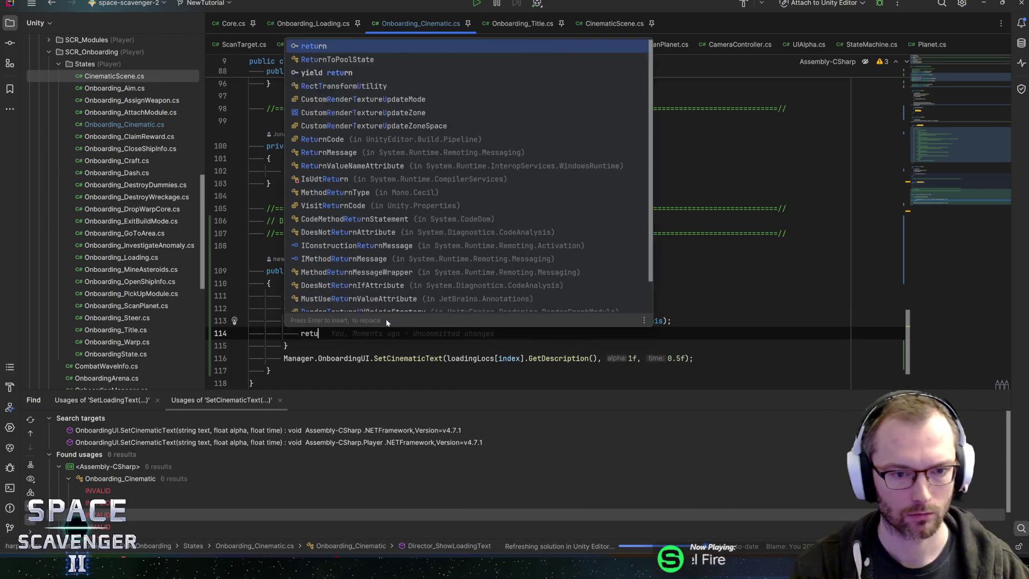
# Start a new public void Director method below Director_ShowLoadingText
pyautogui.scroll(-1, 536, 225)
pyautogui.click(271, 333)
pyautogui.press('Return')
pyautogui.press('Return')
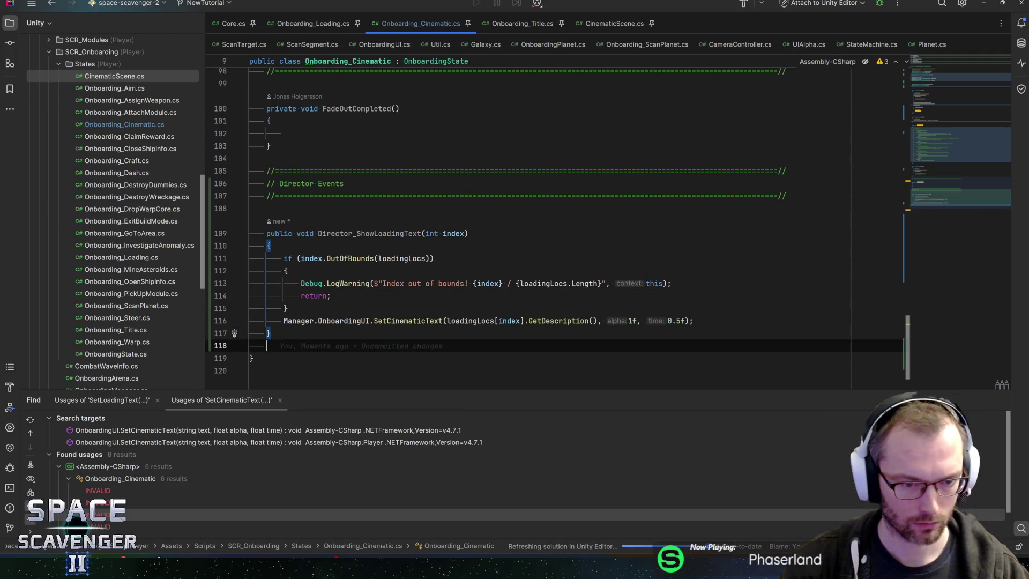
pyautogui.write('public void Direct')
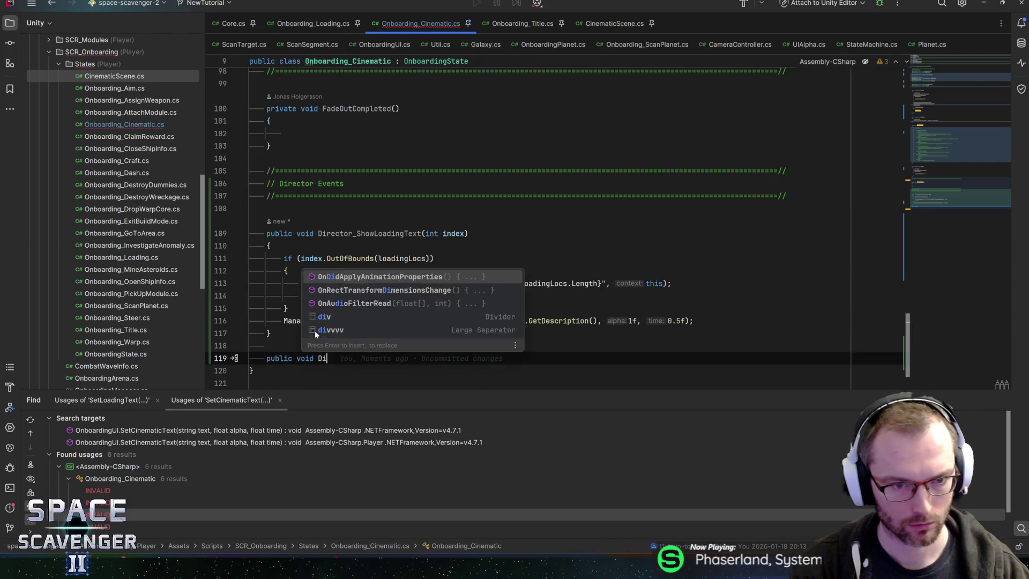
pyautogui.write('or)')
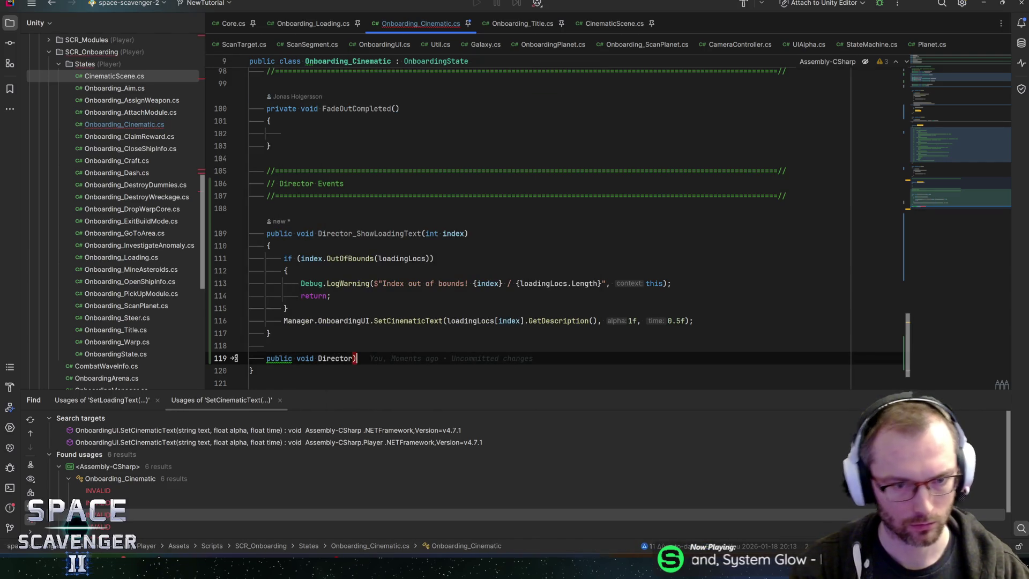
# Add a float alpha parameter to Director_ShowLoadingText
pyautogui.click(371, 233)
pyautogui.doubleClick(370, 233)
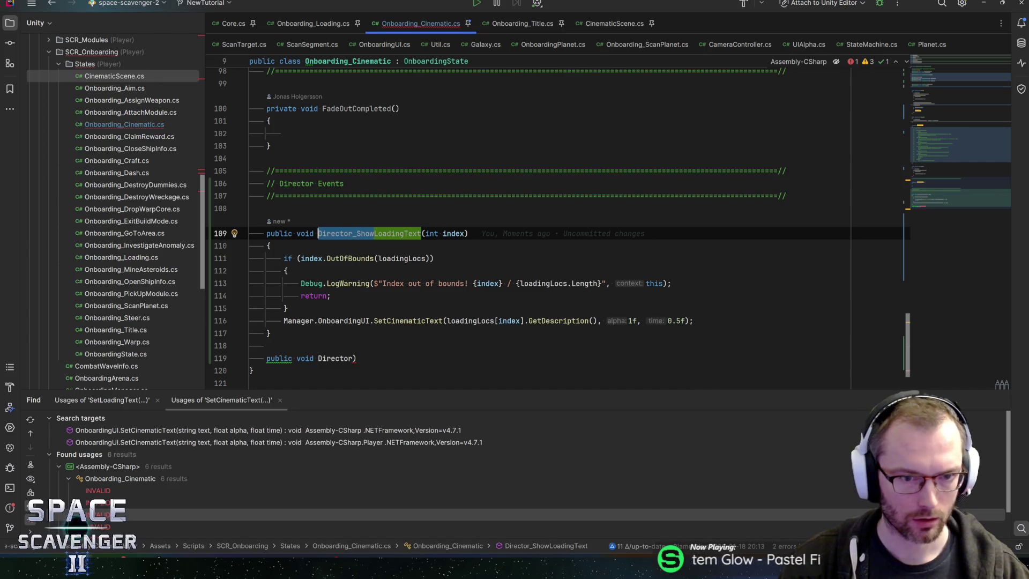
pyautogui.click(467, 233)
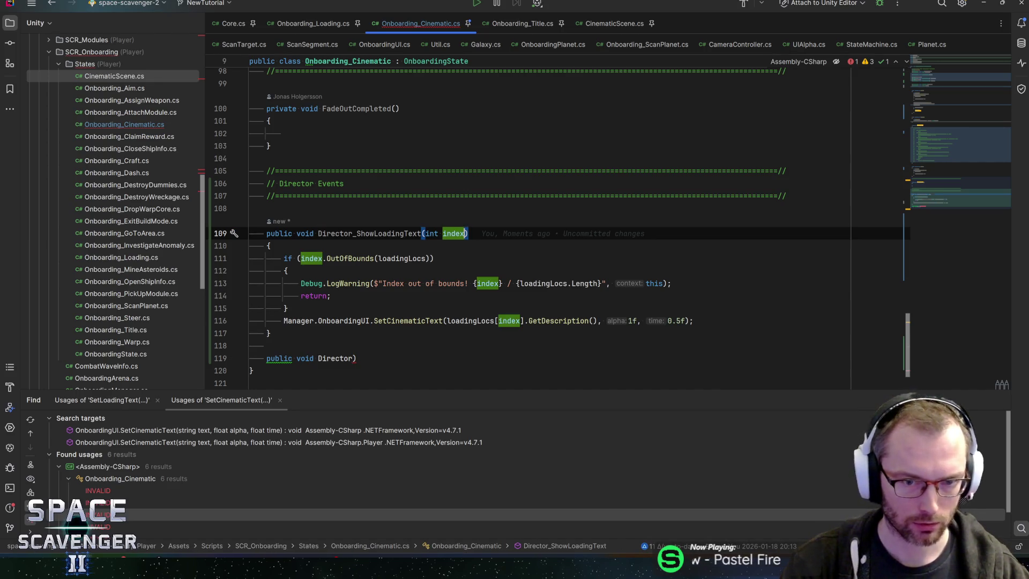
pyautogui.write(', float alpha')
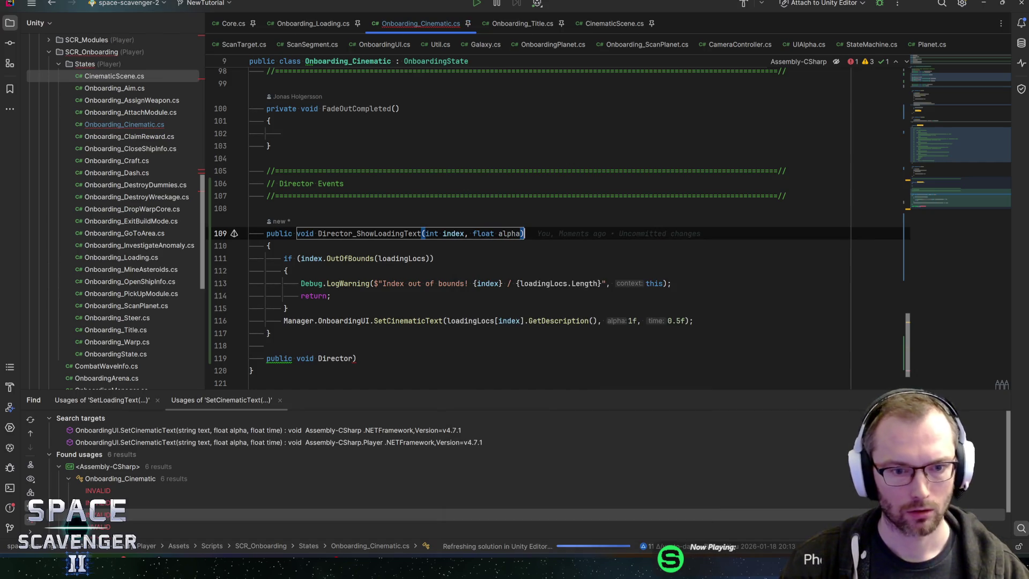
# Declare an empty public void Director_SetLoadingAlpha(float alpha) method
pyautogui.click(356, 358)
pyautogui.write('_')
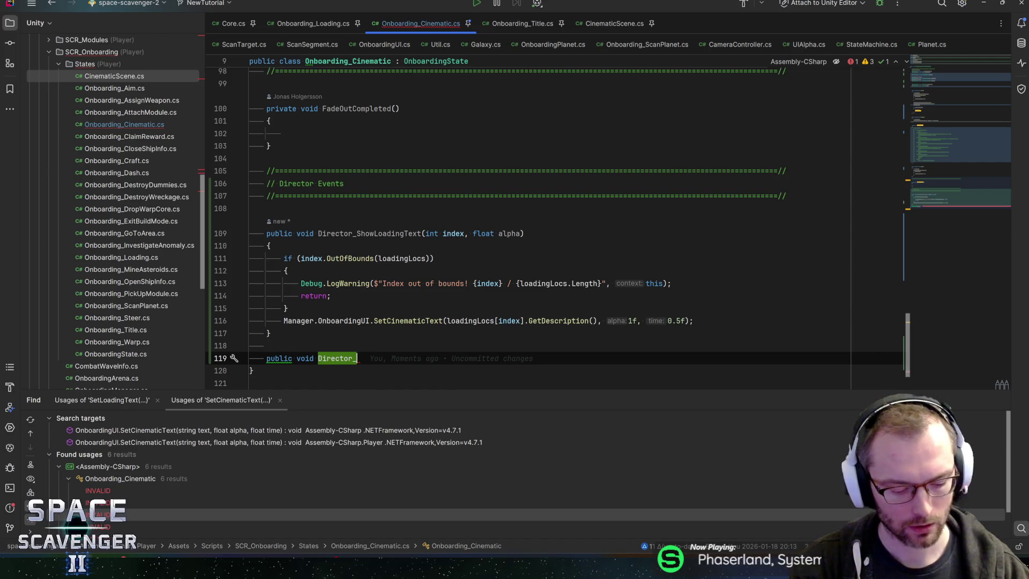
pyautogui.write('Set')
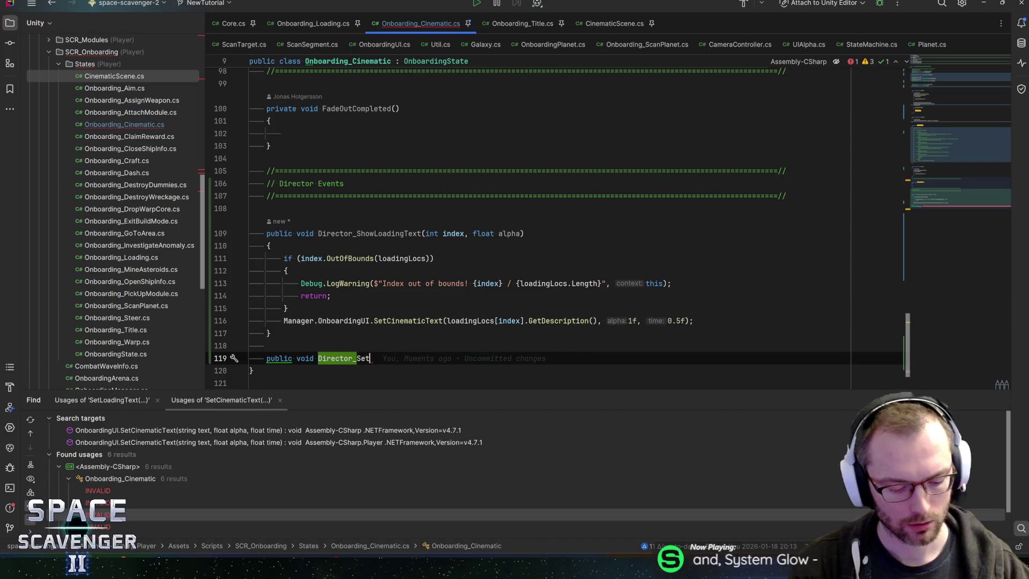
pyautogui.write('LoadingAlpha')
pyautogui.write('(float alp')
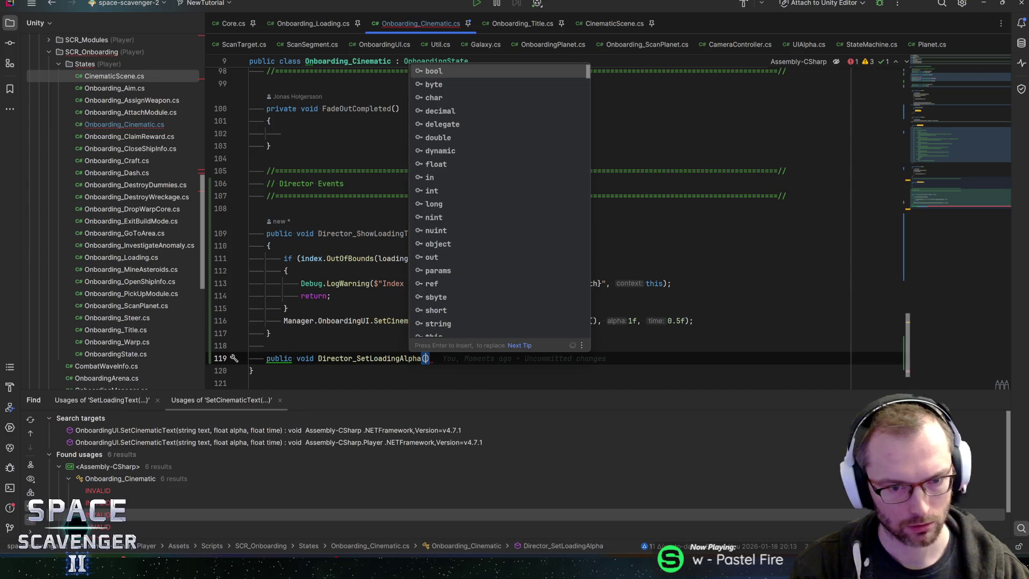
pyautogui.write('ha')
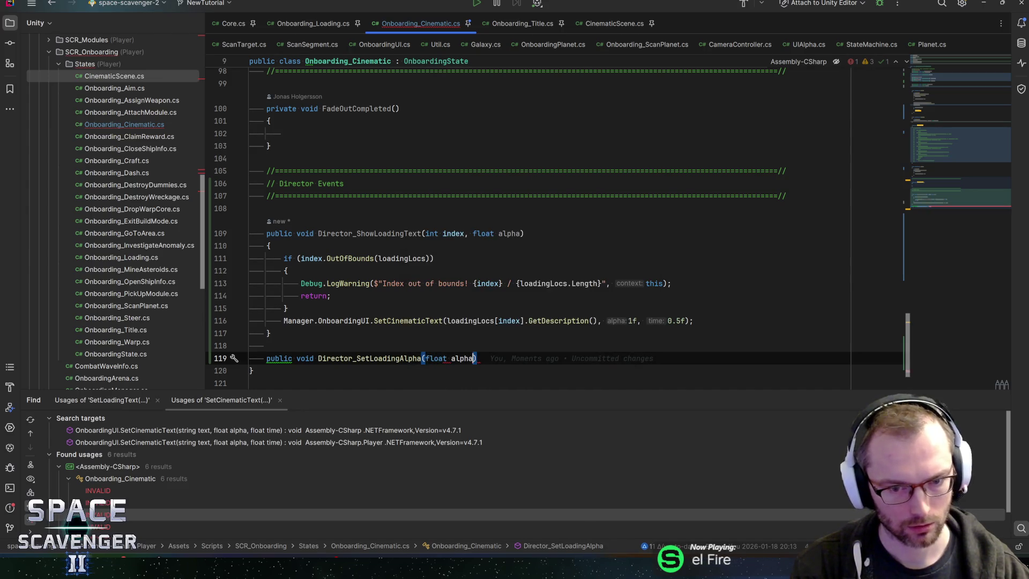
pyautogui.hotkey('ctrl', 'shift', 'Return')
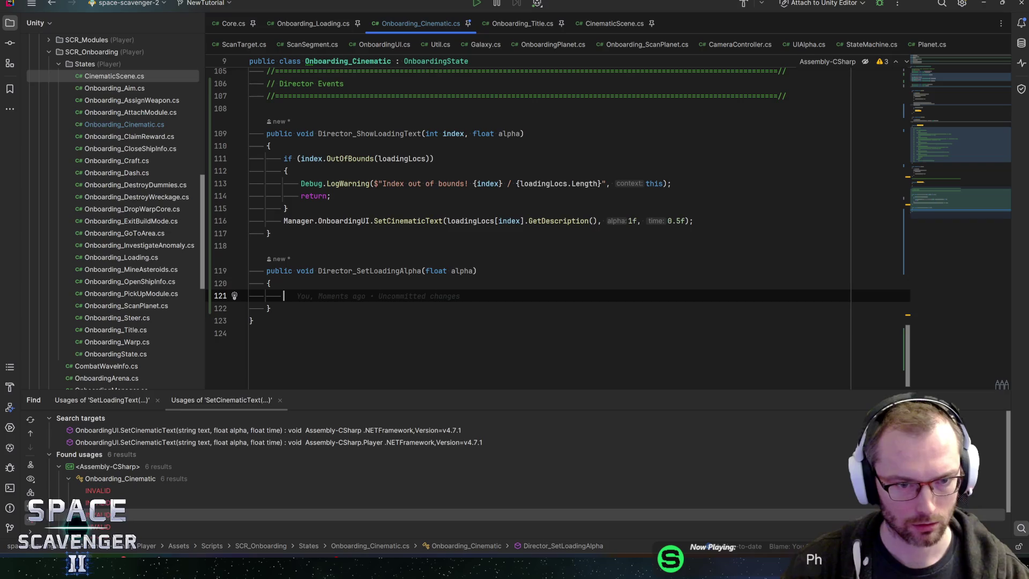
pyautogui.scroll(1, 536, 225)
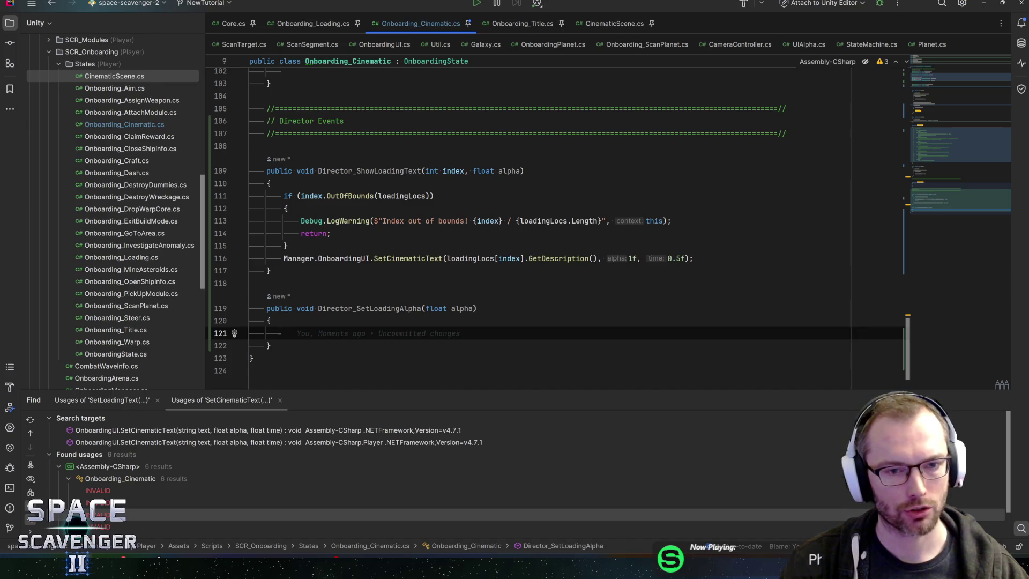
# After a quick look at Unity, type Manager.OnboardingUI.Set in Director_SetLoadingAlpha
pyautogui.hotkey('alt', 'Tab')
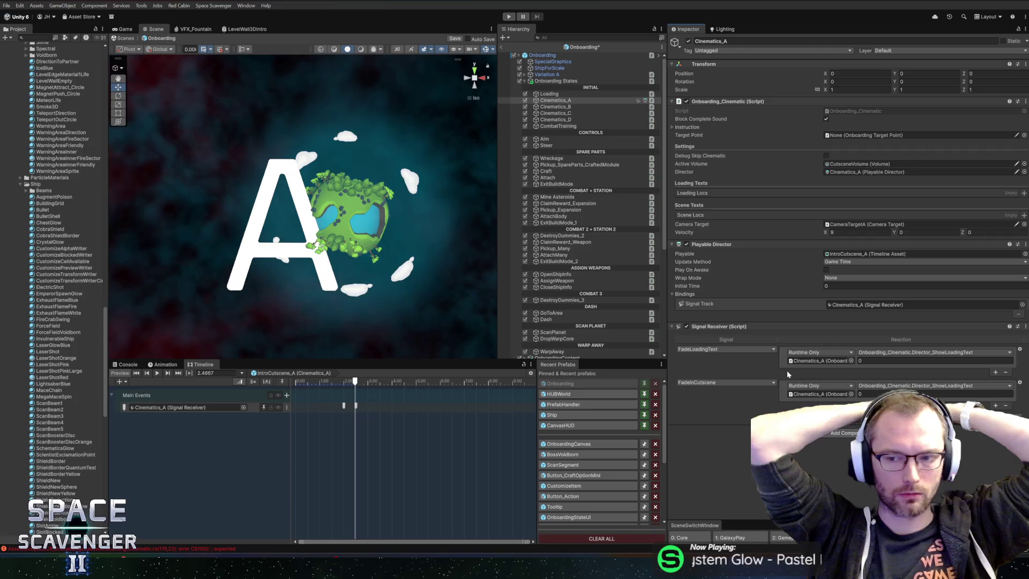
pyautogui.hotkey('alt', 'Tab')
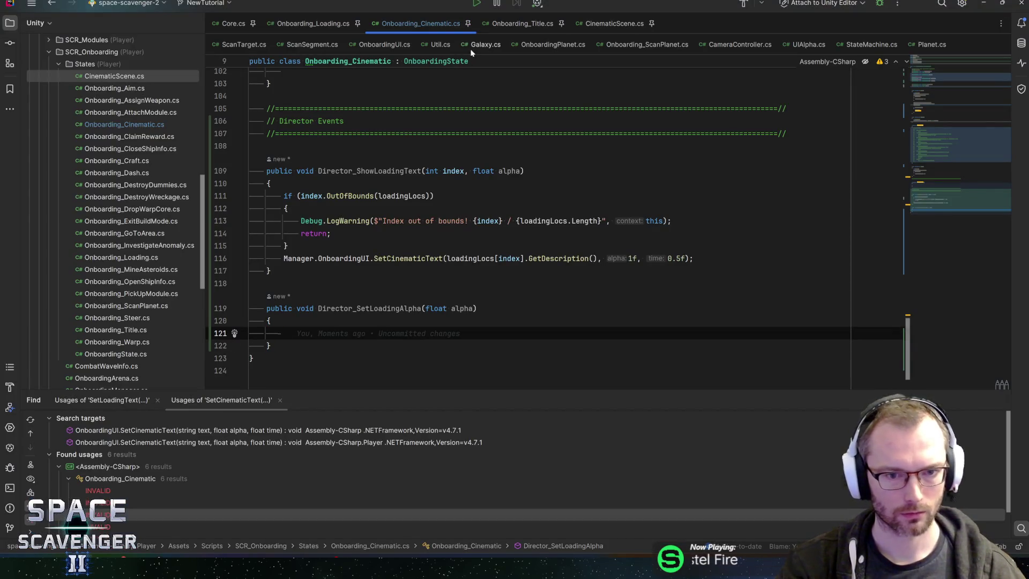
pyautogui.write('Manager.on')
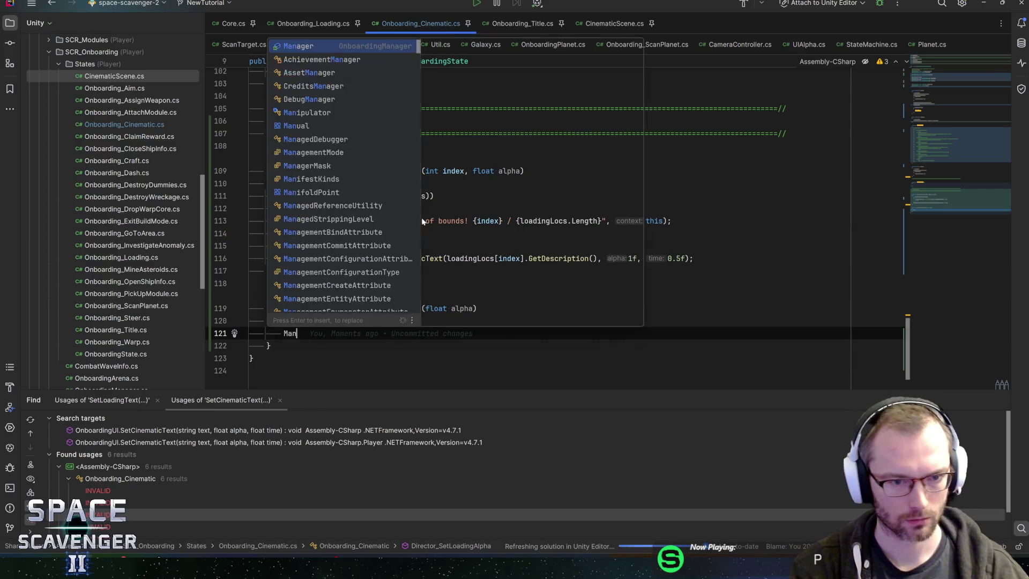
pyautogui.press('Return')
pyautogui.write('.OnboardingUI.cut')
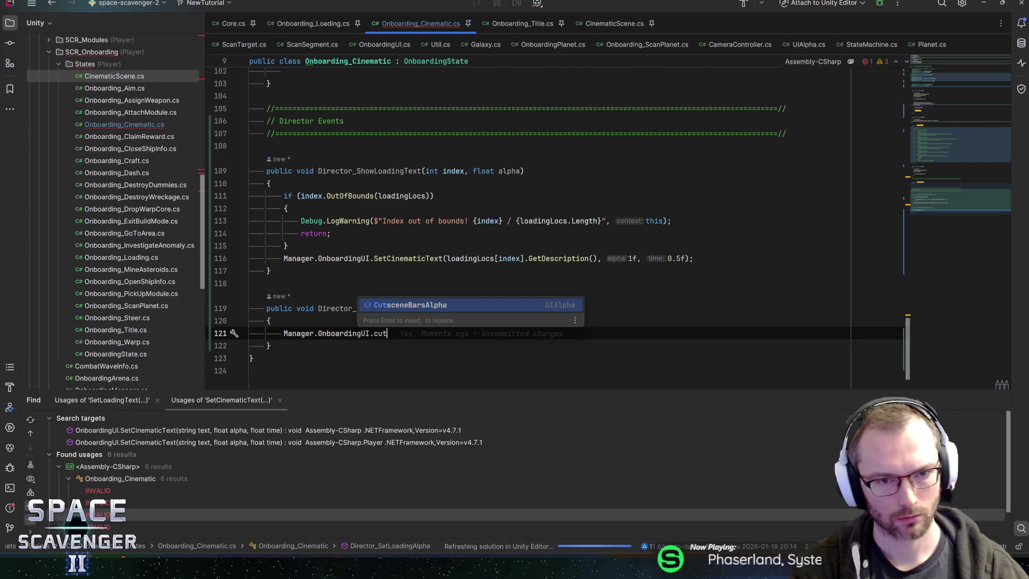
pyautogui.write('se')
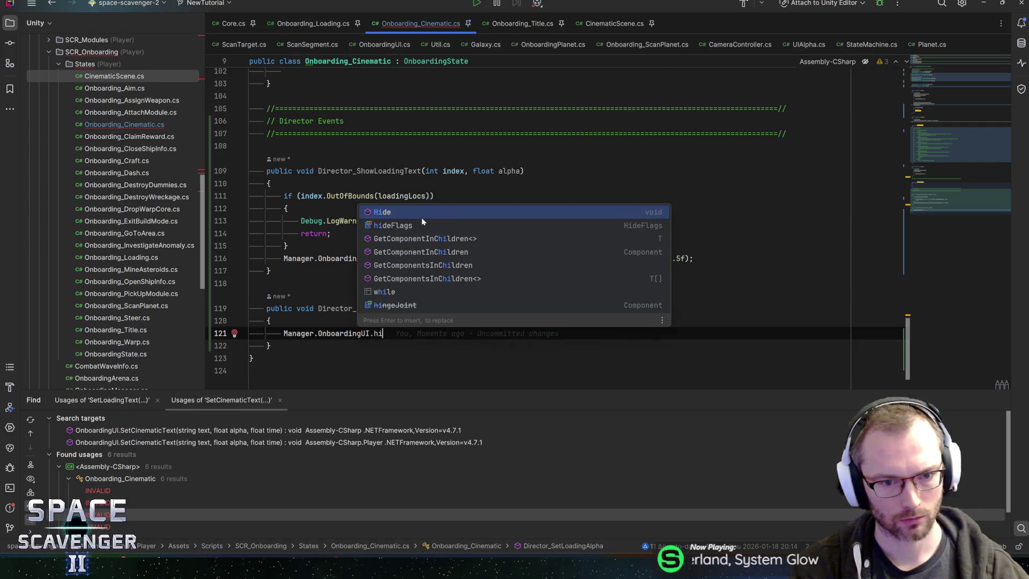
pyautogui.press('BackSpace')
pyautogui.write('et')
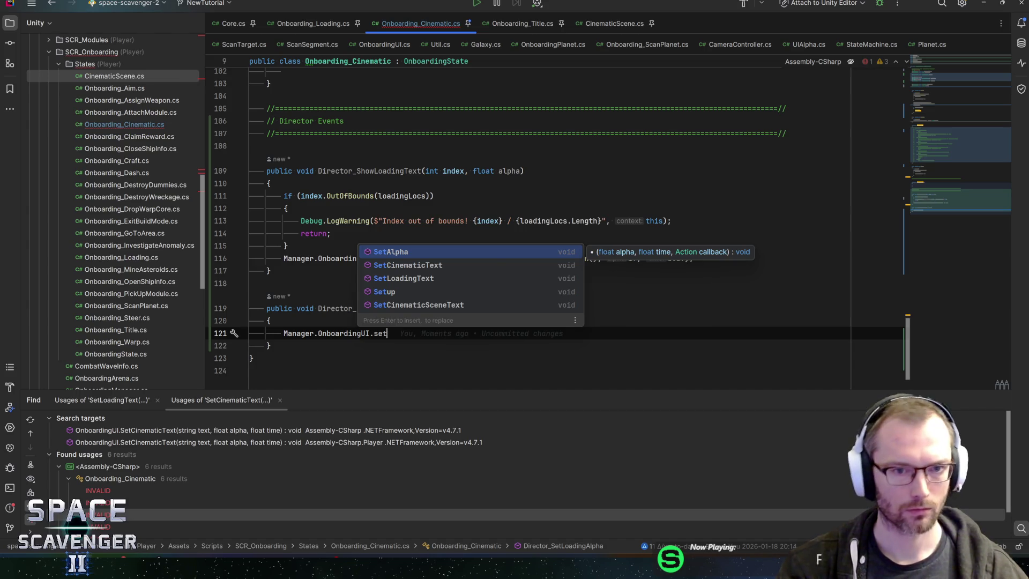
# Finish the call as SetAlpha(alpha, 0.5f, null) and let Unity recompile
pyautogui.scroll(10, 536, 225)
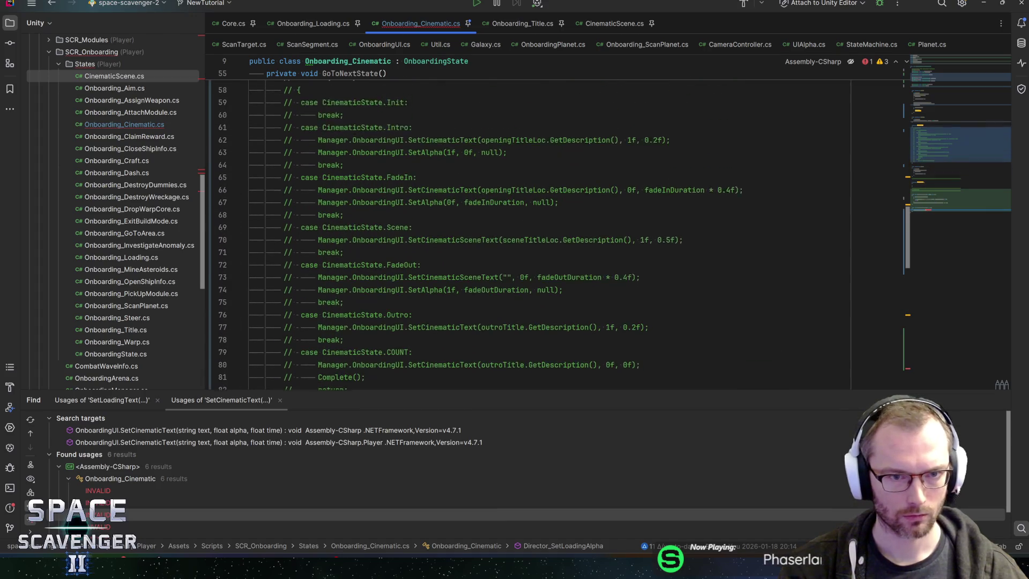
pyautogui.scroll(1, 478, 234)
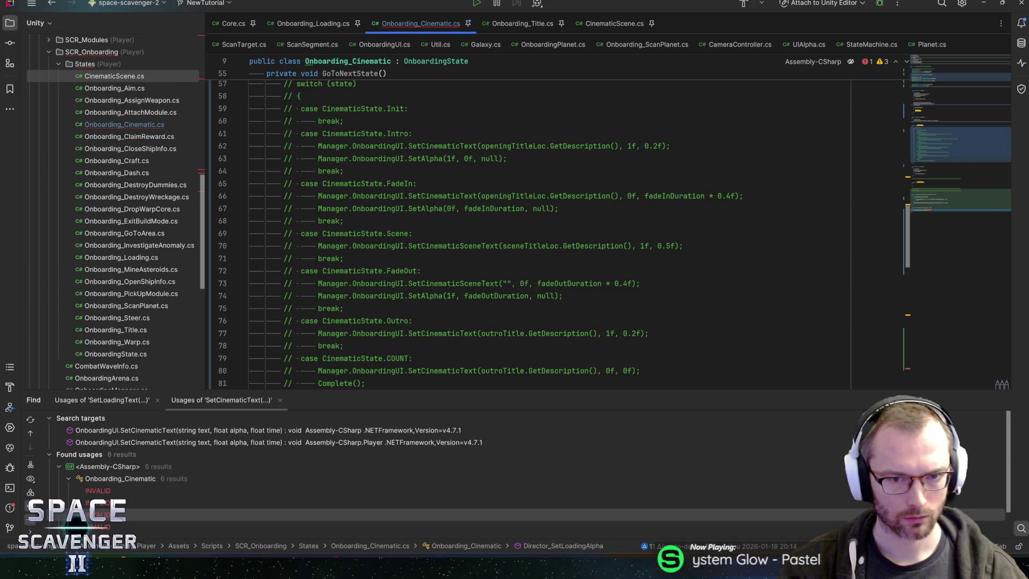
pyautogui.click(936, 220)
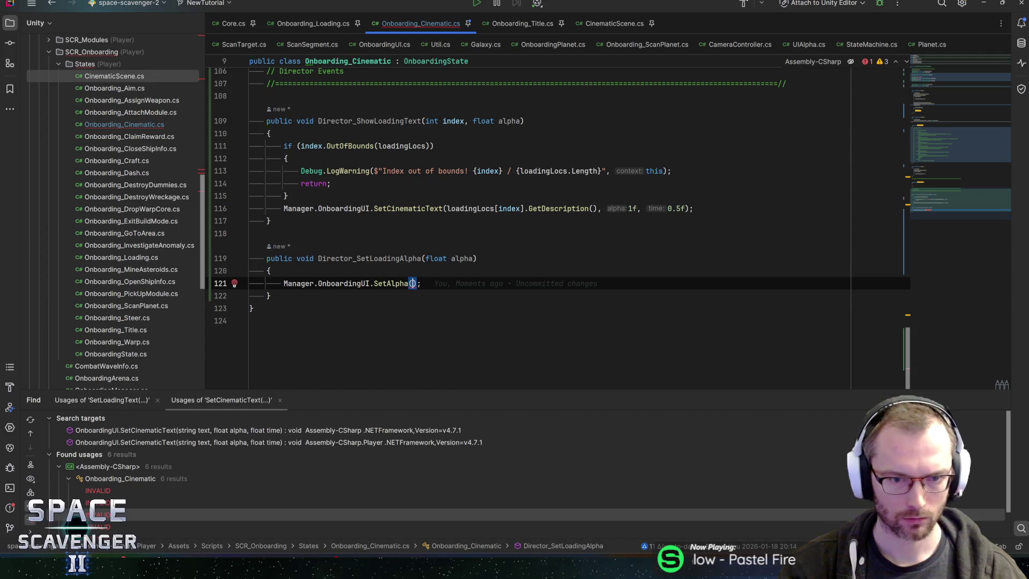
pyautogui.write('alpha, ')
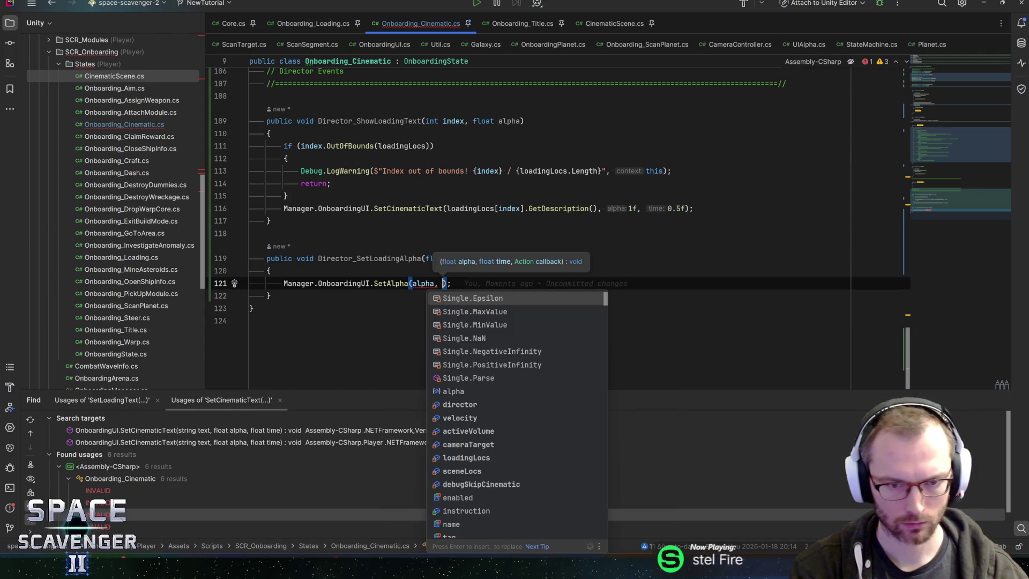
pyautogui.write('0.5f, null')
pyautogui.press('End')
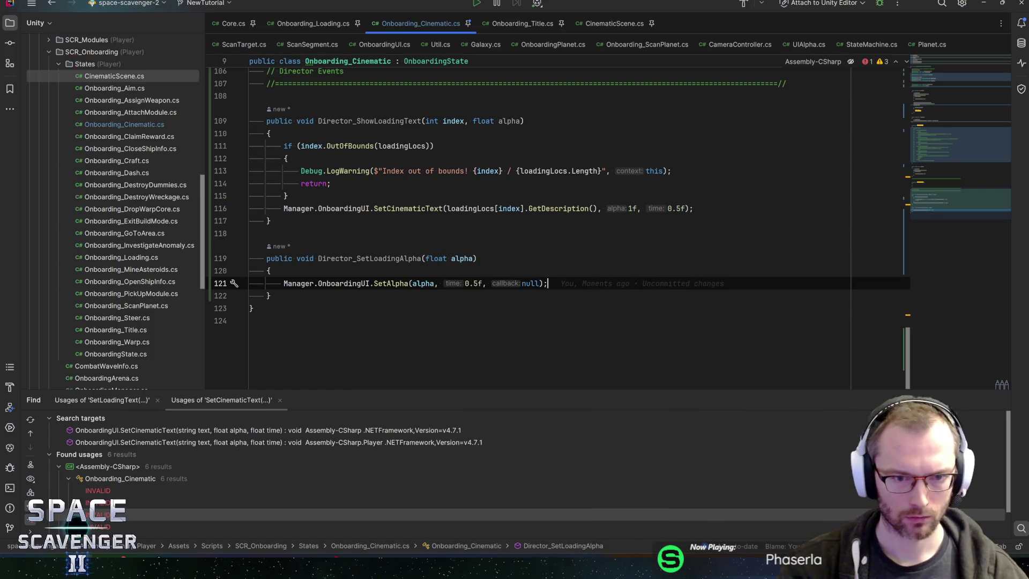
pyautogui.hotkey('alt', 'Tab')
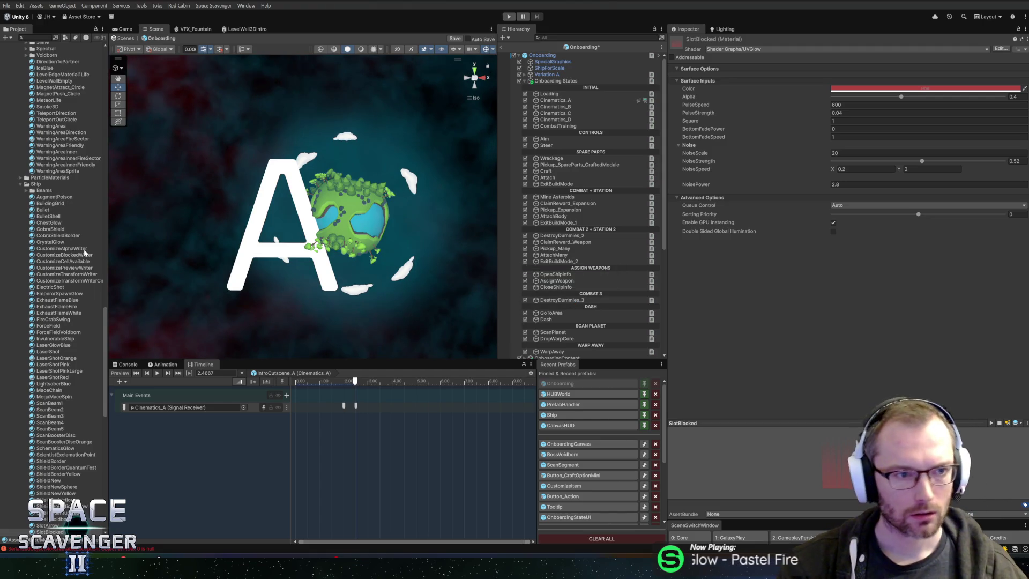
# Locate the BeaklingArrive signal asset in its project folder
pyautogui.click(41, 40)
pyautogui.write('beakling')
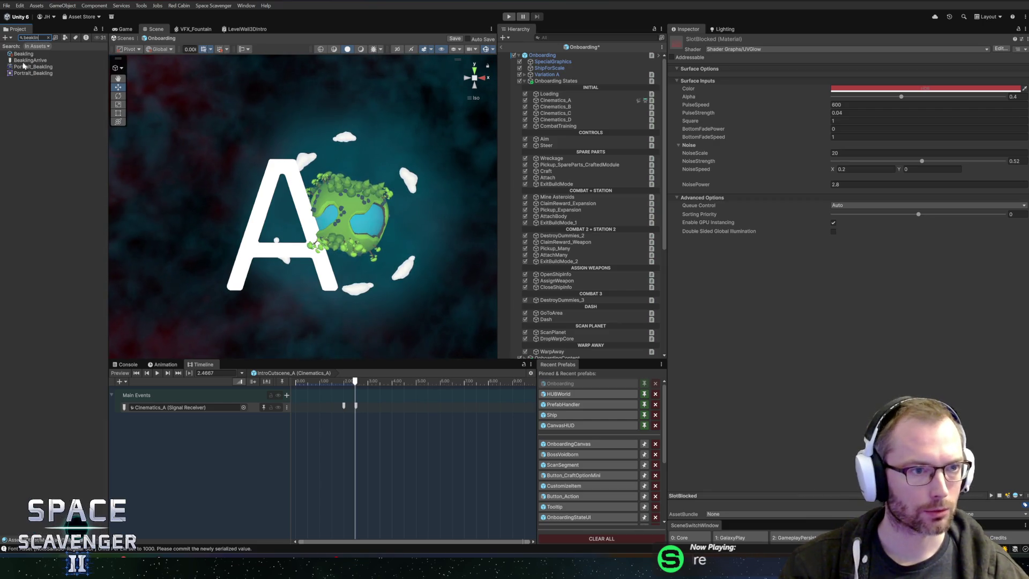
pyautogui.click(25, 62)
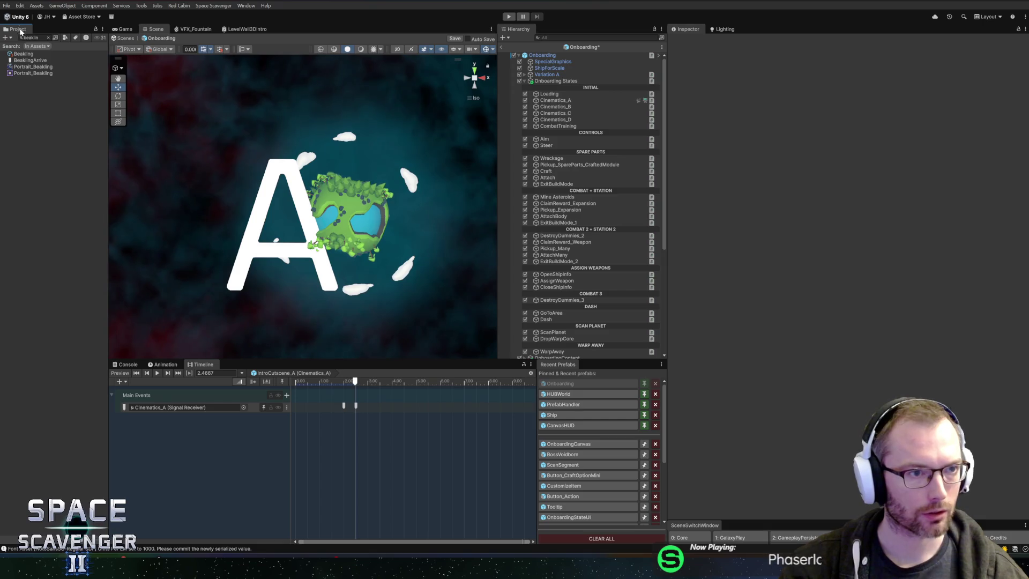
pyautogui.click(39, 61)
pyautogui.click(39, 61)
pyautogui.press('Escape')
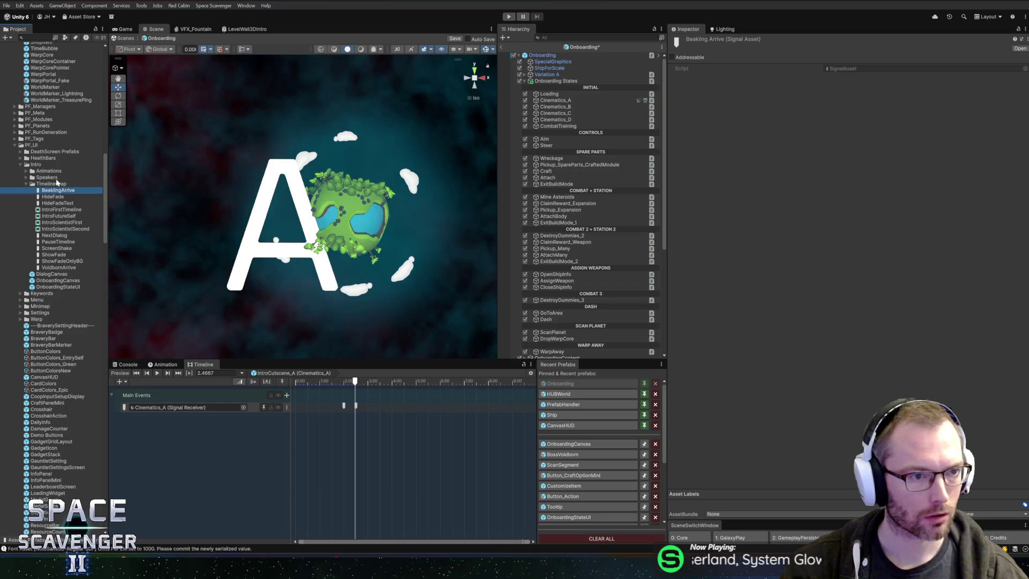
# Delete the TimelineCrap folder and save the Onboarding scene
pyautogui.click(51, 184)
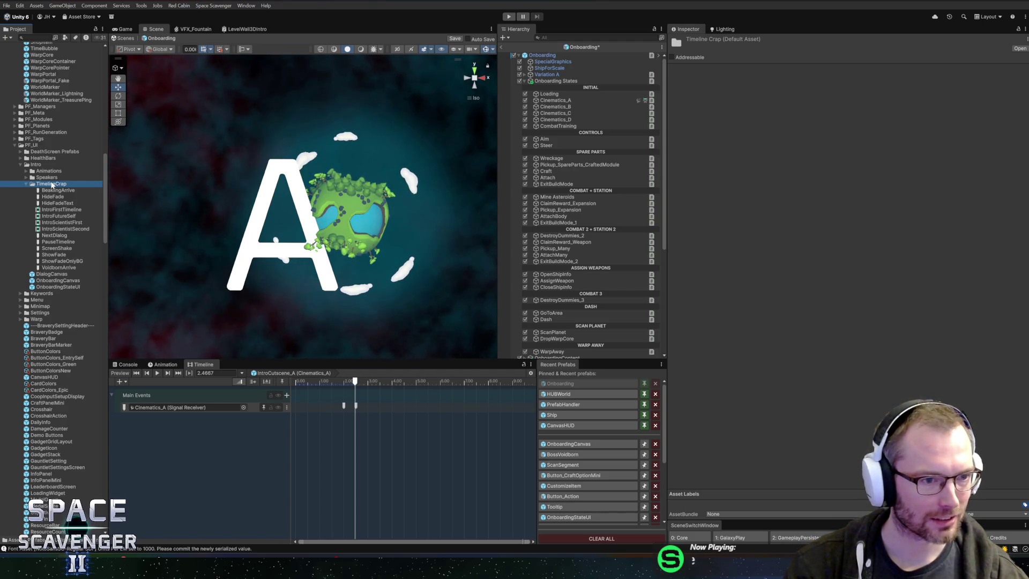
pyautogui.press('Delete')
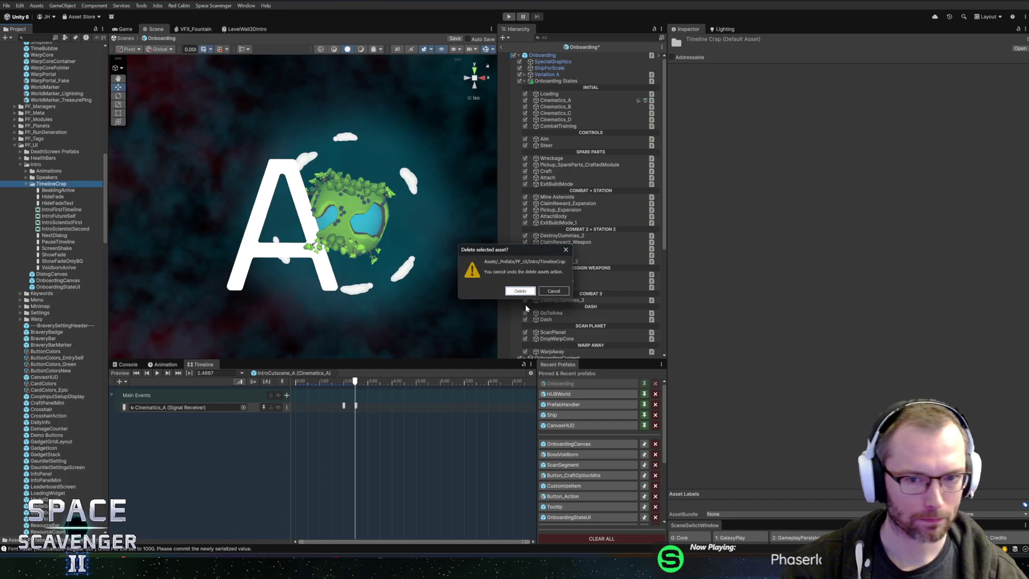
pyautogui.click(518, 292)
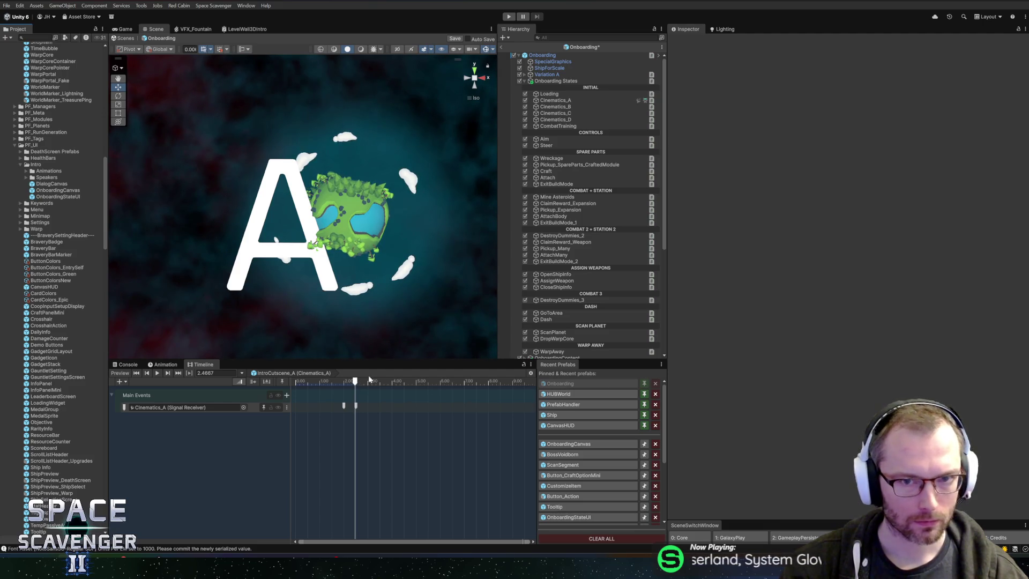
pyautogui.hotkey('ctrl', 's')
# Make Cinematics_A's FadeLoadingText reaction call Onboarding_Cinematic.Director_SetLoadingAlpha
pyautogui.click(569, 56)
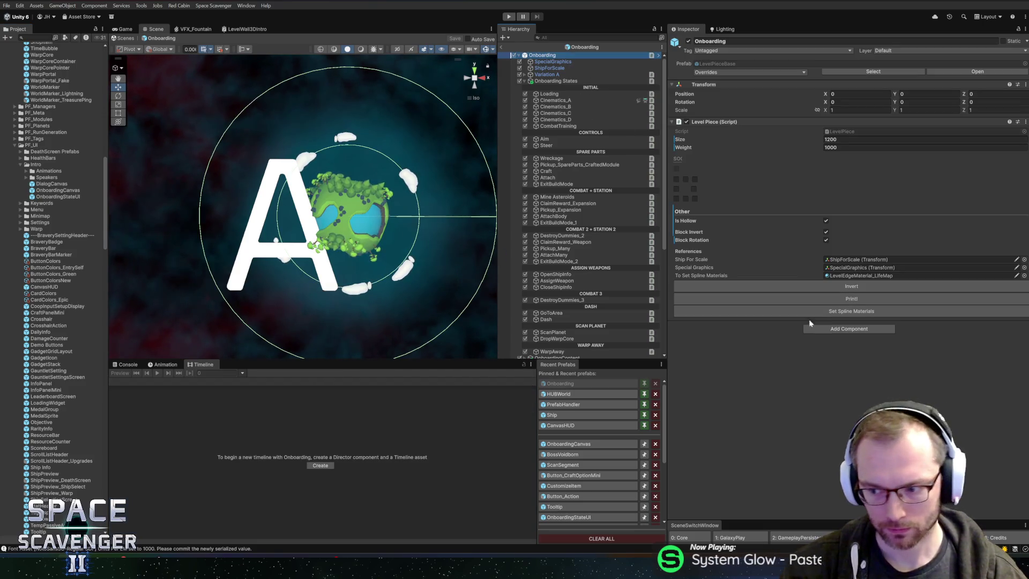
pyautogui.click(562, 101)
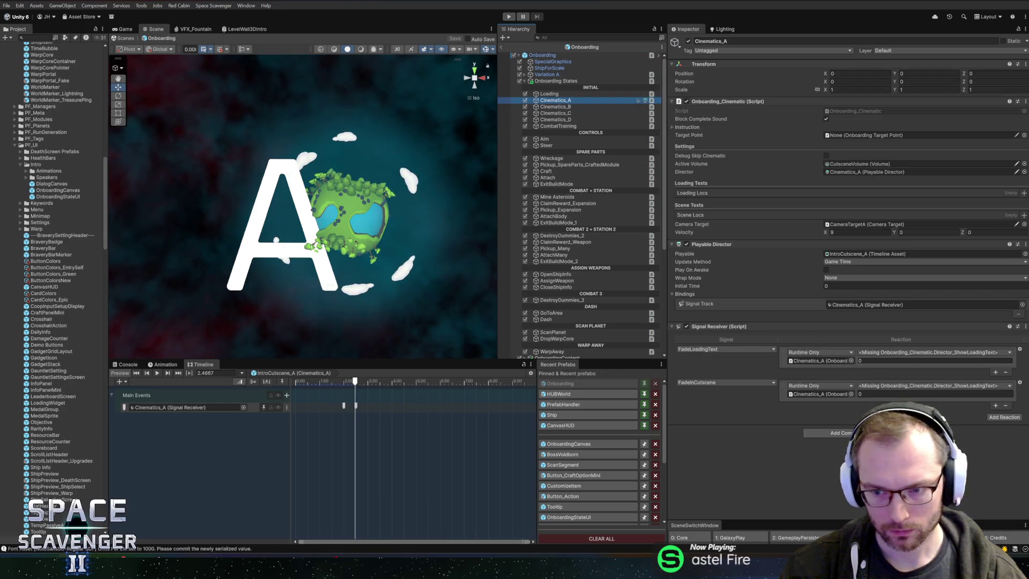
pyautogui.click(892, 354)
pyautogui.moveTo(889, 412)
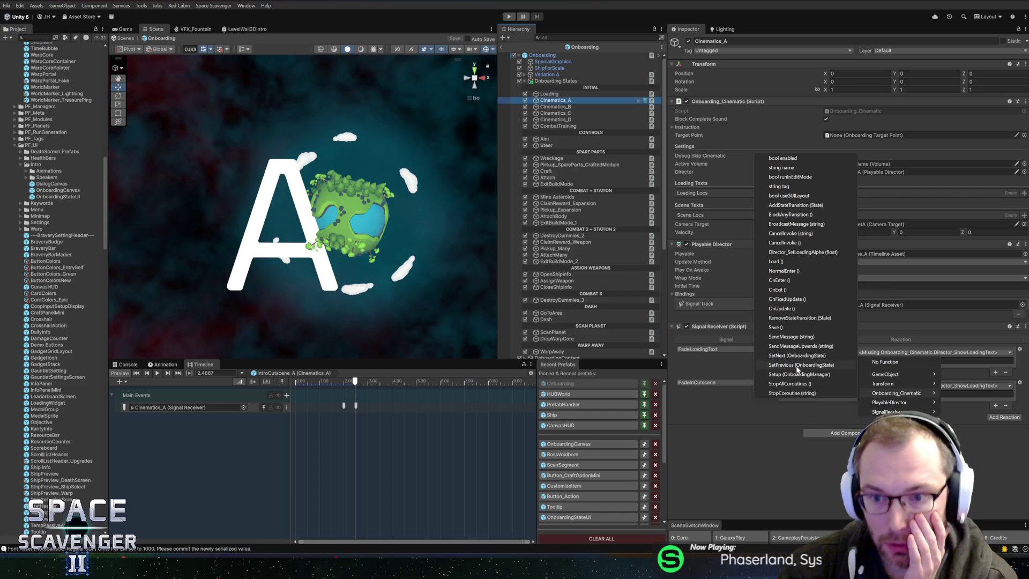
pyautogui.click(799, 253)
pyautogui.hotkey('alt', 'Tab')
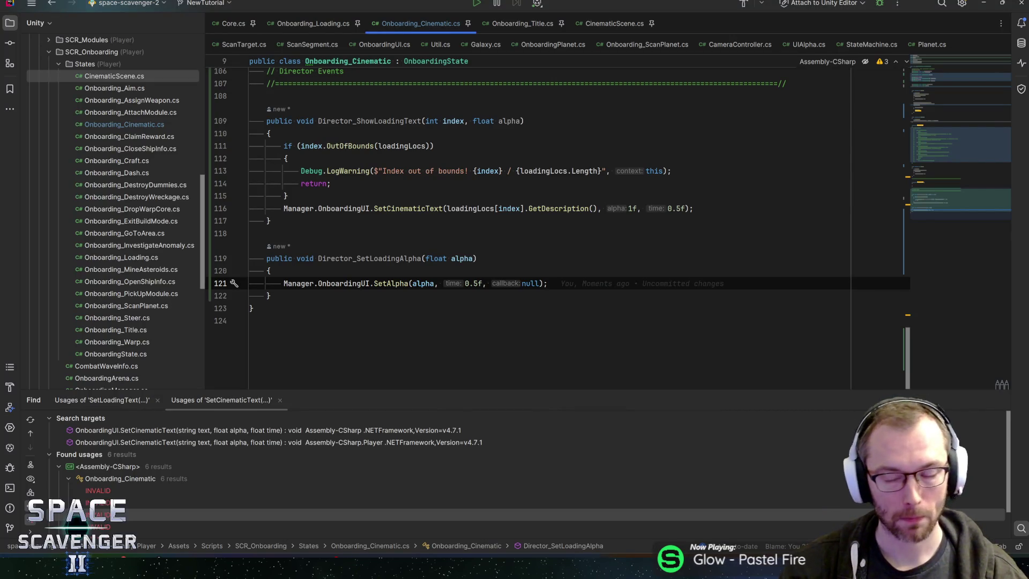
# Delete ', float alpha' from Director_ShowLoadingText's signature and save the script
pyautogui.scroll(1, 482, 161)
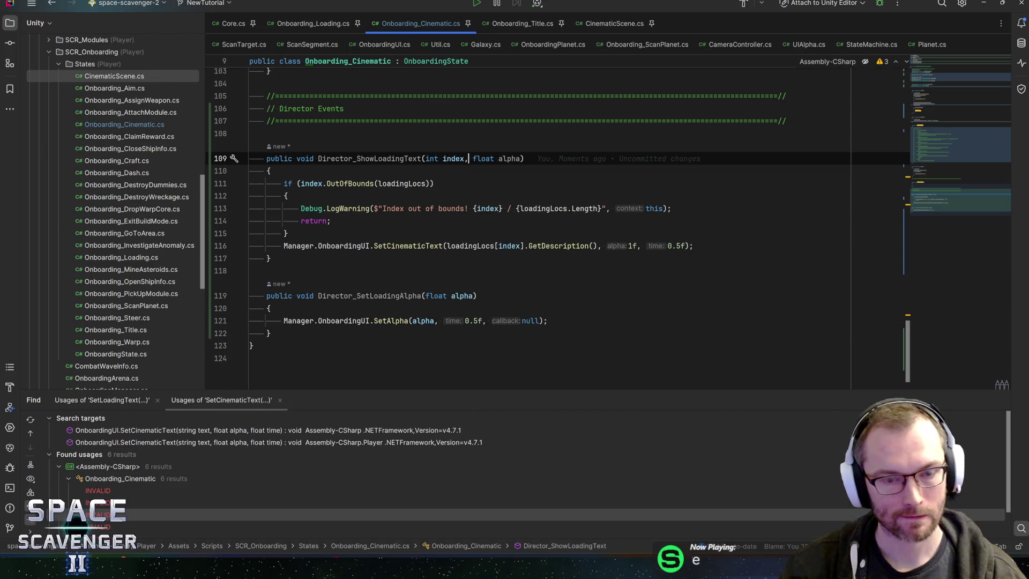
pyautogui.moveTo(464, 159); pyautogui.dragTo(520, 158)
pyautogui.press('BackSpace')
pyautogui.hotkey('ctrl', 's')
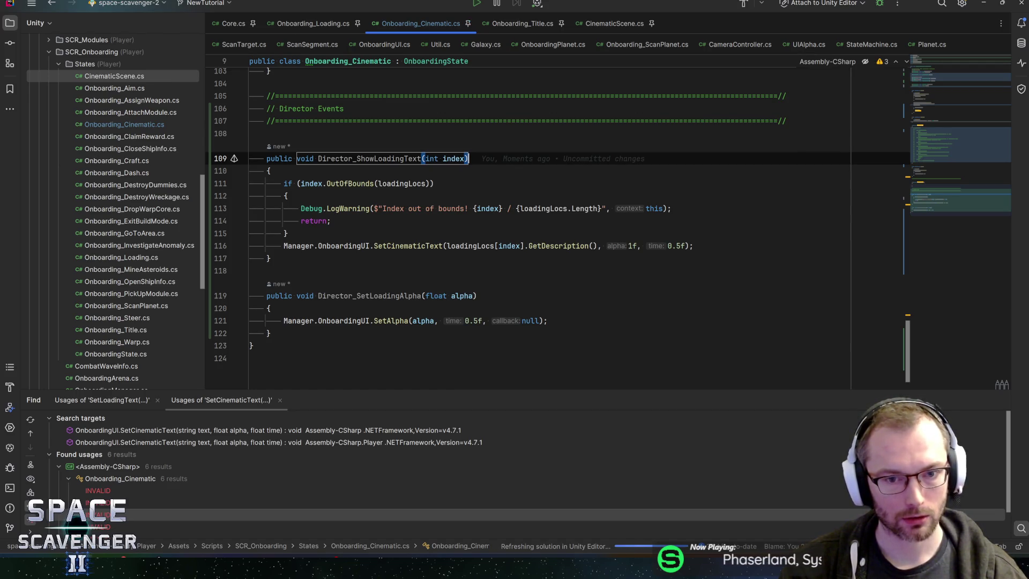
# Paste a copy of Director_ShowLoadingText below it and rename the copy Director_HideLoadingText
pyautogui.click(271, 258)
pyautogui.press('Return')
pyautogui.press('Return')
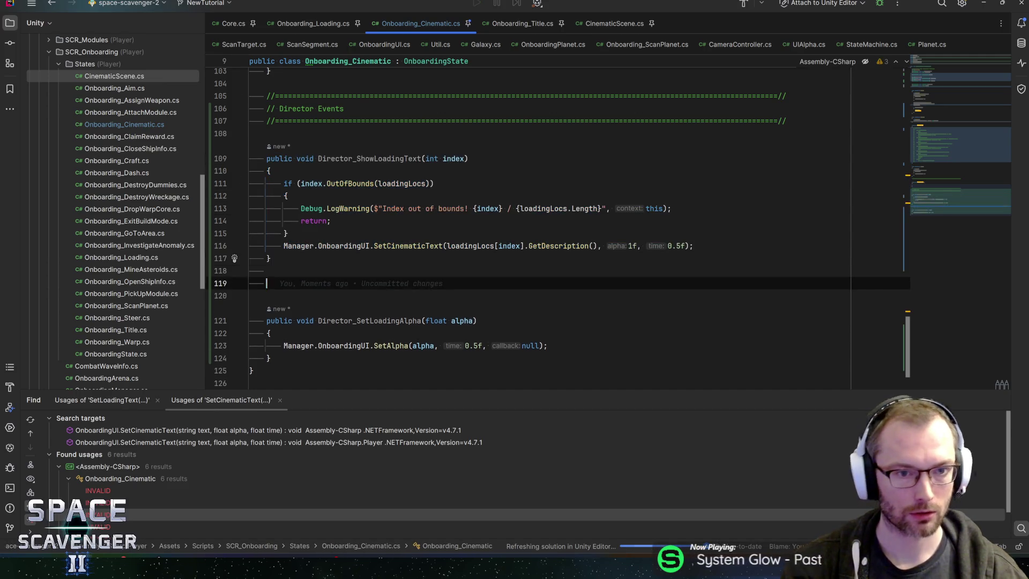
pyautogui.write('public void Director_ShowLoadingText(int index)     {         if (index.OutOfBounds(loadingLocs))         {             Debug.LogWarning($"Index out of bounds! {index} / {loadingLocs.Length}", this);             return;         }         Manager.OnboardingUI.SetCinematicText(loadingLocs[index].GetDescription(), 1f, 0.5f);     }')
pyautogui.scroll(-1, 359, 271)
pyautogui.click(359, 271)
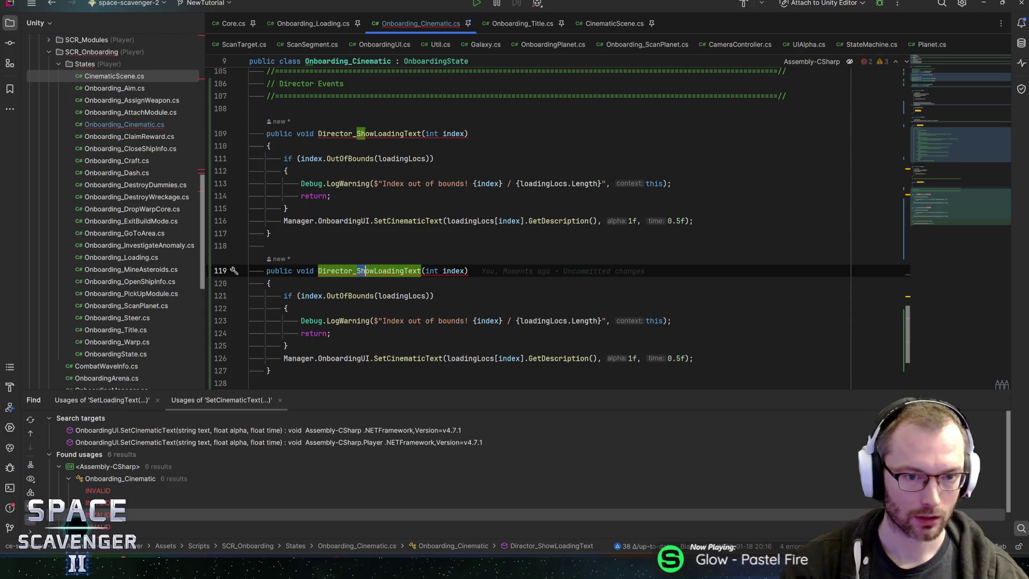
pyautogui.press('BackSpace')
pyautogui.press('BackSpace')
pyautogui.press('Delete')
pyautogui.press('Delete')
pyautogui.write('Hide')
pyautogui.press('End')
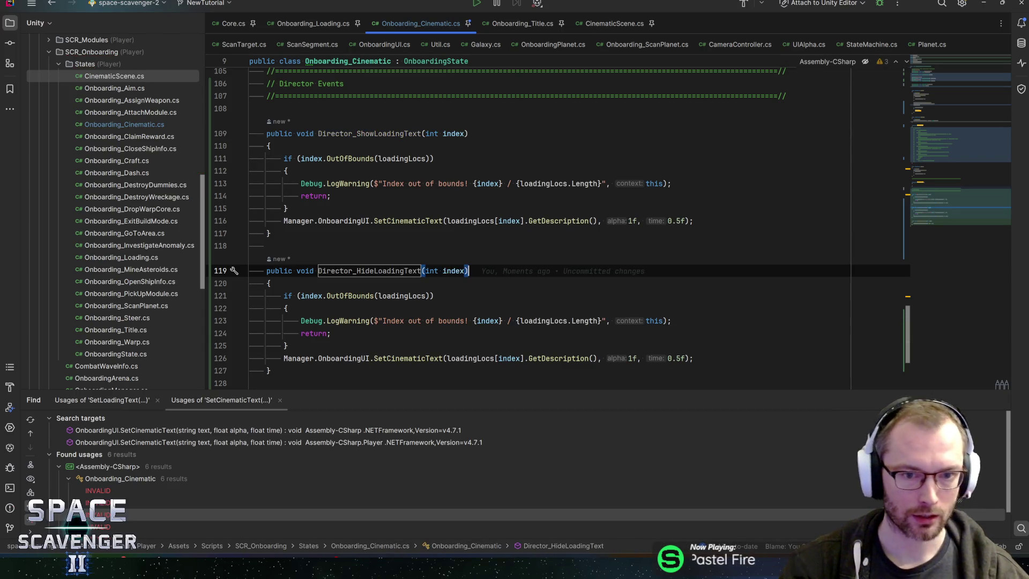
# Change the new method's parameter to float time and delete its bounds-check block
pyautogui.click(270, 283)
pyautogui.scroll(-2, 557, 225)
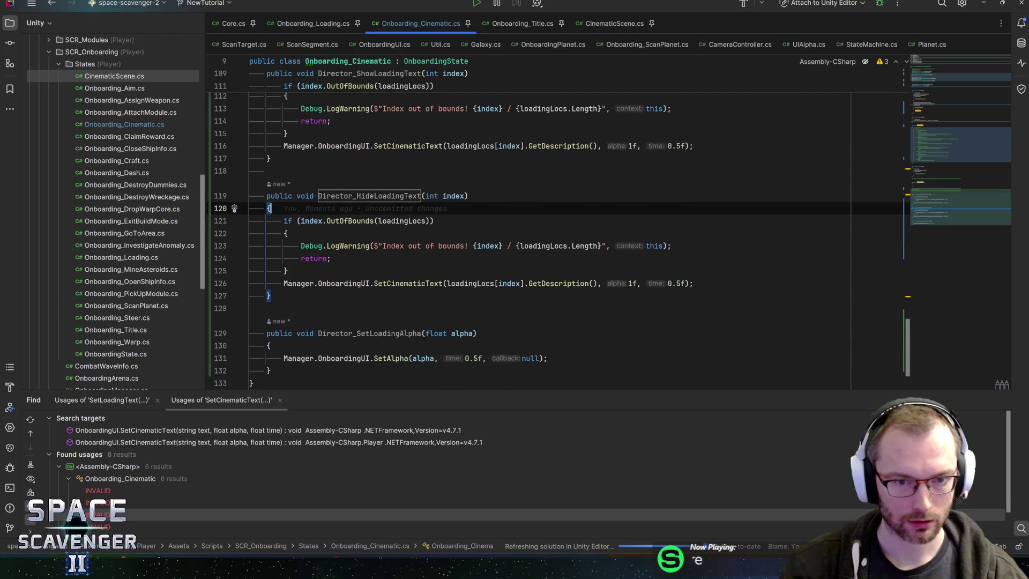
pyautogui.scroll(1, 454, 233)
pyautogui.doubleClick(454, 233)
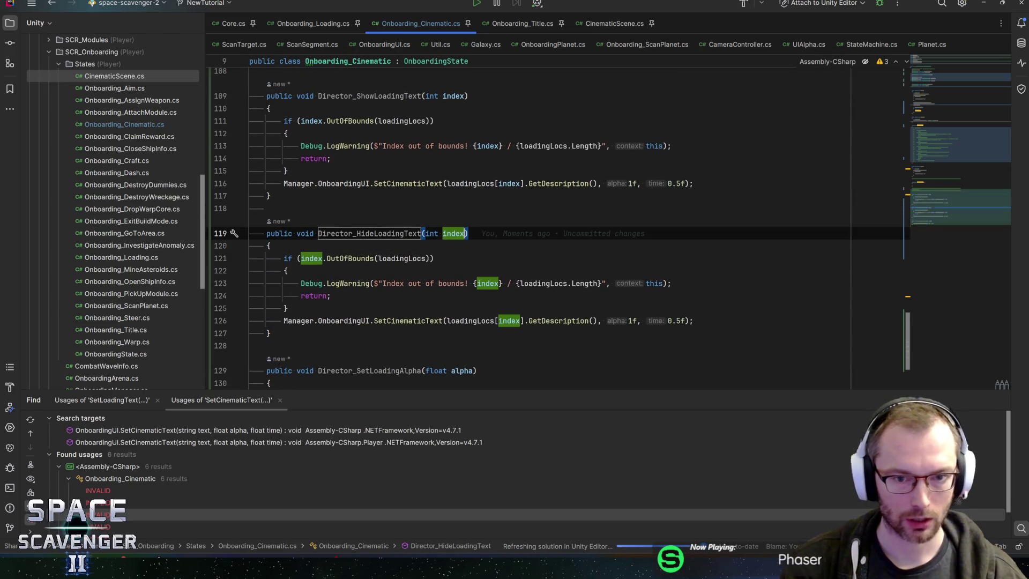
pyautogui.hotkey('ctrl', 'w')
pyautogui.write('float tim')
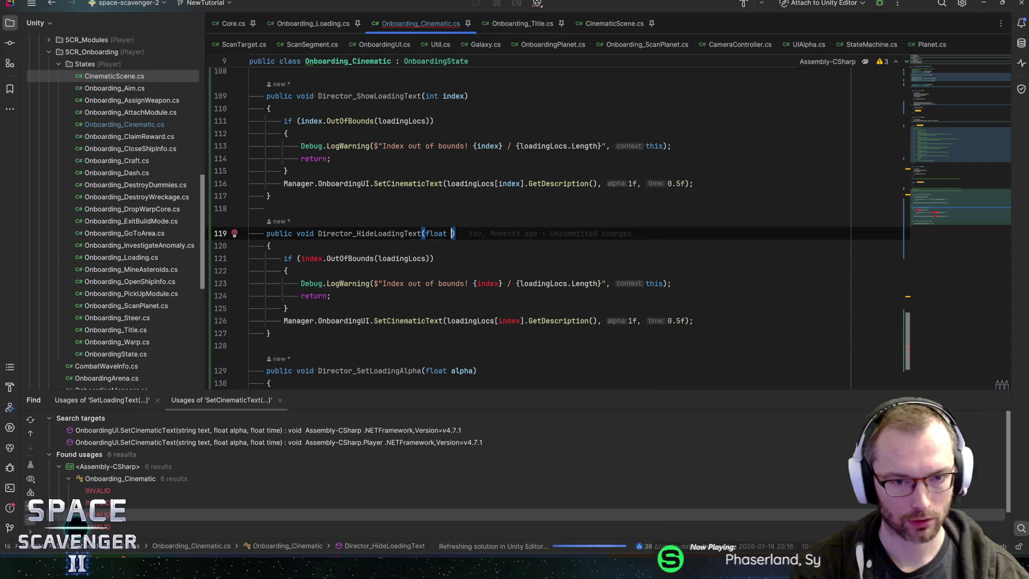
pyautogui.write('e)')
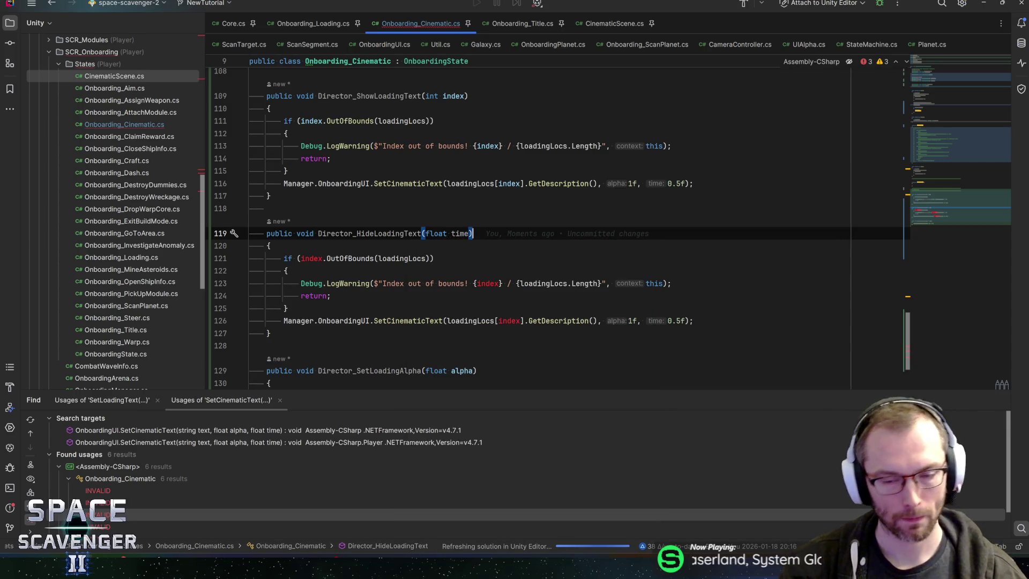
pyautogui.press('Down')
pyautogui.press('Down')
pyautogui.press('Down')
pyautogui.hotkey('ctrl', 'w')
pyautogui.hotkey('ctrl', 'w')
pyautogui.hotkey('ctrl', 'w')
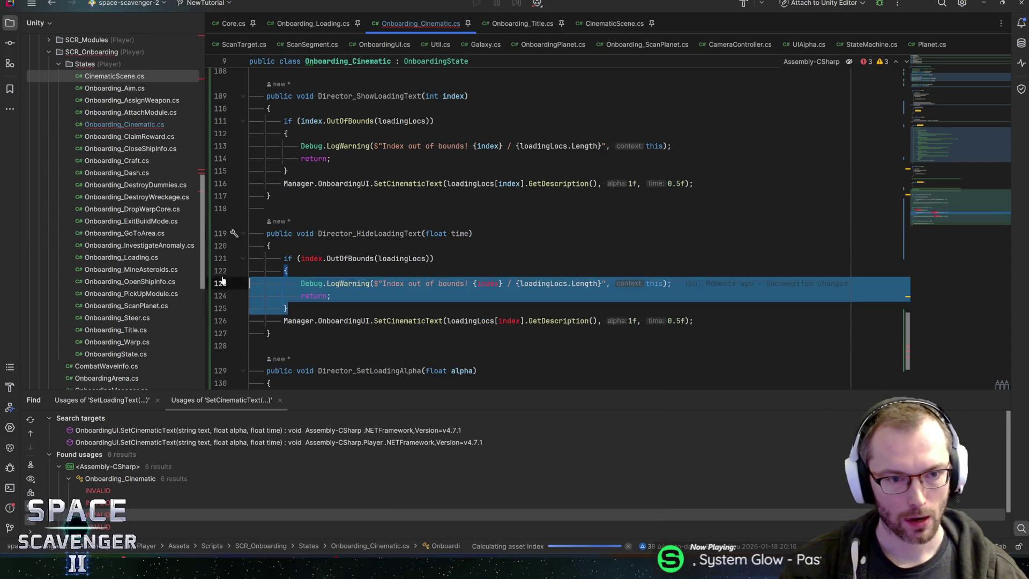
pyautogui.press('Delete')
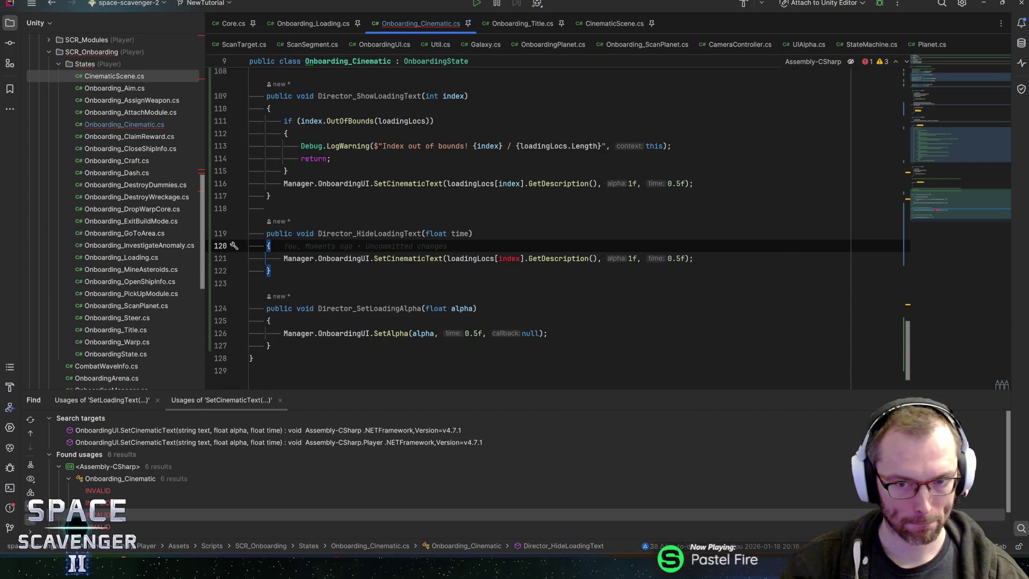
# Change the SetCinematicText call's alpha from 1f to 0f and duration from 0.5f to time
pyautogui.click(628, 258)
pyautogui.press('Delete')
pyautogui.write('0')
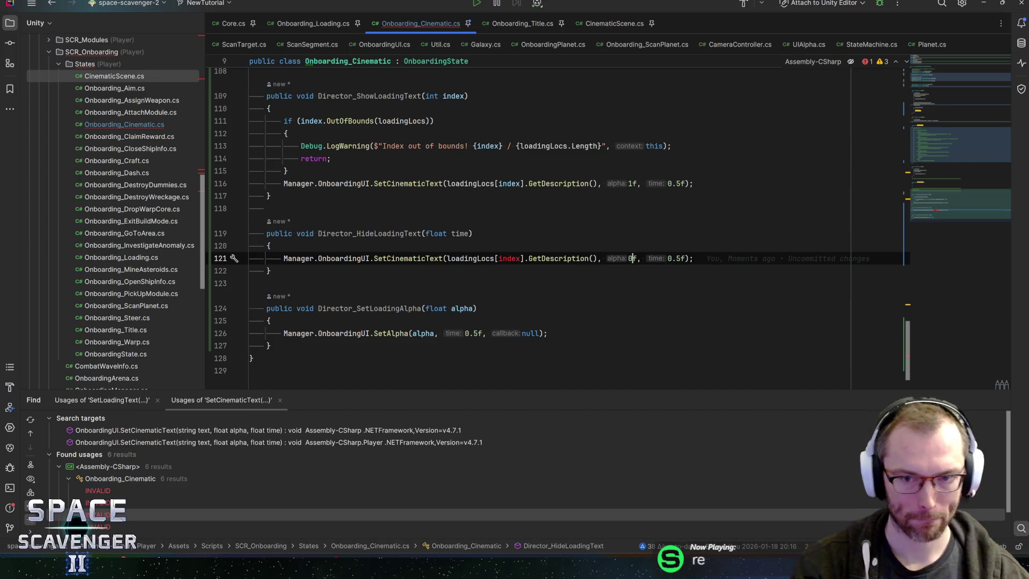
pyautogui.moveTo(687, 258); pyautogui.dragTo(671, 258)
pyautogui.press('BackSpace')
pyautogui.press('BackSpace')
pyautogui.write('time')
# Pass null as the text argument, then jump to SetCinematicText's declaration
pyautogui.press('Left')
pyautogui.press('Left')
pyautogui.press('Left')
pyautogui.press('Left')
pyautogui.press('Right')
pyautogui.hotkey('ctrl', 'w')
pyautogui.hotkey('ctrl', 'w')
pyautogui.hotkey('ctrl', 'w')
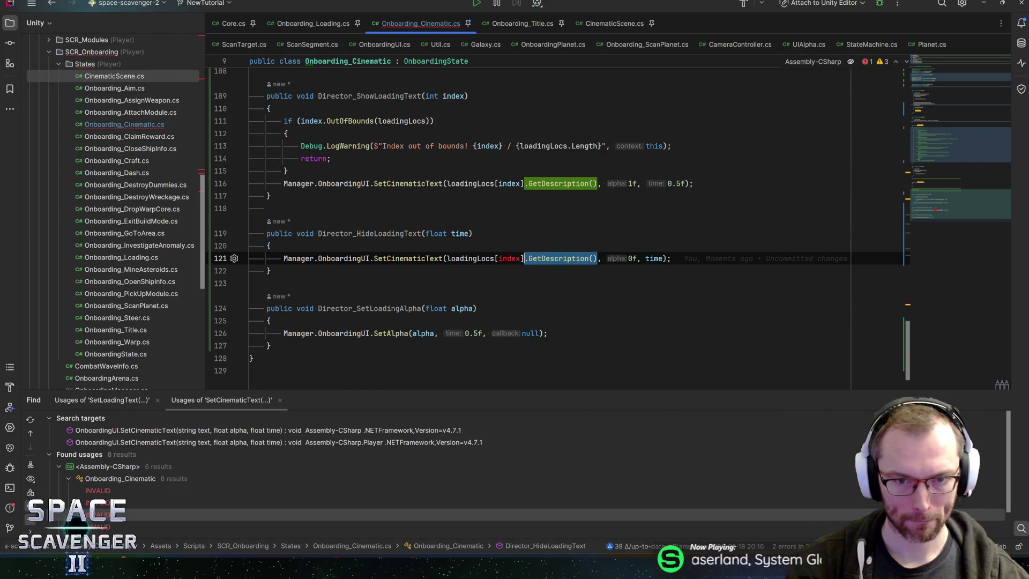
pyautogui.write('null')
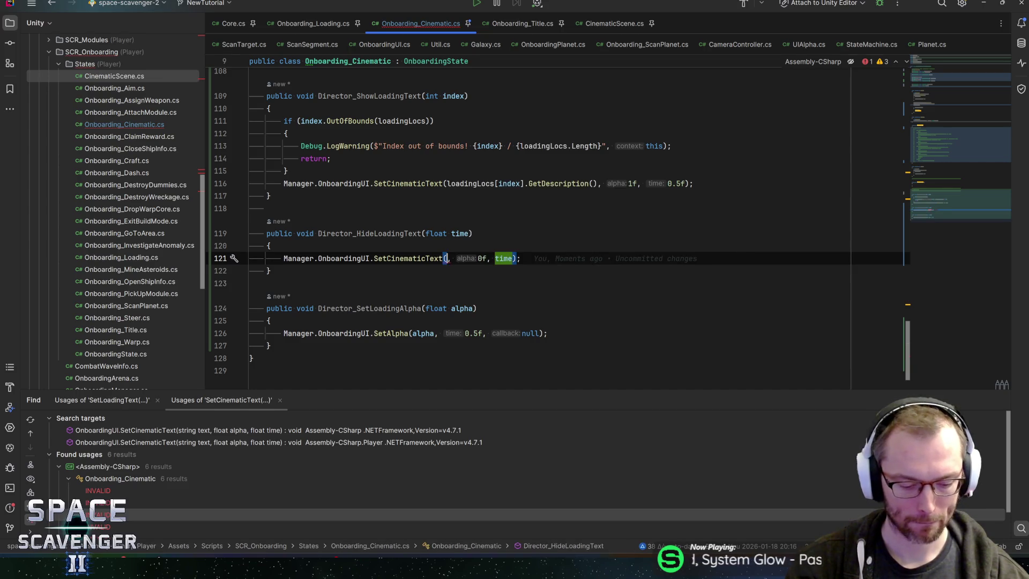
pyautogui.press('End')
pyautogui.click(408, 258)
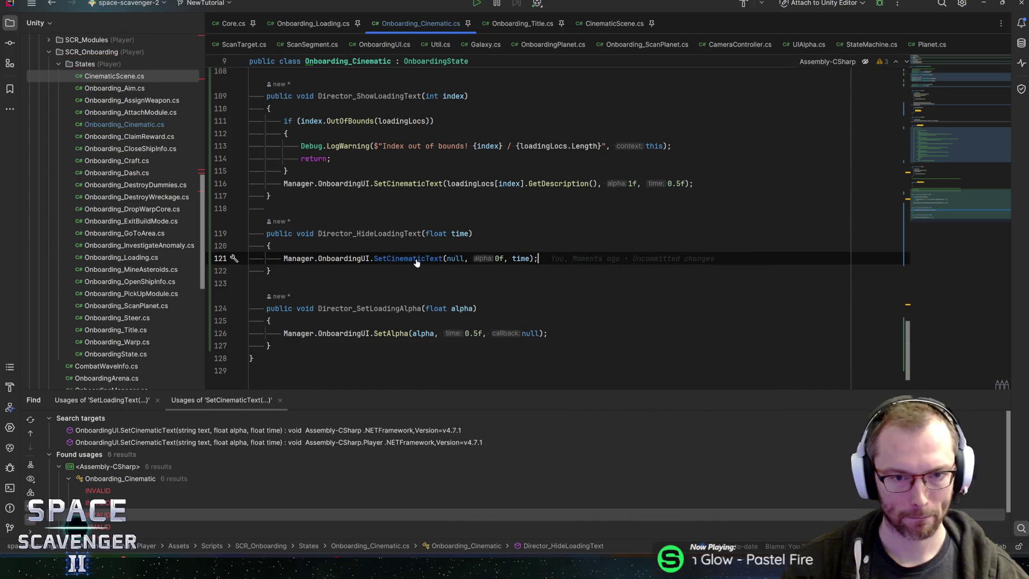
pyautogui.hotkey('ctrl', 'b')
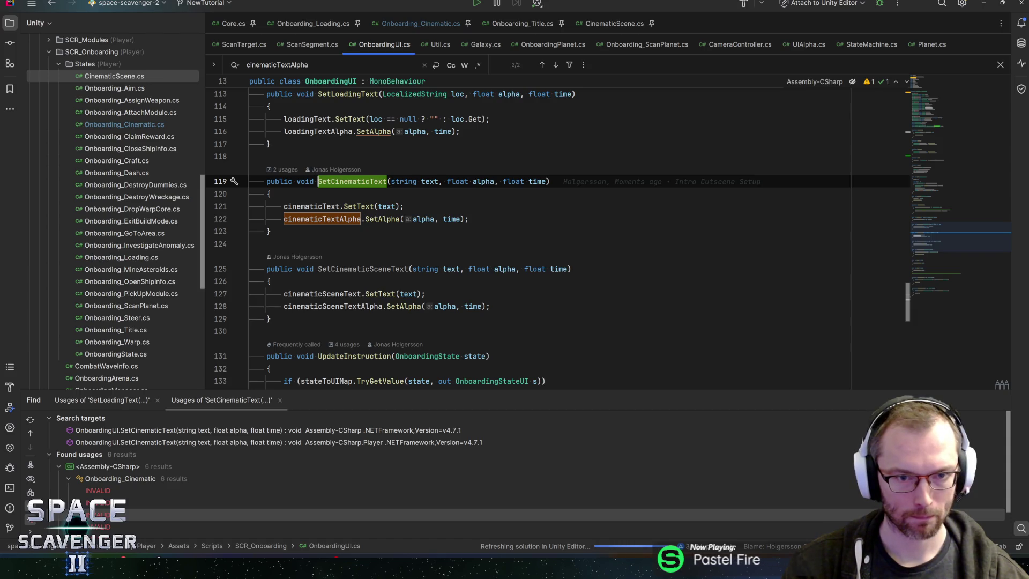
# Wrap cinematicText.SetText(text) in an if (text != null) block and save OnboardingUI.cs
pyautogui.press('Down')
pyautogui.press('Return')
pyautogui.write('if ')
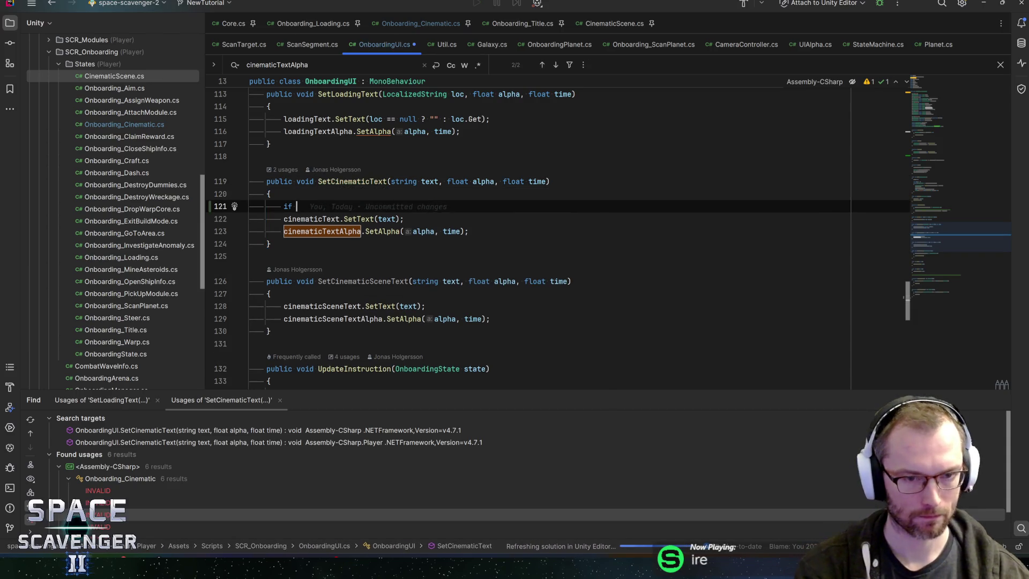
pyautogui.write('(text != null')
pyautogui.press('Escape')
pyautogui.press('End')
pyautogui.press('Return')
pyautogui.write('{')
pyautogui.press('Down')
pyautogui.press('End')
pyautogui.press('Return')
pyautogui.write('}')
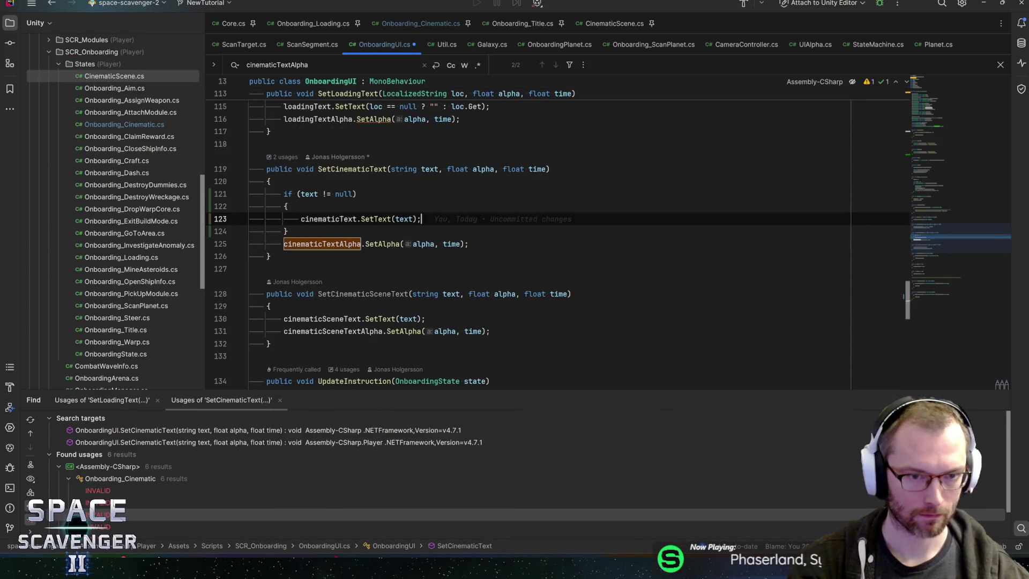
pyautogui.hotkey('ctrl', 's')
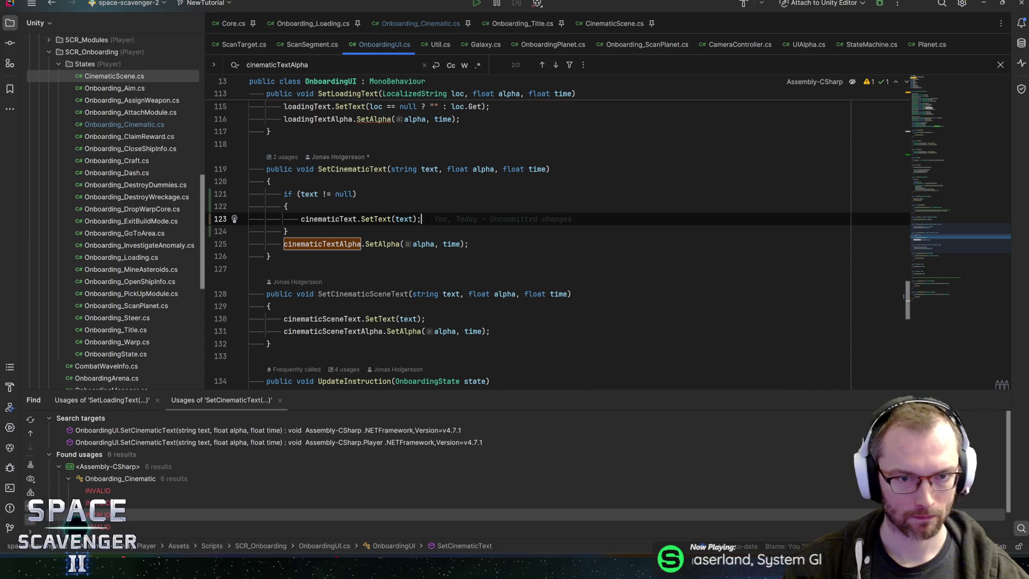
# Let Unity recompile, then return to the call in Onboarding_Cinematic.cs
pyautogui.hotkey('alt', 'Tab')
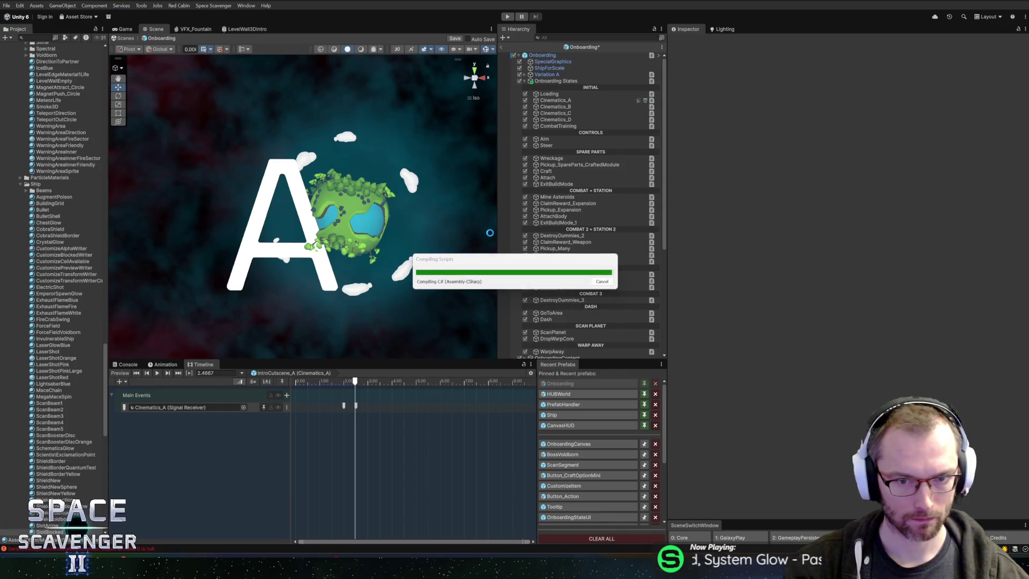
pyautogui.hotkey('alt', 'Tab')
pyautogui.hotkey('ctrl', '-')
pyautogui.hotkey('ctrl', '-')
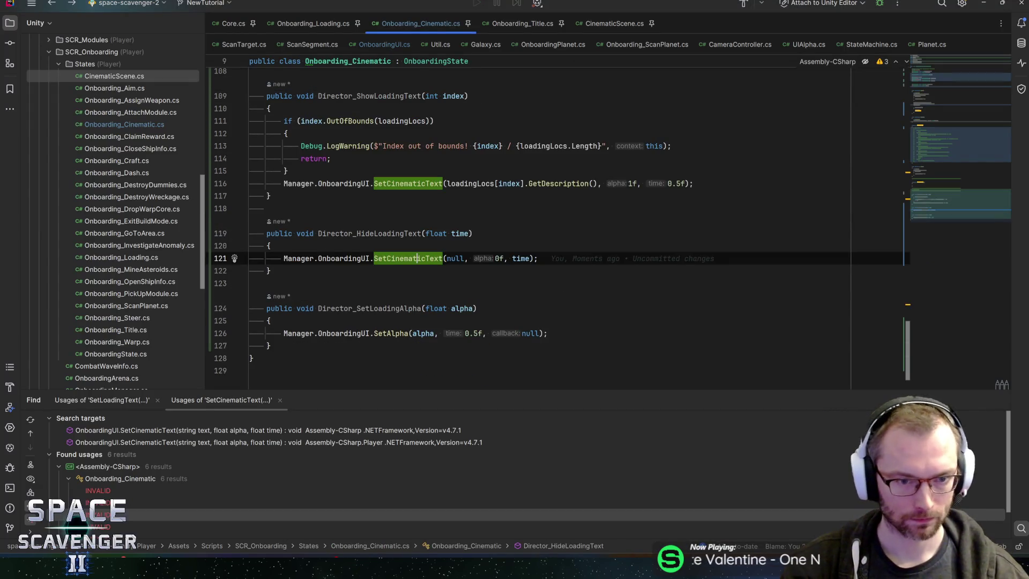
# Add an empty ShowSceneText(int index) method below Director_SetLoadingAlpha
pyautogui.click(270, 346)
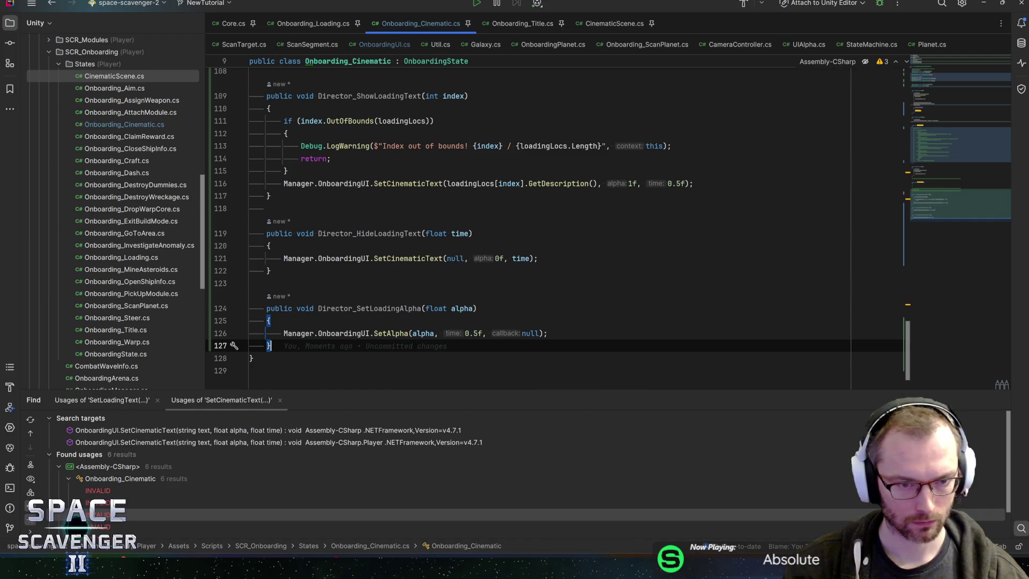
pyautogui.press('Return')
pyautogui.press('Return')
pyautogui.write('public void Show')
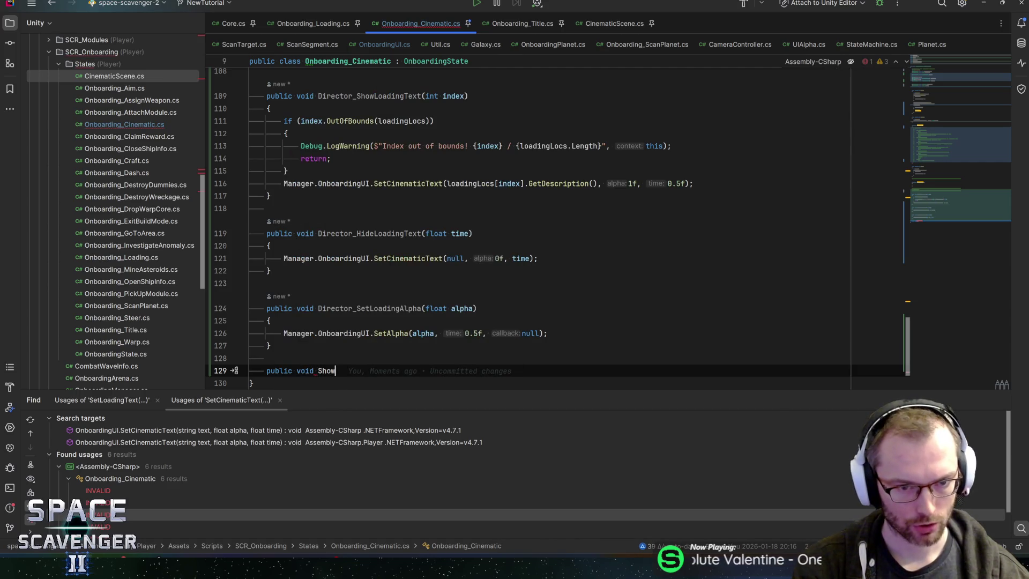
pyautogui.write('Cinemati')
pyautogui.press('BackSpace')
pyautogui.press('BackSpace')
pyautogui.press('BackSpace')
pyautogui.write('SceneText(')
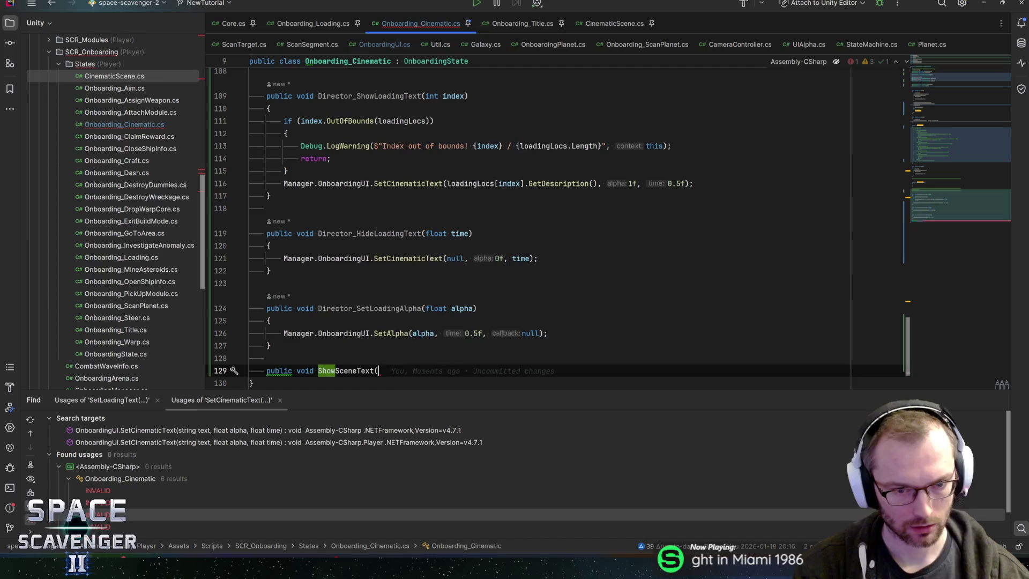
pyautogui.write('ind index)')
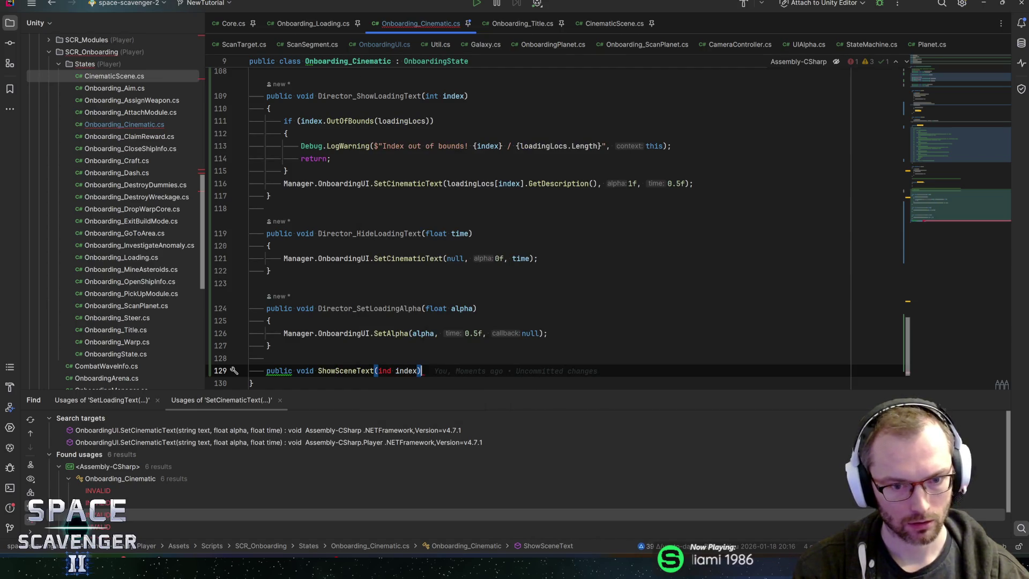
pyautogui.write('{')
pyautogui.click(392, 359)
pyautogui.press('BackSpace')
pyautogui.write('t')
pyautogui.press('Escape')
pyautogui.hotkey('ctrl', 'shift', 'Return')
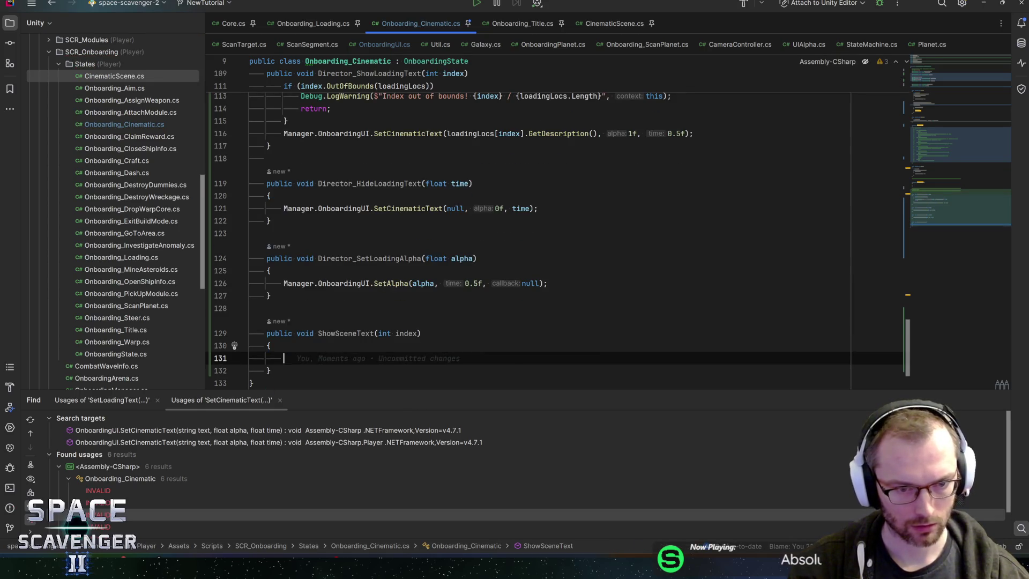
# Add an empty HideSceneText(float time) method below ShowSceneText
pyautogui.press('Down')
pyautogui.press('End')
pyautogui.press('Return')
pyautogui.press('Return')
pyautogui.write('public void HideSceneText(int')
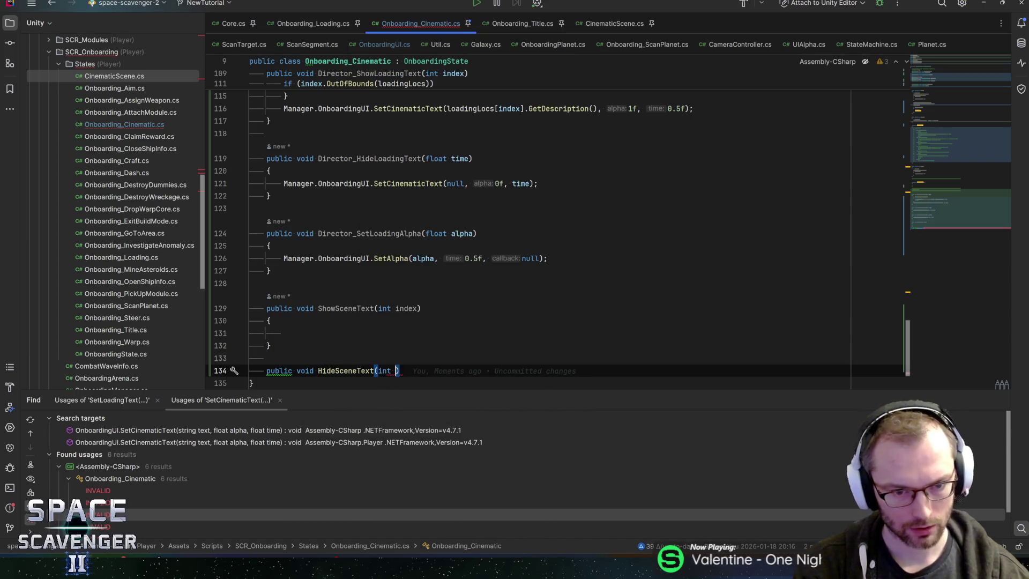
pyautogui.press('BackSpace')
pyautogui.press('BackSpace')
pyautogui.press('BackSpace')
pyautogui.write('float time')
pyautogui.hotkey('ctrl', 'shift', 'Return')
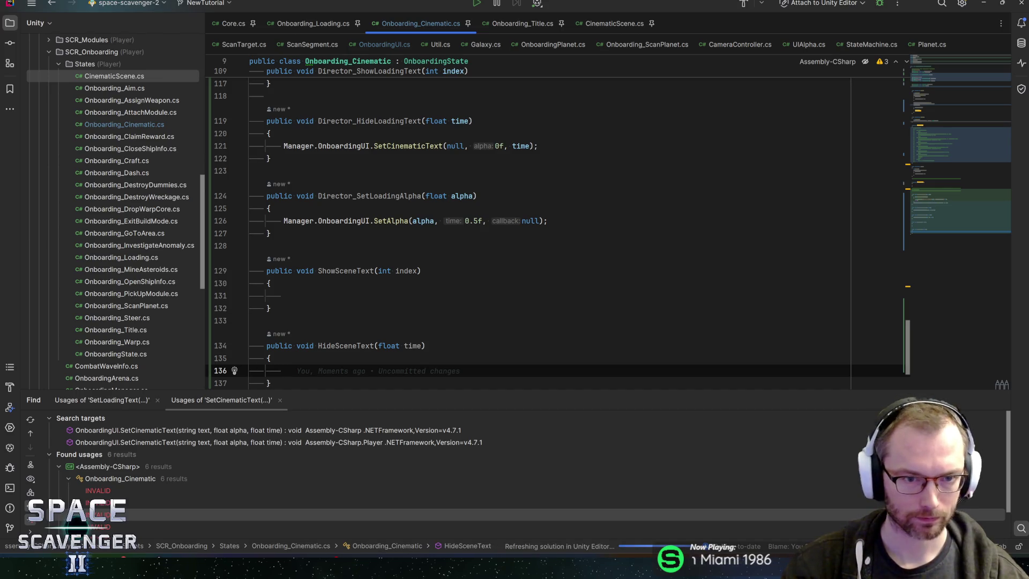
# Prefix both scene-text methods with Director_ and switch to Unity to recompile
pyautogui.doubleClick(337, 196)
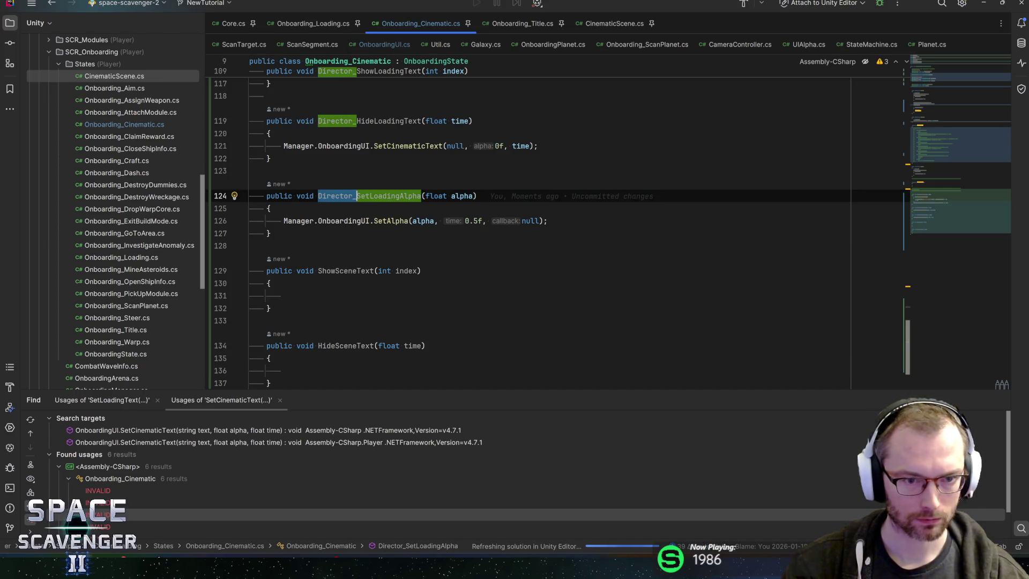
pyautogui.hotkey('ctrl', 'c')
pyautogui.click(318, 271)
pyautogui.hotkey('ctrl', 'v')
pyautogui.click(319, 346)
pyautogui.hotkey('ctrl', 'v')
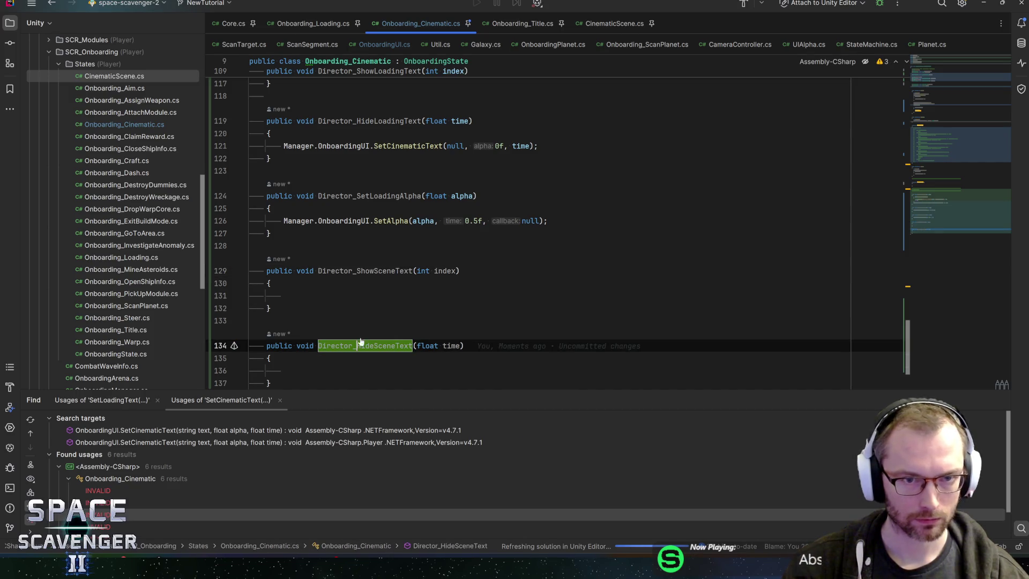
pyautogui.hotkey('alt', 'Tab')
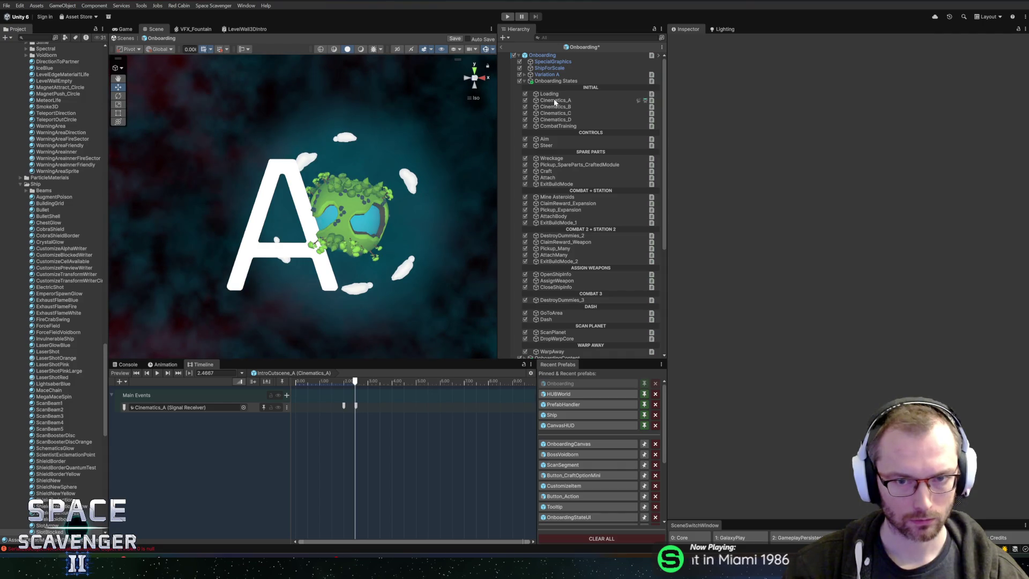
# On Cinematics_A, set the FadeLoadingText reaction to Onboarding_Cinematic > Director_ShowLoadingText
pyautogui.click(555, 102)
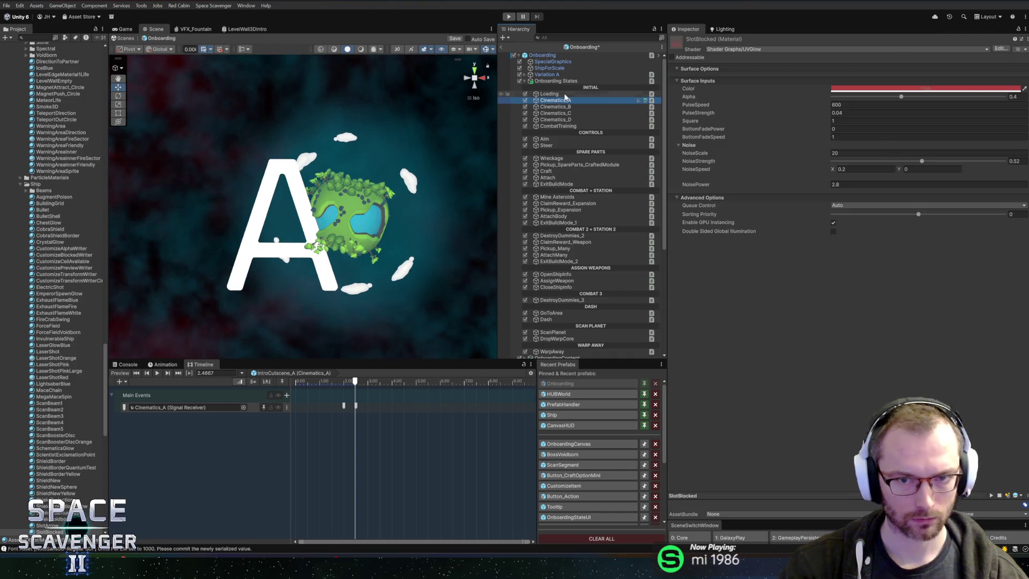
pyautogui.moveTo(666, 185); pyautogui.dragTo(626, 185)
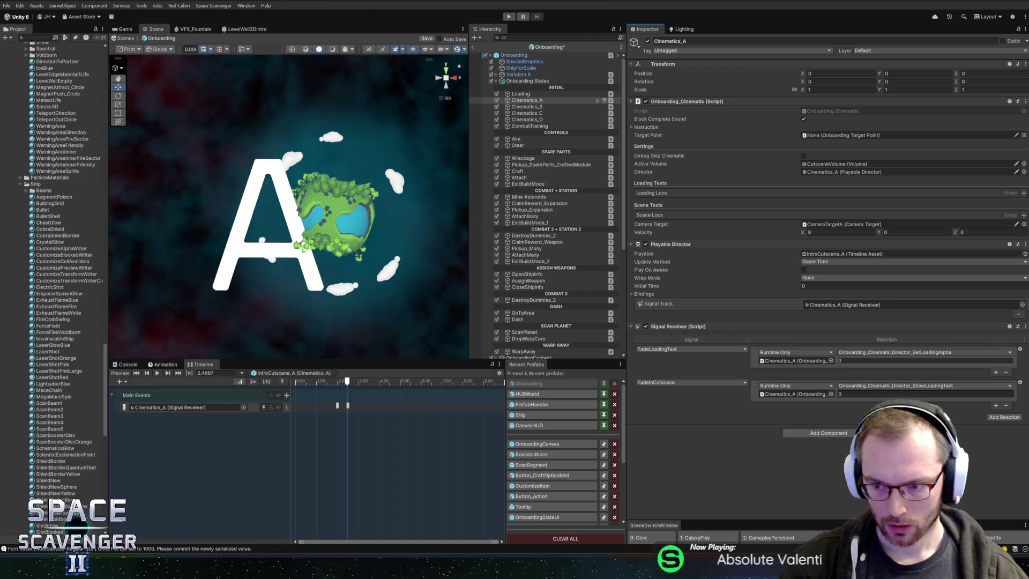
pyautogui.click(887, 353)
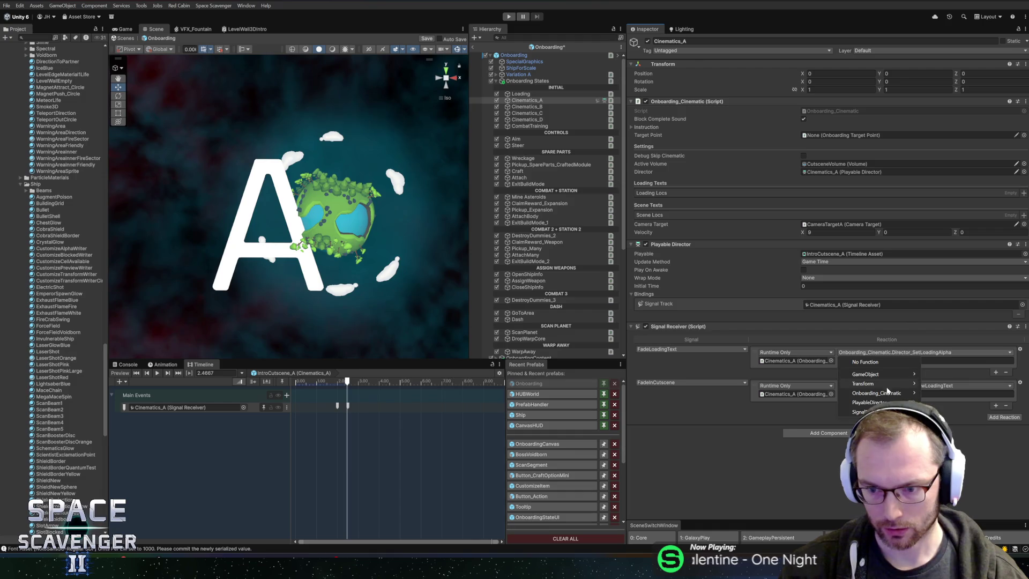
pyautogui.moveTo(870, 402)
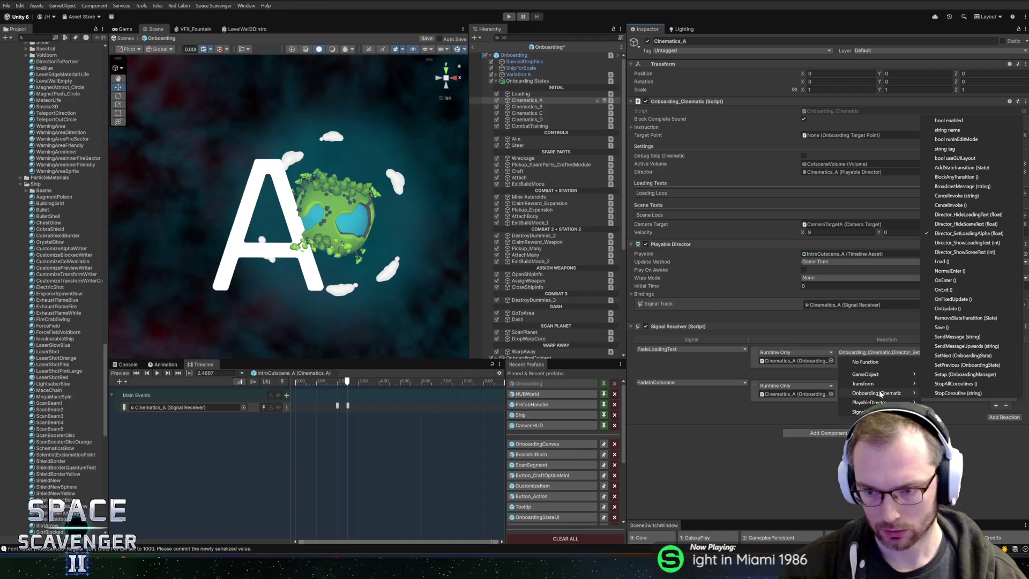
pyautogui.click(967, 243)
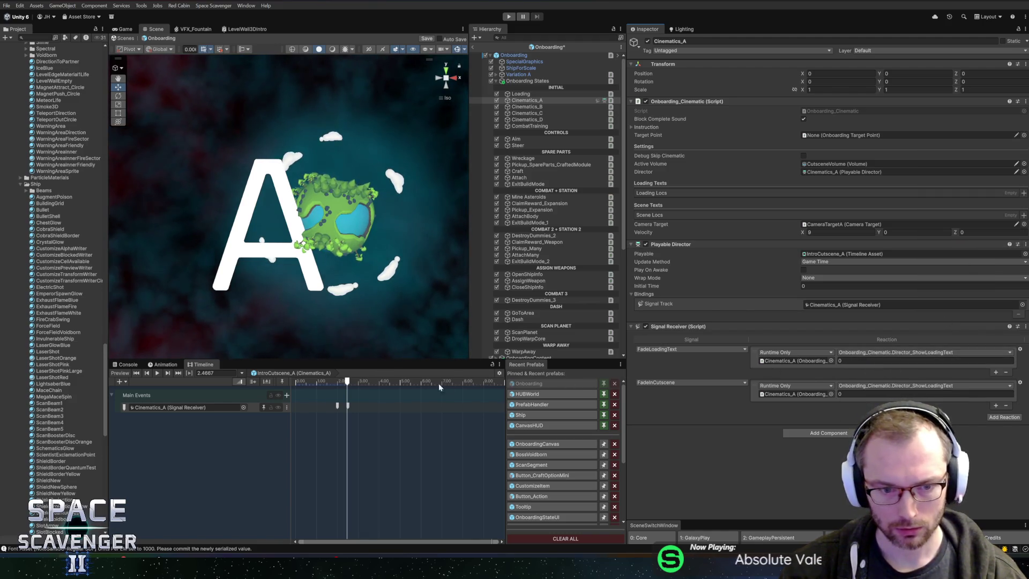
# Inspect the FadeLoadingText and FadeInCutscene signal markers on the timeline
pyautogui.click(338, 406)
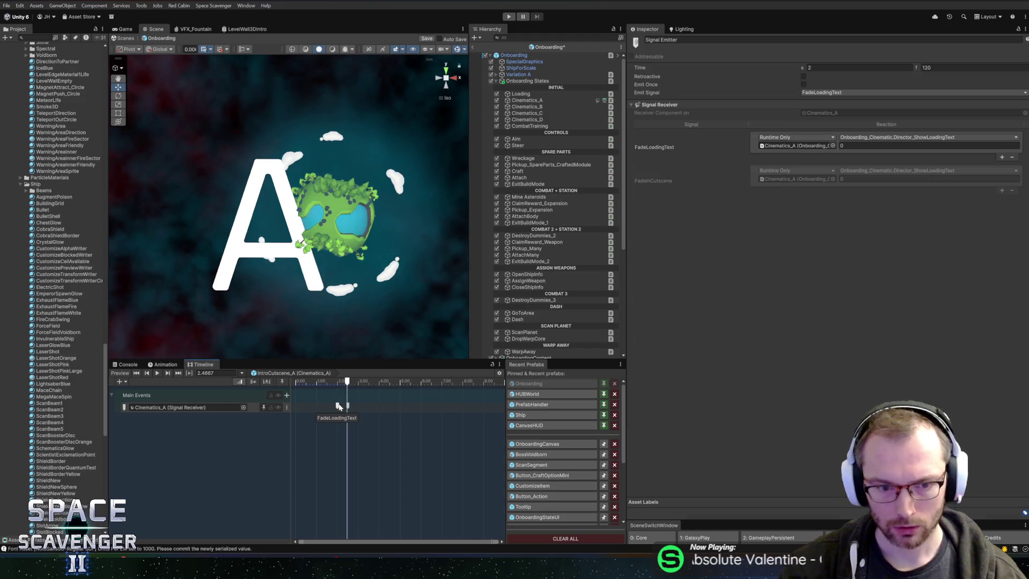
pyautogui.click(348, 406)
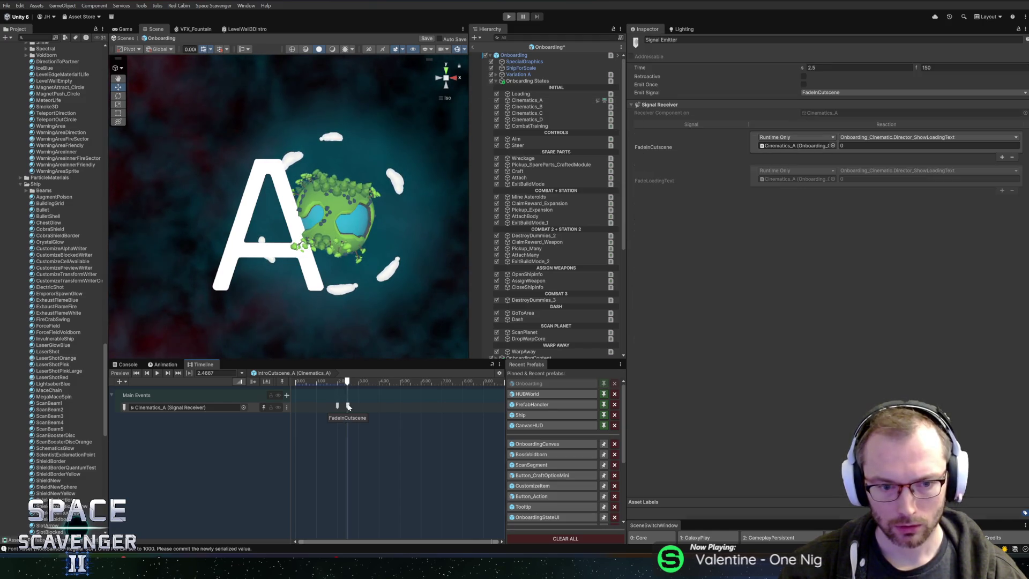
pyautogui.click(338, 405)
pyautogui.click(338, 382)
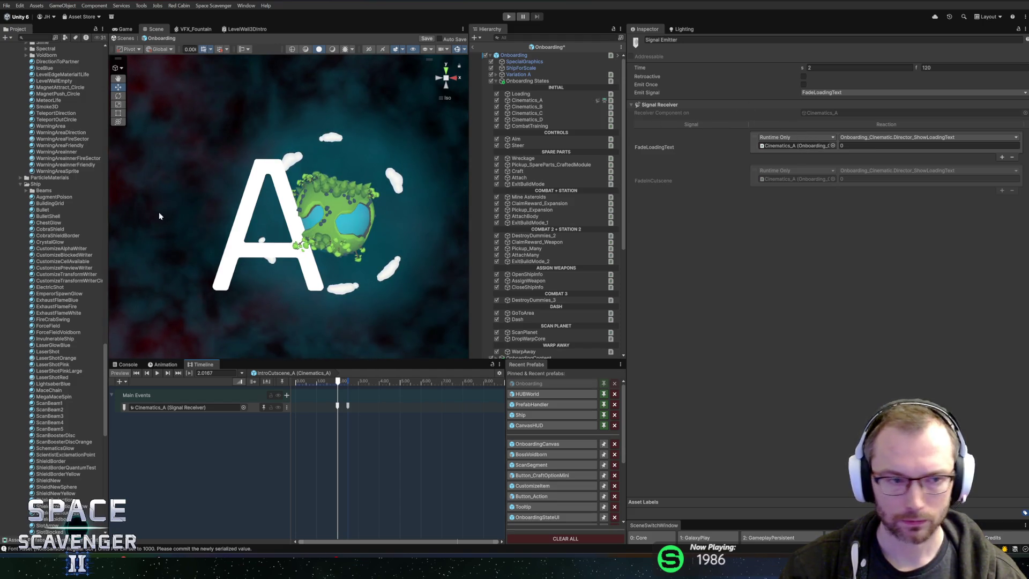
# Rename the FadeLoadingText signal asset in Hub to ShowLoadingText
pyautogui.scroll(5, 64, 233)
pyautogui.scroll(-15, 64, 233)
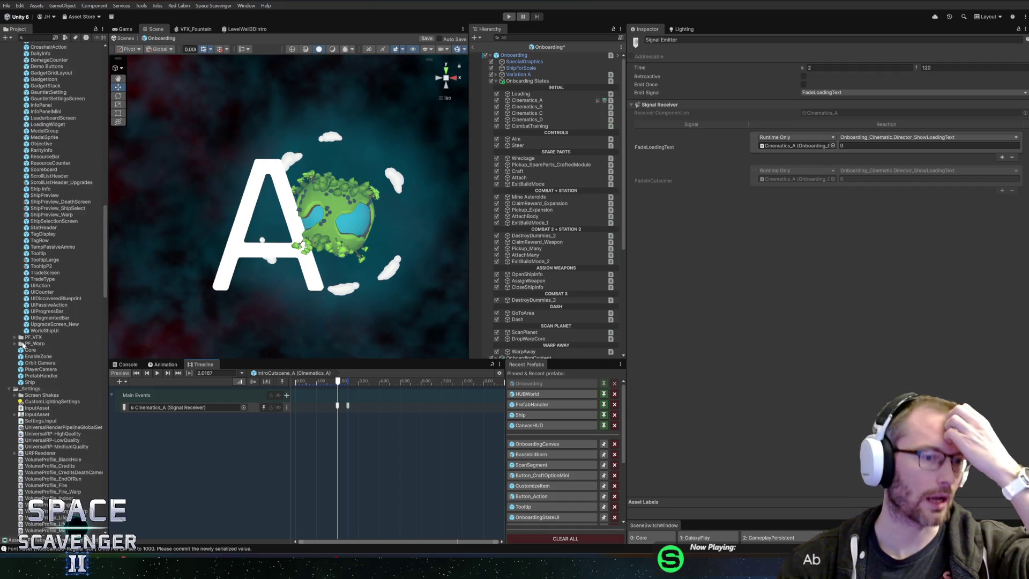
pyautogui.click(10, 388)
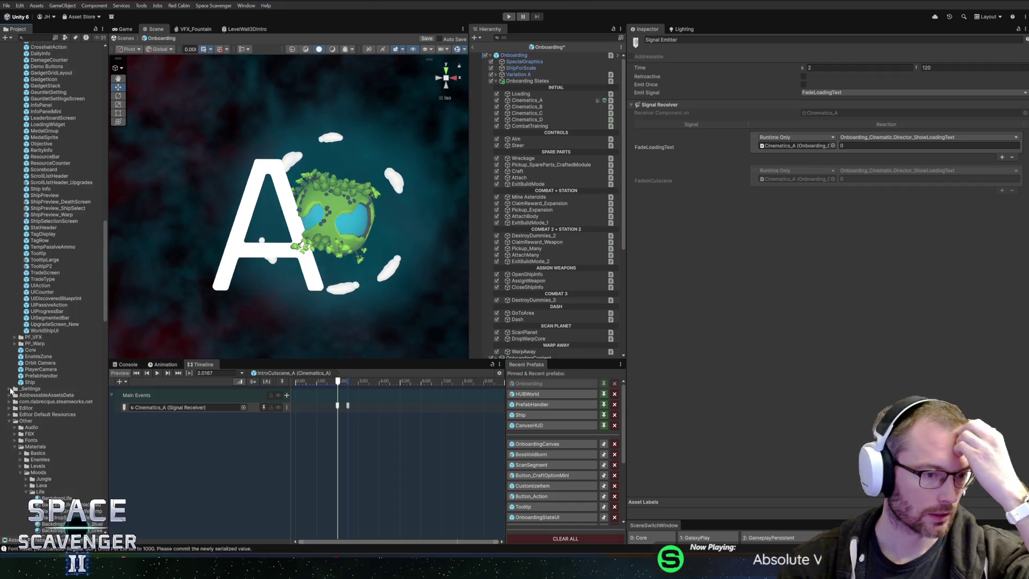
pyautogui.scroll(5, 38, 348)
pyautogui.scroll(13, 38, 347)
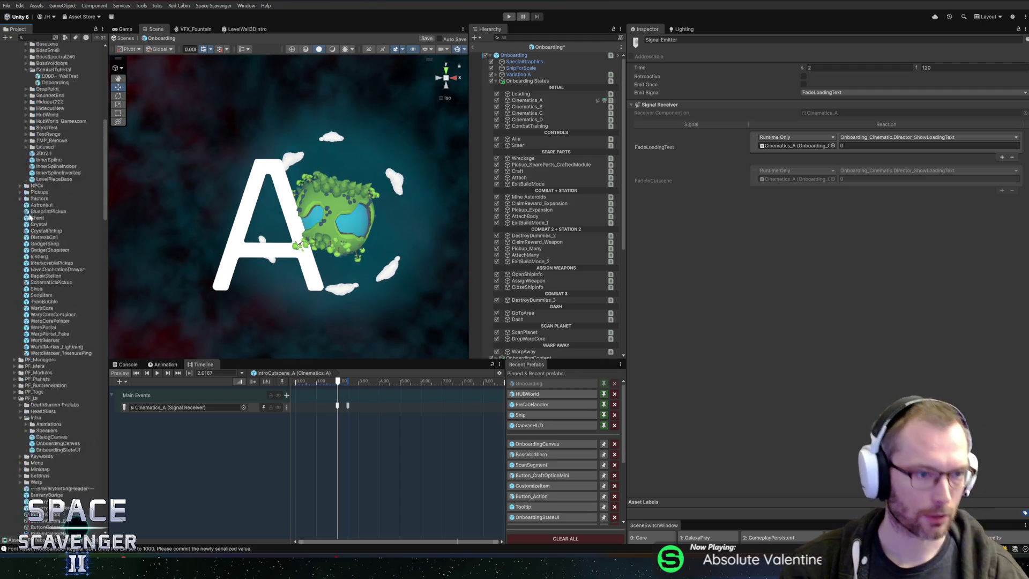
pyautogui.scroll(-4, 41, 250)
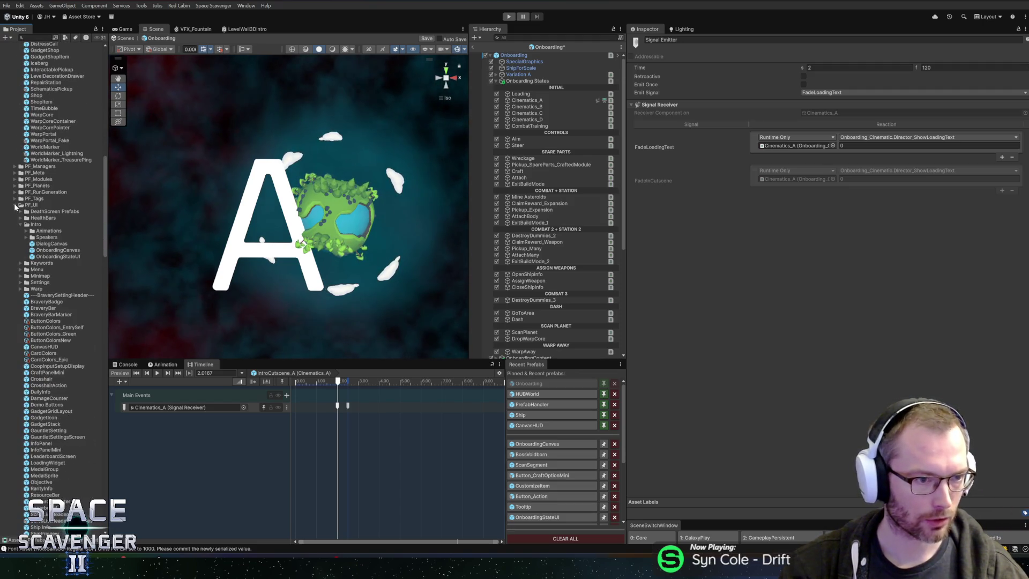
pyautogui.scroll(13, 28, 227)
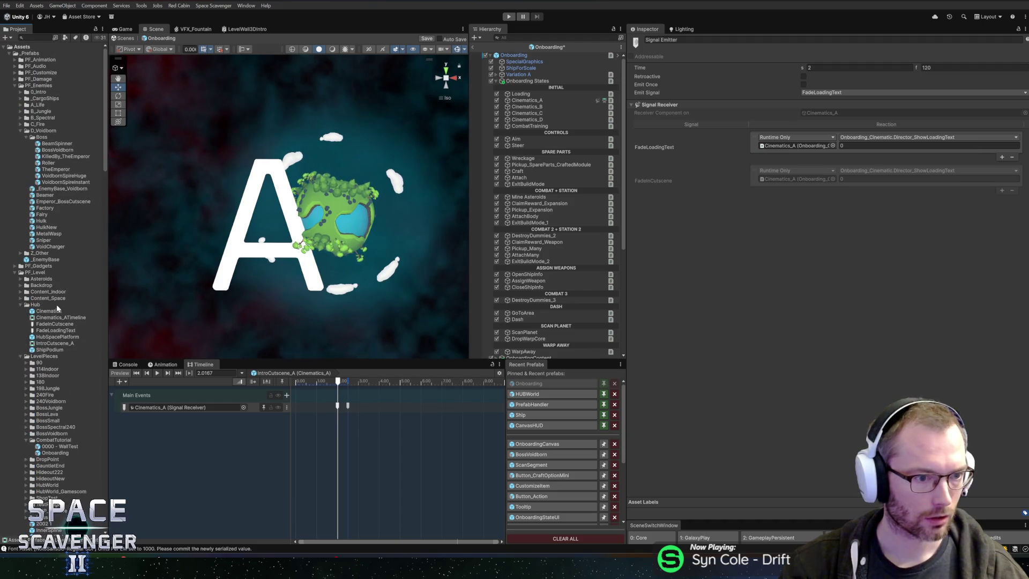
pyautogui.click(56, 331)
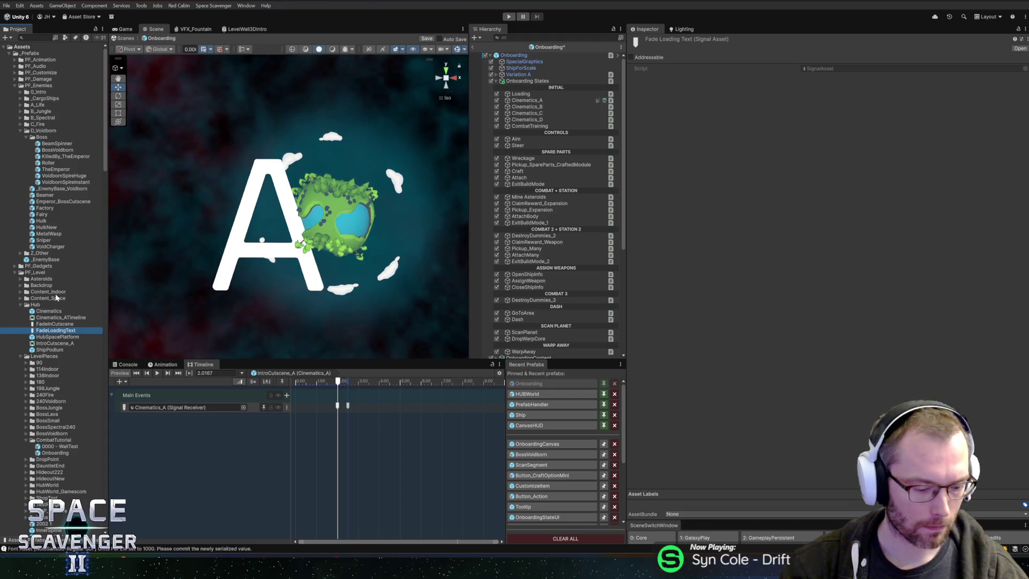
pyautogui.press('F2')
pyautogui.write('ShowLoadingText')
pyautogui.press('Return')
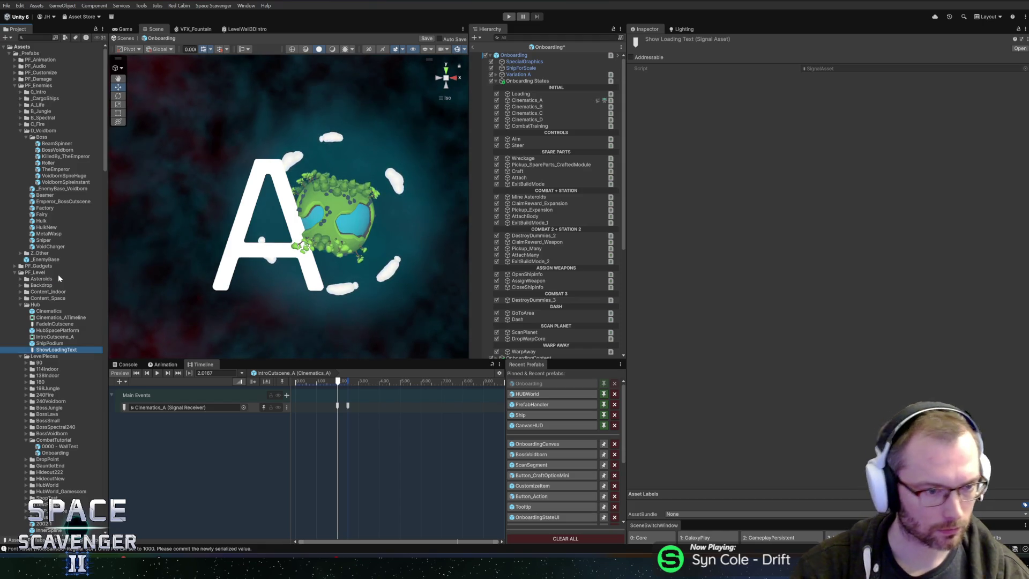
# Duplicate it into HideLoadingText, ShowSceneText and HideSceneText signal assets
pyautogui.hotkey('ctrl', 'd')
pyautogui.press('F2')
pyautogui.write('HideLoadingT')
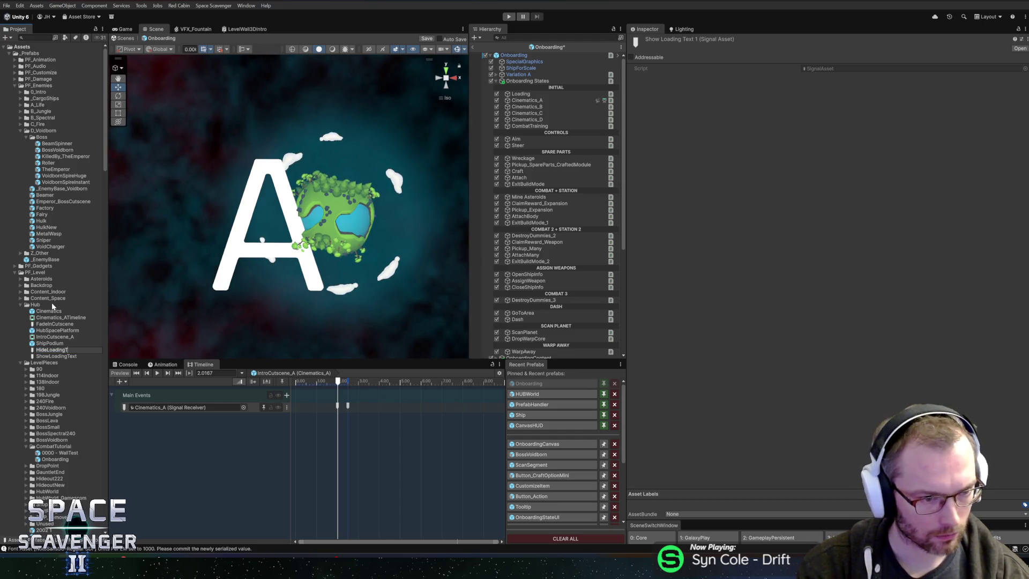
pyautogui.write('ext')
pyautogui.press('Return')
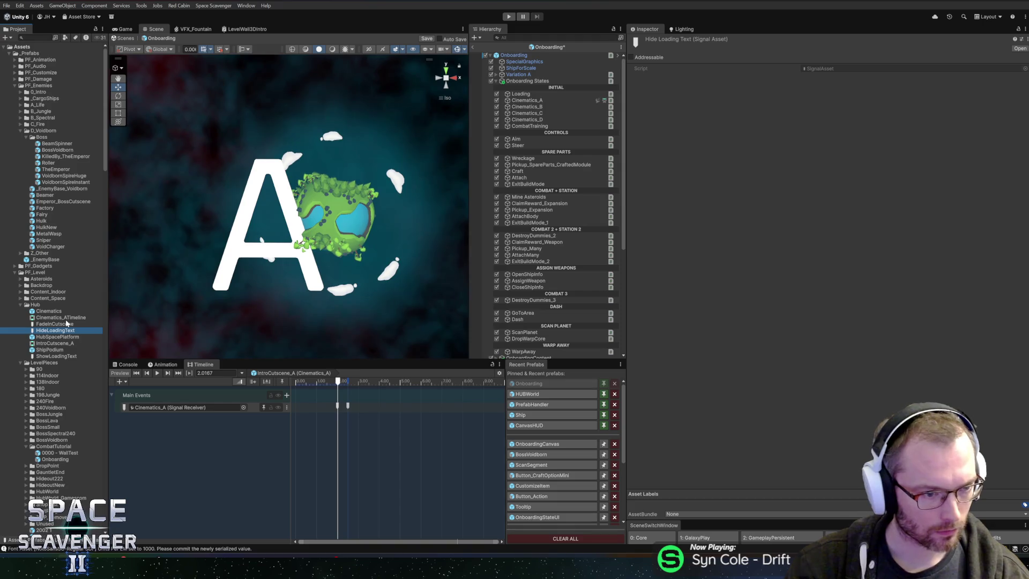
pyautogui.hotkey('ctrl', 'd')
pyautogui.press('F2')
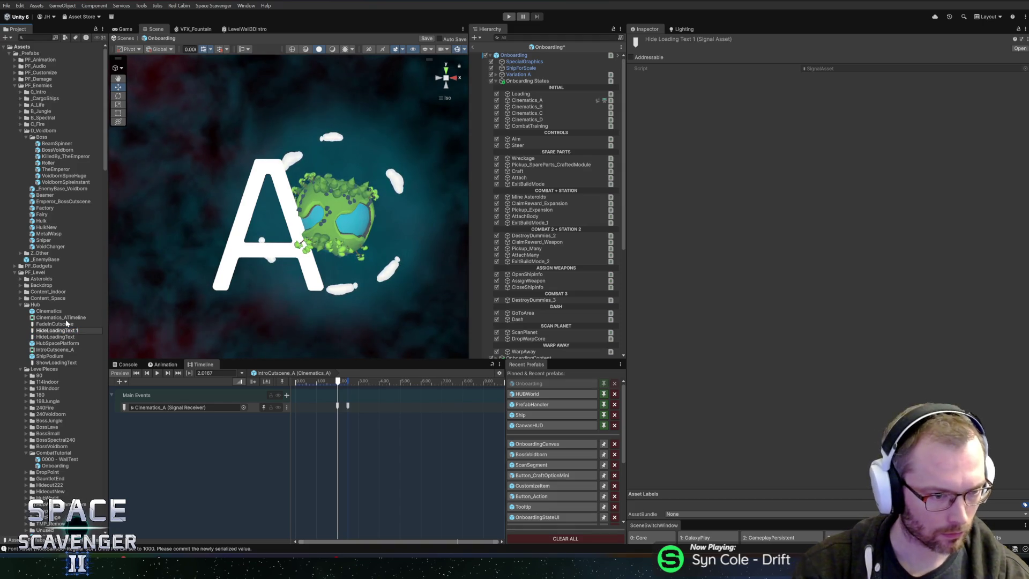
pyautogui.write('ShowCu')
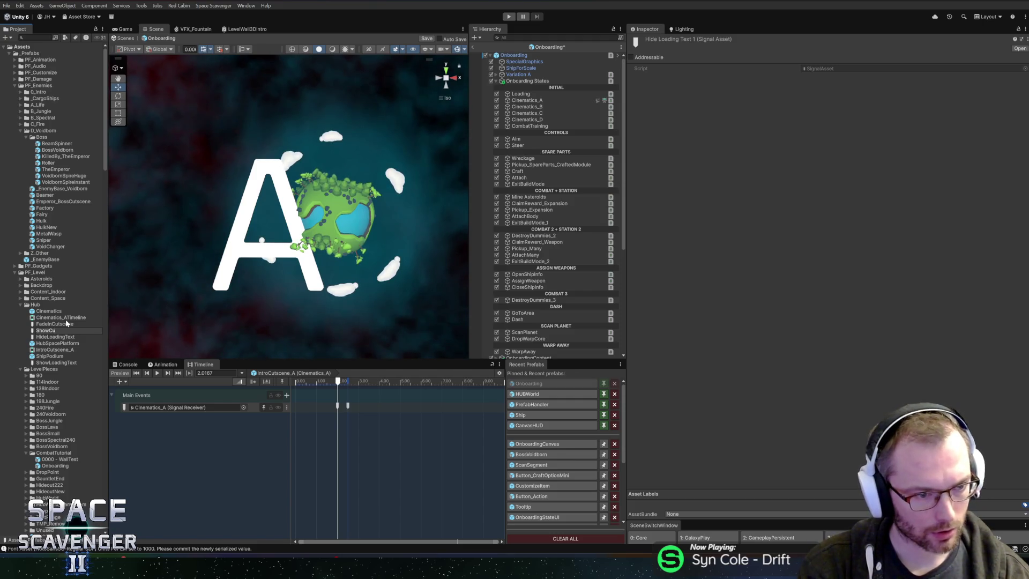
pyautogui.press('BackSpace')
pyautogui.press('BackSpace')
pyautogui.write('SceneText')
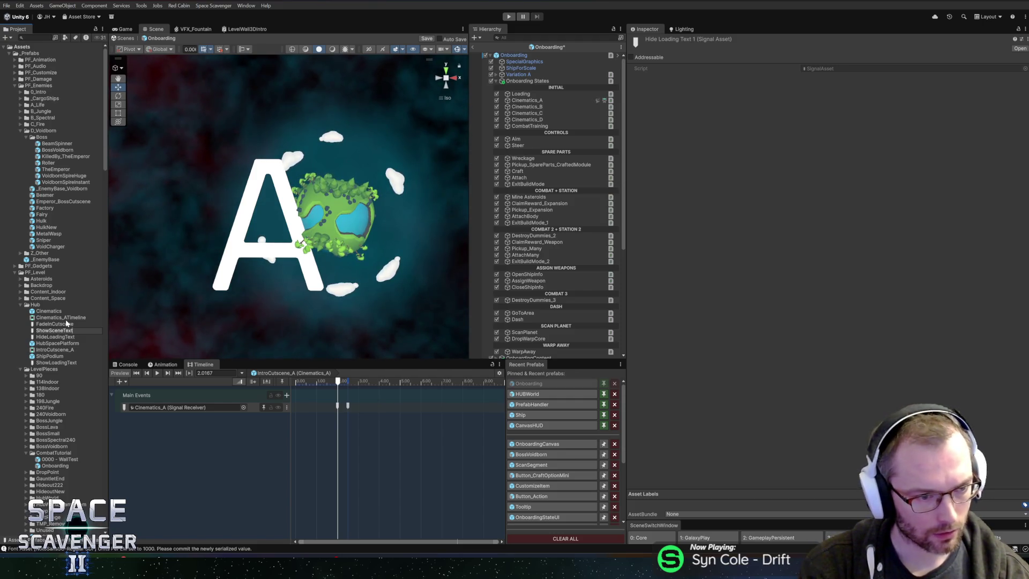
pyautogui.press('Return')
pyautogui.hotkey('ctrl', 'd')
pyautogui.press('F2')
pyautogui.write('Hide')
pyautogui.press('BackSpace')
pyautogui.press('BackSpace')
pyautogui.press('Return')
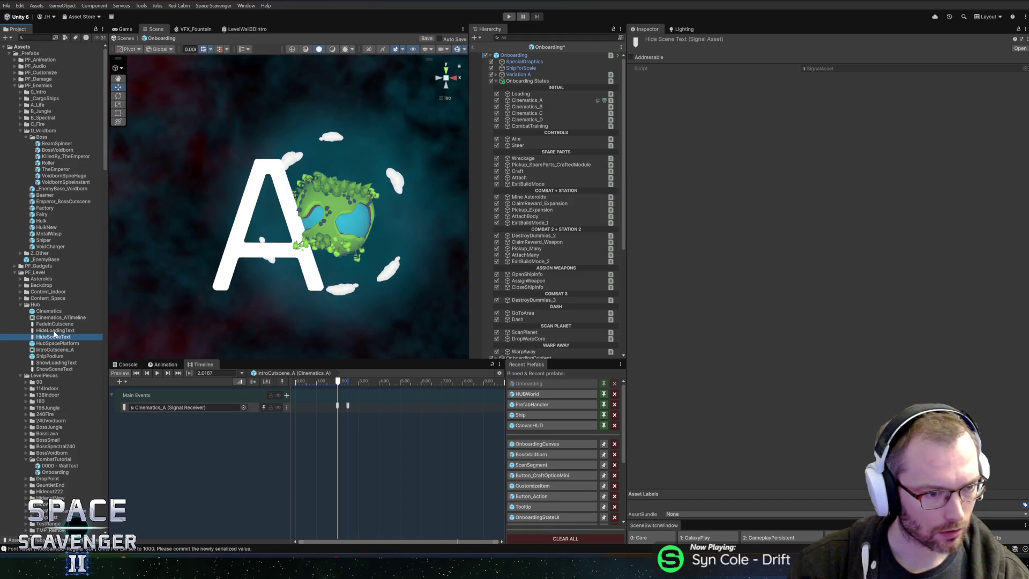
# Rename the FadeInCutscene signal asset to Loading_Show
pyautogui.click(59, 324)
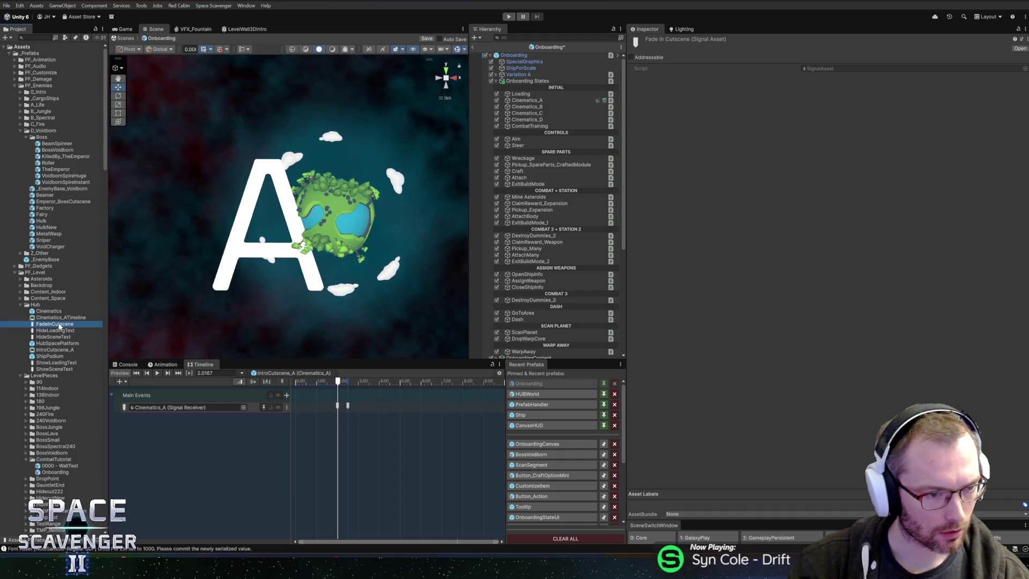
pyautogui.press('F2')
pyautogui.write('Set')
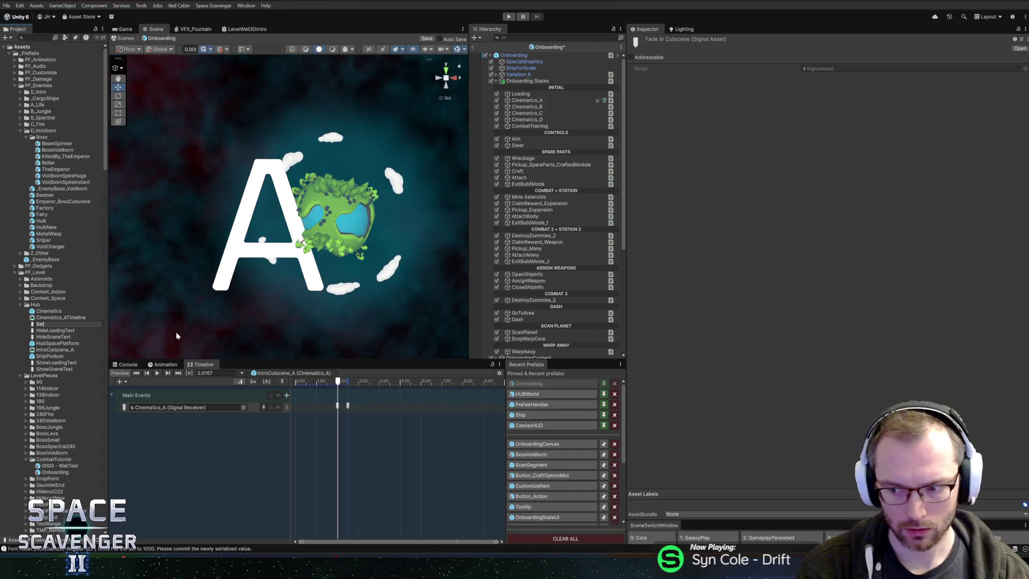
pyautogui.press('BackSpace')
pyautogui.press('BackSpace')
pyautogui.press('BackSpace')
pyautogui.write('Show')
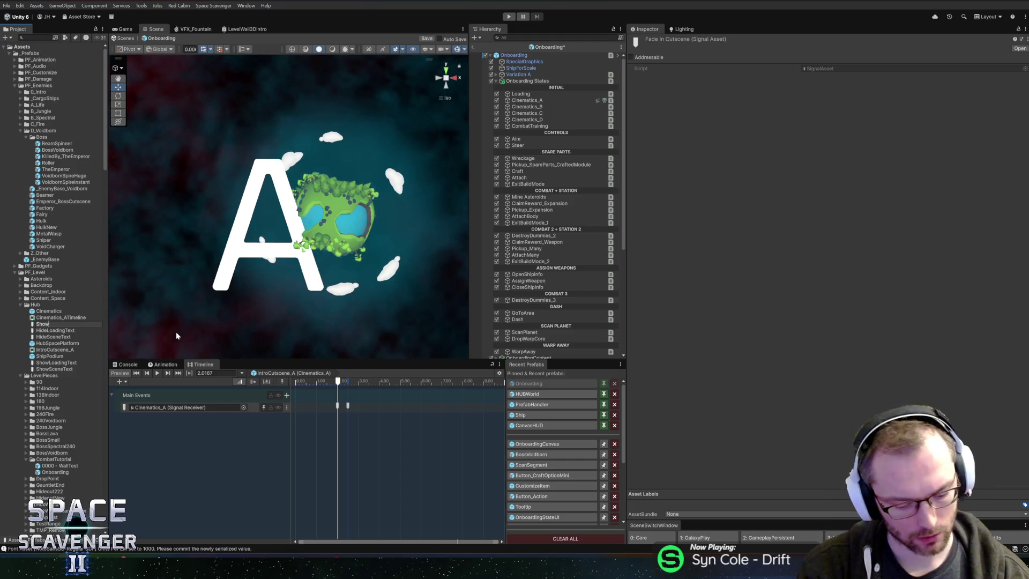
pyautogui.press('Return')
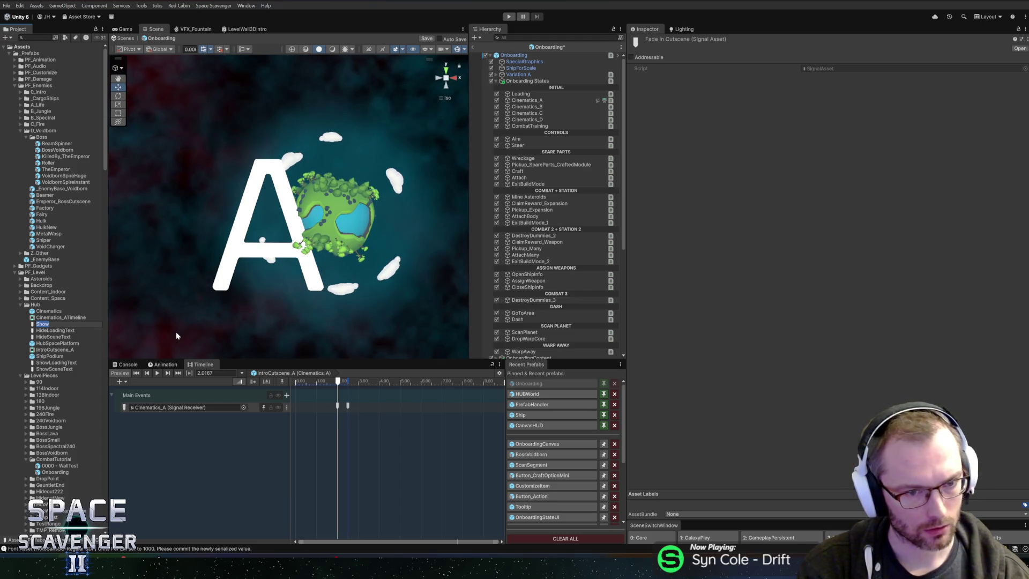
pyautogui.press('Right')
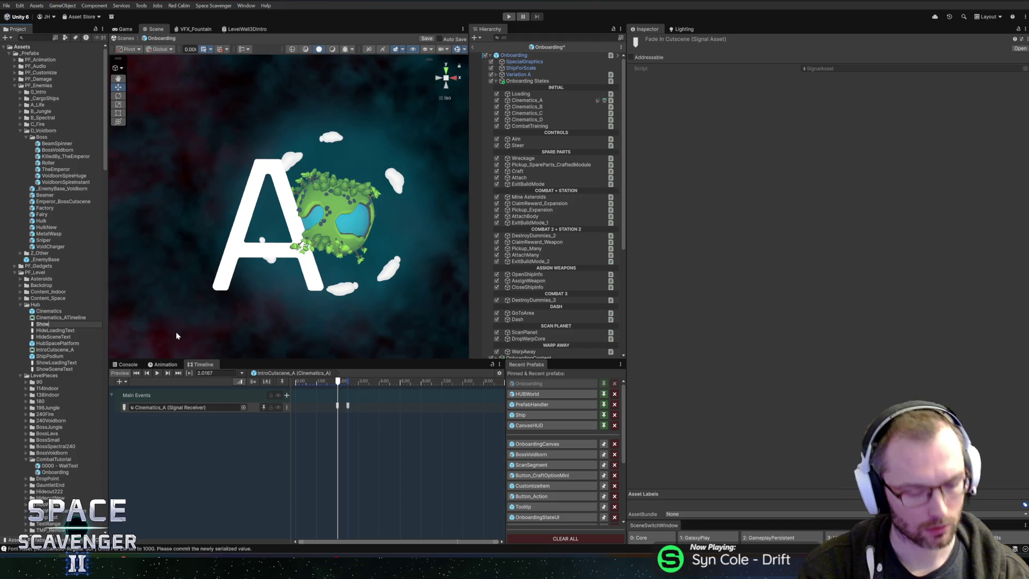
pyautogui.write('Loading')
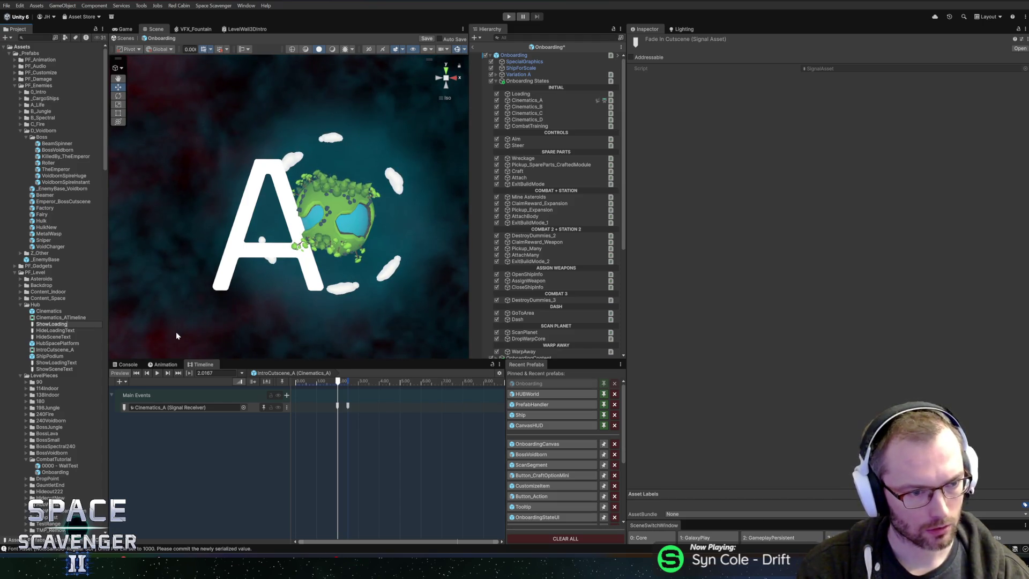
pyautogui.press('Return')
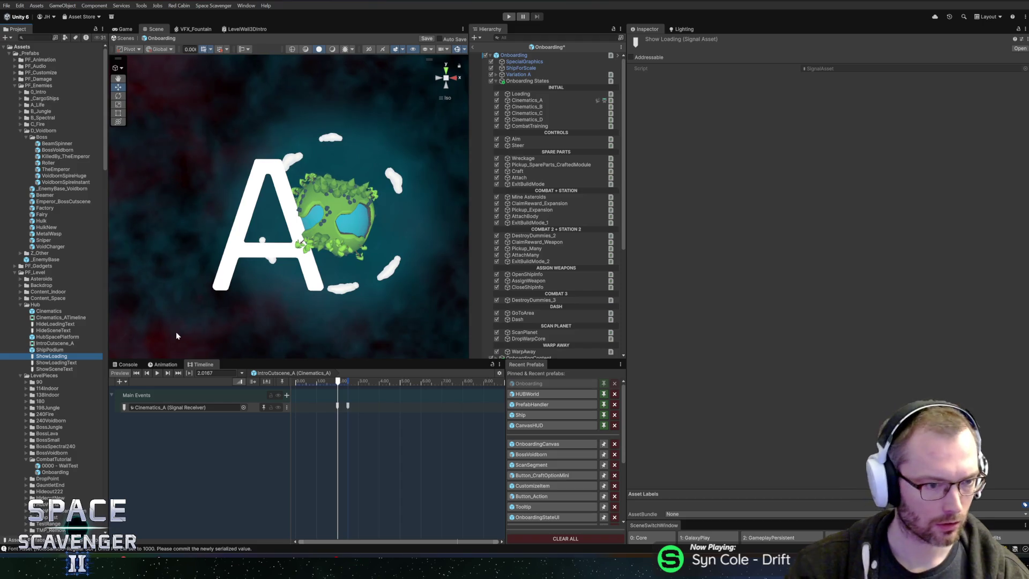
pyautogui.write('Loading_Show')
pyautogui.press('Return')
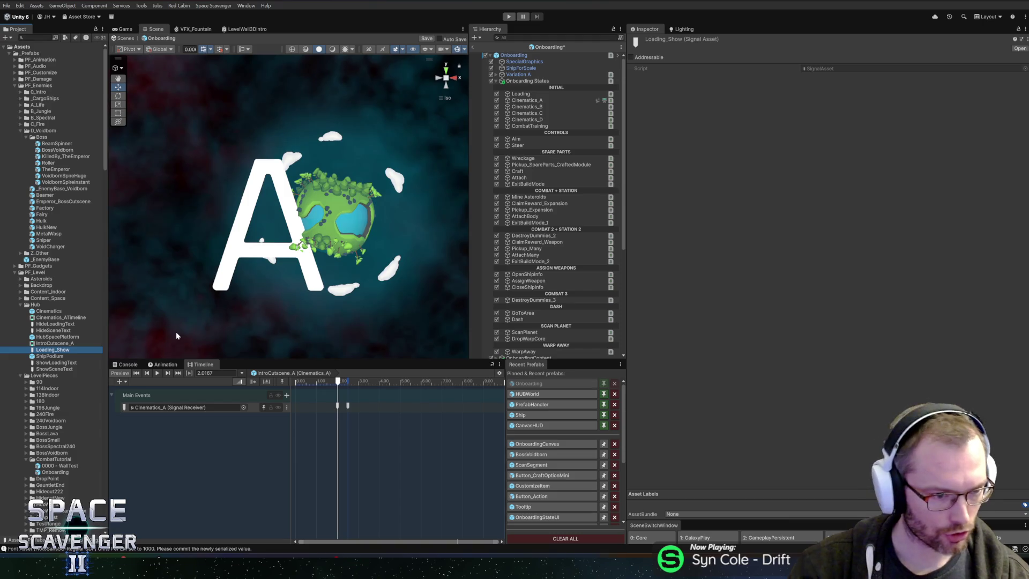
# Duplicate Loading_Show as a Loading_Hide signal asset
pyautogui.hotkey('ctrl', 'd')
pyautogui.press('F2')
pyautogui.press('BackSpace')
pyautogui.press('BackSpace')
pyautogui.press('BackSpace')
pyautogui.press('BackSpace')
pyautogui.press('BackSpace')
pyautogui.press('BackSpace')
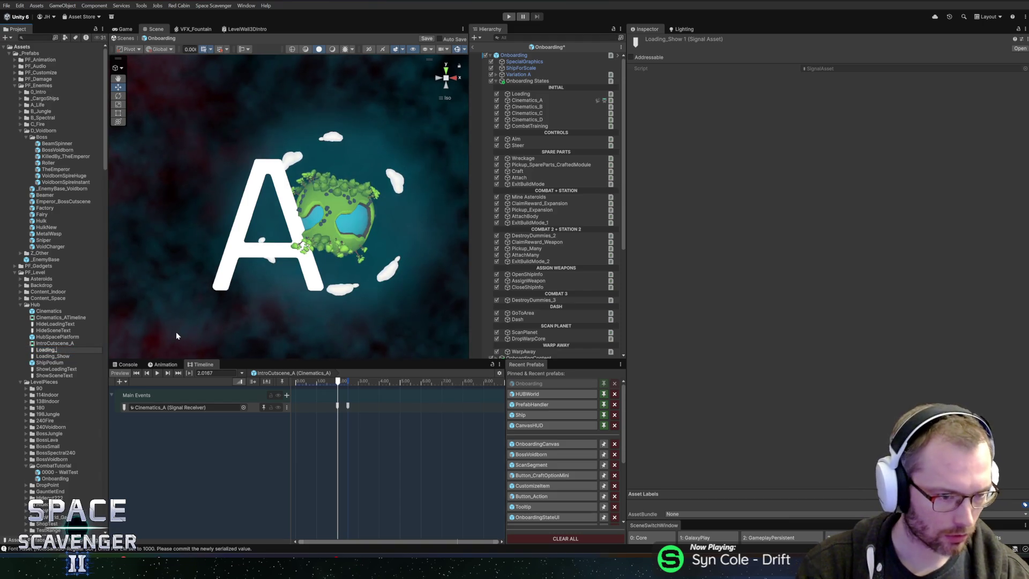
pyautogui.write('Hide')
pyautogui.press('Return')
# Rename ShowLoadingText and HideLoadingText to LoadingText_Show and LoadingText_Hide
pyautogui.click(59, 369)
pyautogui.press('F2')
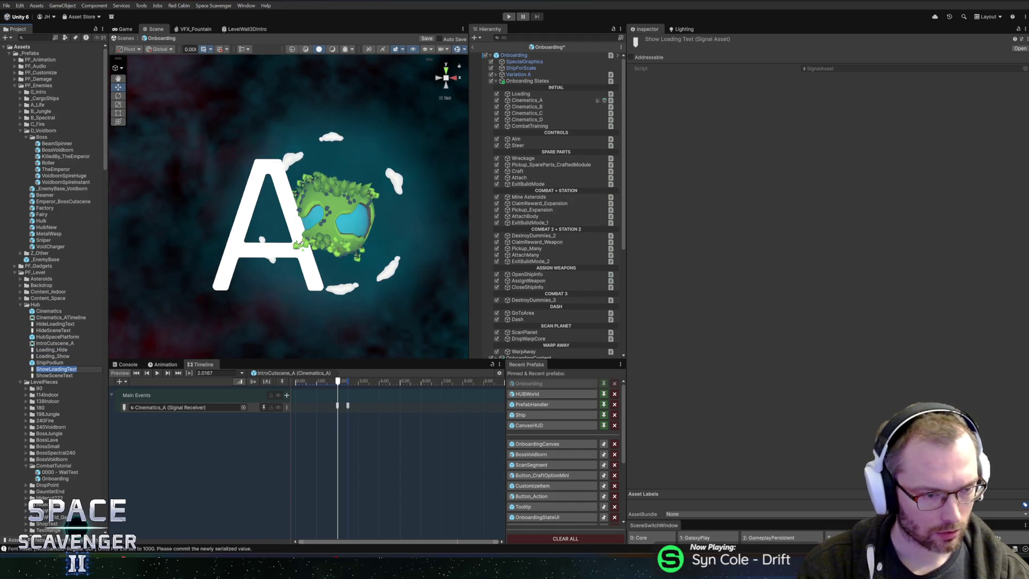
pyautogui.write('LoadingText_')
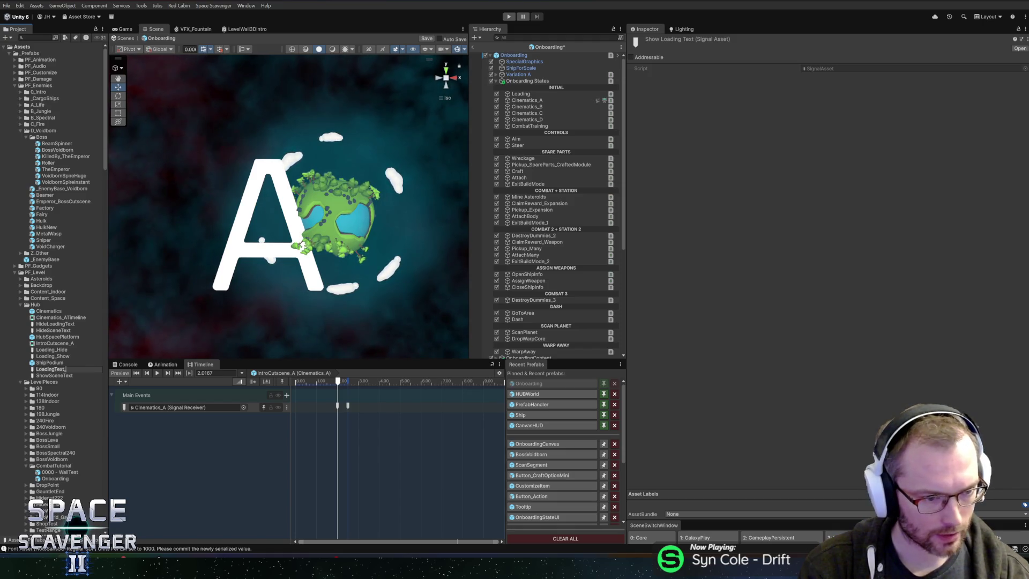
pyautogui.write('Show')
pyautogui.press('Return')
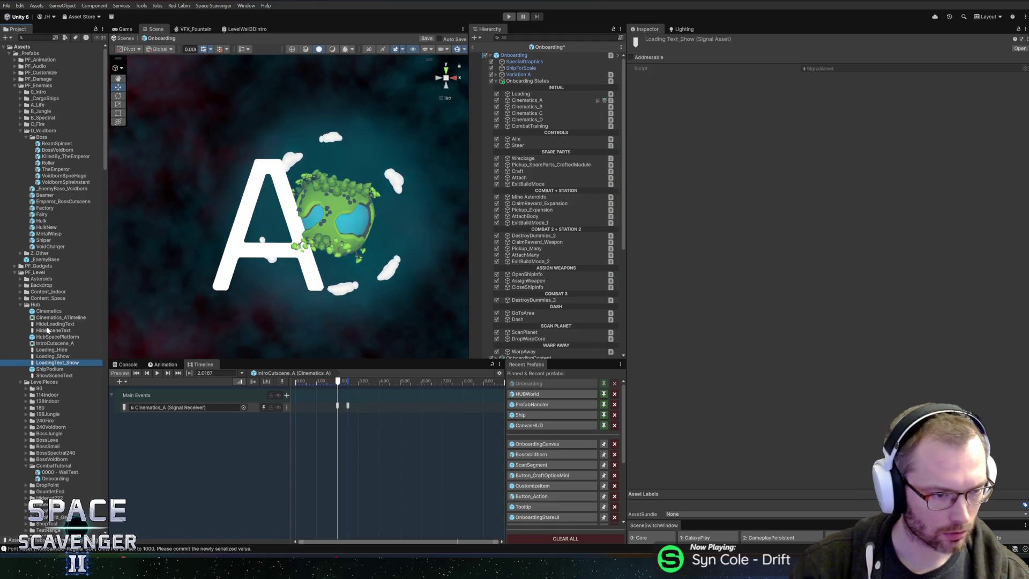
pyautogui.click(48, 324)
pyautogui.press('F2')
pyautogui.write('LoadingT')
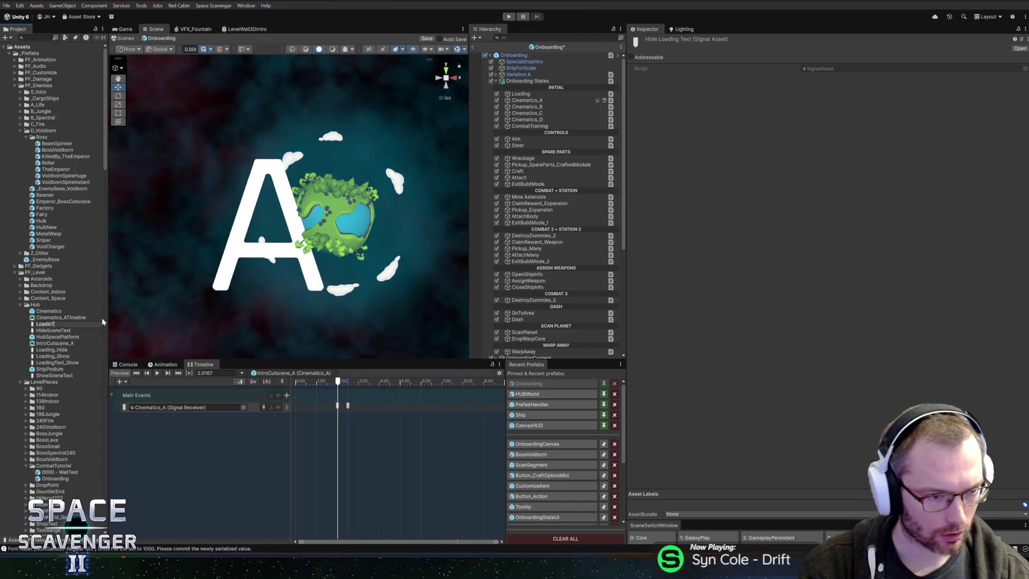
pyautogui.write('ext_Hide')
pyautogui.press('Return')
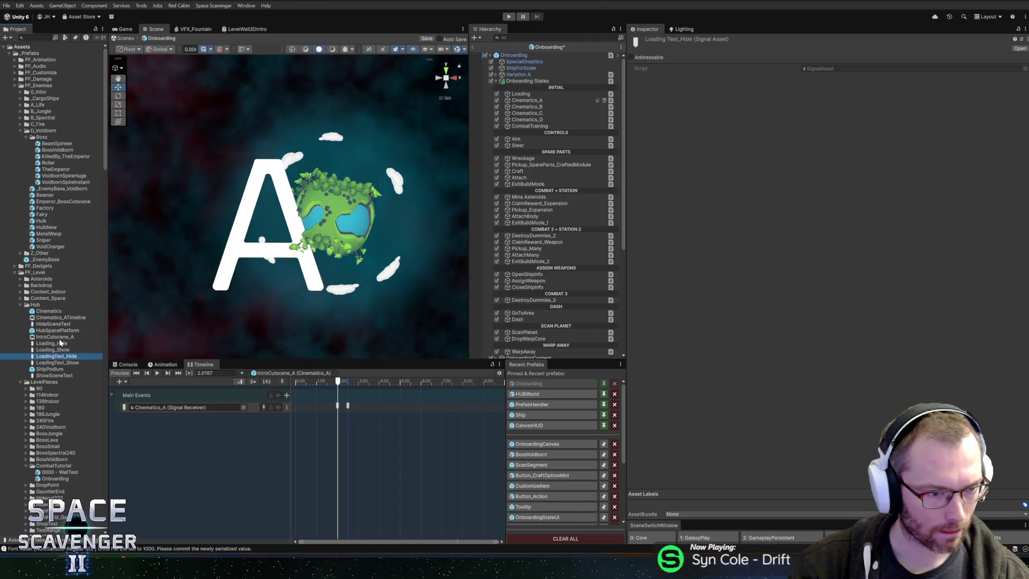
# Rename HideSceneText and ShowSceneText to SceneText_Hide and SceneText_Show
pyautogui.click(63, 325)
pyautogui.press('F2')
pyautogui.write('SceneTe')
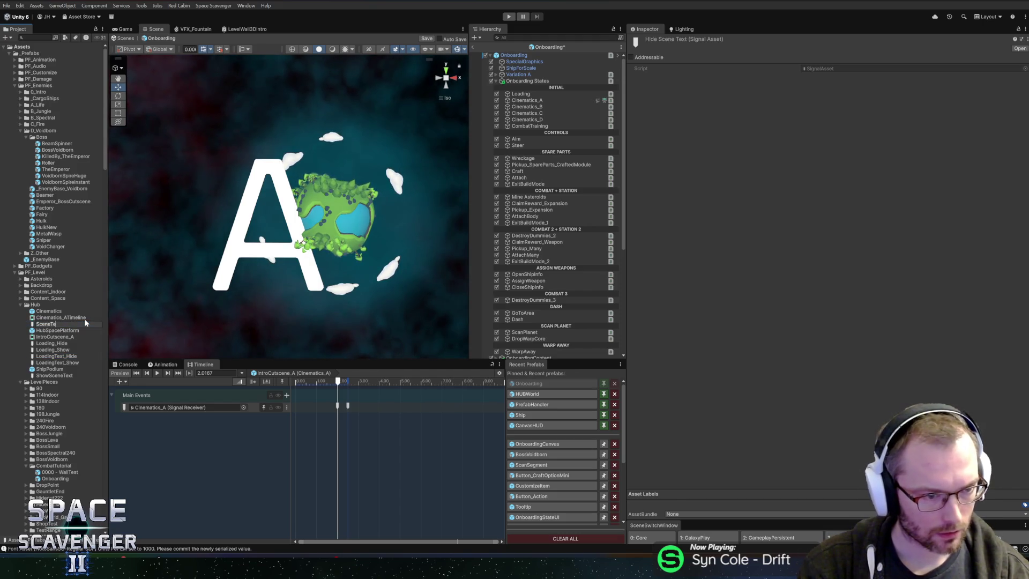
pyautogui.write('xt_Hide')
pyautogui.press('Return')
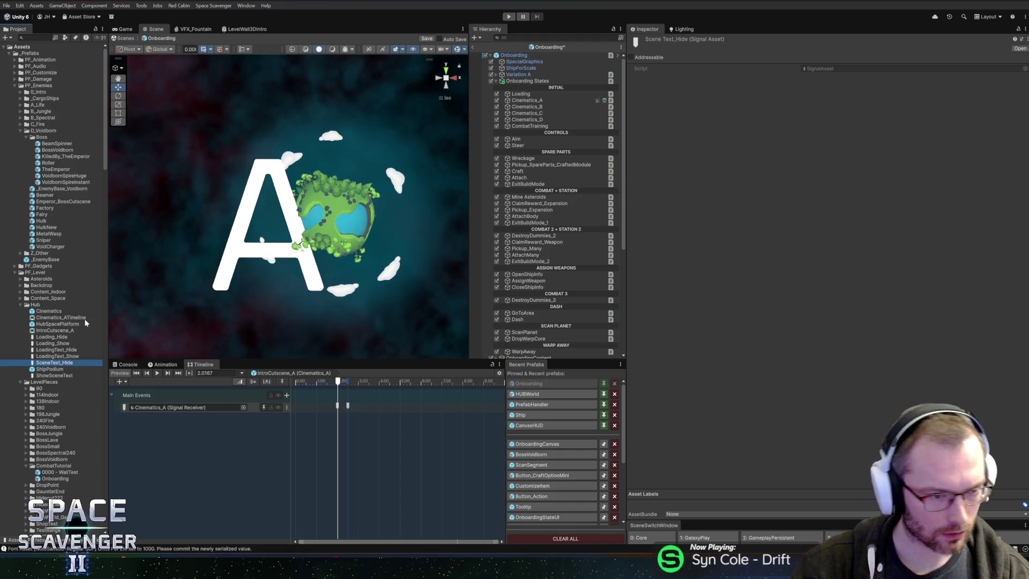
pyautogui.press('Down')
pyautogui.press('F2')
pyautogui.write('SceneText_S')
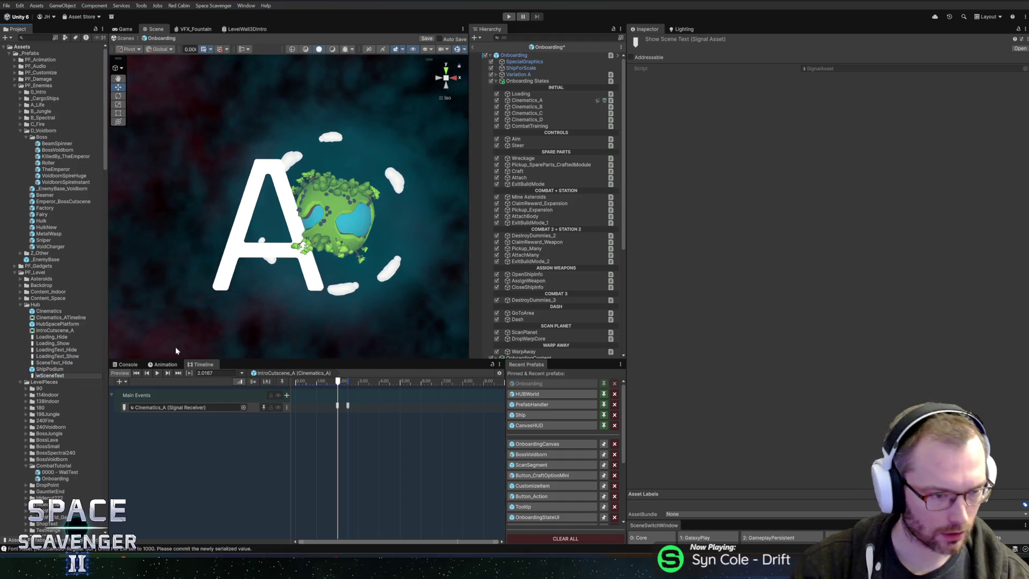
pyautogui.write('how')
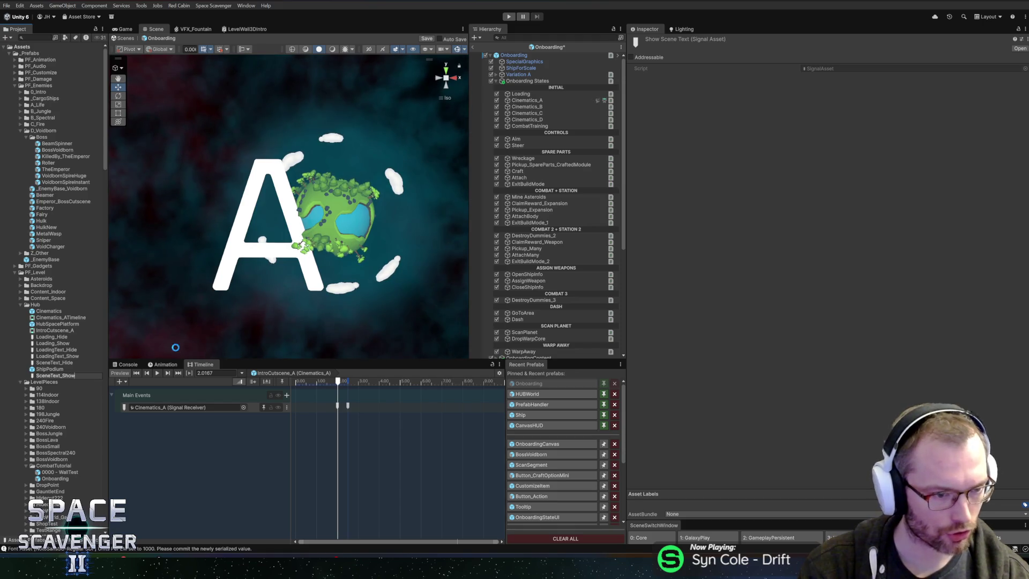
pyautogui.press('Return')
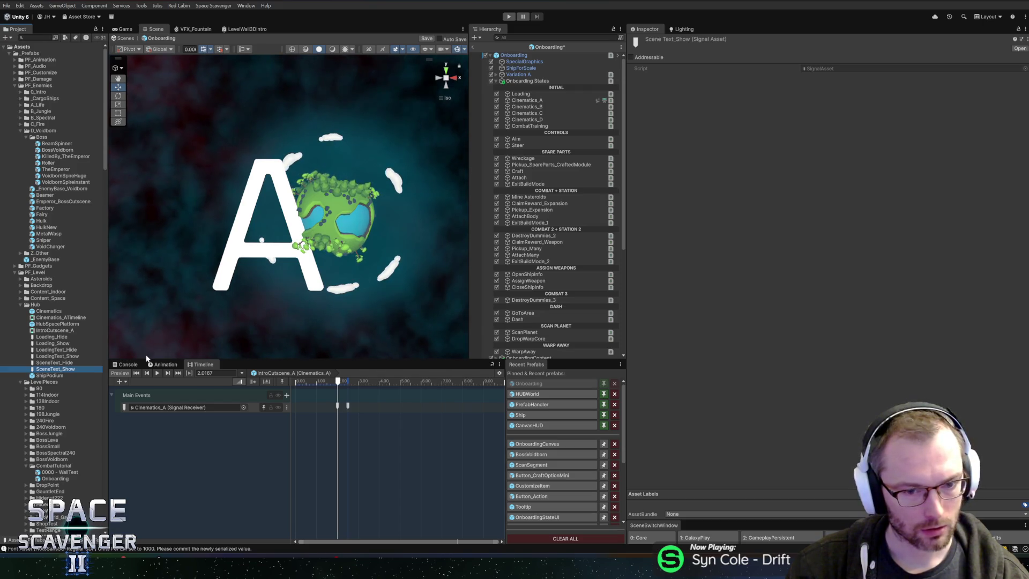
# Move the LoadingText_Show marker to 0.5 s and check the Loading_Show marker at 2.5 s
pyautogui.click(338, 407)
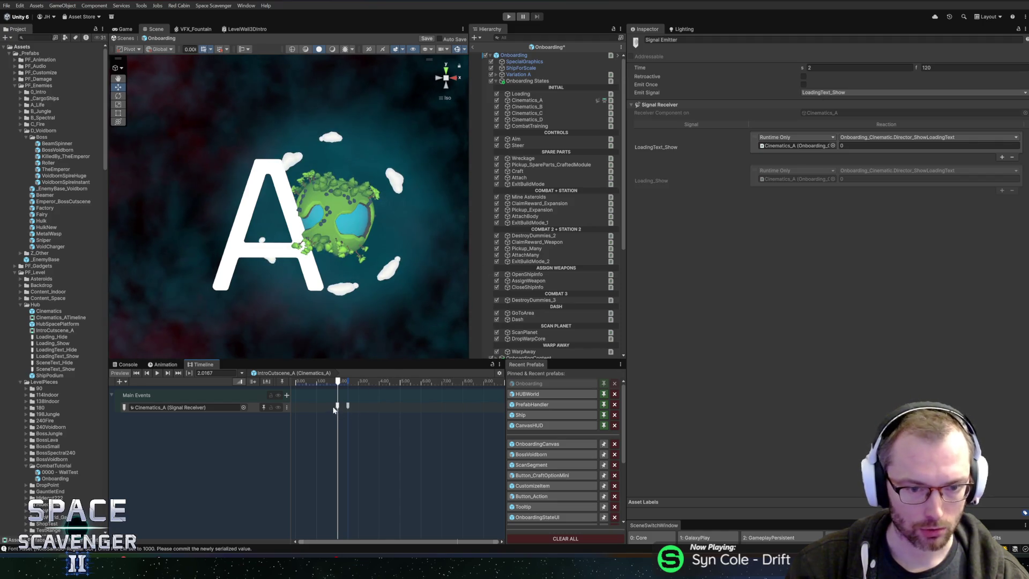
pyautogui.moveTo(337, 406); pyautogui.dragTo(306, 407)
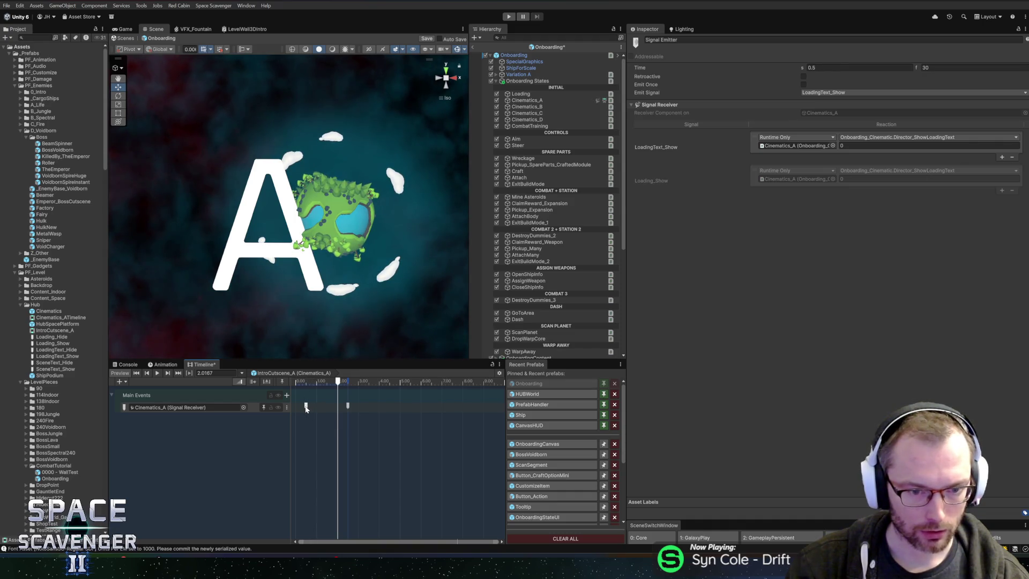
pyautogui.click(347, 406)
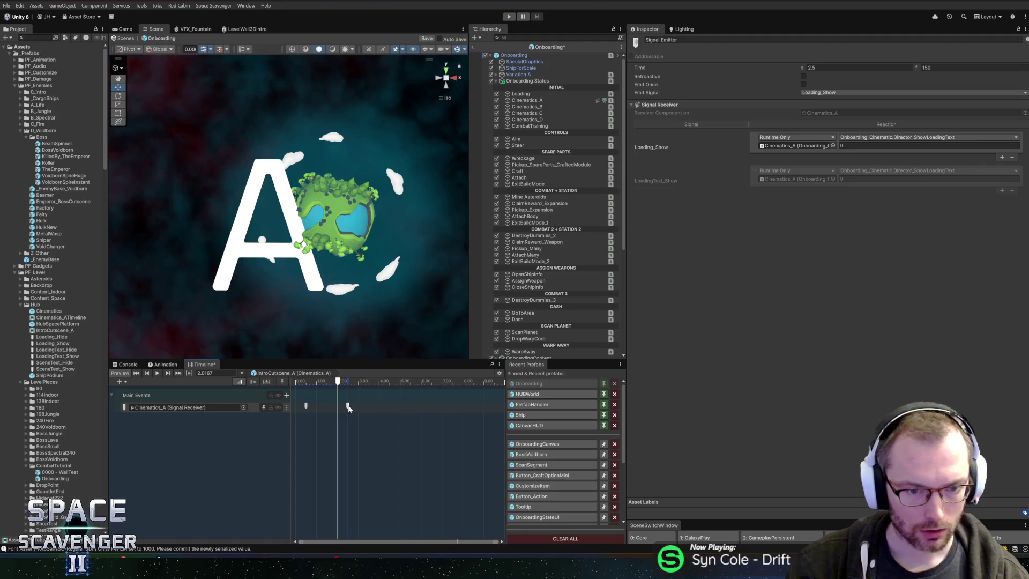
pyautogui.click(352, 409)
pyautogui.click(348, 384)
pyautogui.click(348, 406)
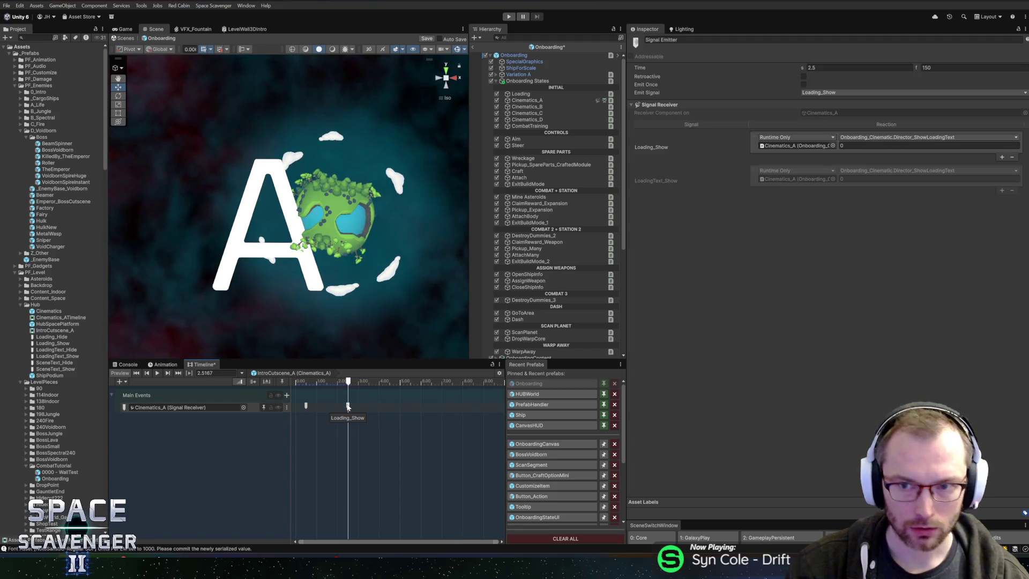
pyautogui.click(305, 406)
# Paste a copy of the LoadingText_Show marker at the playhead near 2 s and select it
pyautogui.moveTo(328, 382)
pyautogui.mouseDown()
pyautogui.moveTo(398, 385)
pyautogui.moveTo(316, 385)
pyautogui.moveTo(340, 384)
pyautogui.moveTo(318, 385)
pyautogui.moveTo(338, 407)
pyautogui.mouseUp()
pyautogui.hotkey('ctrl', 'v')
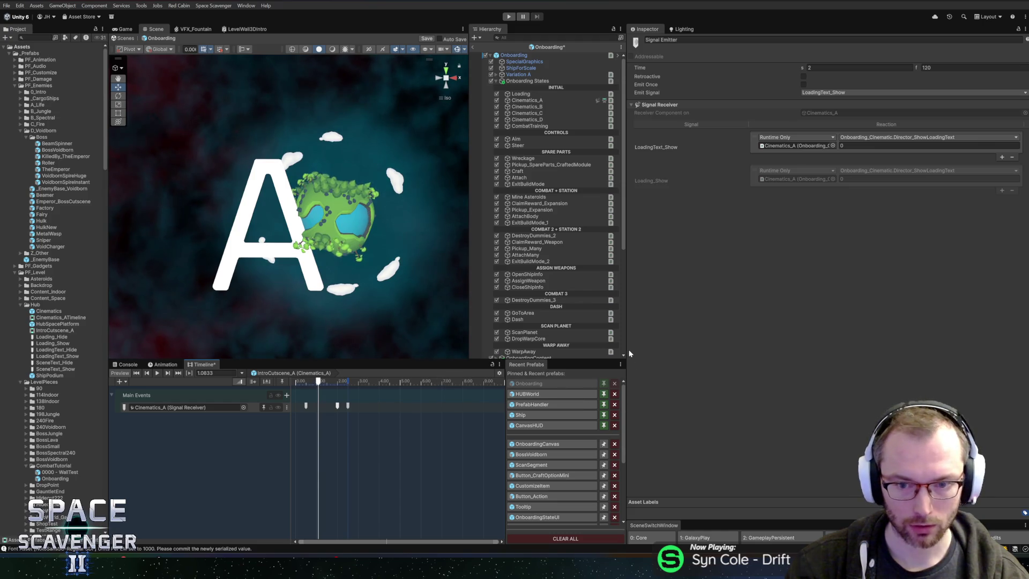
pyautogui.moveTo(628, 347); pyautogui.dragTo(781, 344)
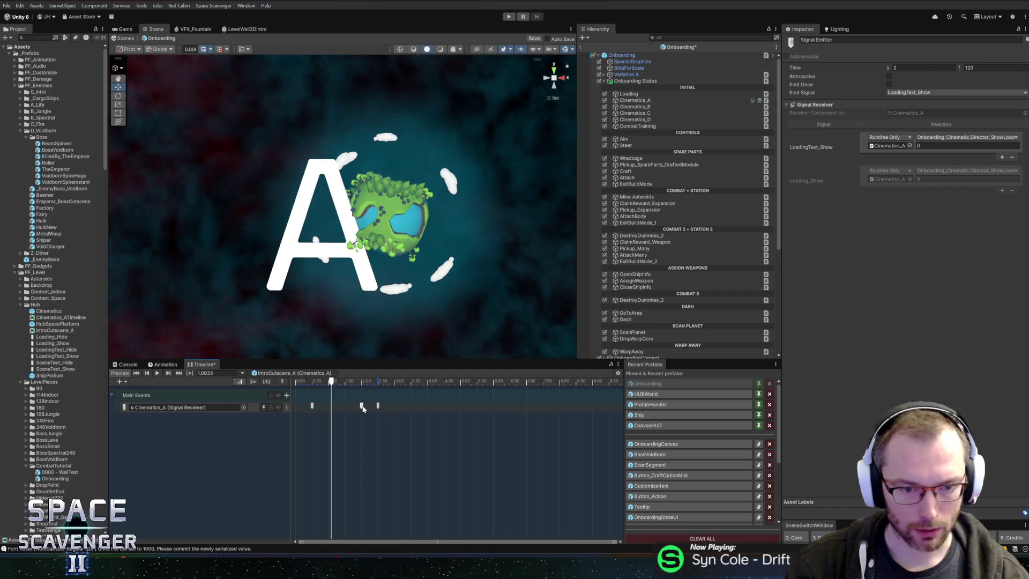
pyautogui.click(378, 408)
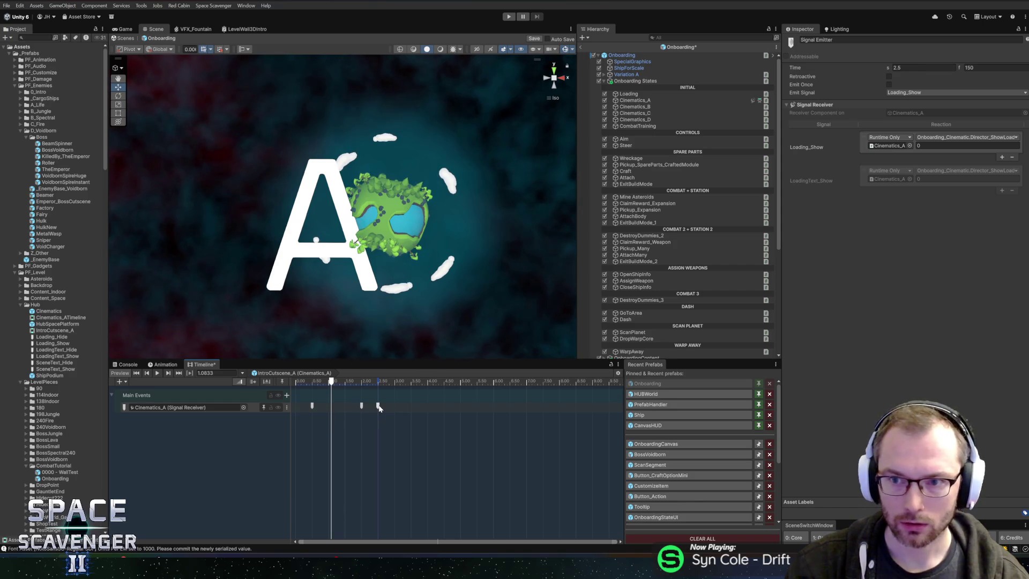
pyautogui.click(362, 406)
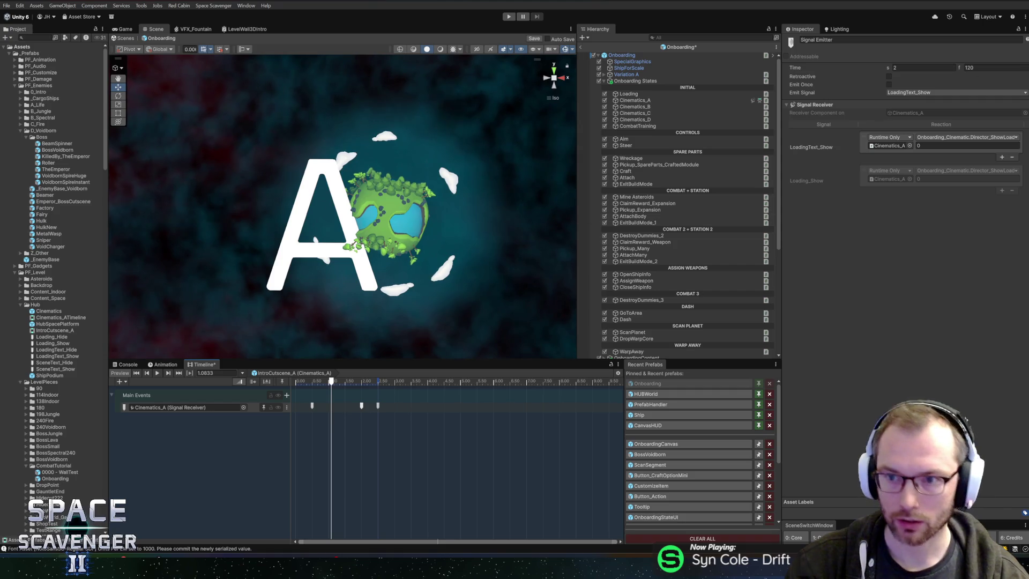
pyautogui.click(923, 93)
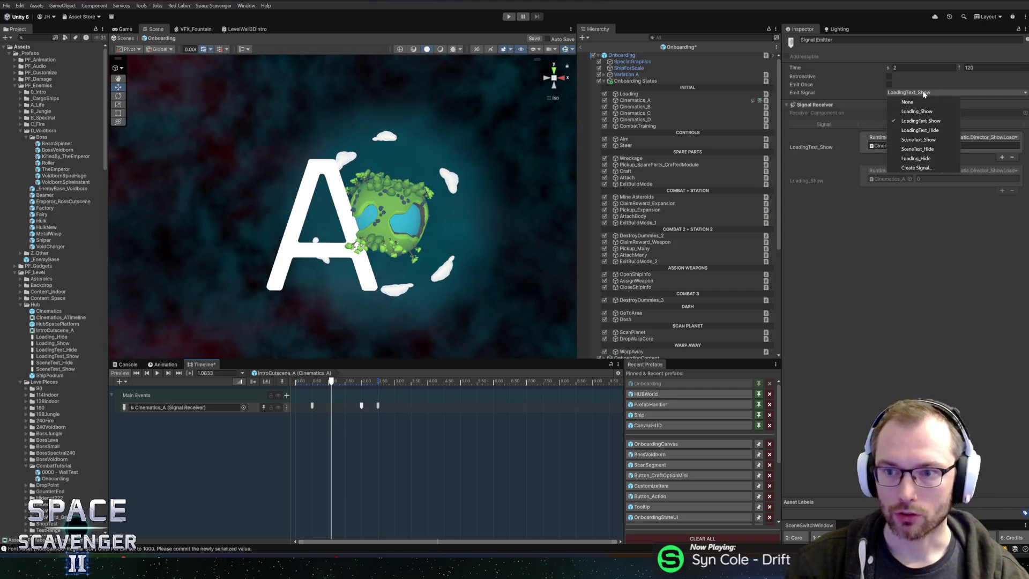
# Make the 2 s marker emit LoadingText_Hide, comparing it with the 0.5 s LoadingText_Show marker
pyautogui.click(922, 130)
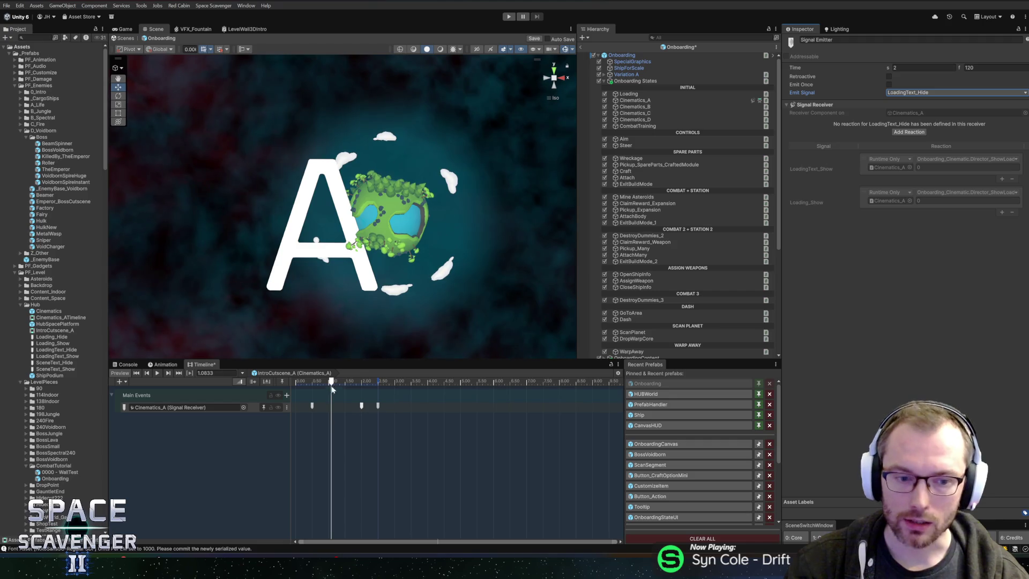
pyautogui.click(314, 388)
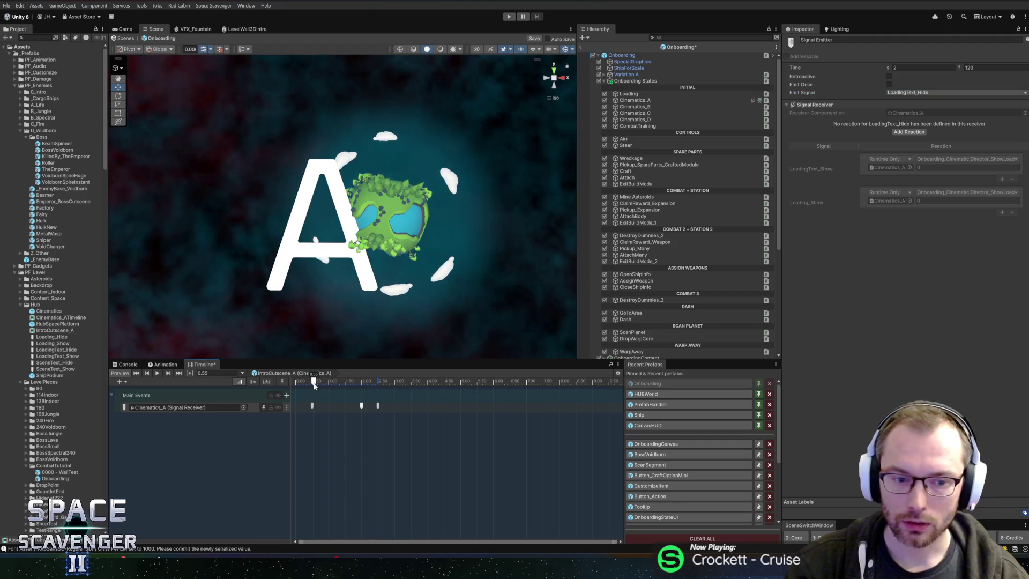
pyautogui.click(313, 407)
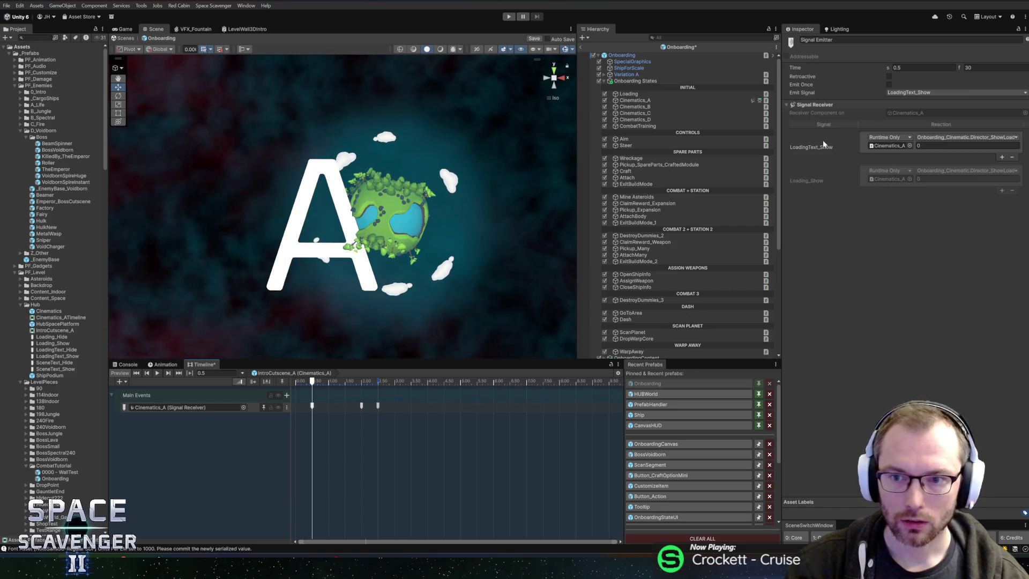
pyautogui.click(362, 406)
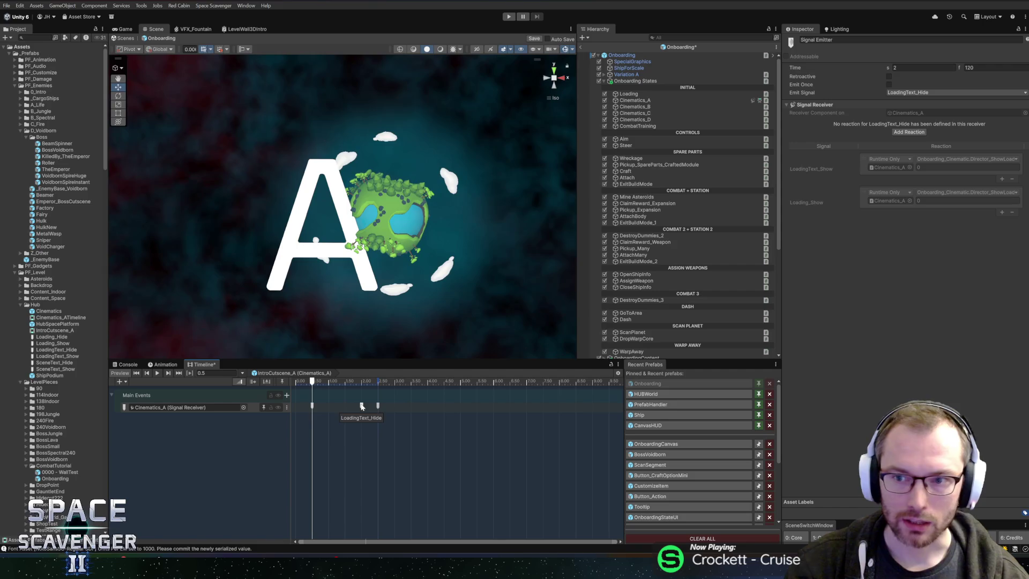
# Add a LoadingText_Hide reaction calling Director_HideLoadingText with a value of 0.5
pyautogui.click(913, 133)
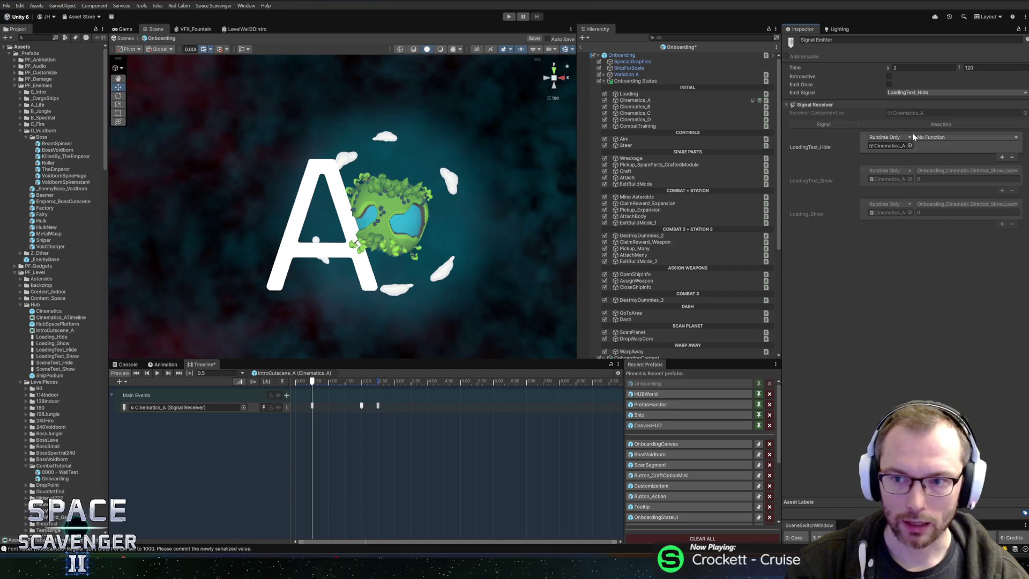
pyautogui.click(946, 136)
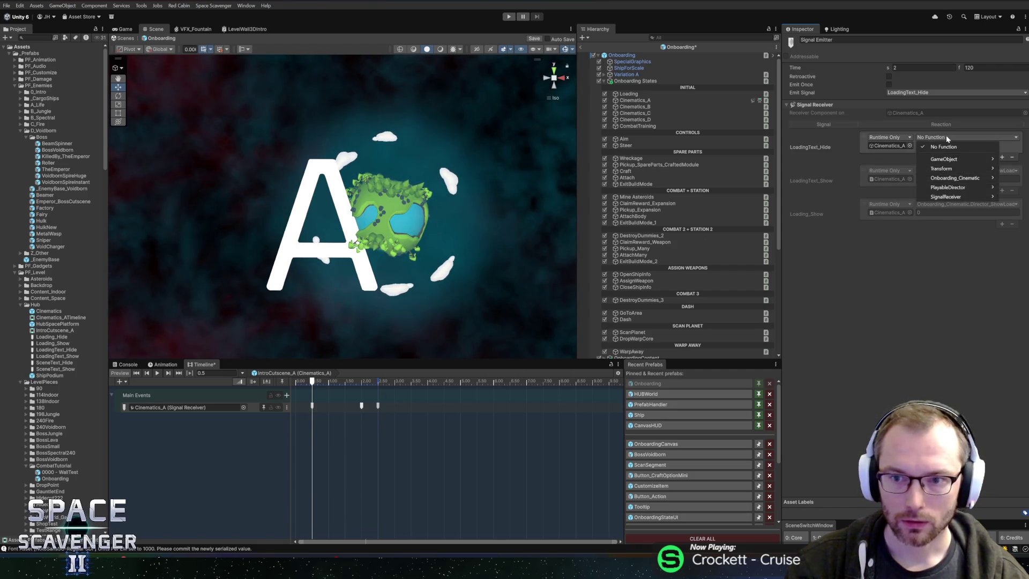
pyautogui.moveTo(939, 182)
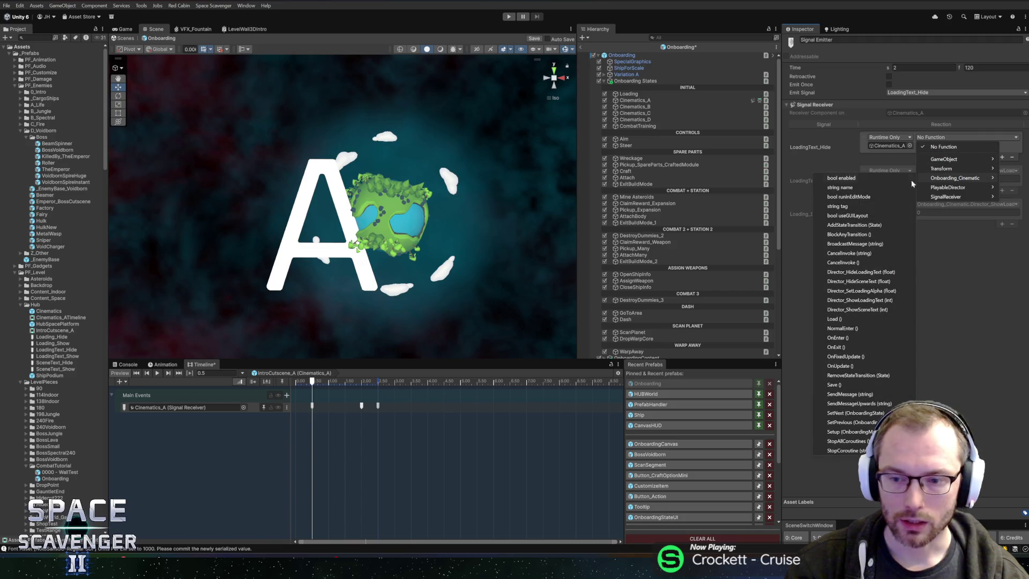
pyautogui.click(856, 272)
pyautogui.click(965, 145)
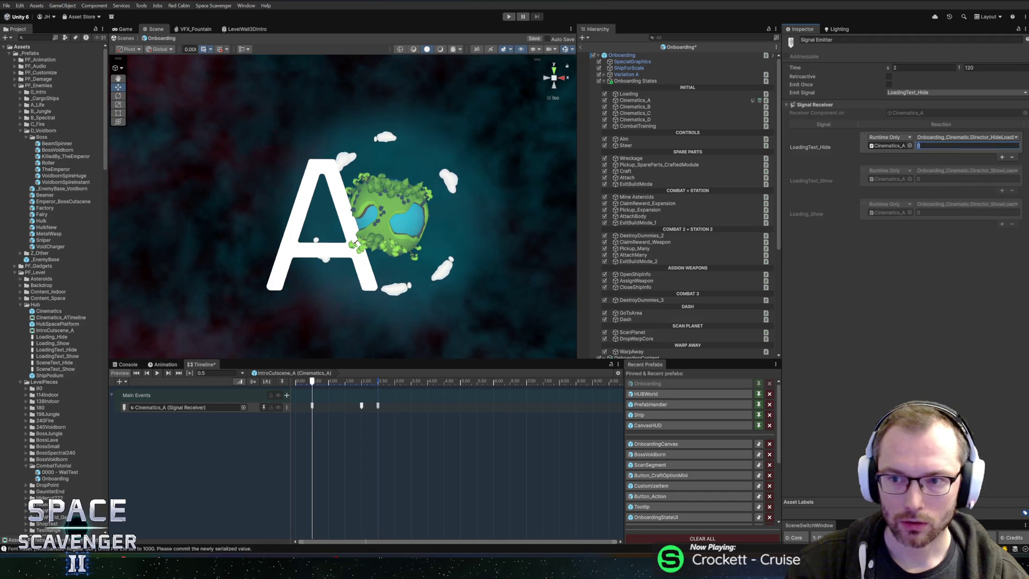
pyautogui.write('0.5')
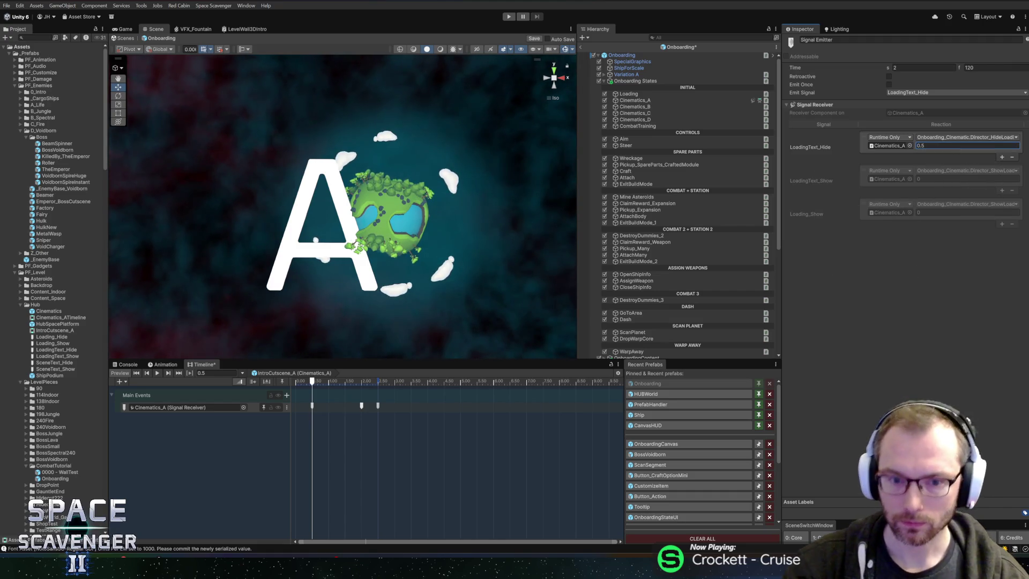
pyautogui.click(378, 406)
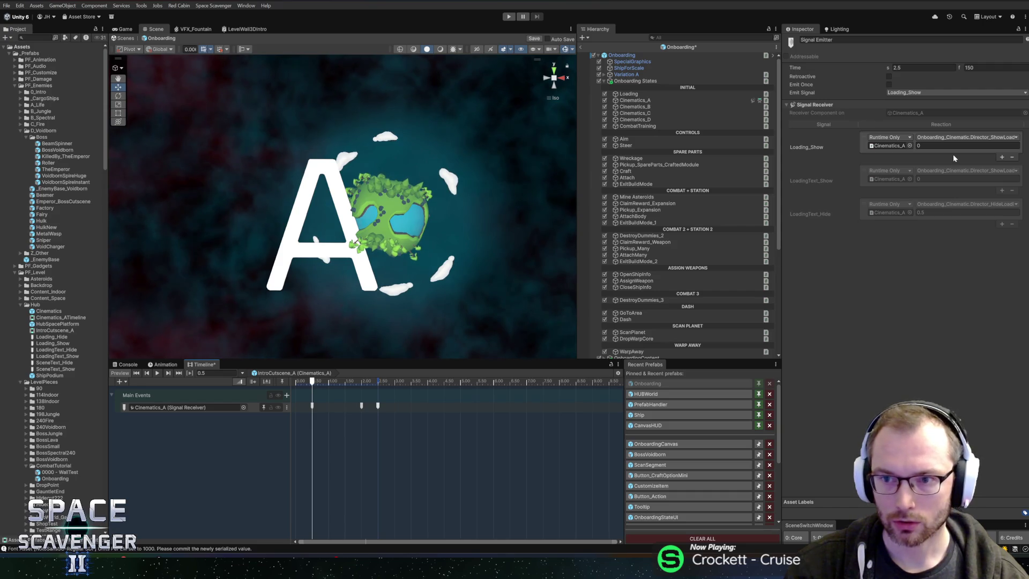
# Switch the 2.5 s emitter to Loading_Hide and make its reaction call Director_SetLoadingAlpha
pyautogui.click(911, 94)
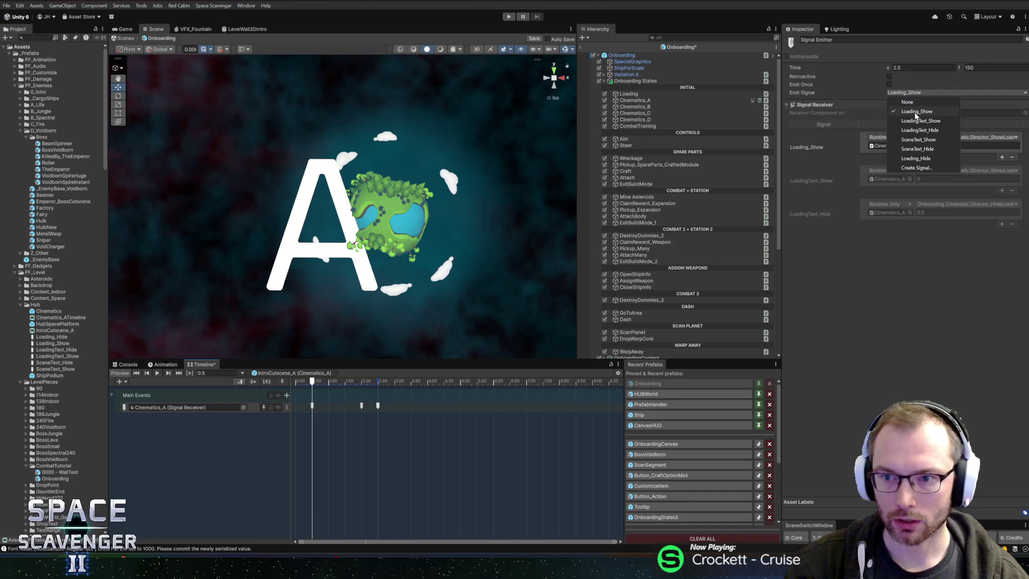
pyautogui.click(916, 158)
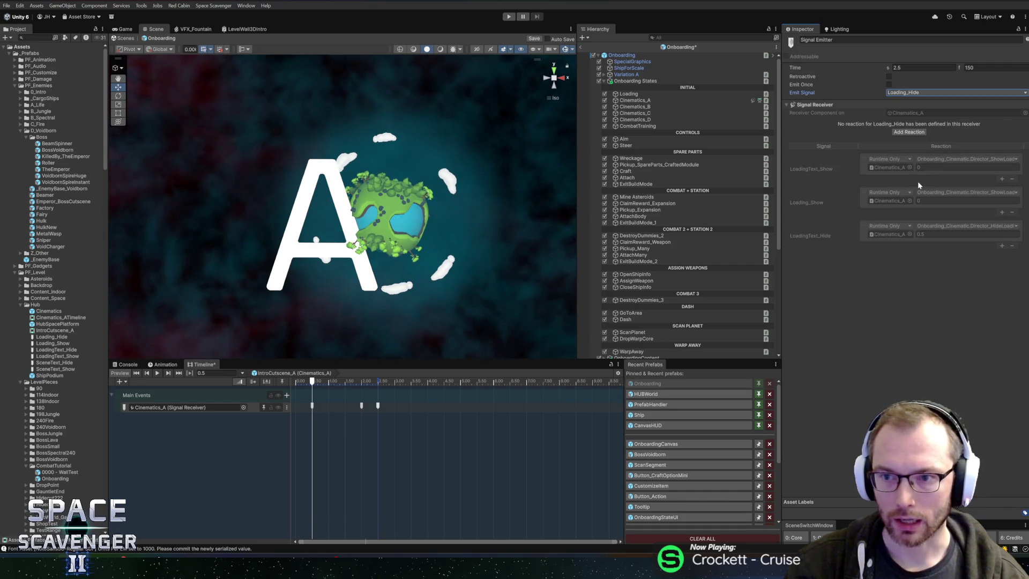
pyautogui.click(909, 133)
pyautogui.click(924, 139)
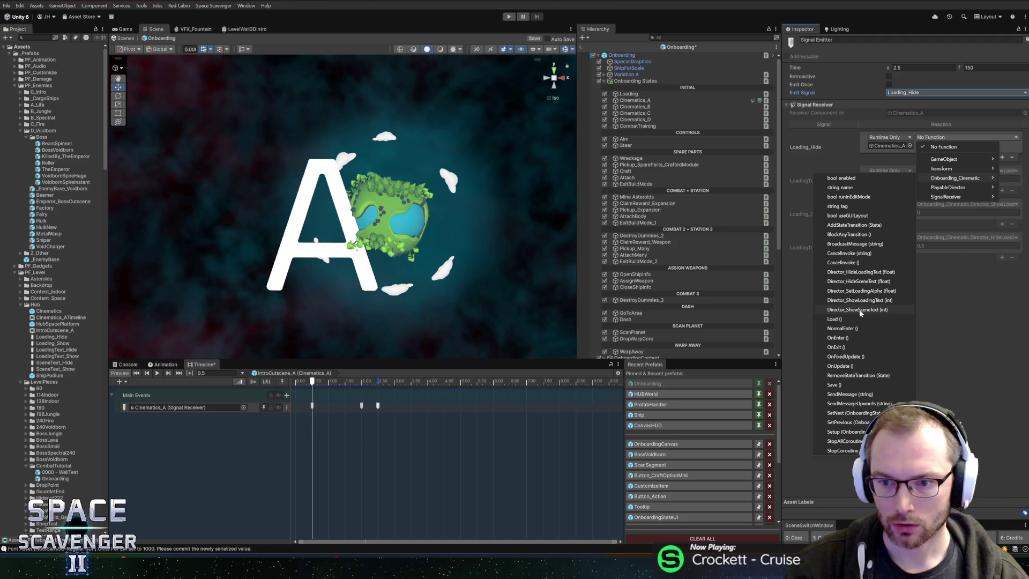
pyautogui.click(861, 291)
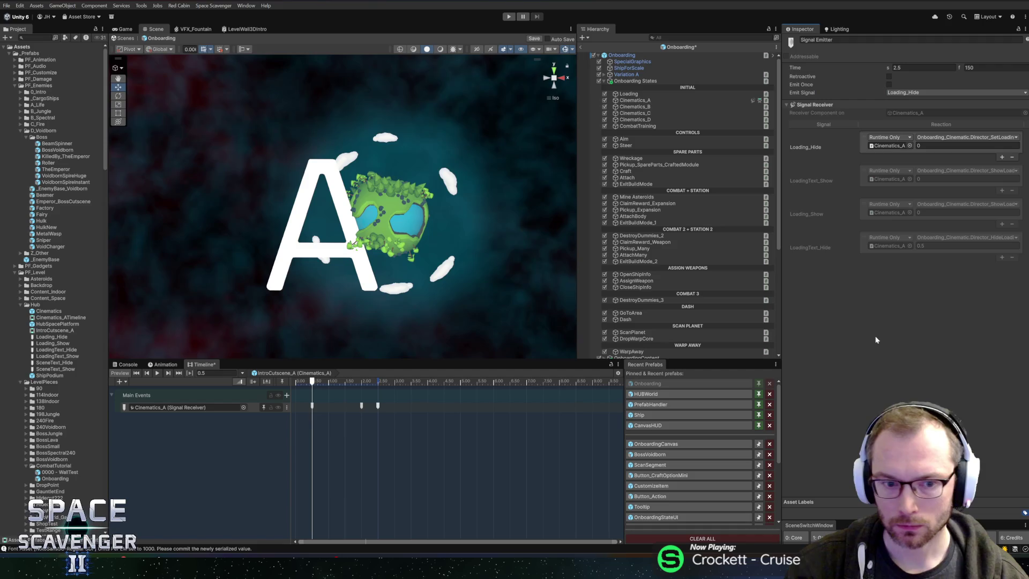
# Add a signal emitter at about 2.8 s that fires SceneText_Show
pyautogui.moveTo(387, 384); pyautogui.dragTo(395, 385)
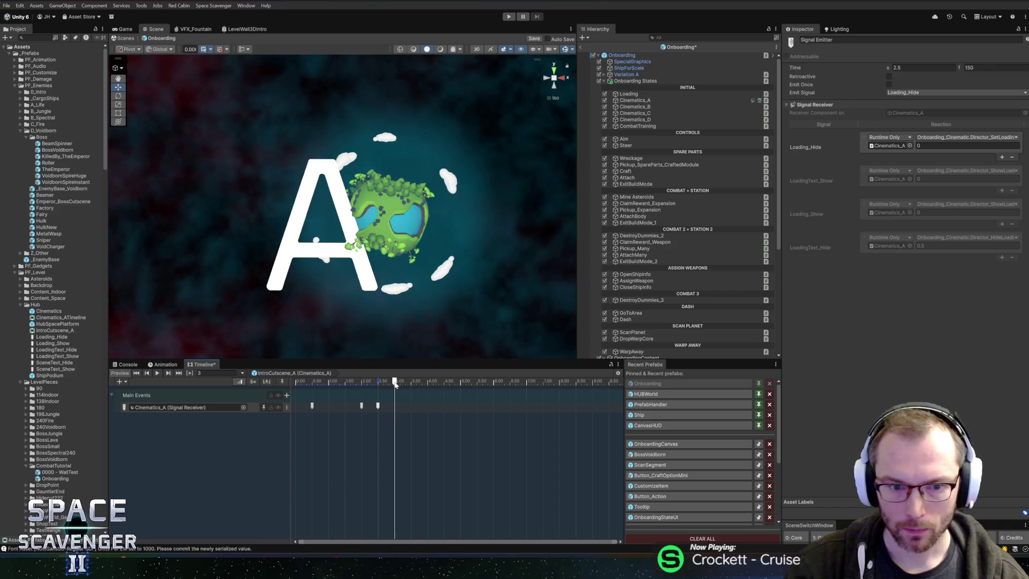
pyautogui.moveTo(395, 384); pyautogui.dragTo(389, 386)
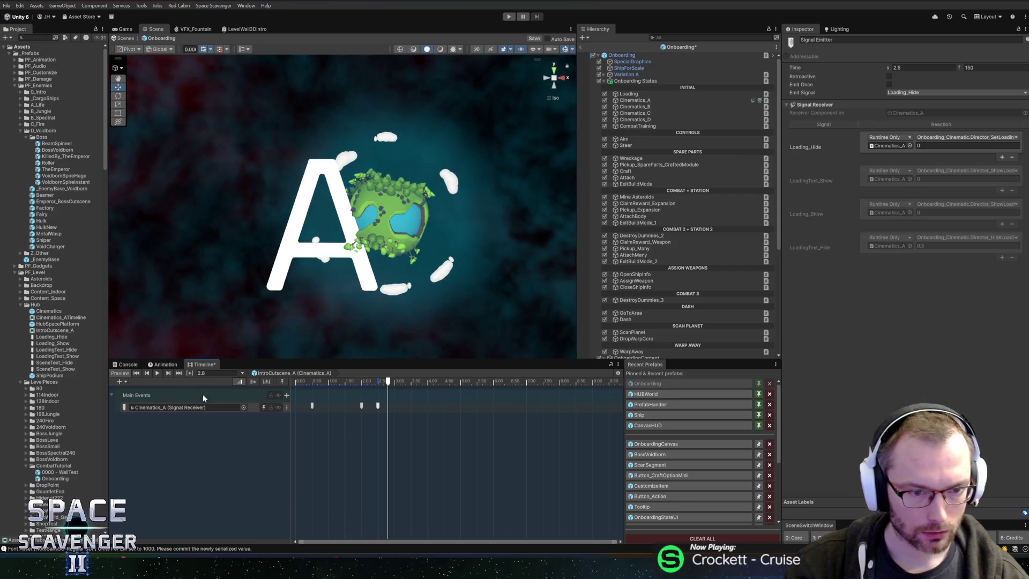
pyautogui.click(120, 382)
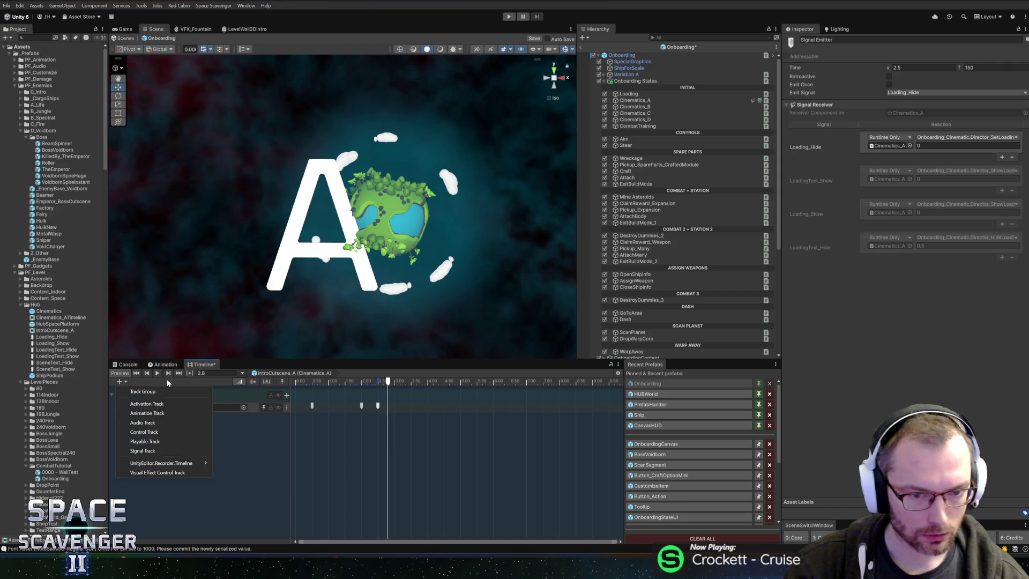
pyautogui.rightClick(387, 407)
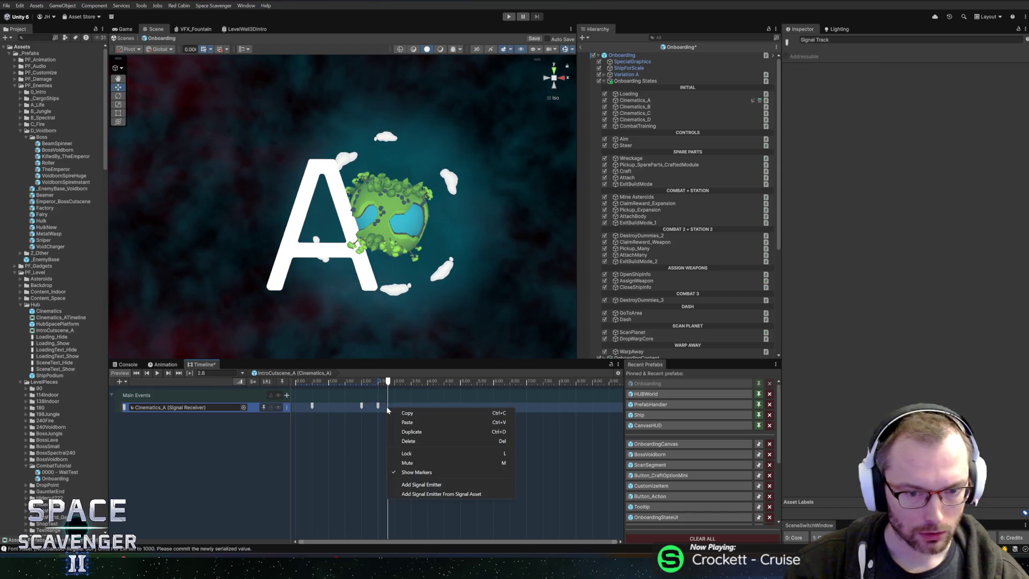
pyautogui.click(419, 486)
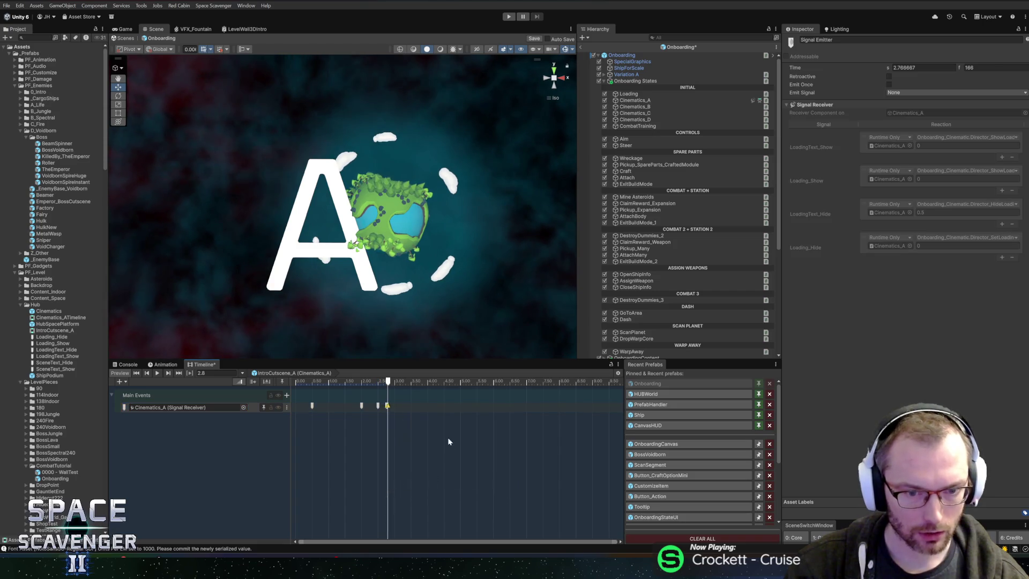
pyautogui.click(926, 95)
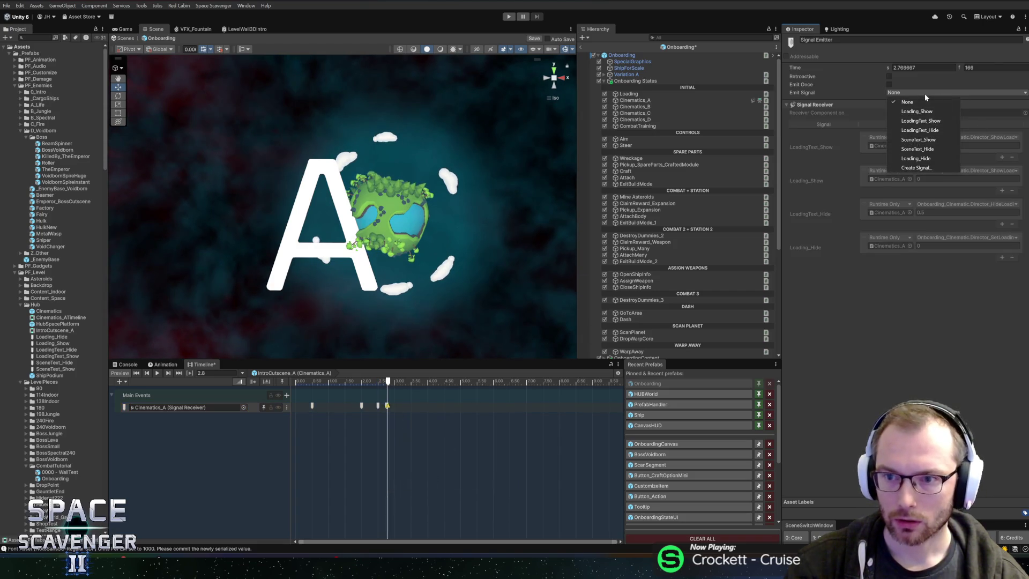
pyautogui.click(919, 141)
# Add another signal emitter further along the track that fires SceneText_Hide
pyautogui.moveTo(394, 382); pyautogui.dragTo(448, 383)
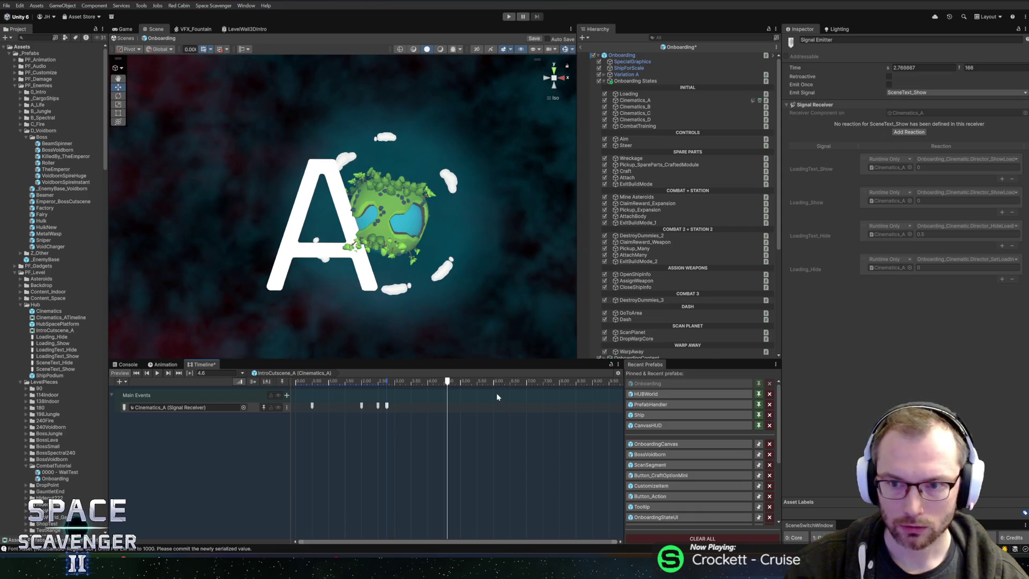
pyautogui.rightClick(449, 407)
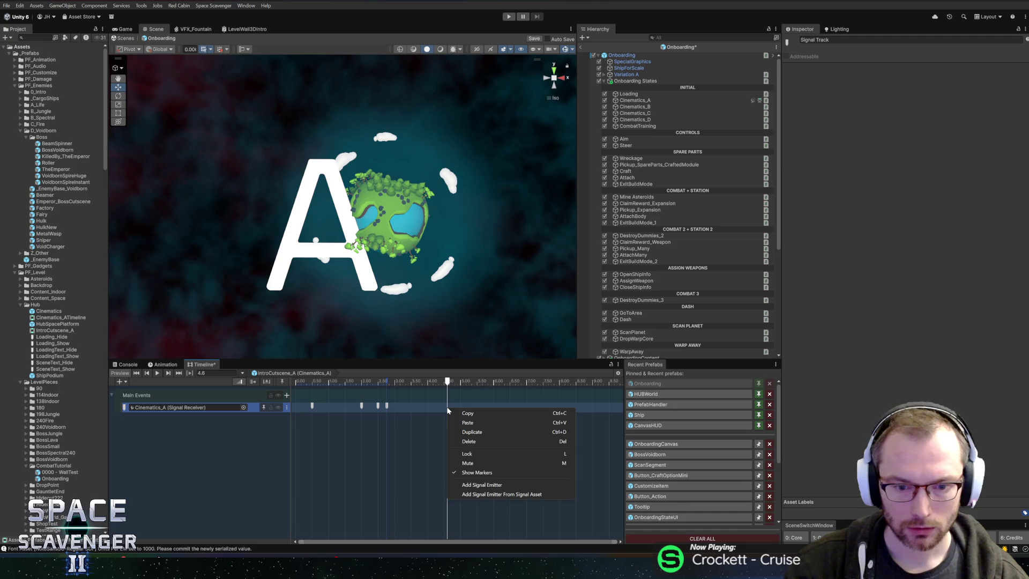
pyautogui.click(482, 485)
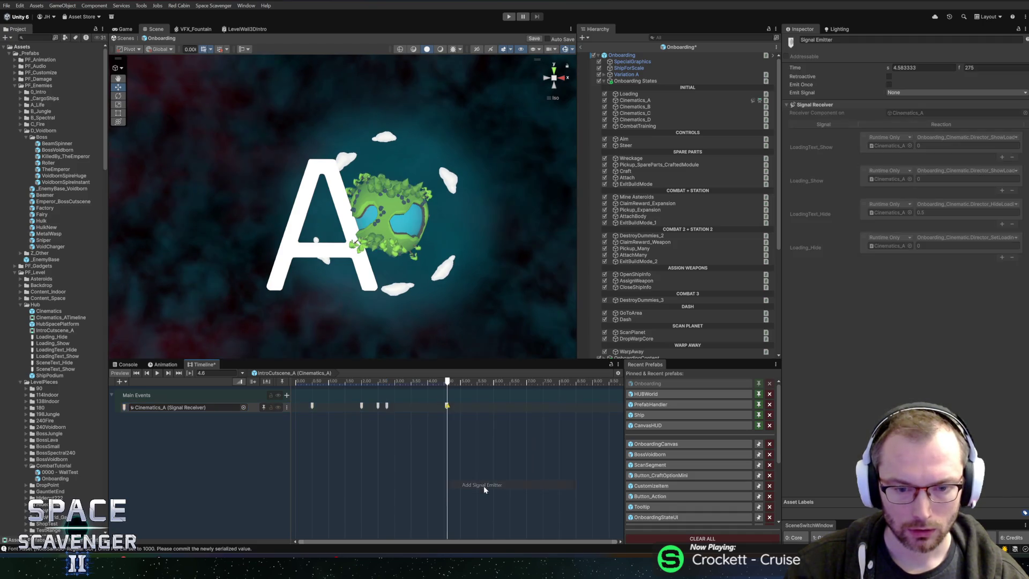
pyautogui.click(915, 95)
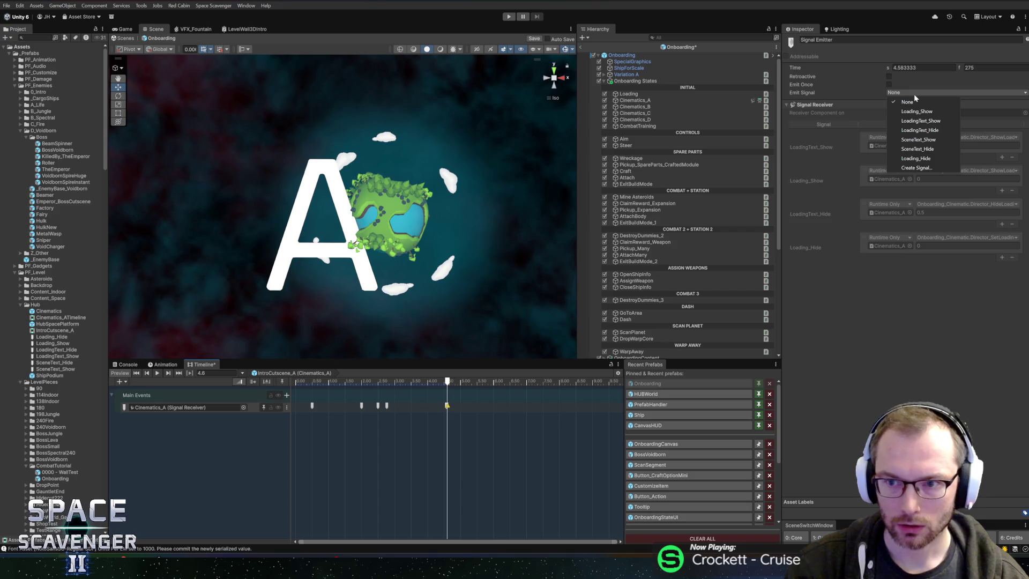
pyautogui.click(917, 149)
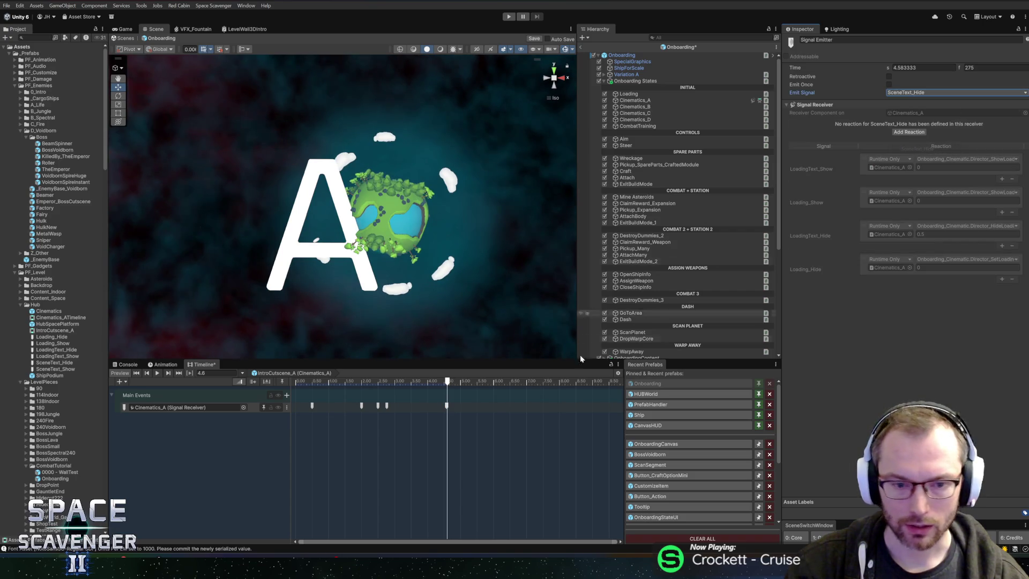
# Add a signal emitter at about 5.03 s that fires Loading_Show
pyautogui.moveTo(448, 382)
pyautogui.mouseDown()
pyautogui.moveTo(471, 382)
pyautogui.moveTo(461, 385)
pyautogui.mouseUp()
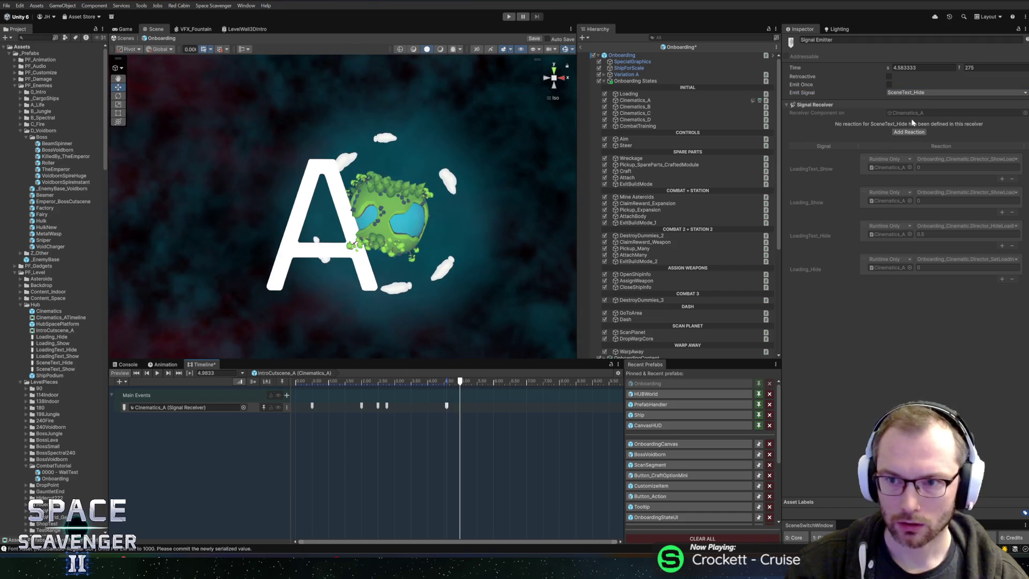
pyautogui.rightClick(482, 406)
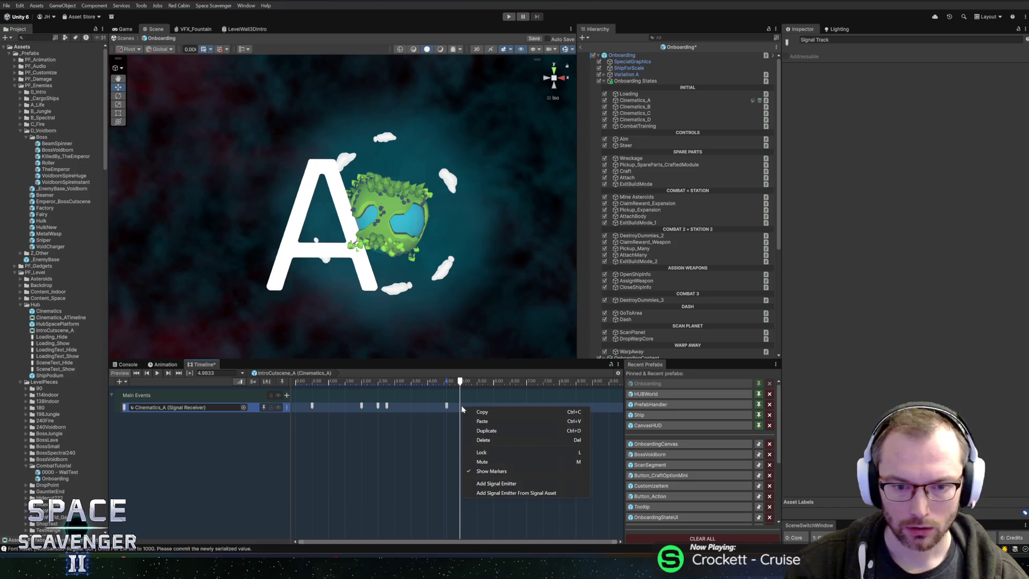
pyautogui.click(499, 482)
pyautogui.click(952, 93)
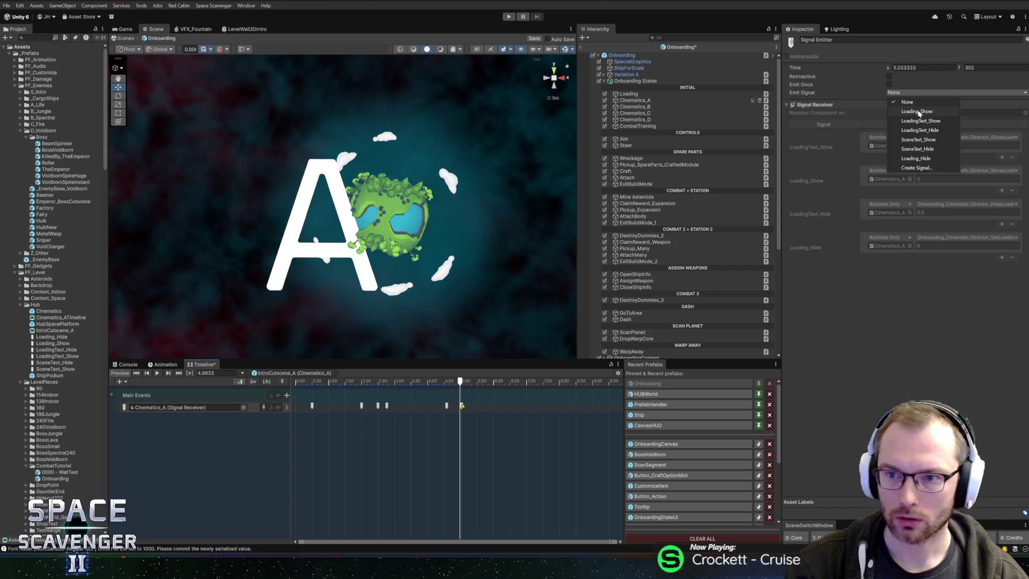
pyautogui.click(917, 111)
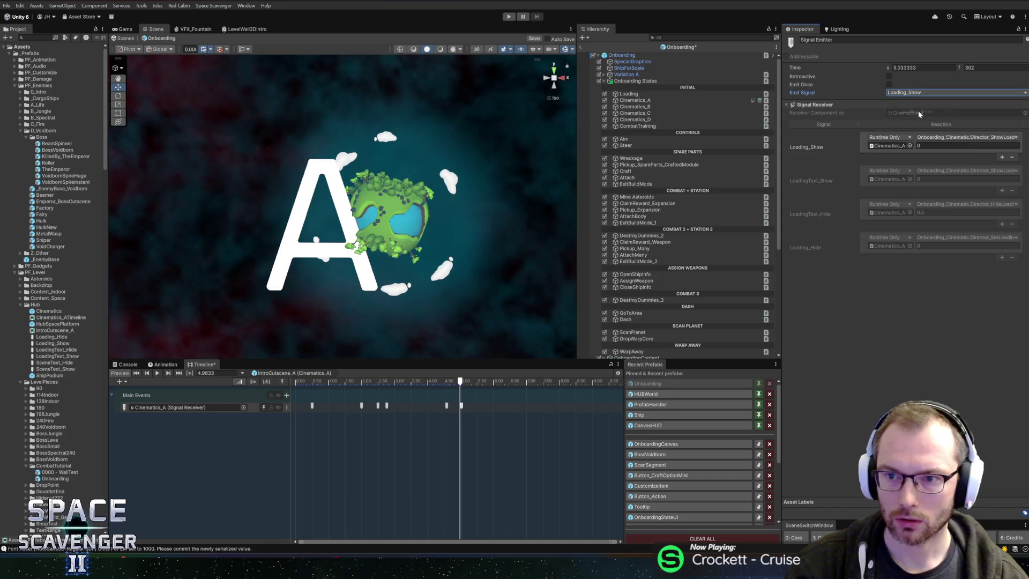
pyautogui.click(387, 407)
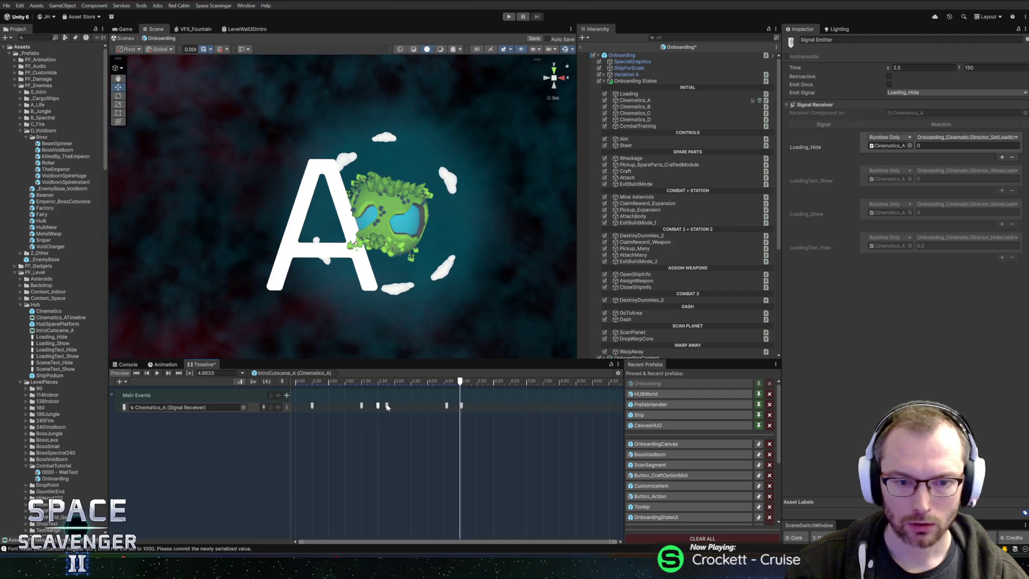
# Add a SceneText_Show reaction that calls Director_ShowSceneText
pyautogui.click(387, 406)
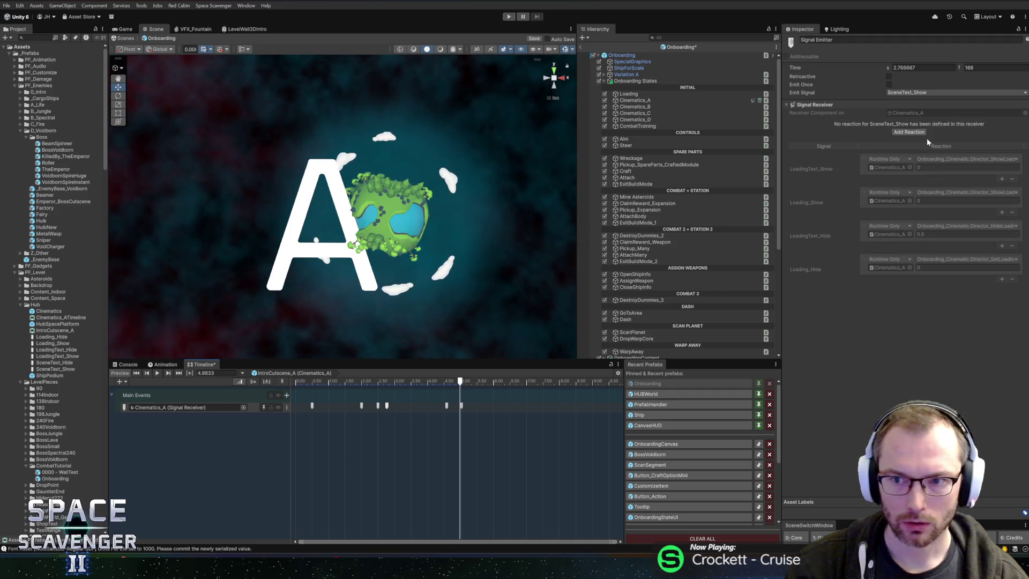
pyautogui.click(909, 132)
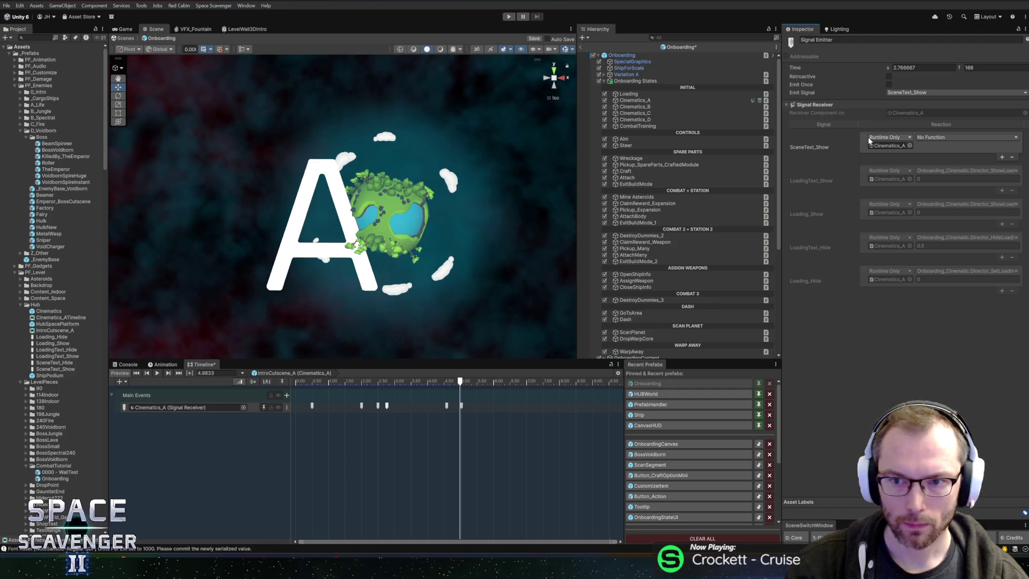
pyautogui.click(926, 137)
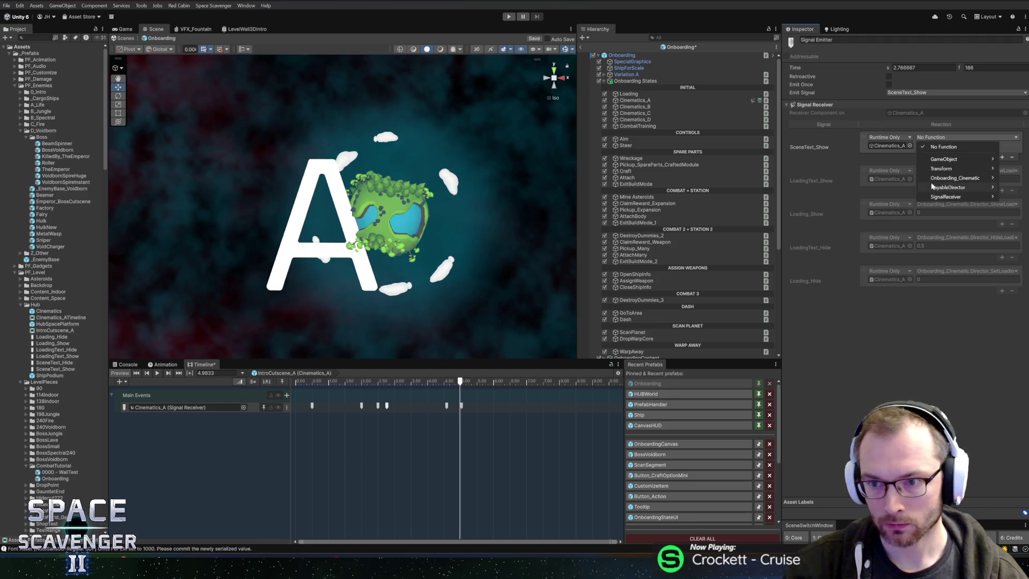
pyautogui.moveTo(935, 178)
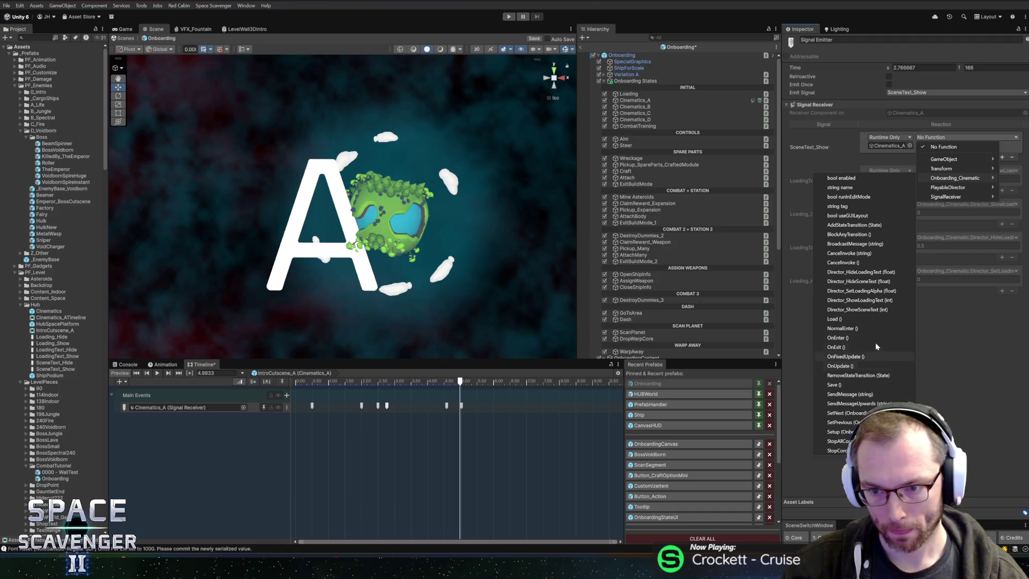
pyautogui.click(870, 311)
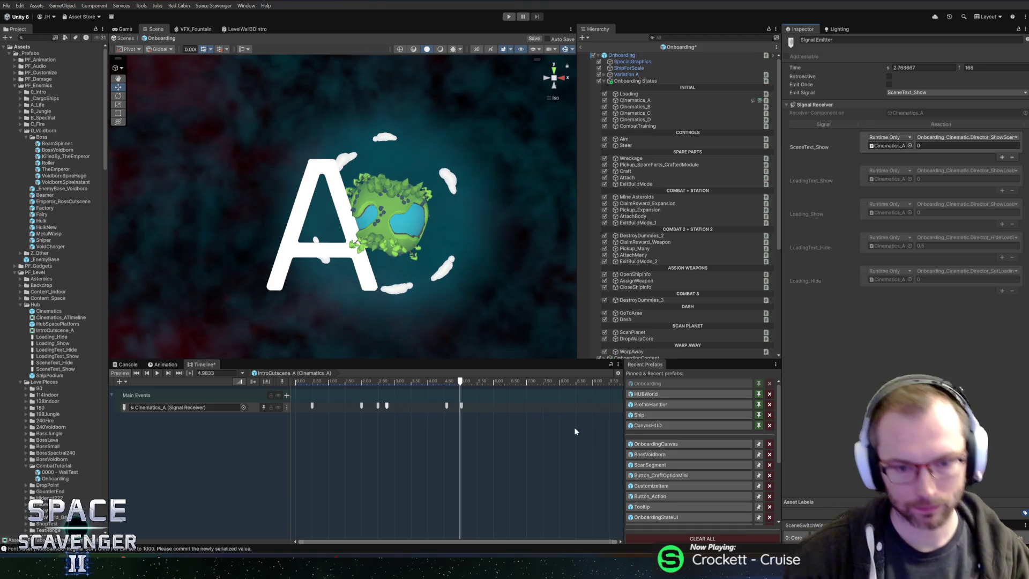
# Add a SceneText_Hide reaction calling Onboarding_Cinematic.Director_HideSceneText with argument 0
pyautogui.click(447, 407)
pyautogui.click(909, 132)
pyautogui.click(924, 138)
pyautogui.moveTo(954, 178)
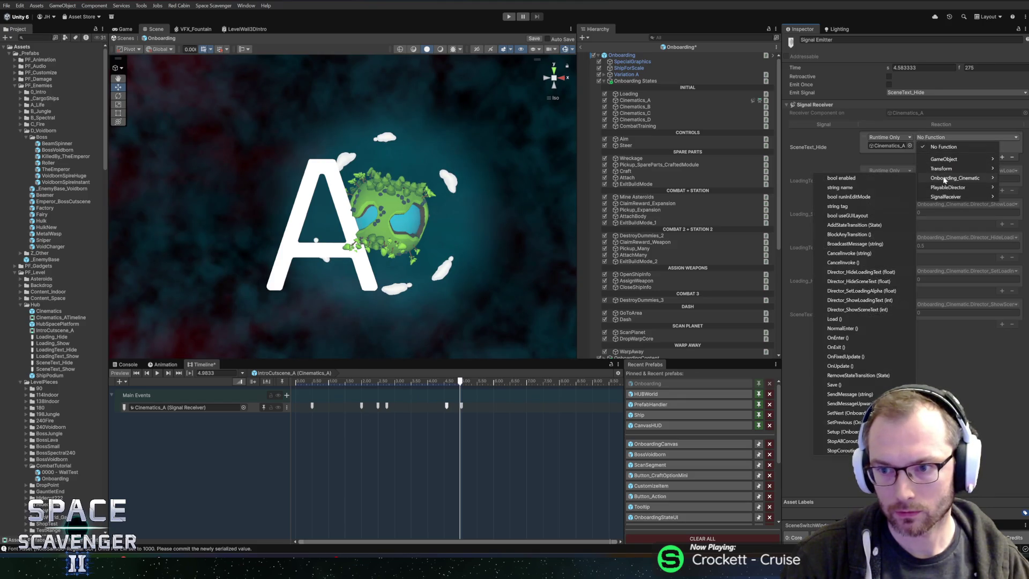
pyautogui.click(856, 281)
pyautogui.click(938, 145)
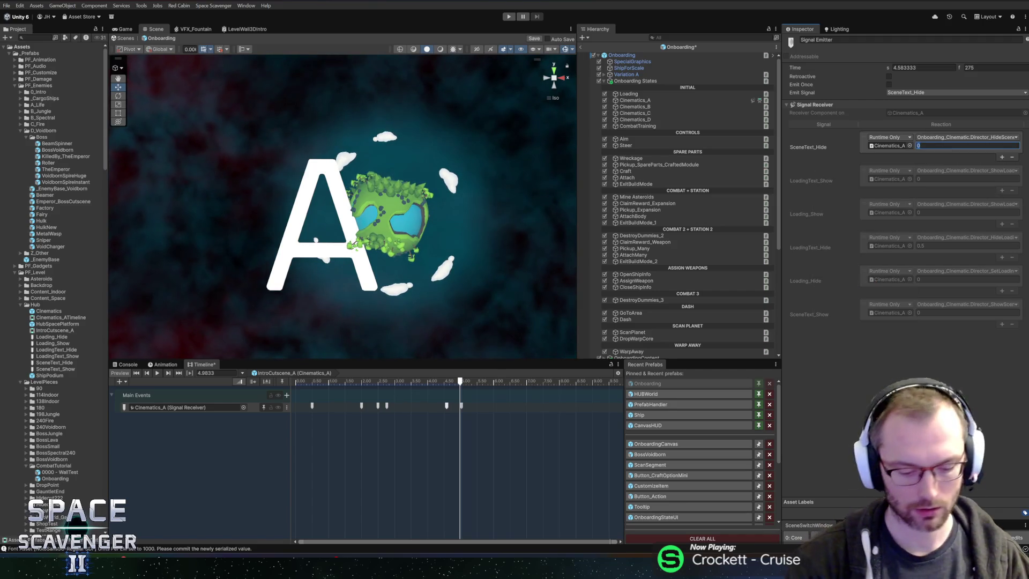
pyautogui.click(462, 406)
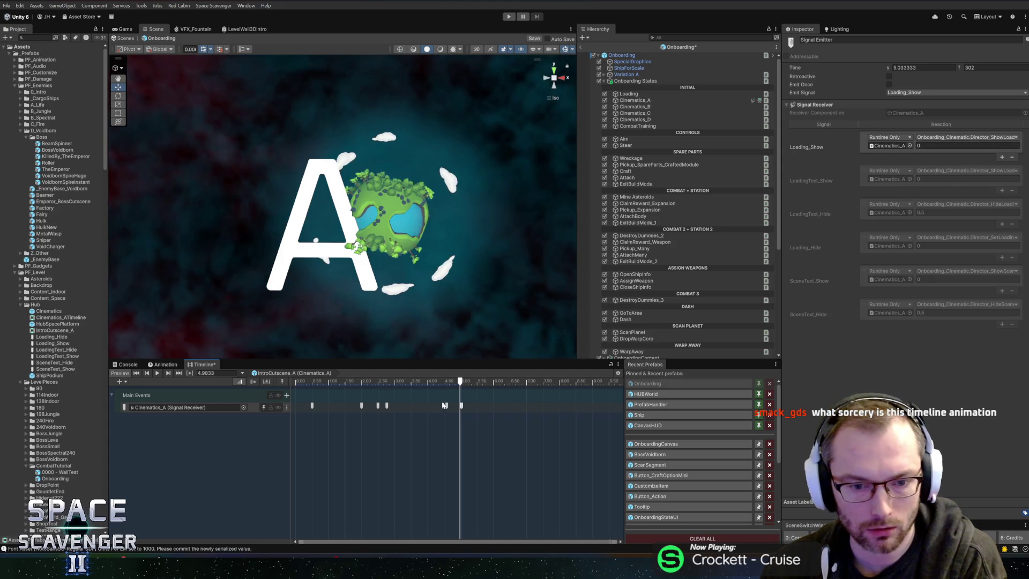
# Rewind the cutscene preview to 0 s, then move the playhead to 6 s
pyautogui.click(362, 407)
pyautogui.moveTo(386, 382); pyautogui.dragTo(233, 391)
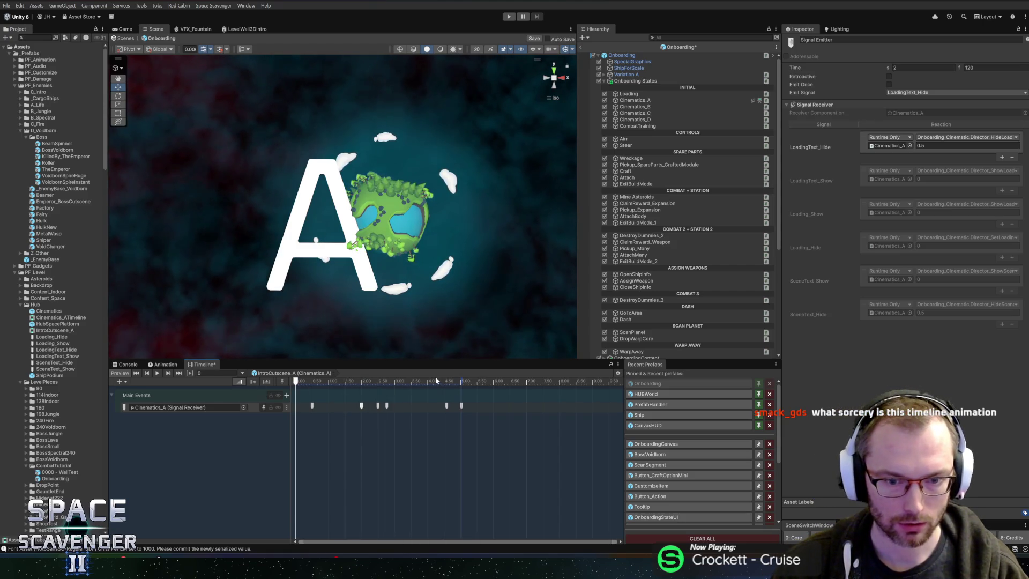
pyautogui.moveTo(462, 381); pyautogui.dragTo(495, 382)
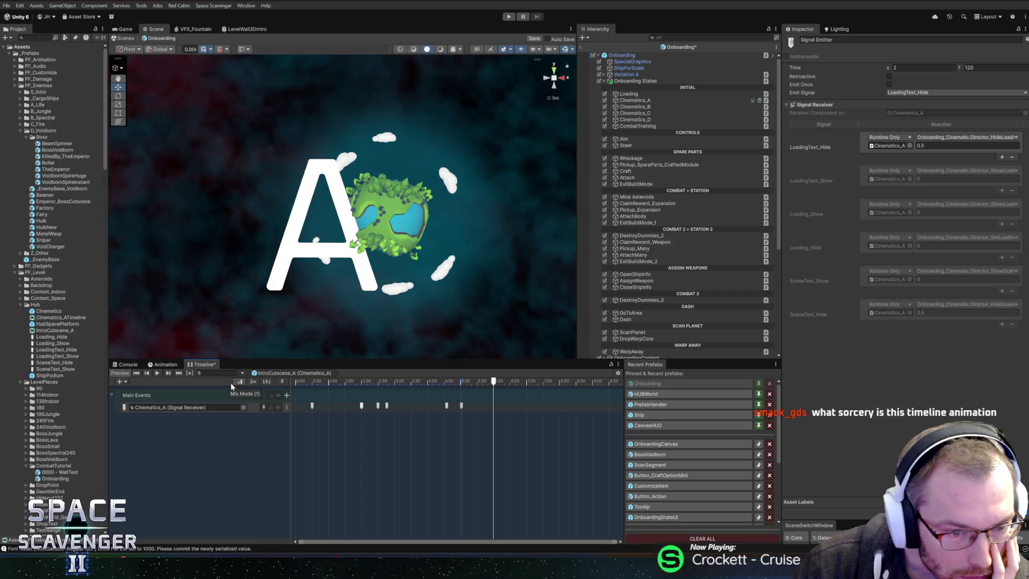
pyautogui.click(123, 382)
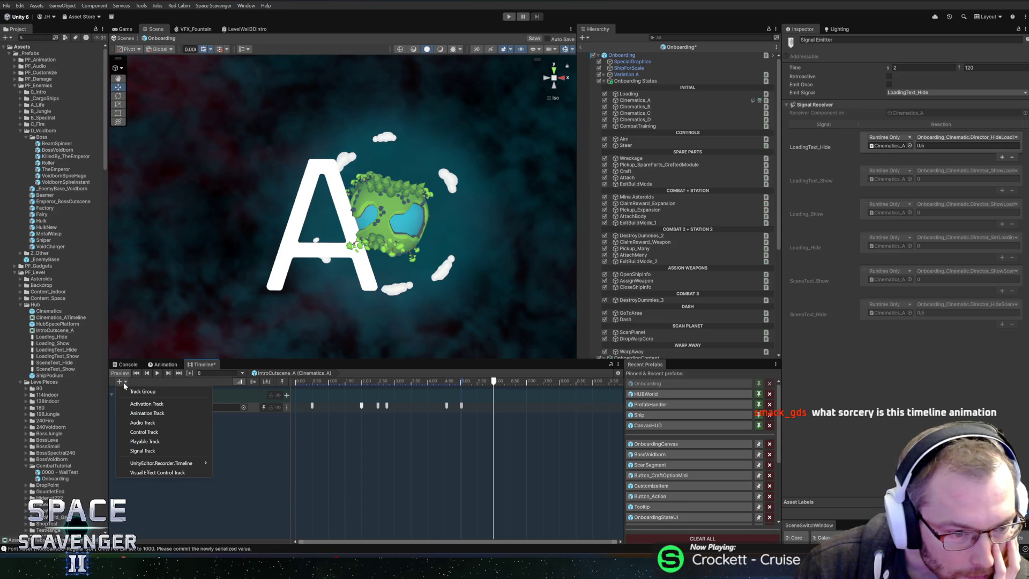
# Add a signal emitter on the Cinematics_A track exactly at 6 seconds
pyautogui.click(230, 480)
pyautogui.rightClick(498, 410)
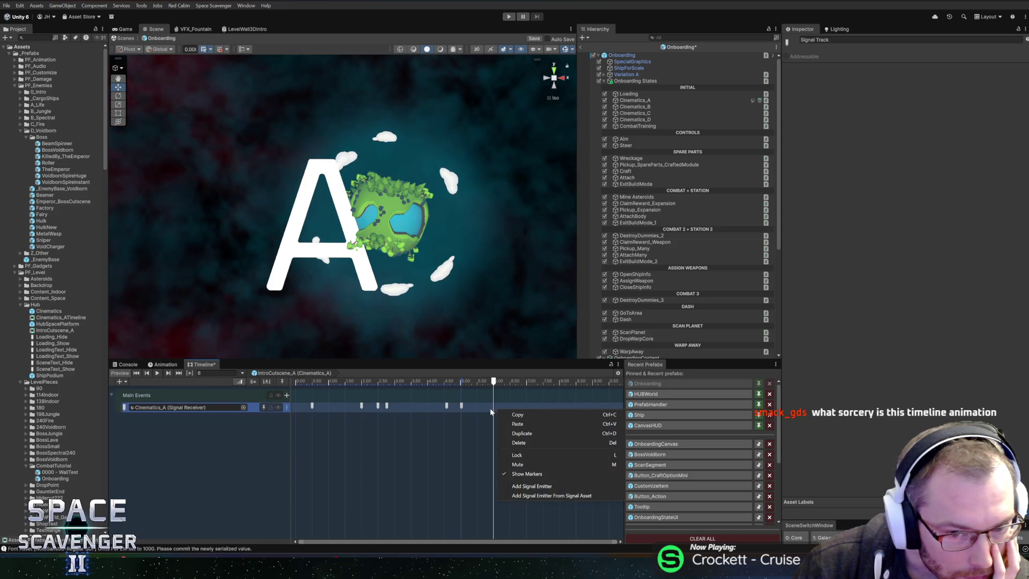
pyautogui.click(532, 486)
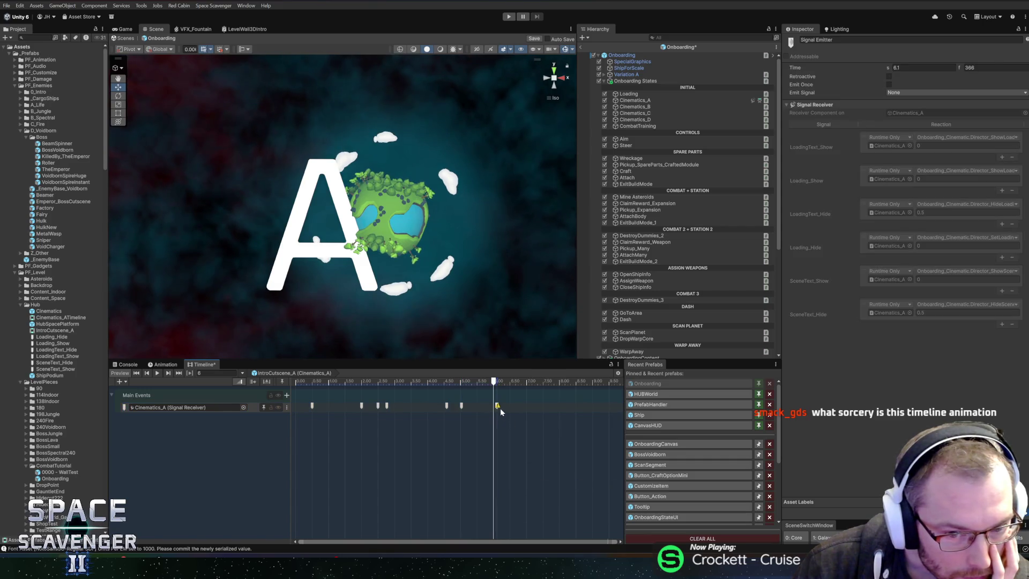
pyautogui.moveTo(497, 406); pyautogui.dragTo(493, 407)
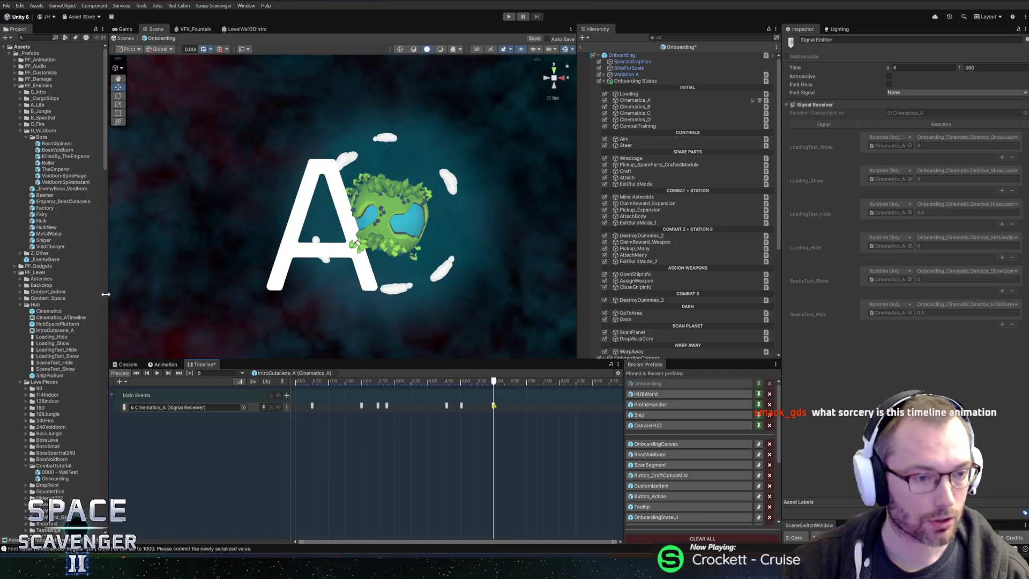
# Duplicate the Loading_Hide signal asset and name the copy CutsceneStateFinished
pyautogui.click(52, 337)
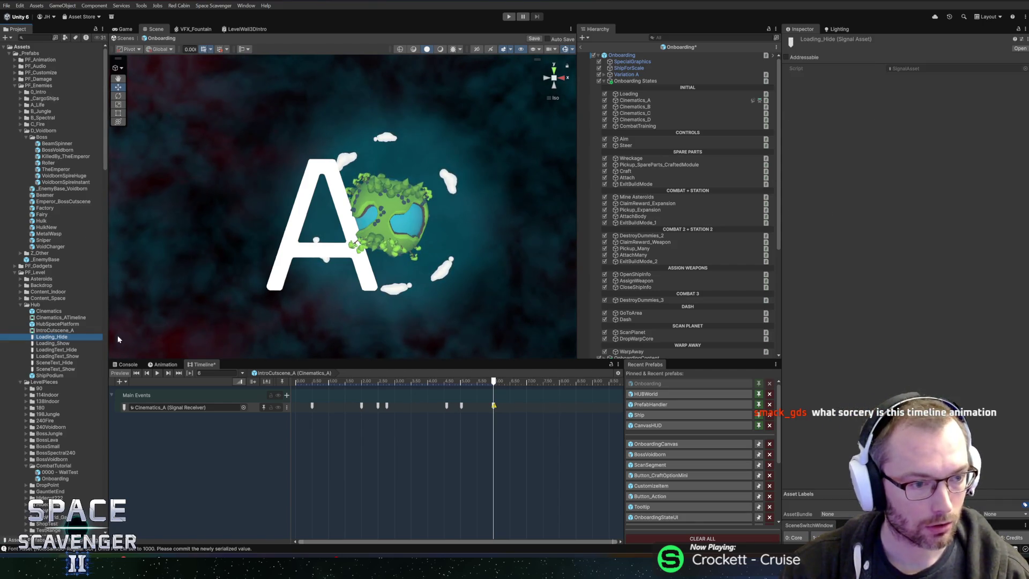
pyautogui.hotkey('ctrl', 'd')
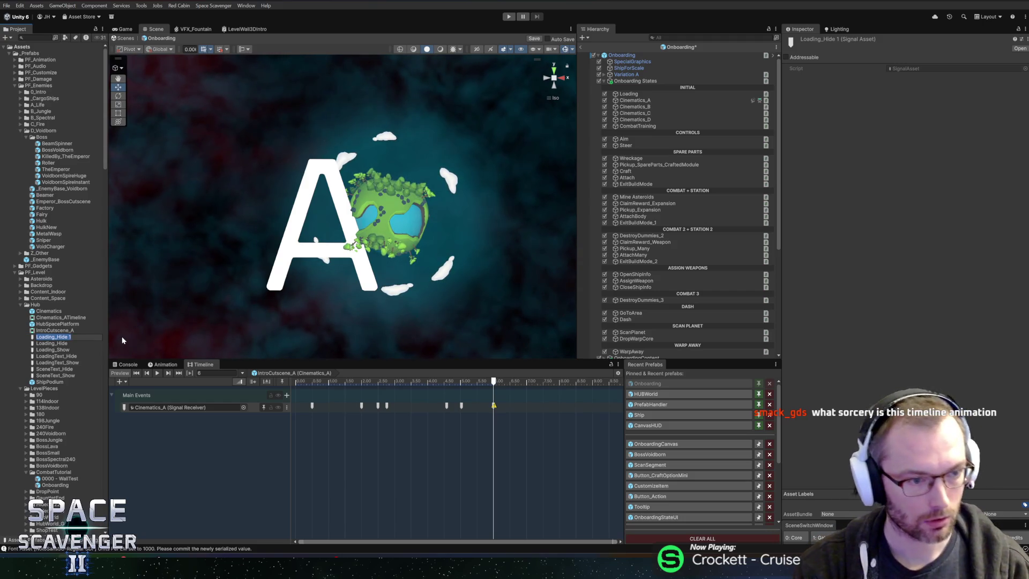
pyautogui.write('CutsceneStateFinished')
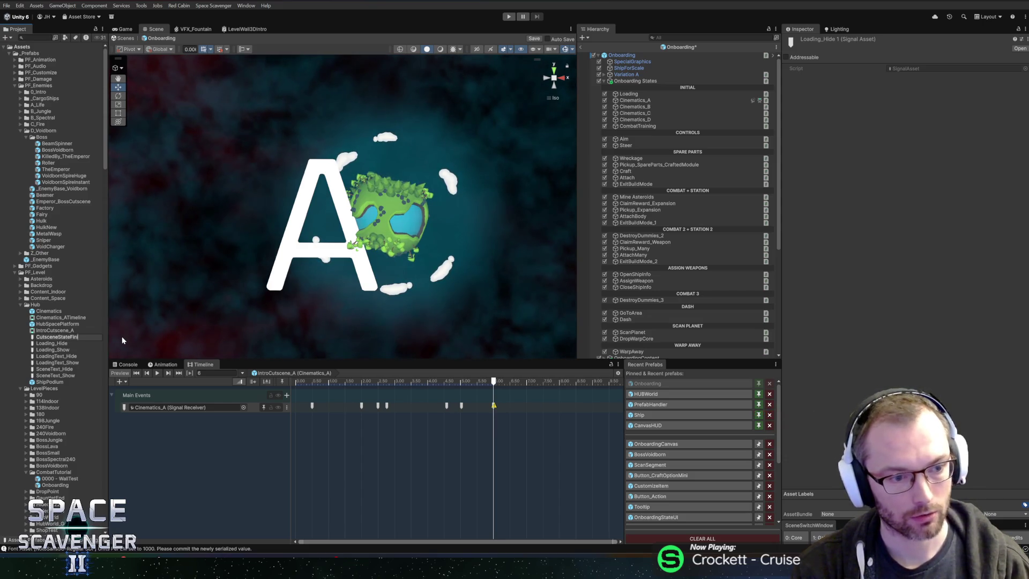
pyautogui.press('Return')
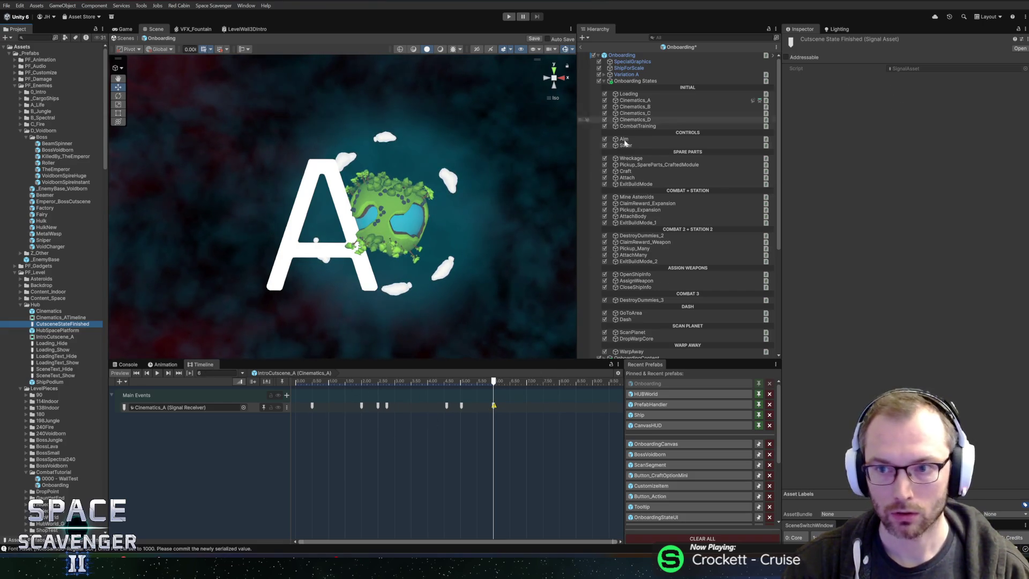
# Make the 6 s emitter send CutsceneStateFinished with a reaction using a temporary Onboarding_Cinematic method
pyautogui.click(495, 408)
pyautogui.click(494, 406)
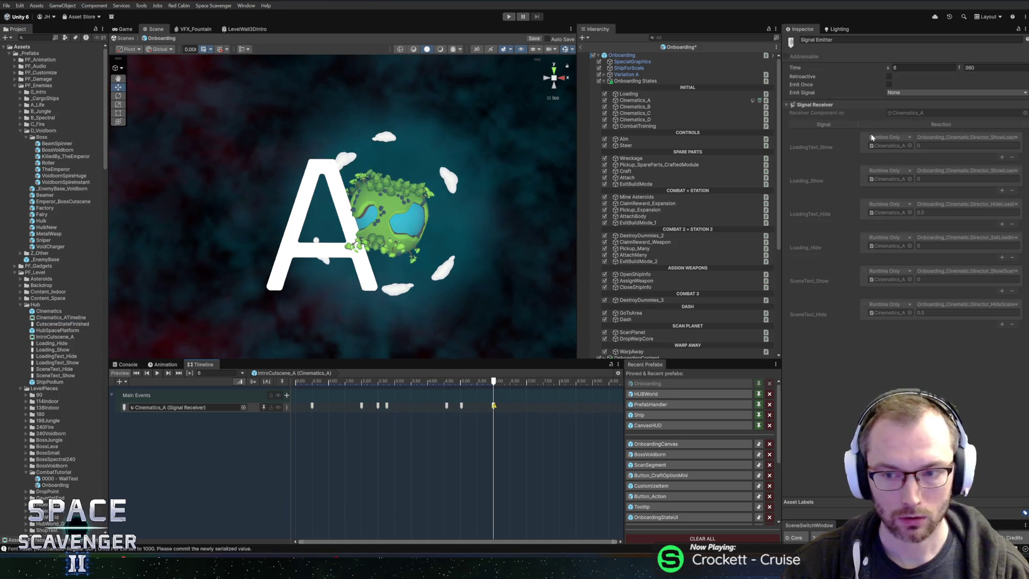
pyautogui.click(916, 91)
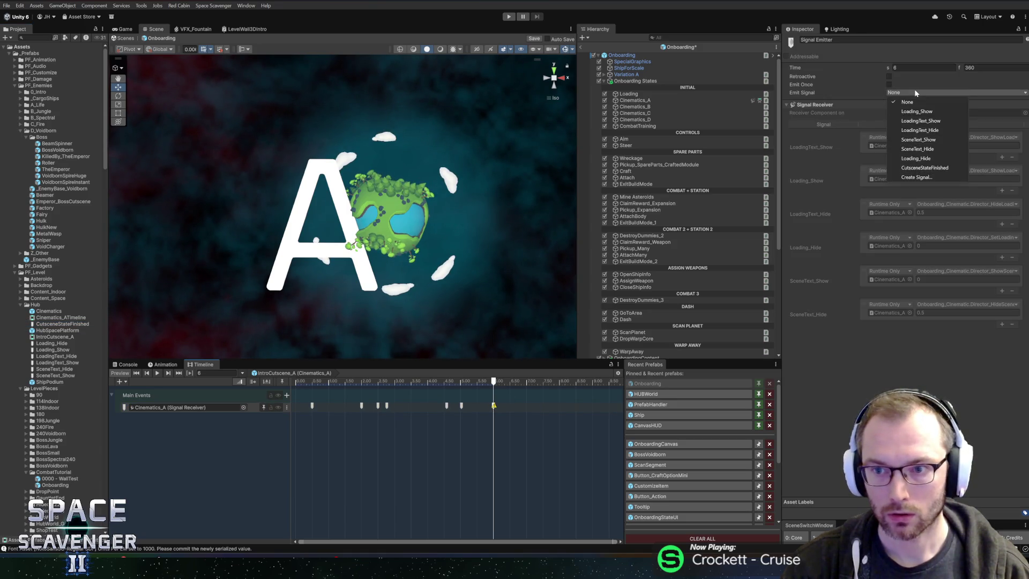
pyautogui.click(921, 170)
pyautogui.click(910, 132)
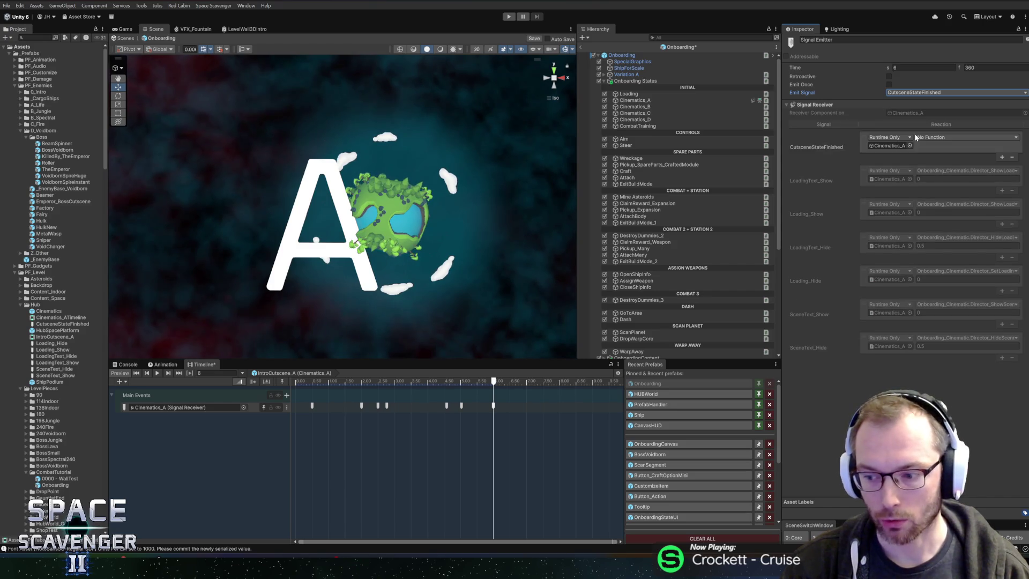
pyautogui.click(943, 138)
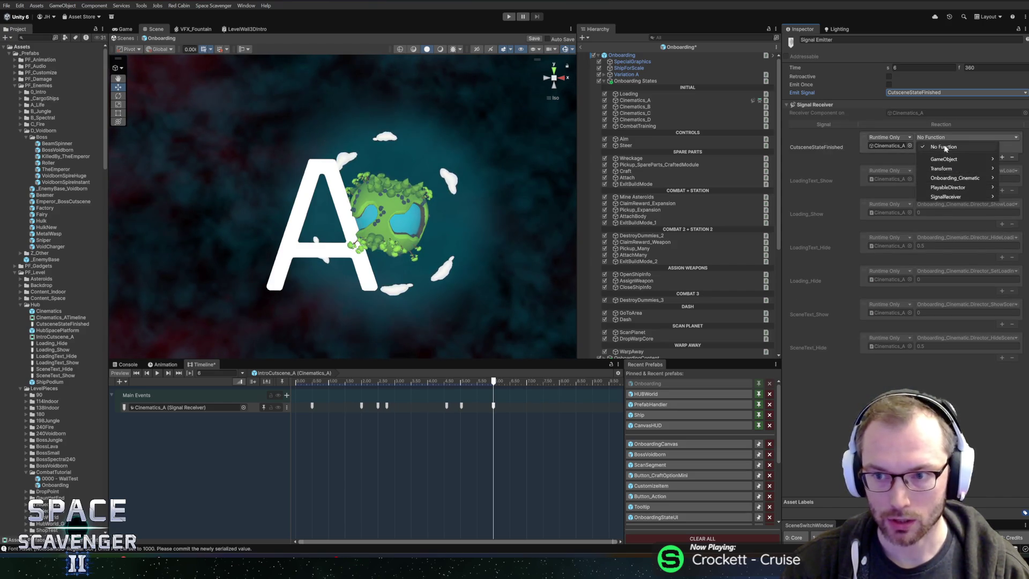
pyautogui.moveTo(959, 178)
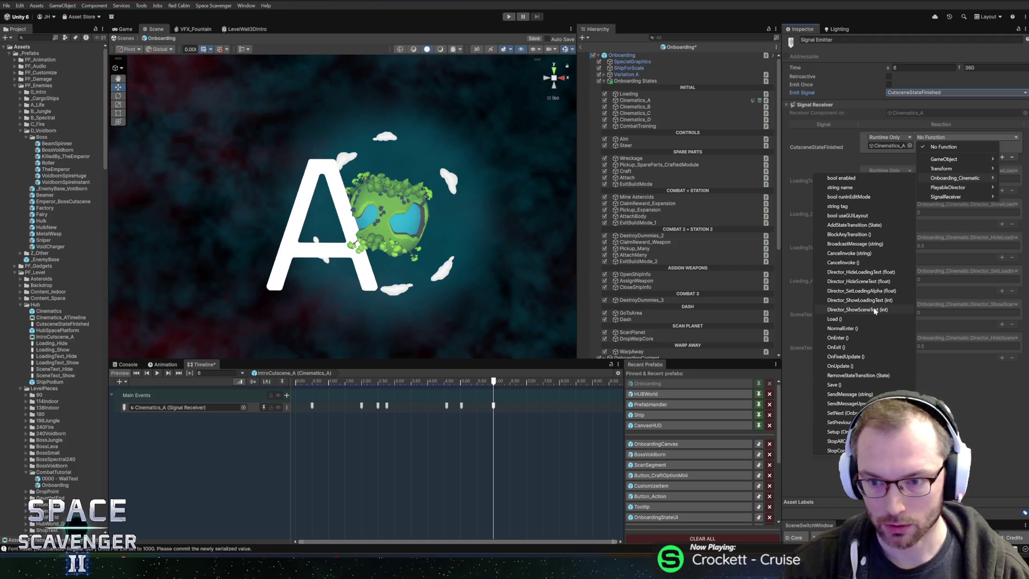
pyautogui.click(863, 281)
# Add public void Director_Complete() { Complete(); } below Director_HideSceneText in Onboarding_Cinematic.cs
pyautogui.hotkey('alt', 'Tab')
pyautogui.press('Down')
pyautogui.press('Down')
pyautogui.press('Down')
pyautogui.press('End')
pyautogui.press('Return')
pyautogui.press('Return')
pyautogui.write('public void ')
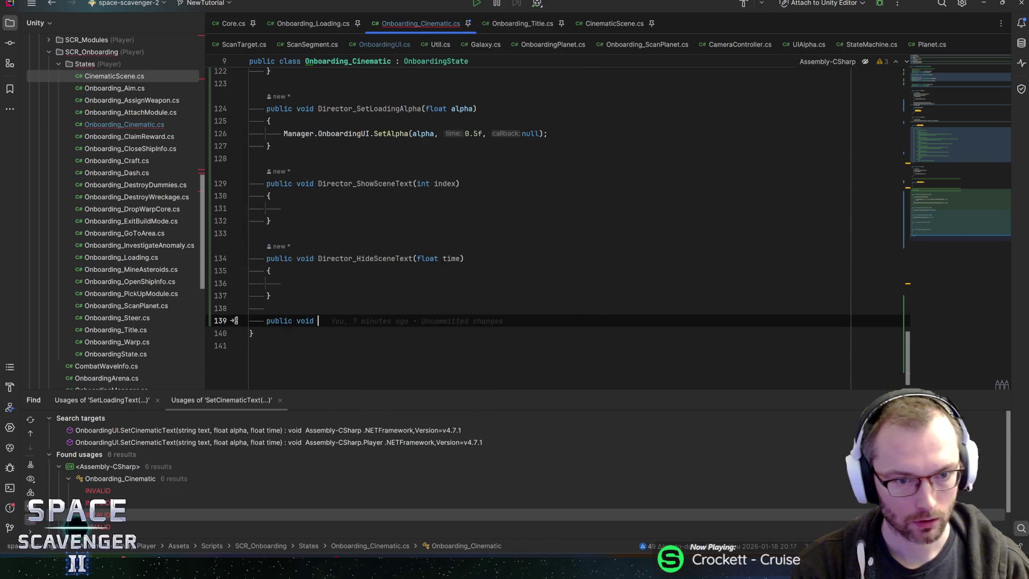
pyautogui.write('Director_')
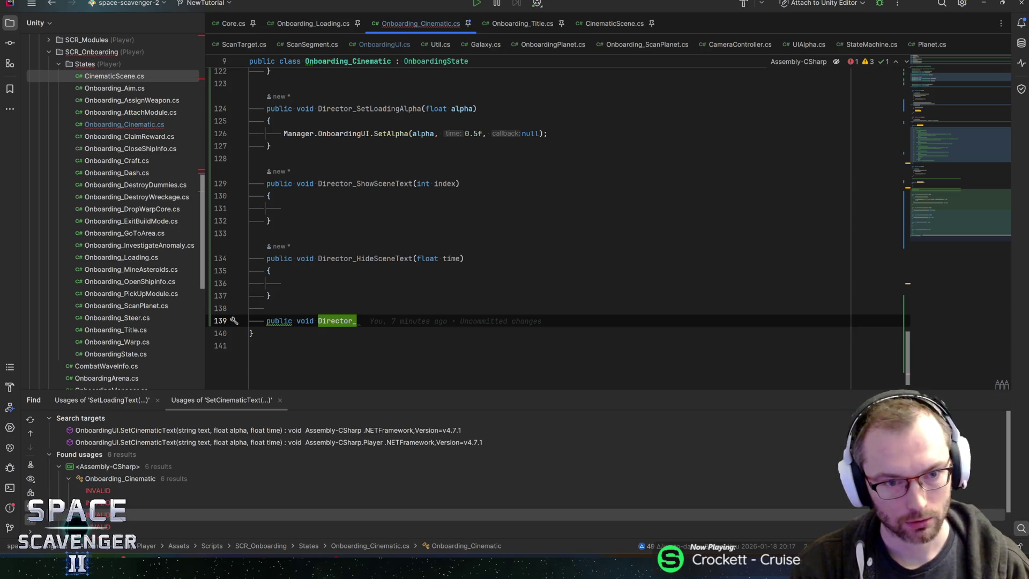
pyautogui.write('Complete(){')
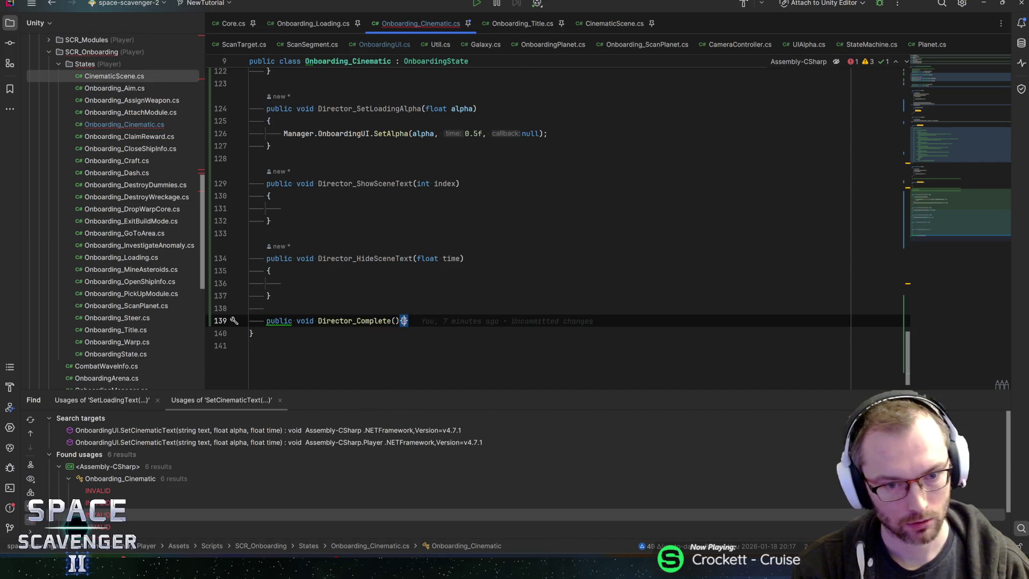
pyautogui.press('Return')
pyautogui.write('Comle')
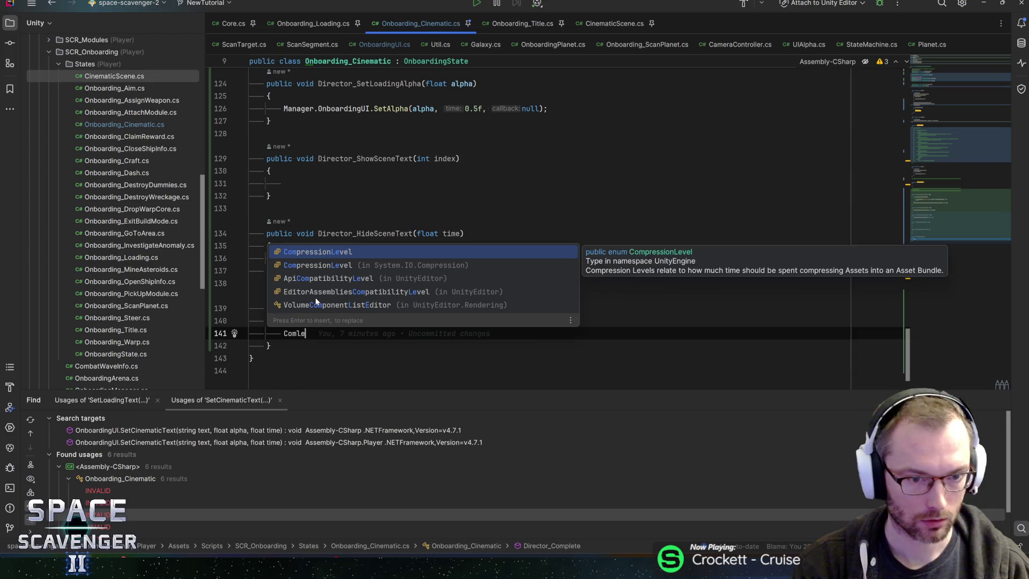
pyautogui.press('BackSpace')
pyautogui.press('BackSpace')
pyautogui.write('plete')
pyautogui.press('Return')
pyautogui.write(';')
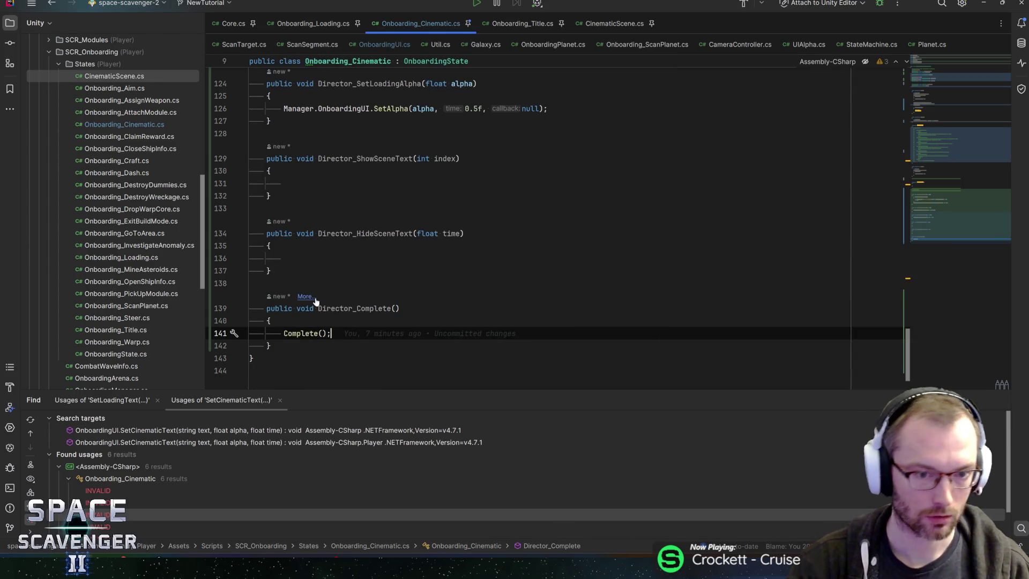
pyautogui.hotkey('alt', 'Tab')
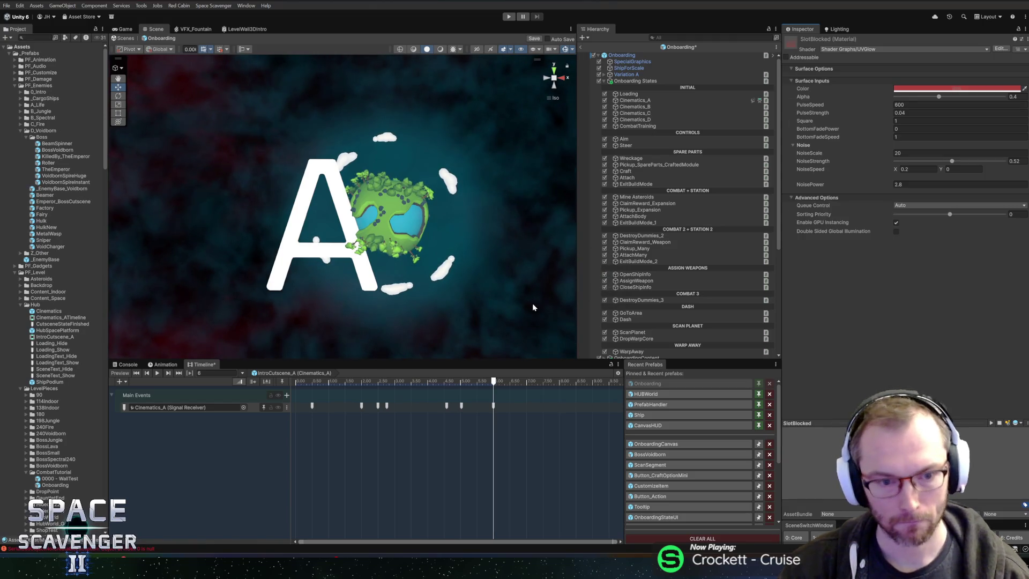
# Set the 6 s CutsceneStateFinished reaction to call Onboarding_Cinematic.Director_Complete
pyautogui.click(379, 381)
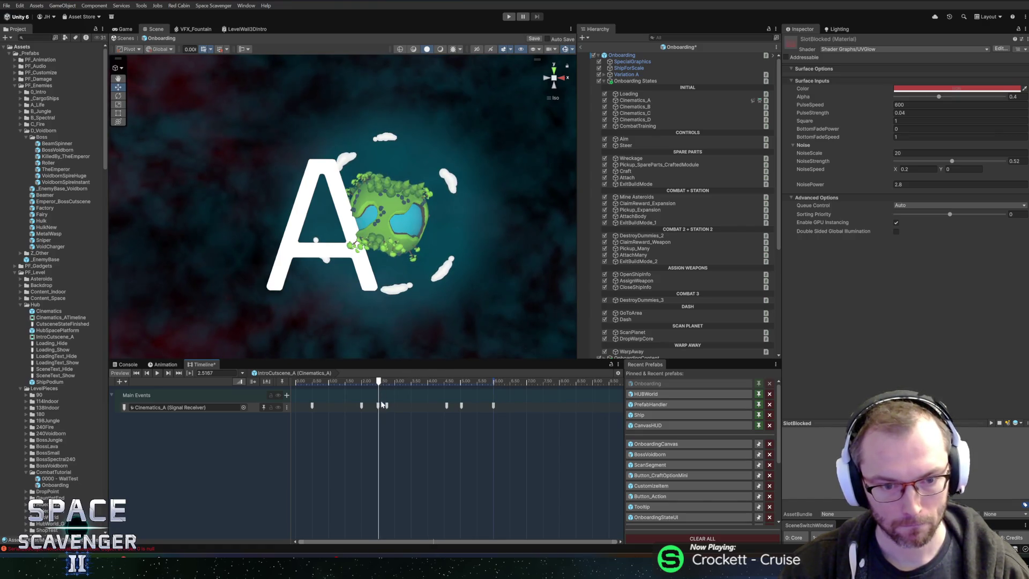
pyautogui.click(382, 406)
pyautogui.click(494, 406)
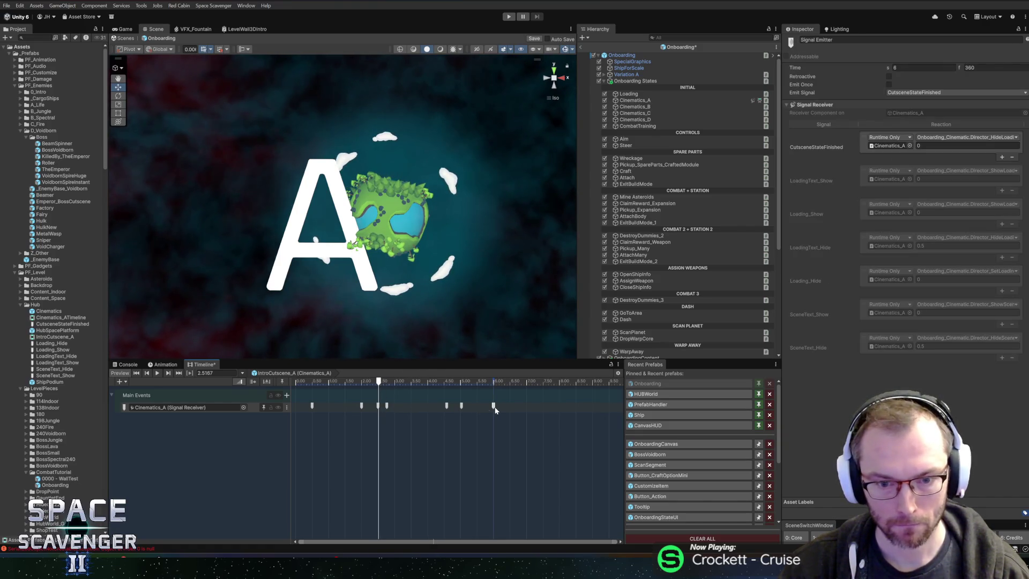
pyautogui.click(939, 138)
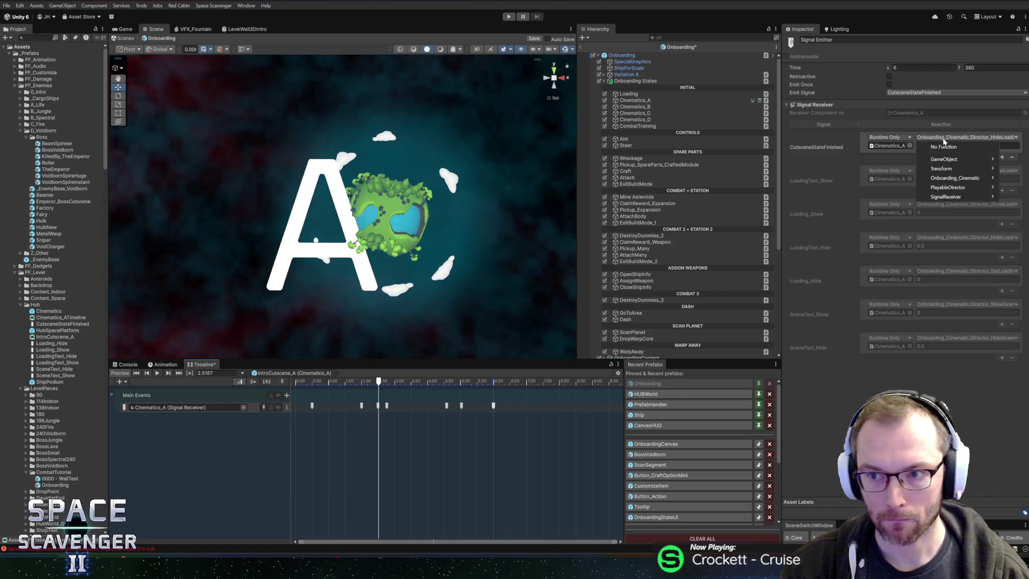
pyautogui.moveTo(954, 178)
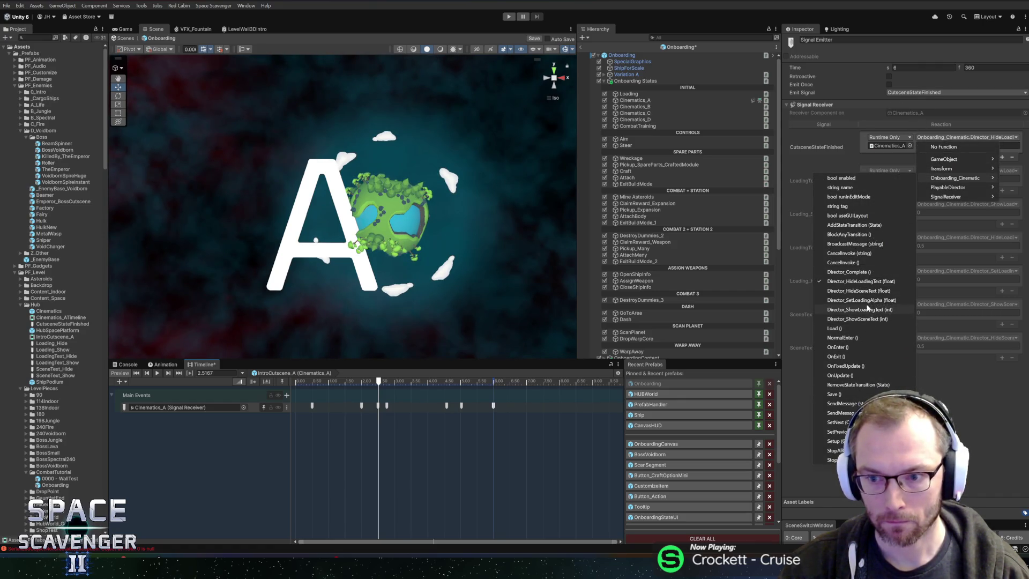
pyautogui.click(855, 272)
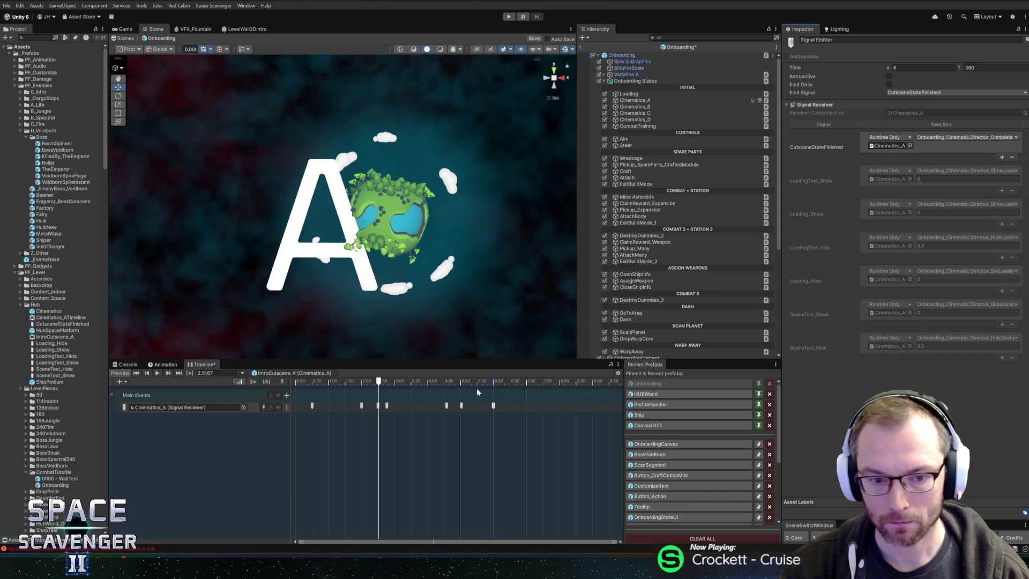
# Save the Onboarding scene and review Cinematics_A's signal receiver reactions
pyautogui.moveTo(379, 382); pyautogui.dragTo(390, 381)
pyautogui.hotkey('ctrl', 's')
pyautogui.click(646, 100)
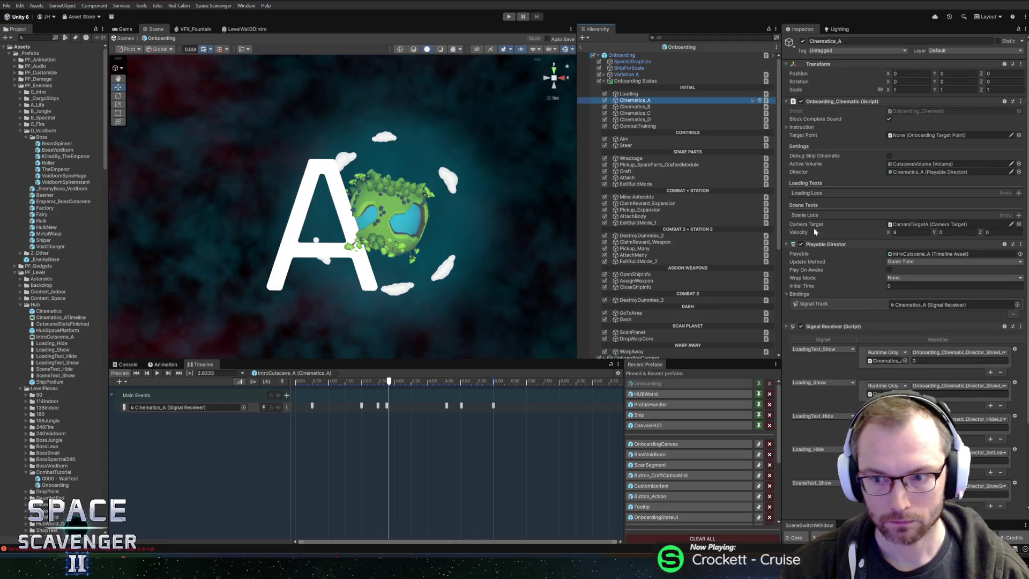
pyautogui.scroll(-1, 857, 315)
pyautogui.scroll(-3, 856, 314)
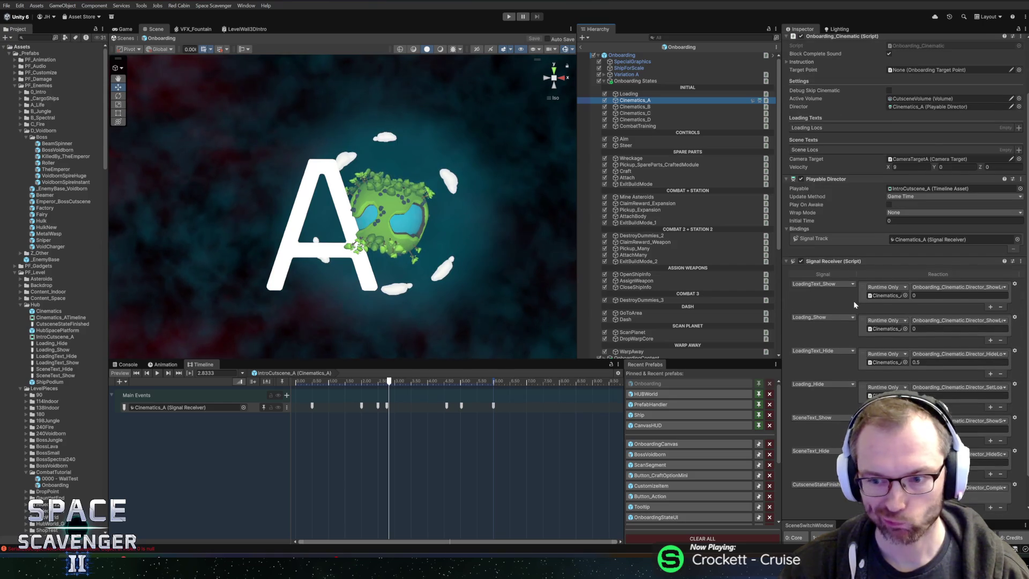